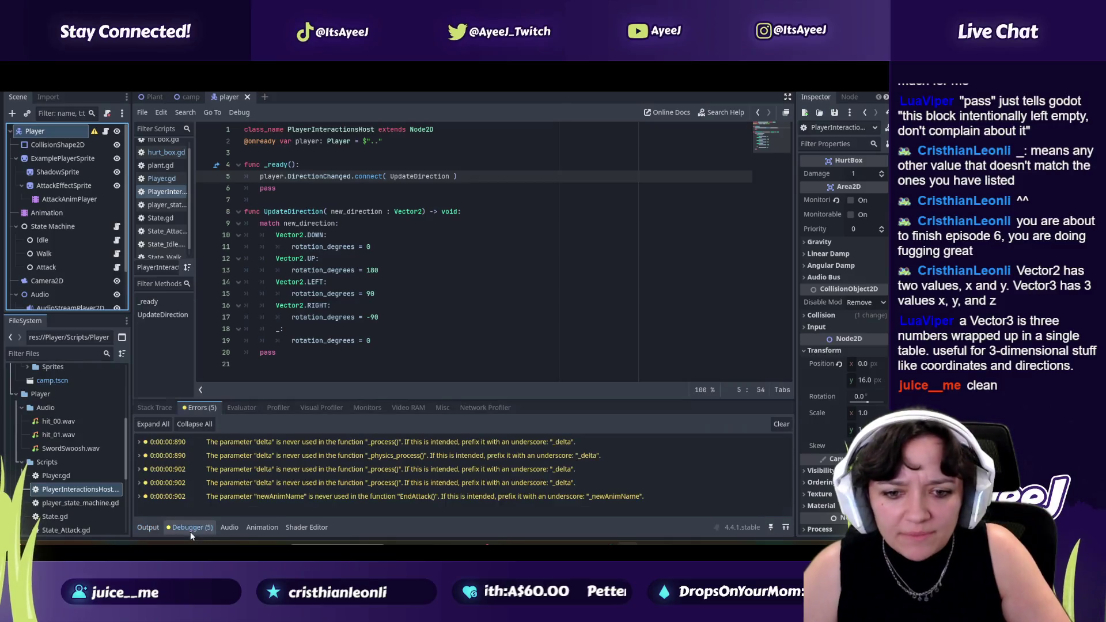
Step: Rename EndAttack's unused newAnimName parameter to _newAnimName on line 57 of State_Attack.gd
{"action": "left_click", "coordinate": [291, 496]}
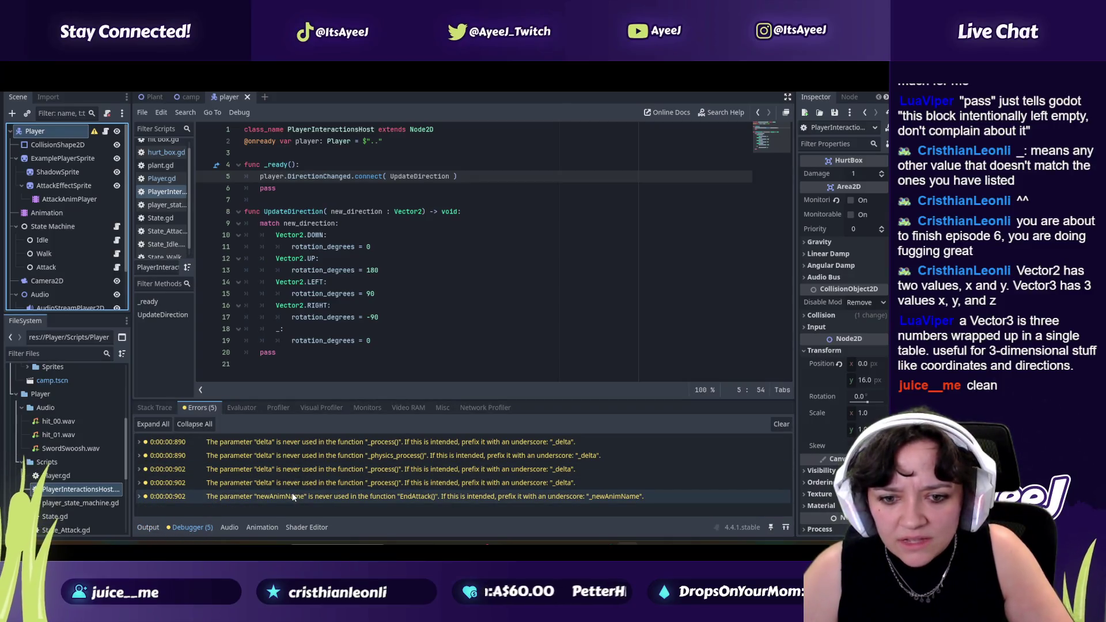
{"action": "double_click", "coordinate": [289, 499]}
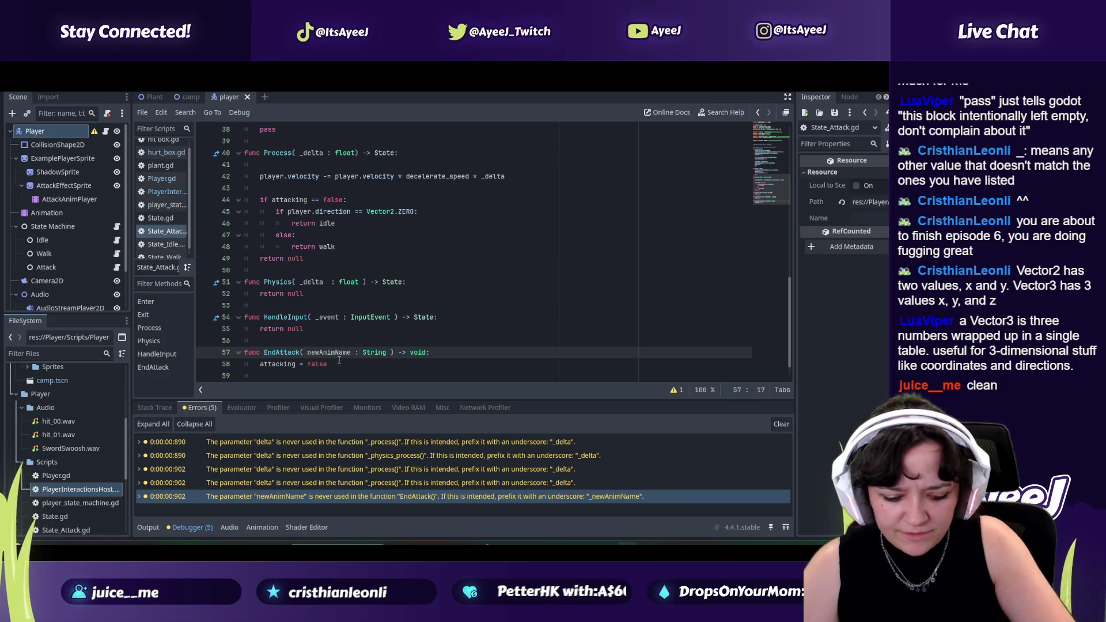
{"action": "left_click", "coordinate": [308, 352]}
{"action": "type", "text": "_"}
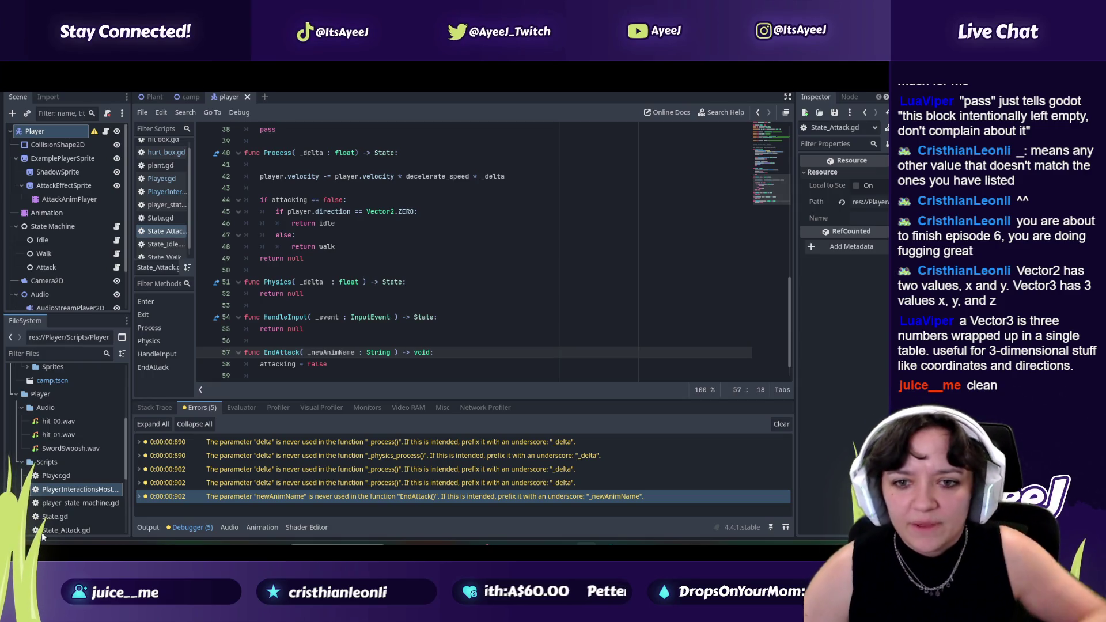
Step: Open the unused delta warning in hurt_box.gd
{"action": "scroll", "coordinate": [259, 323], "scroll_direction": "up", "scroll_amount": 4}
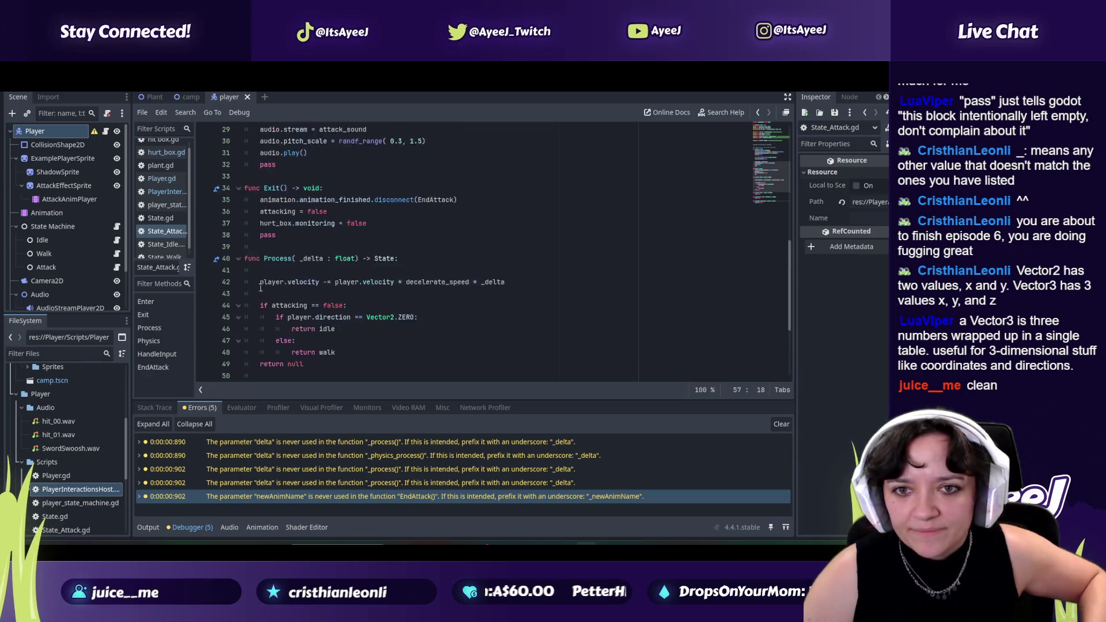
{"action": "scroll", "coordinate": [300, 317], "scroll_direction": "down", "scroll_amount": 5}
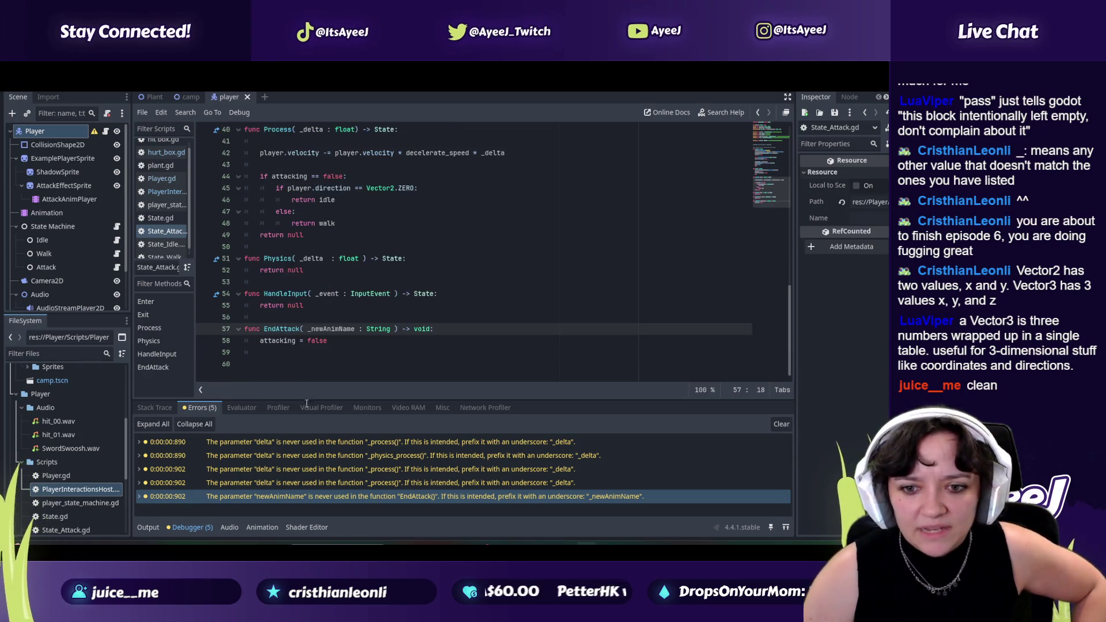
{"action": "left_click", "coordinate": [341, 483]}
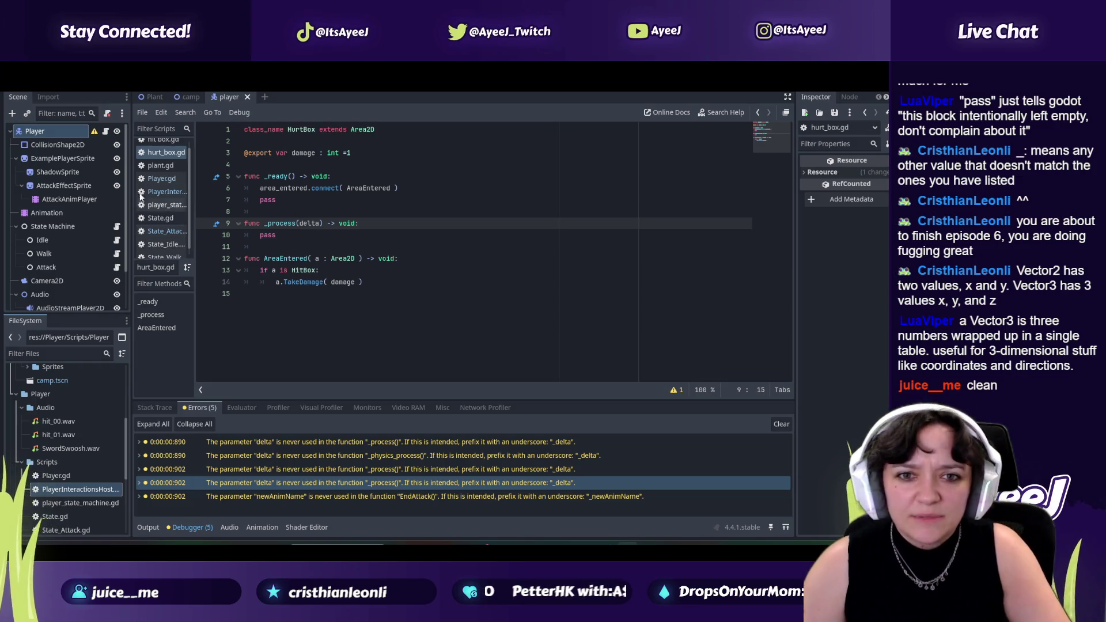
Step: Prefix delta with an underscore in Player.gd's _process (line 17) and _physics_process (line 26)
{"action": "left_click", "coordinate": [161, 165]}
{"action": "left_click", "coordinate": [160, 179]}
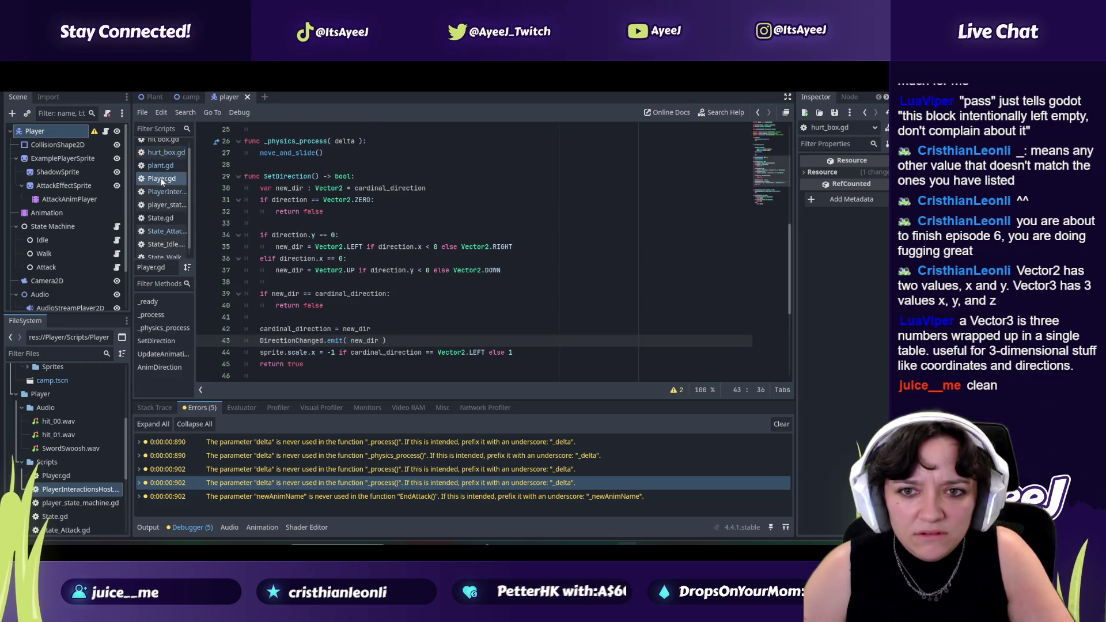
{"action": "left_click", "coordinate": [339, 141]}
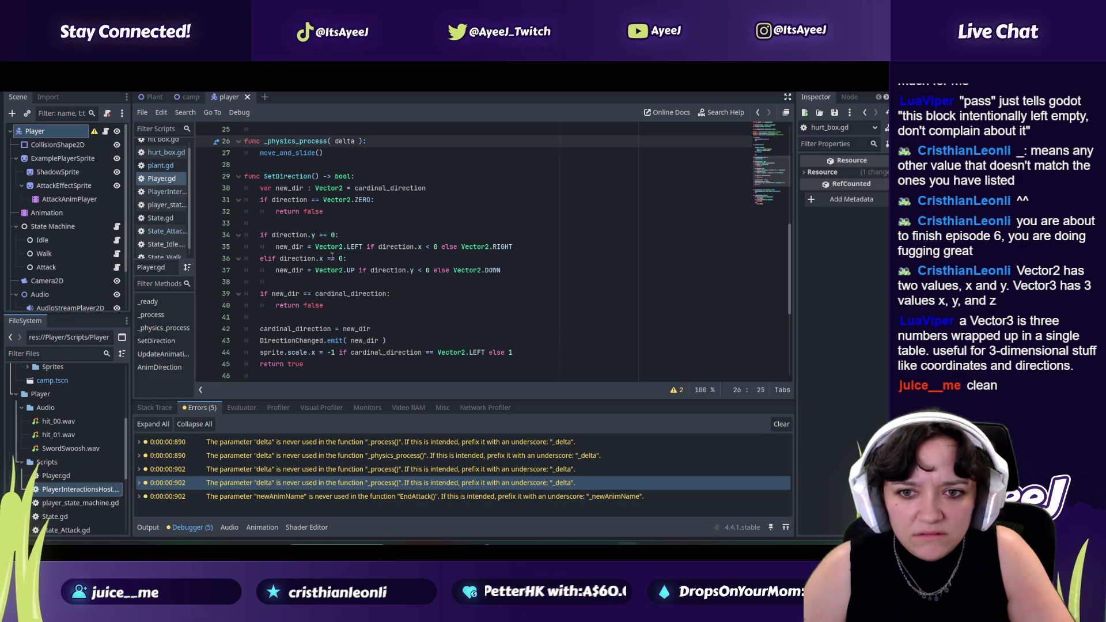
{"action": "left_click", "coordinate": [161, 194]}
{"action": "left_click", "coordinate": [163, 205]}
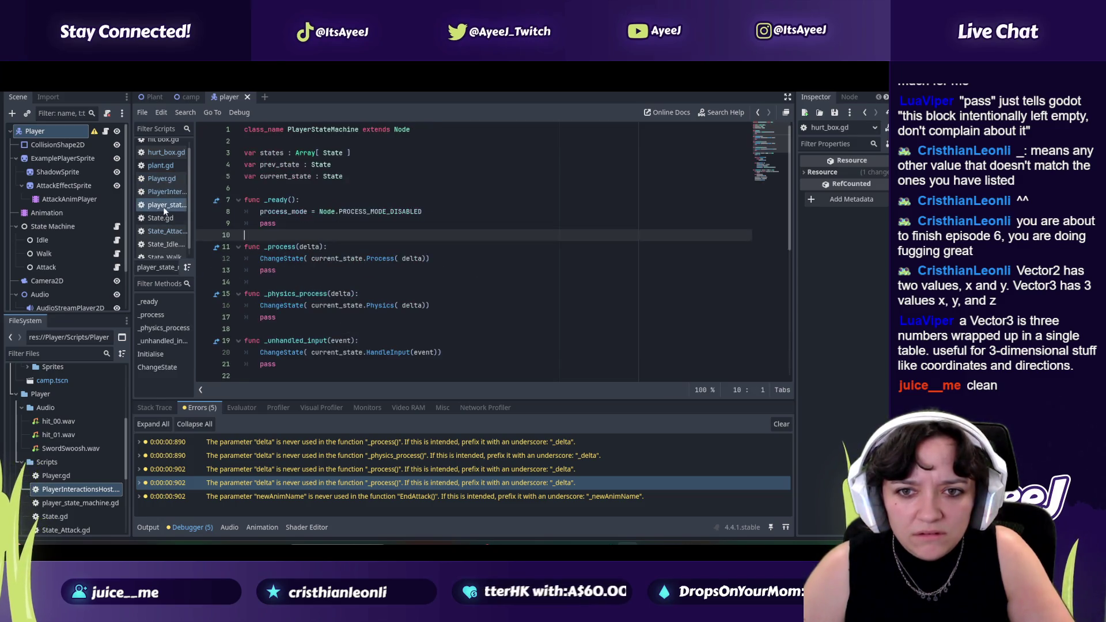
{"action": "left_click", "coordinate": [455, 442]}
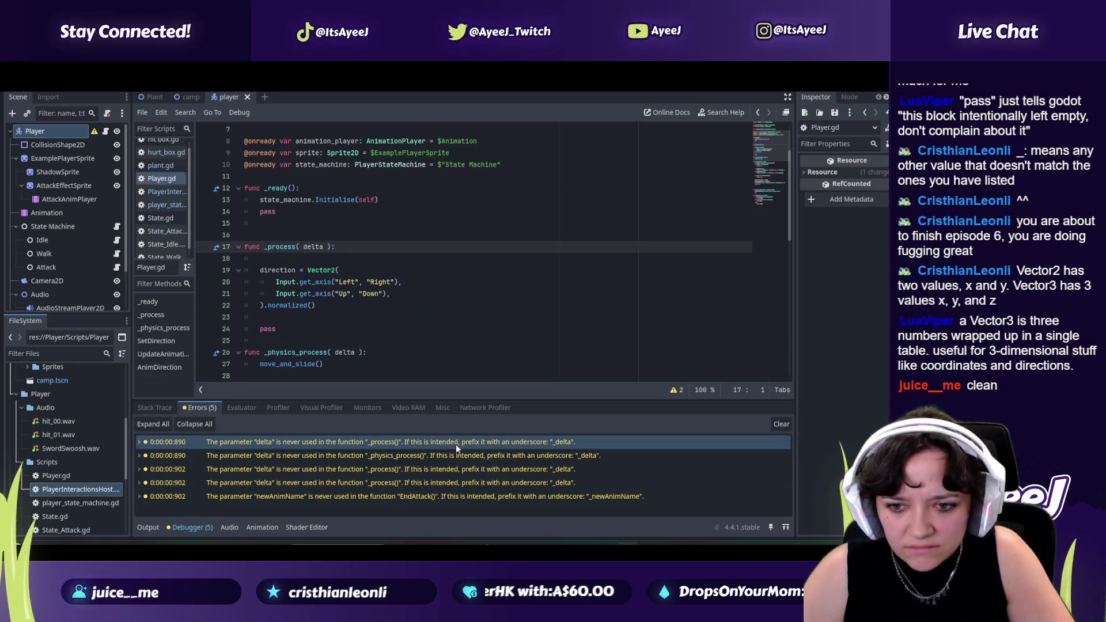
{"action": "left_click", "coordinate": [458, 456]}
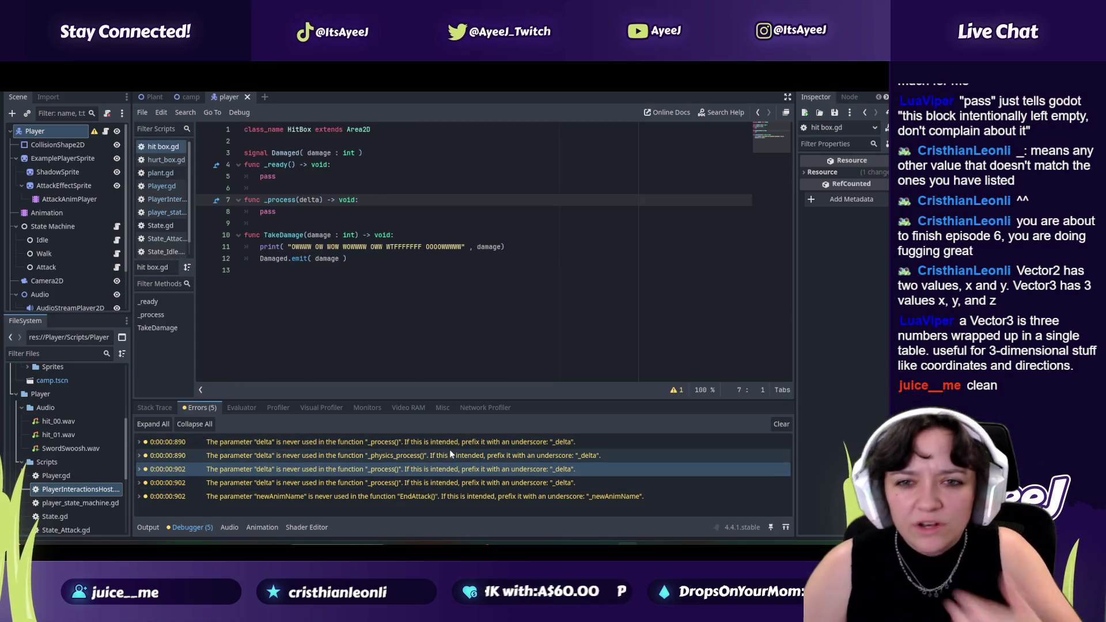
{"action": "left_click", "coordinate": [439, 443]}
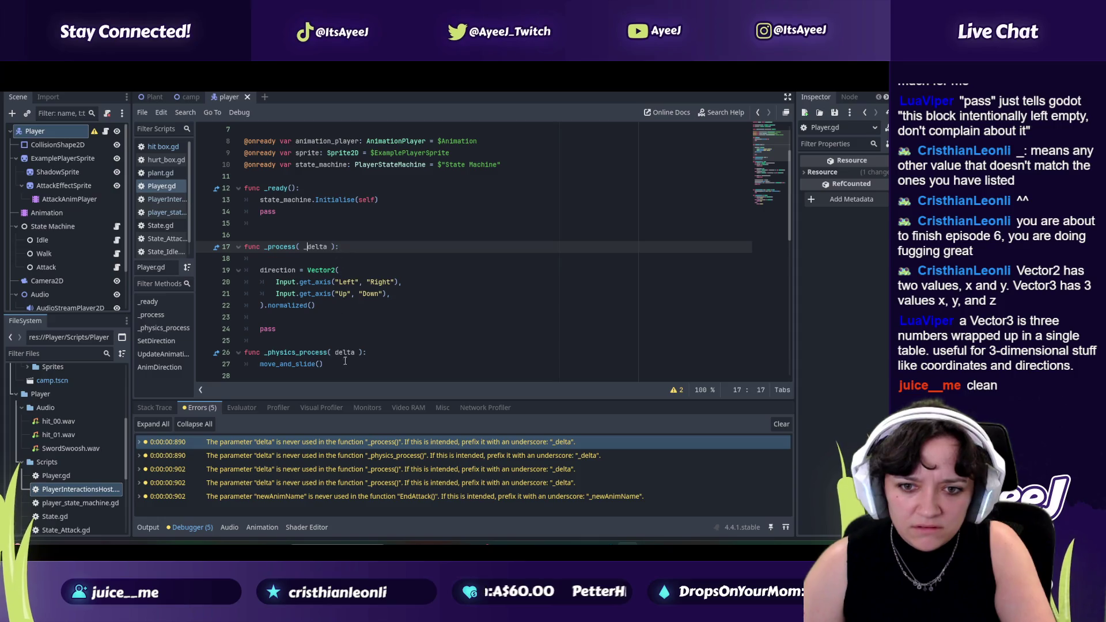
{"action": "left_click", "coordinate": [395, 455]}
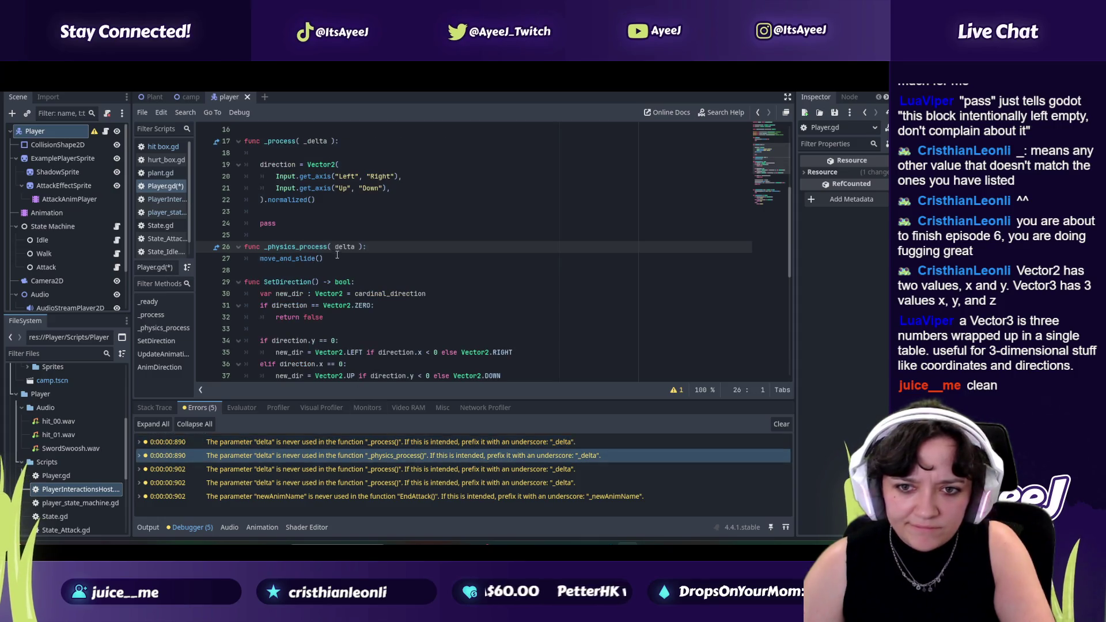
{"action": "left_click", "coordinate": [308, 246]}
{"action": "type", "text": "_"}
Step: Prefix delta with an underscore in hit_box.gd's and hurt_box.gd's _process functions
{"action": "left_click", "coordinate": [368, 469]}
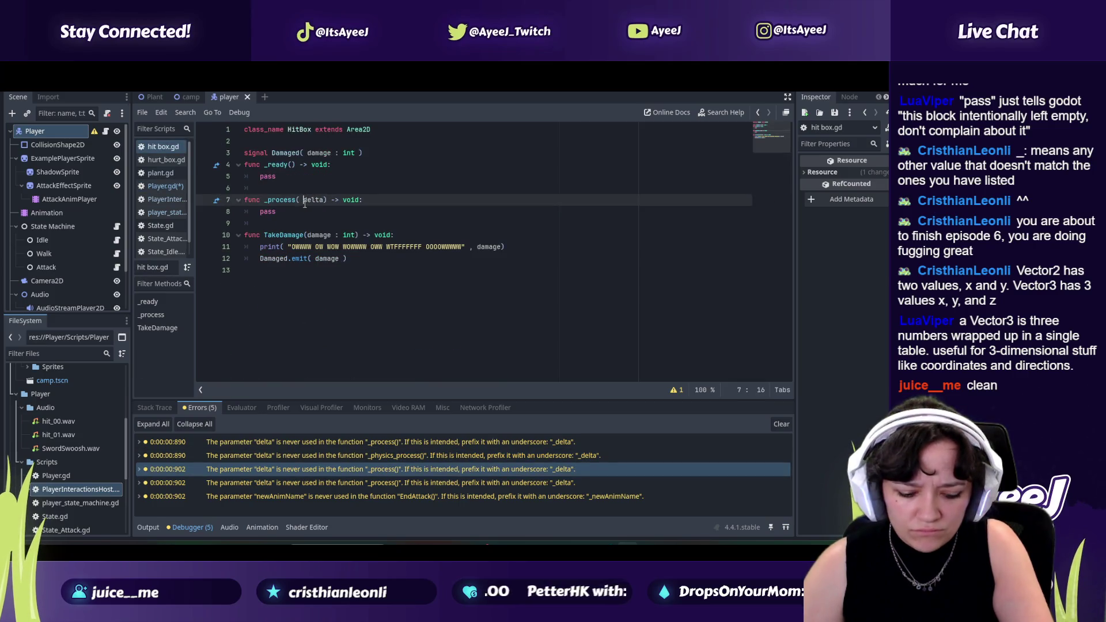
{"action": "left_click", "coordinate": [385, 483]}
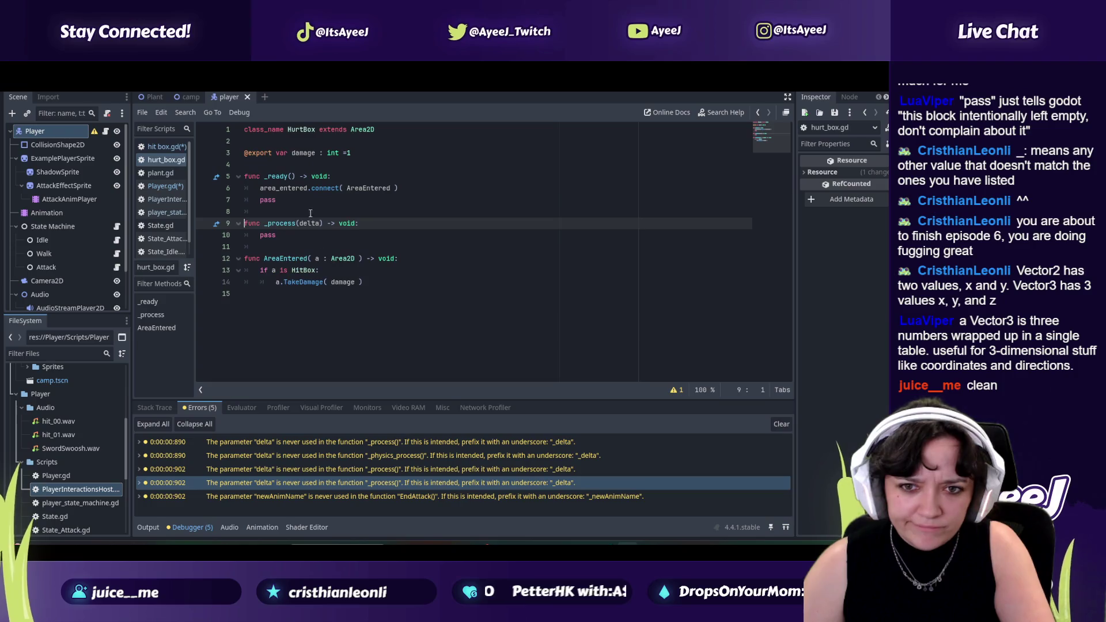
{"action": "left_click", "coordinate": [364, 495]}
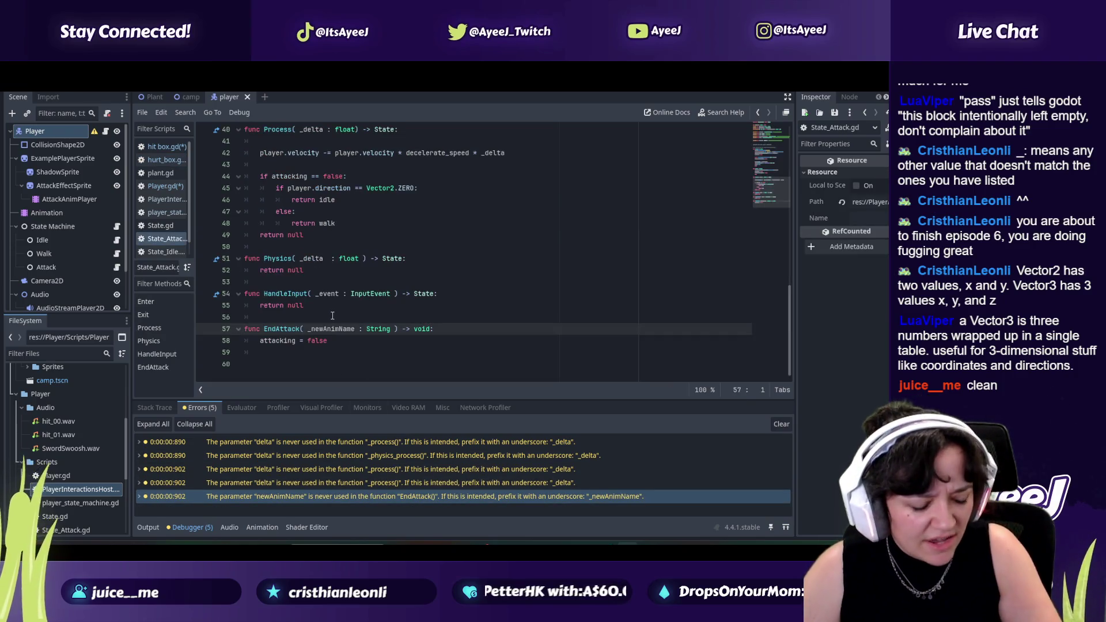
Step: Save all scripts, run the game with F5, and walk the player through the camp
{"action": "key", "text": "ctrl+s"}
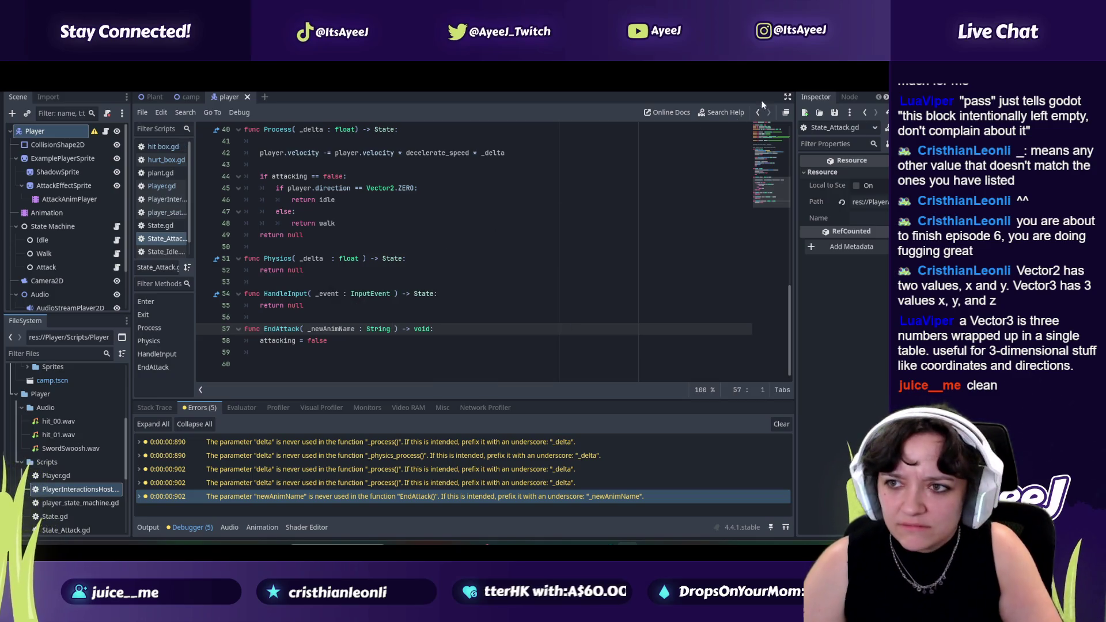
{"action": "key", "text": "F5"}
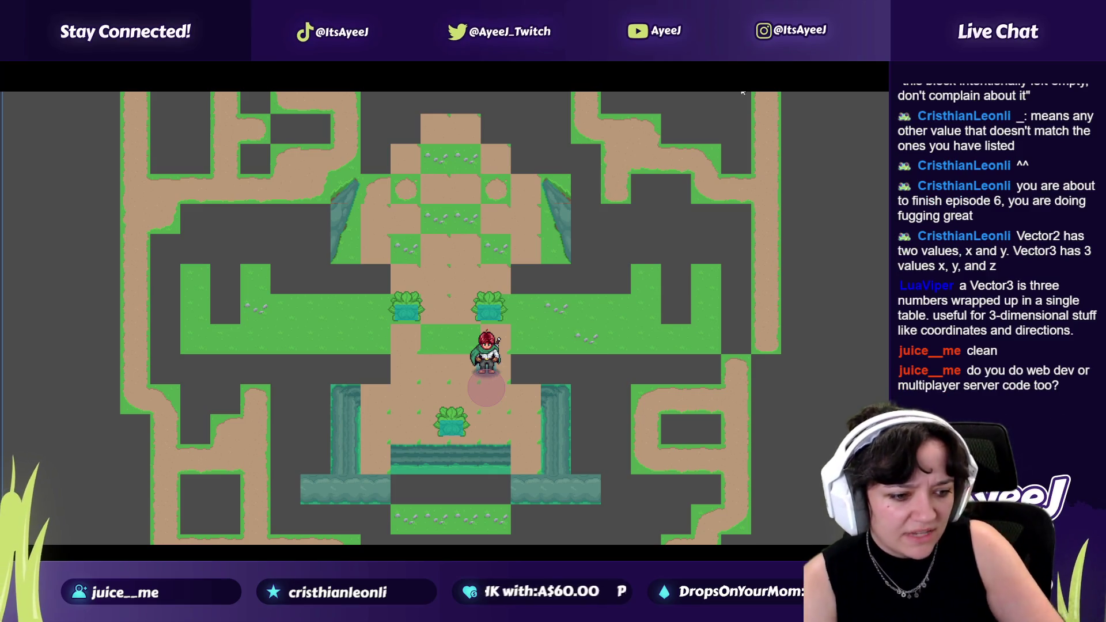
{"action": "key", "text": "Left"}
{"action": "key", "text": "Down"}
{"action": "key", "text": "Up"}
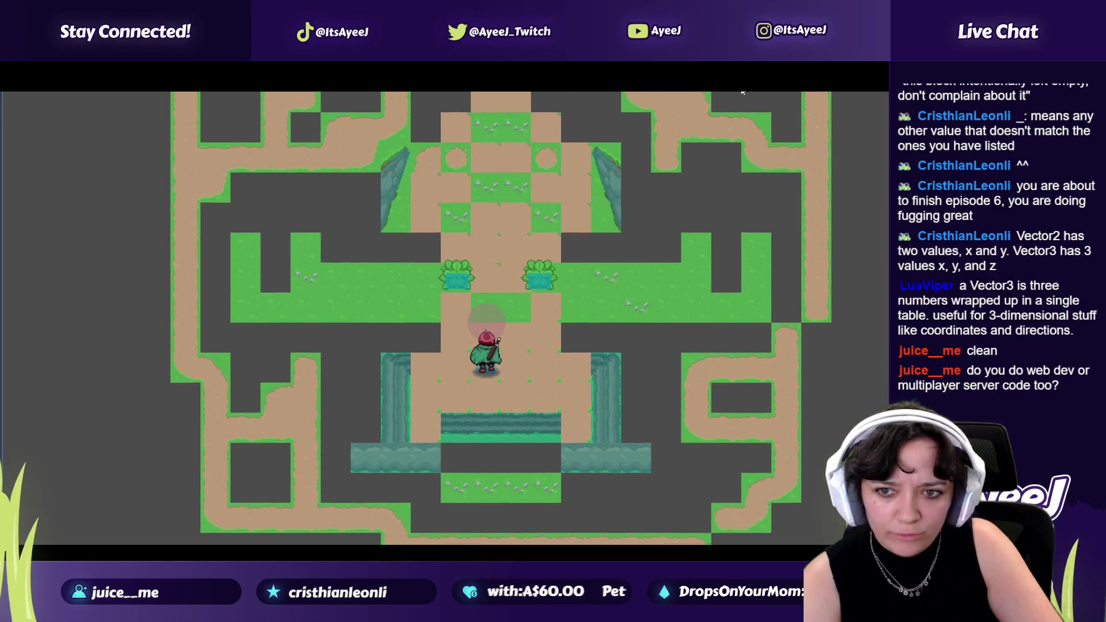
Step: Walk back up, swing the sword right at a bush, and return to the editor
{"action": "key", "text": "Up"}
{"action": "key", "text": "Right"}
{"action": "key", "text": "space"}
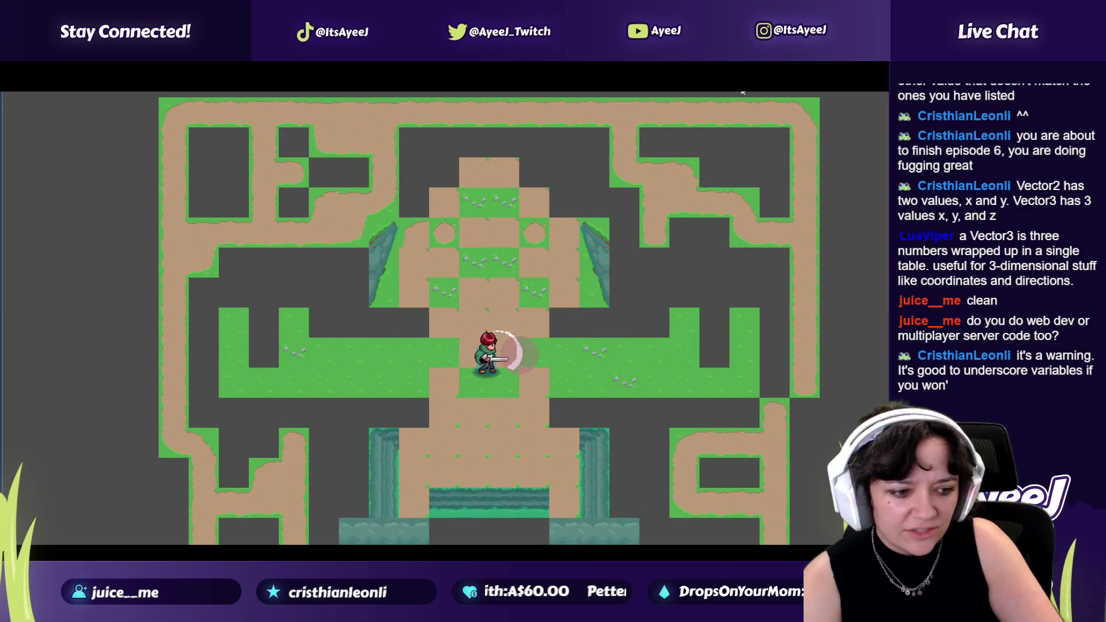
{"action": "key", "text": "alt+Tab"}
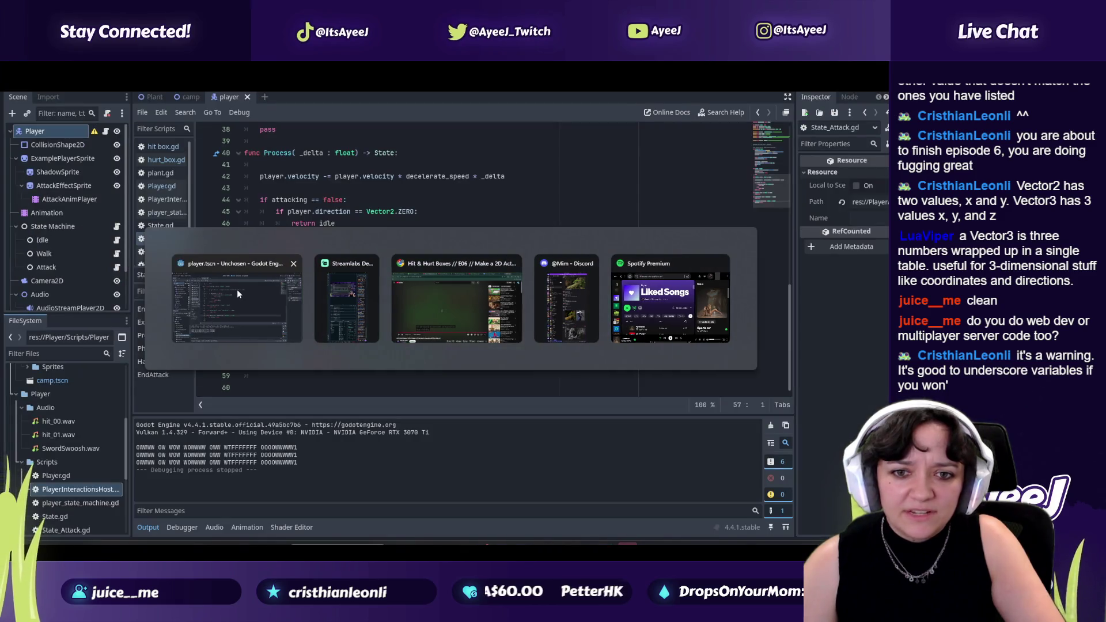
{"action": "left_click", "coordinate": [236, 293]}
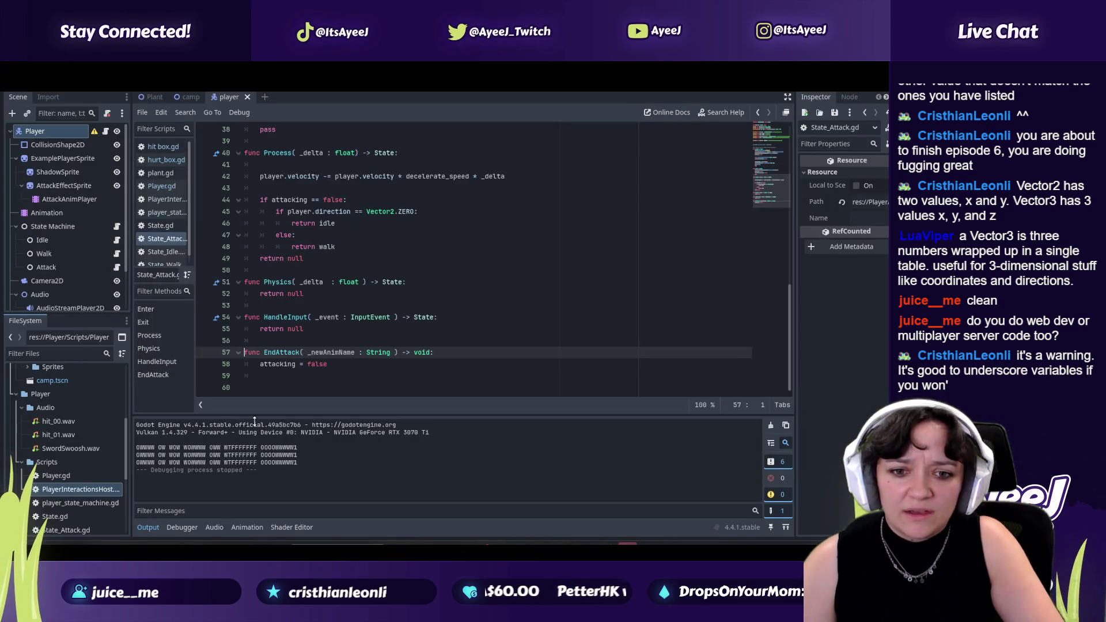
Step: Read and dismiss the Player node's transform warning twice, then open a new Chrome tab
{"action": "left_click", "coordinate": [95, 131]}
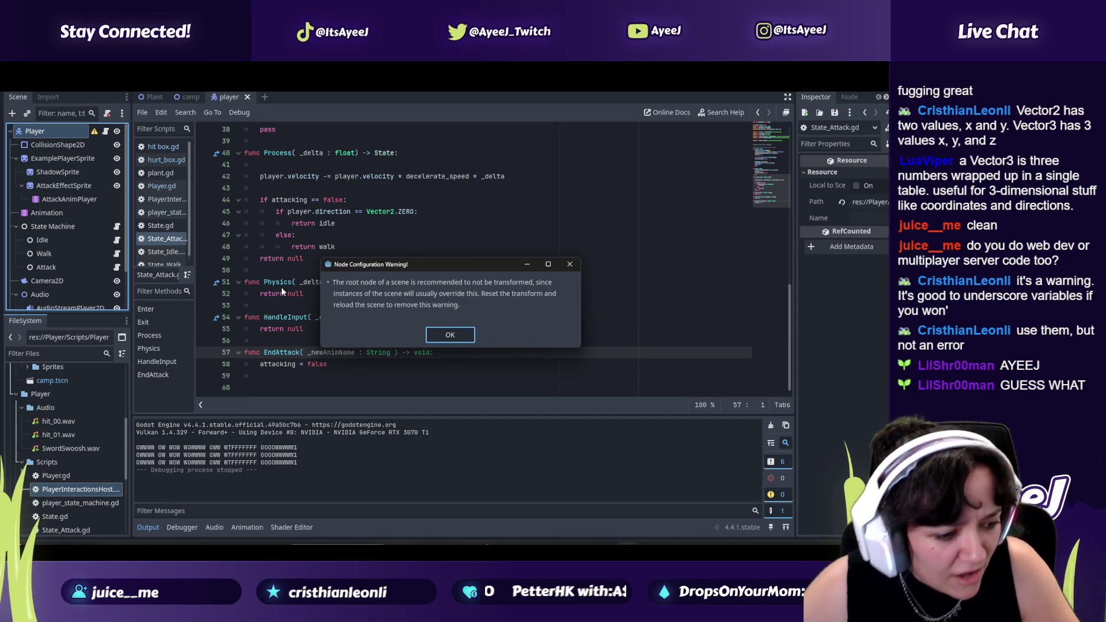
{"action": "left_click", "coordinate": [449, 335]}
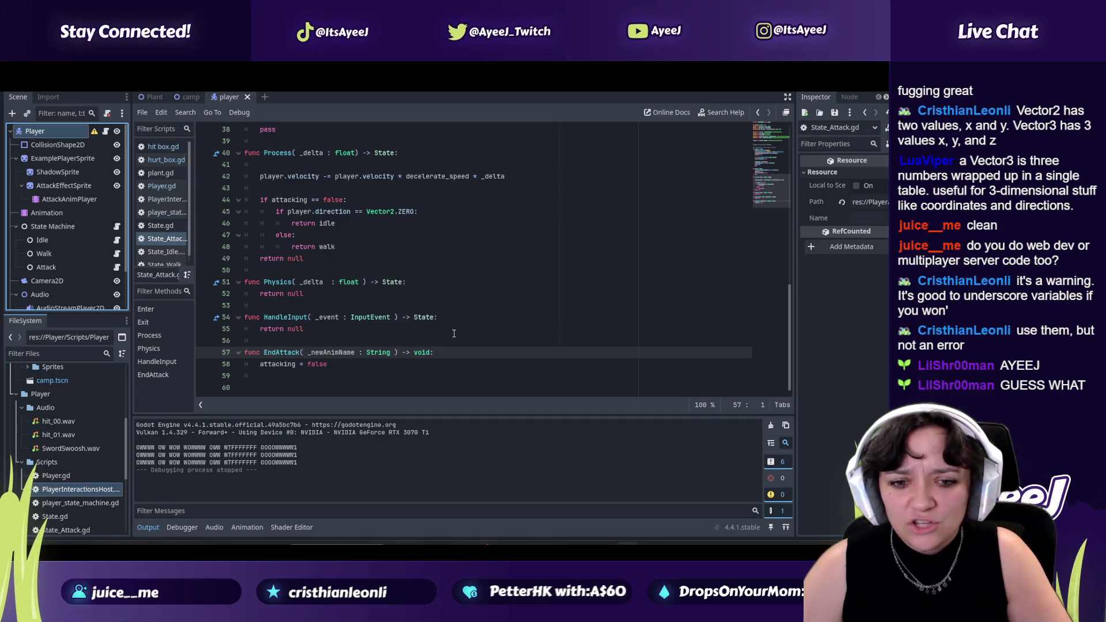
{"action": "left_click", "coordinate": [94, 132]}
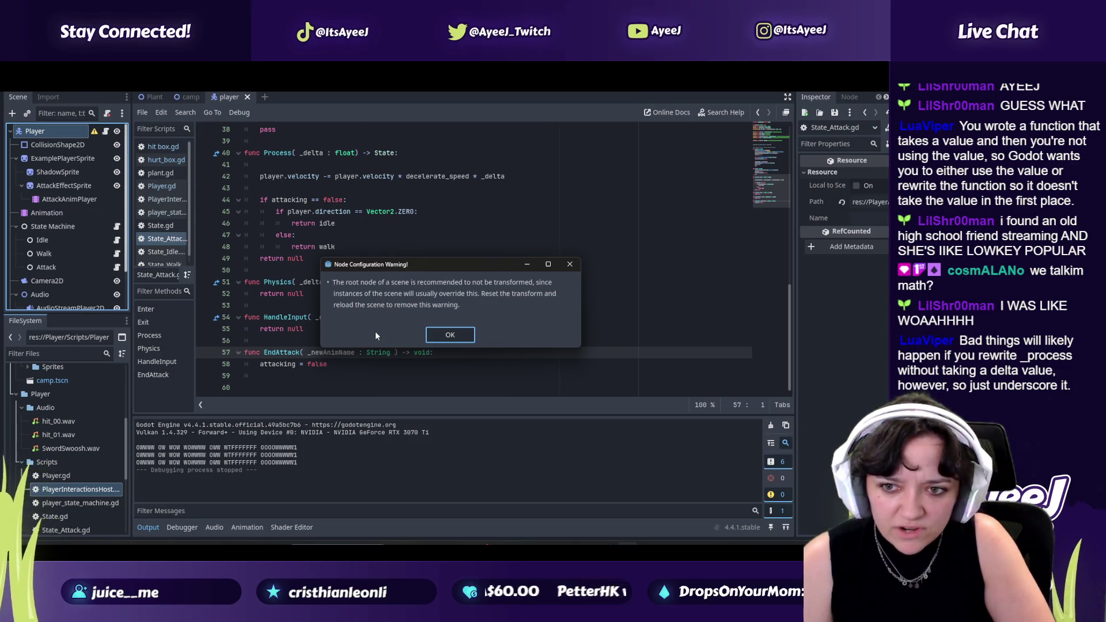
{"action": "left_click", "coordinate": [450, 336]}
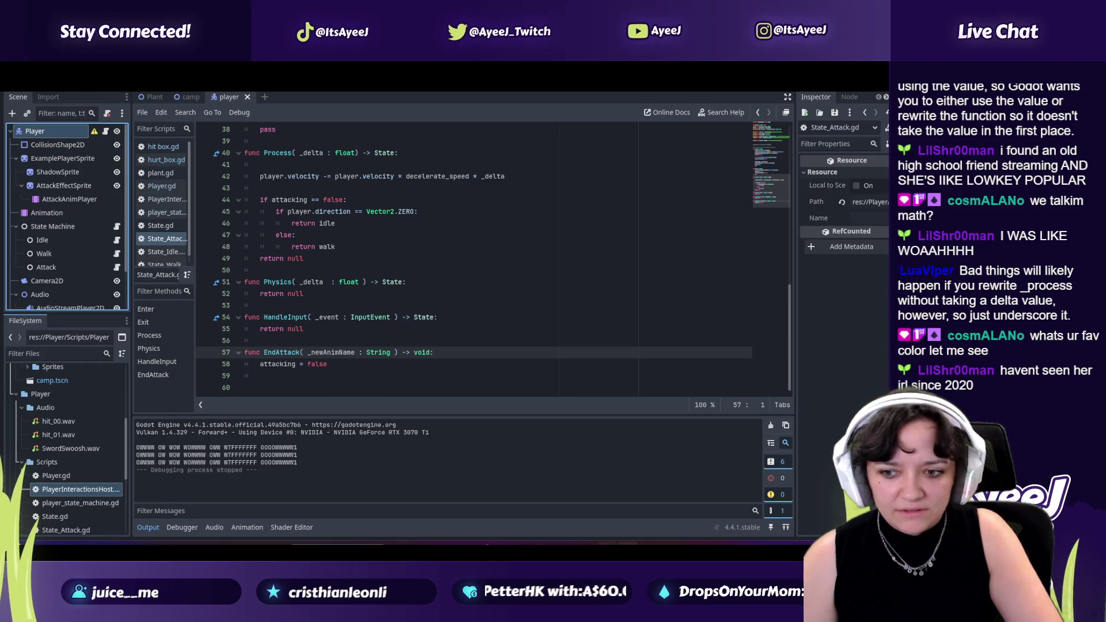
{"action": "key", "text": "alt+Tab"}
{"action": "key", "text": "ctrl+t"}
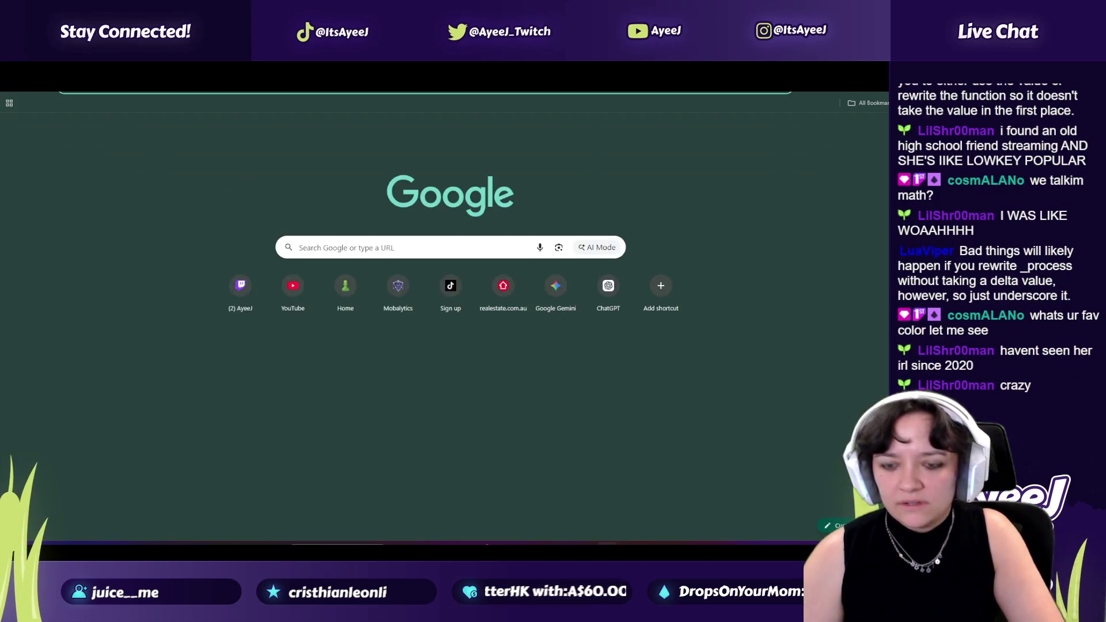
Step: Search 'colour finder' and drag the picker's hue from red toward sky blue
{"action": "type", "text": "colour fi"}
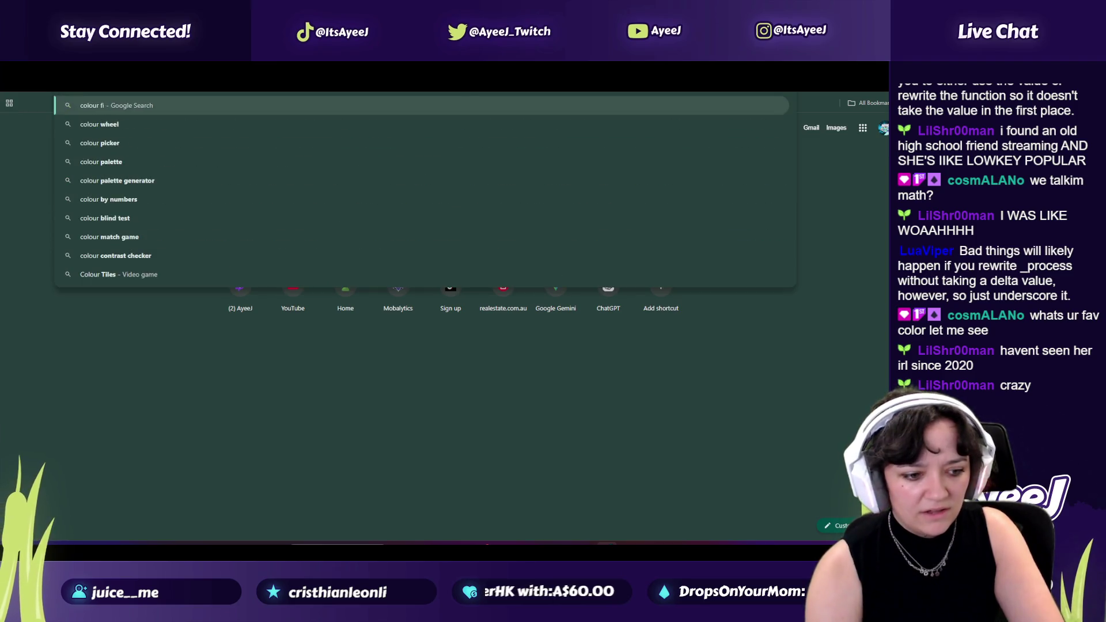
{"action": "type", "text": "nder"}
{"action": "key", "text": "Return"}
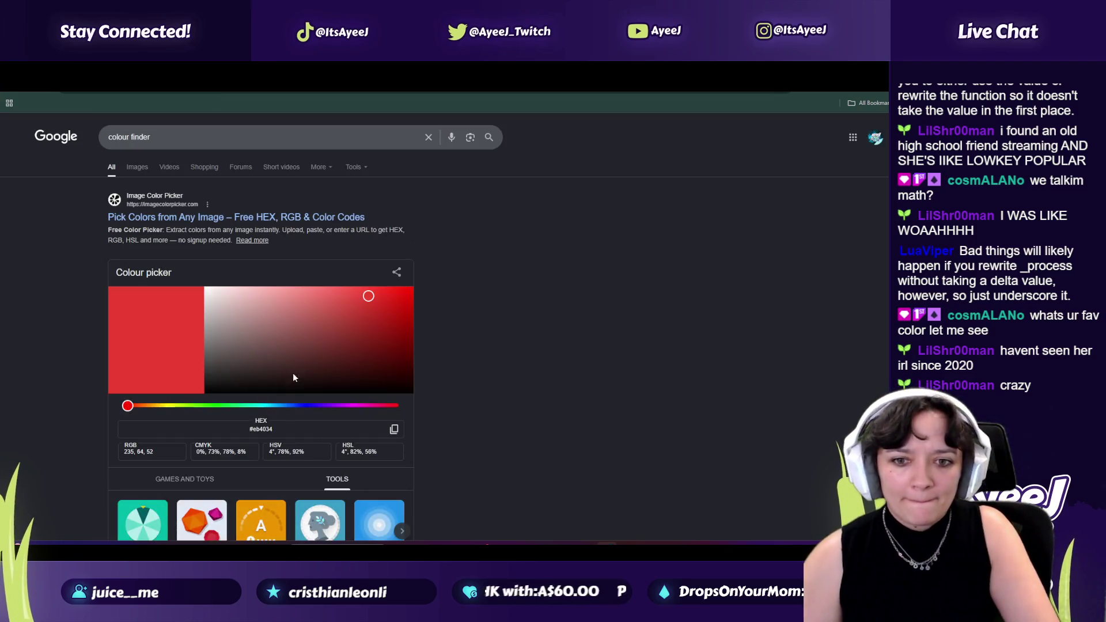
{"action": "left_click", "coordinate": [278, 405]}
{"action": "left_click_drag", "start_coordinate": [321, 357], "coordinate": [351, 308]}
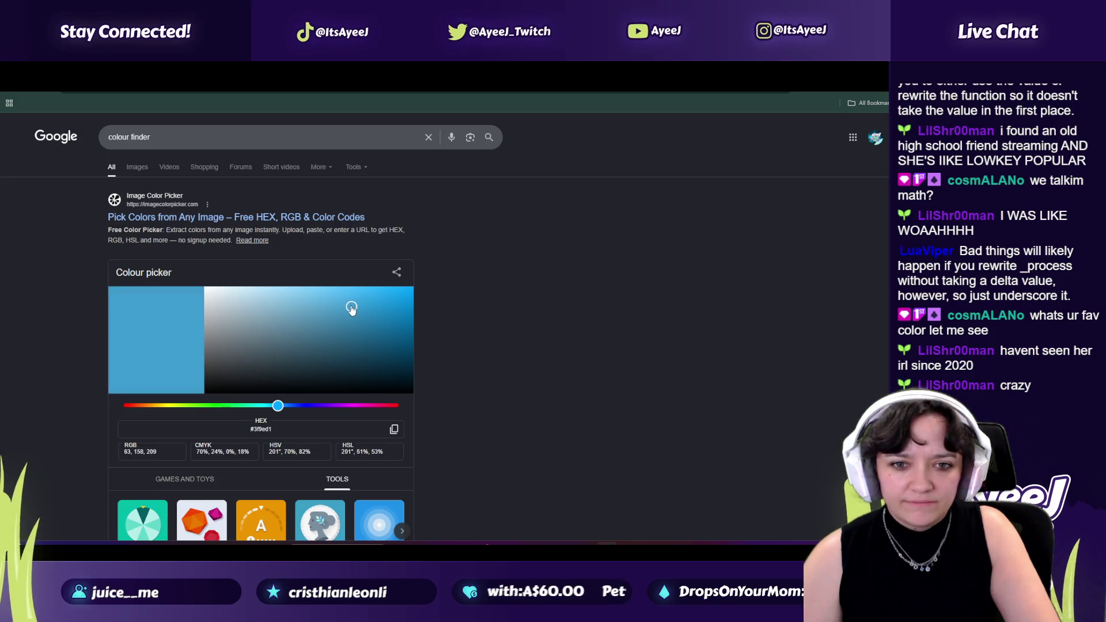
{"action": "left_click_drag", "start_coordinate": [283, 407], "coordinate": [275, 406]}
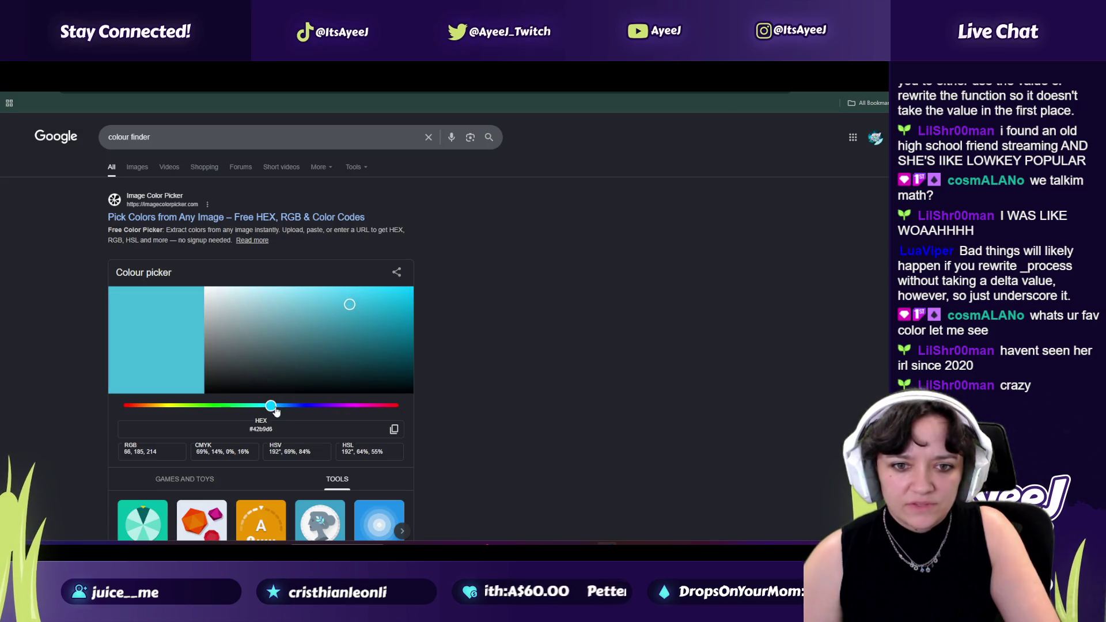
{"action": "scroll", "coordinate": [21, 359], "scroll_direction": "down", "scroll_amount": 3}
{"action": "scroll", "coordinate": [173, 277], "scroll_direction": "up", "scroll_amount": 3}
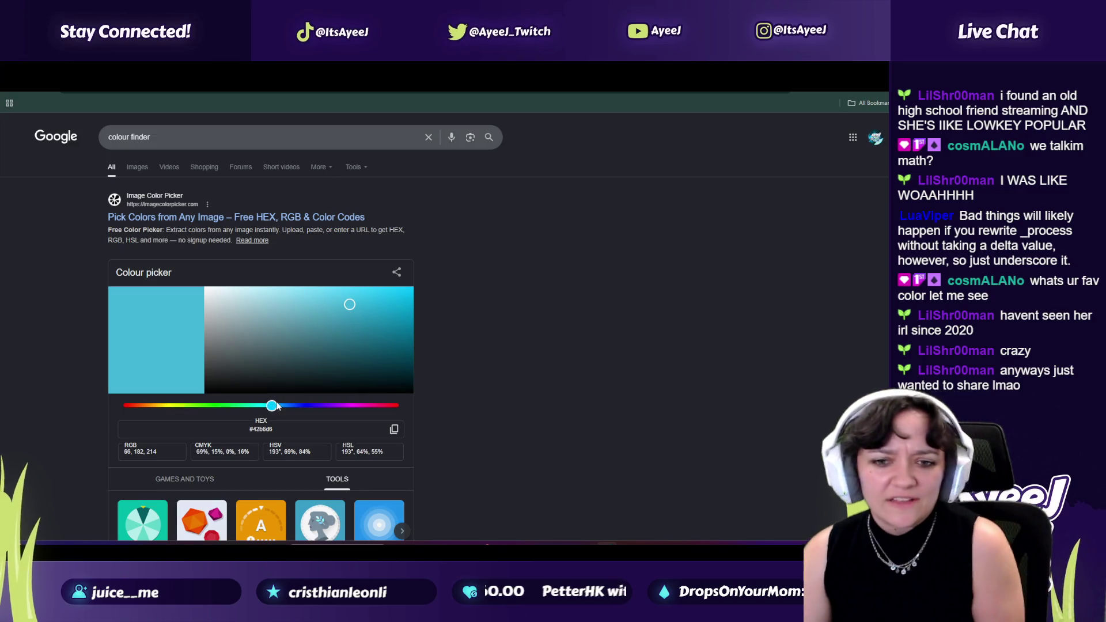
{"action": "left_click_drag", "start_coordinate": [274, 407], "coordinate": [276, 413]}
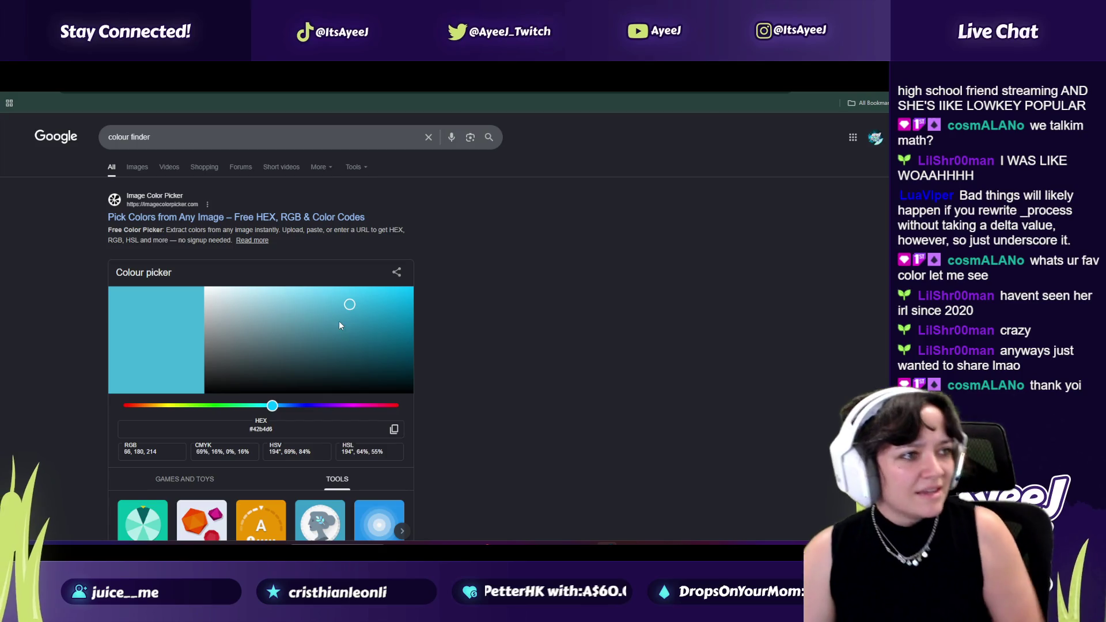
Step: Pick the light sky-blue shade #4dbadb in the colour picker
{"action": "left_click", "coordinate": [362, 309]}
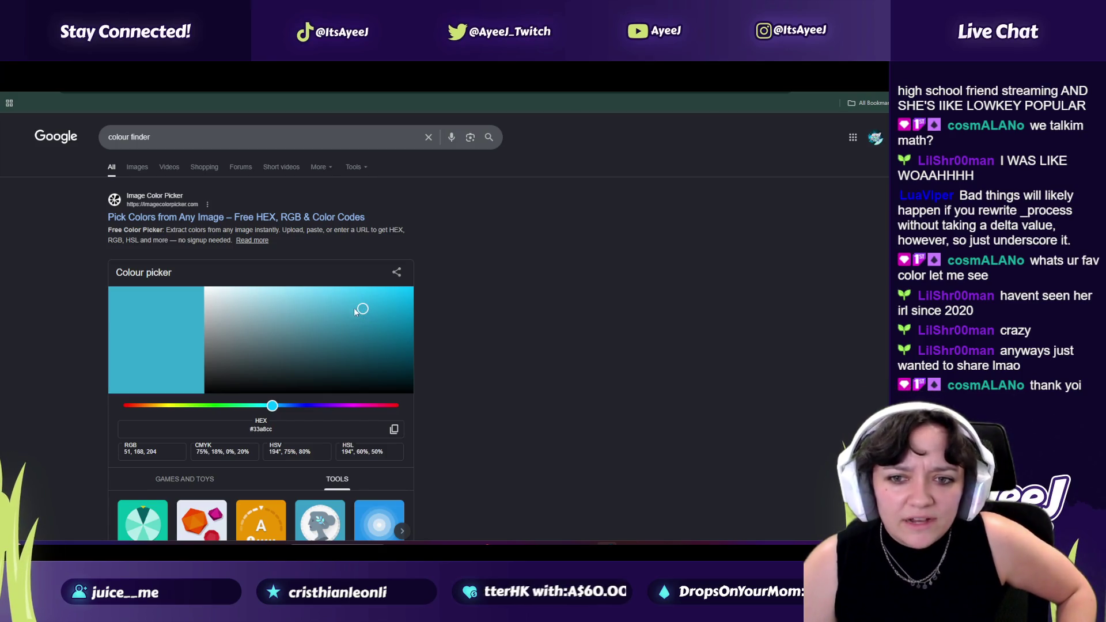
{"action": "left_click", "coordinate": [338, 300]}
{"action": "left_click", "coordinate": [340, 309]}
{"action": "left_click", "coordinate": [340, 299]}
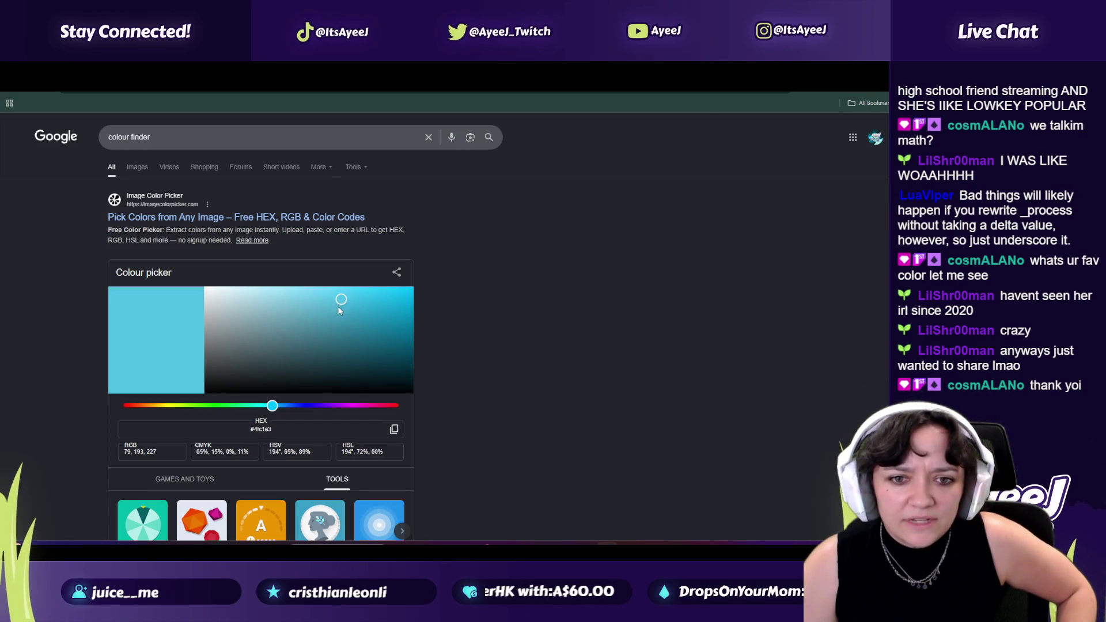
{"action": "left_click", "coordinate": [337, 306]}
{"action": "left_click", "coordinate": [340, 303]}
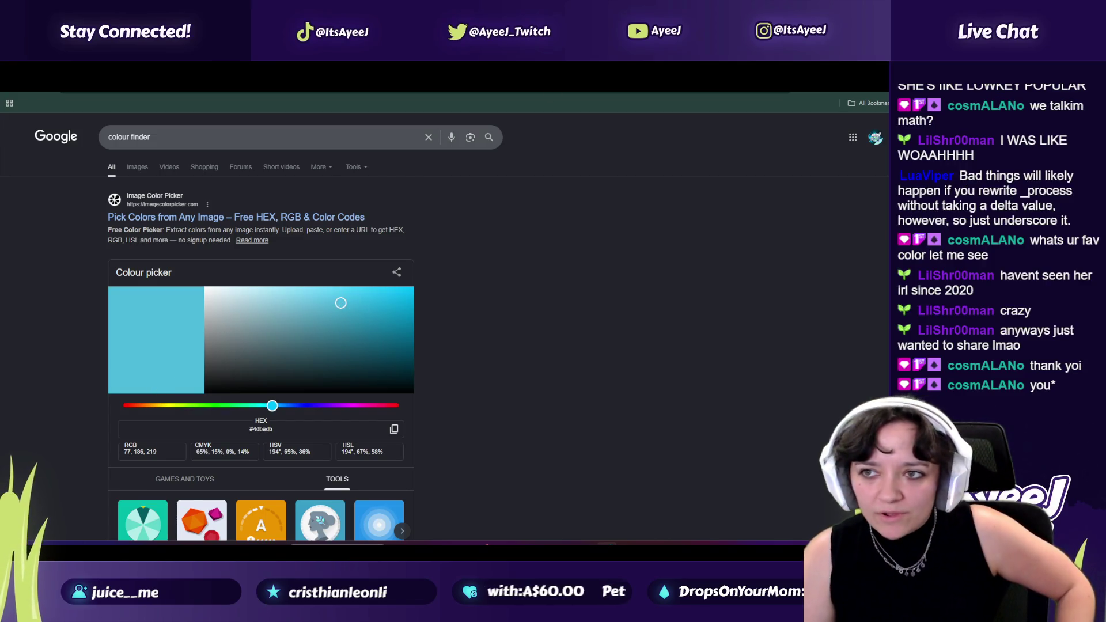
Step: Glance at the tutorial video, then close the player scene in Godot
{"action": "key", "text": "ctrl+Tab"}
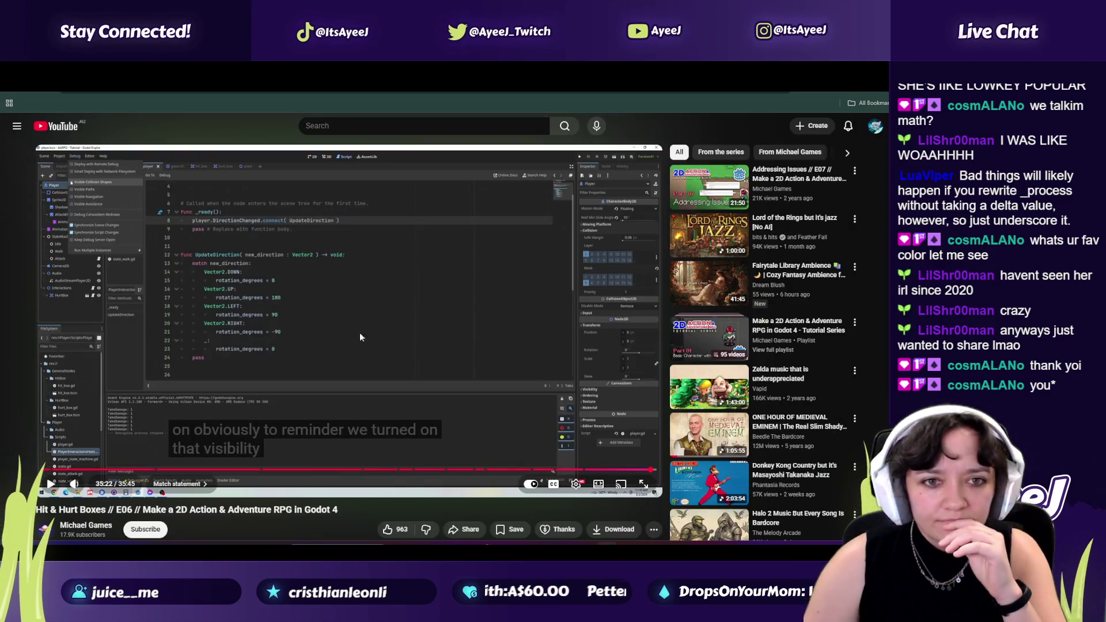
{"action": "key", "text": "alt+Tab"}
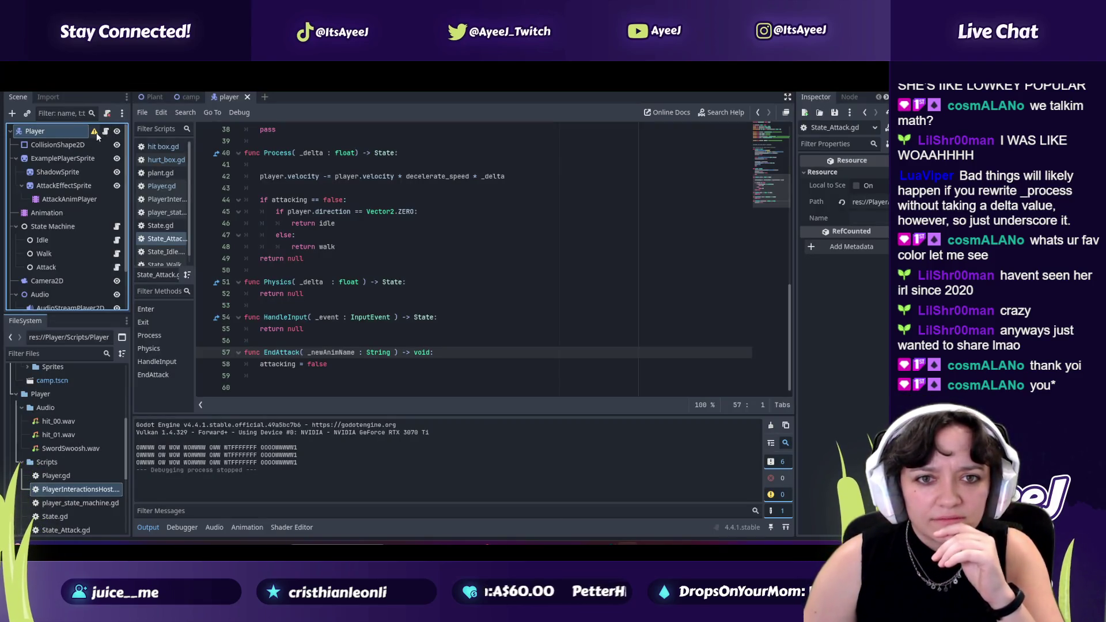
{"action": "left_click", "coordinate": [247, 97]}
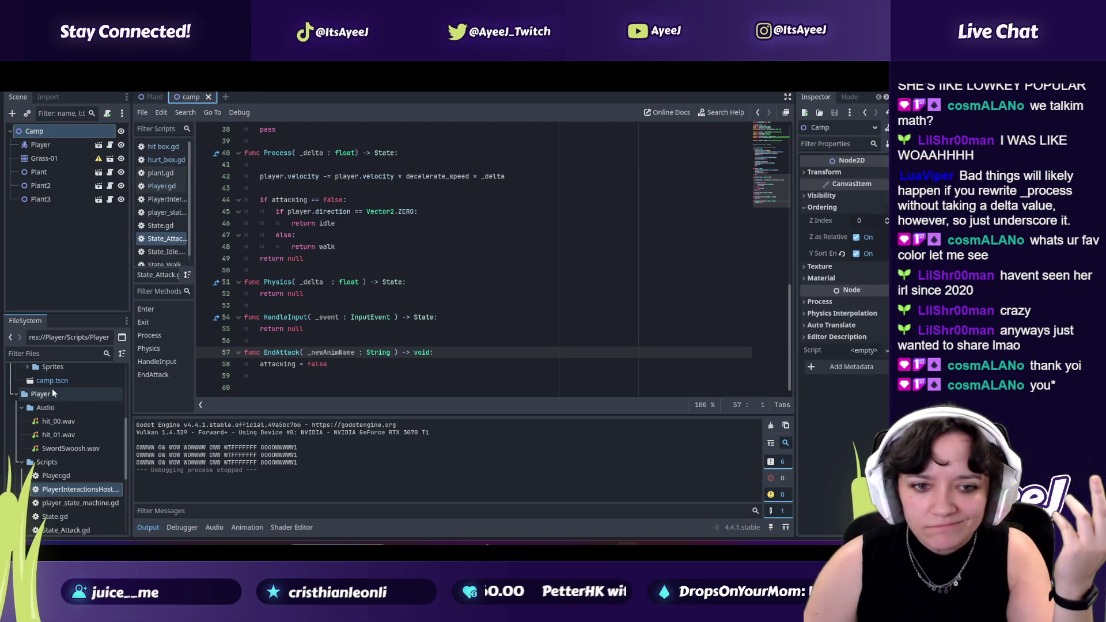
Step: Check Grass-01's deprecated TileMap warning, then close the camp and Plant scenes
{"action": "scroll", "coordinate": [52, 393], "scroll_direction": "up", "scroll_amount": 2}
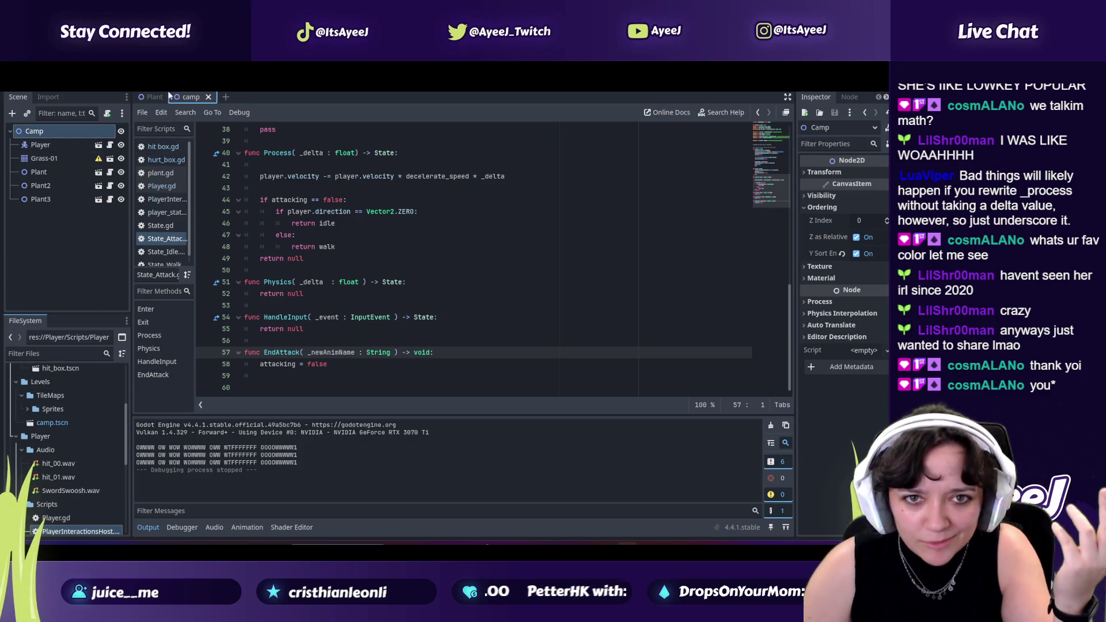
{"action": "left_click", "coordinate": [54, 155]}
{"action": "left_click", "coordinate": [98, 158]}
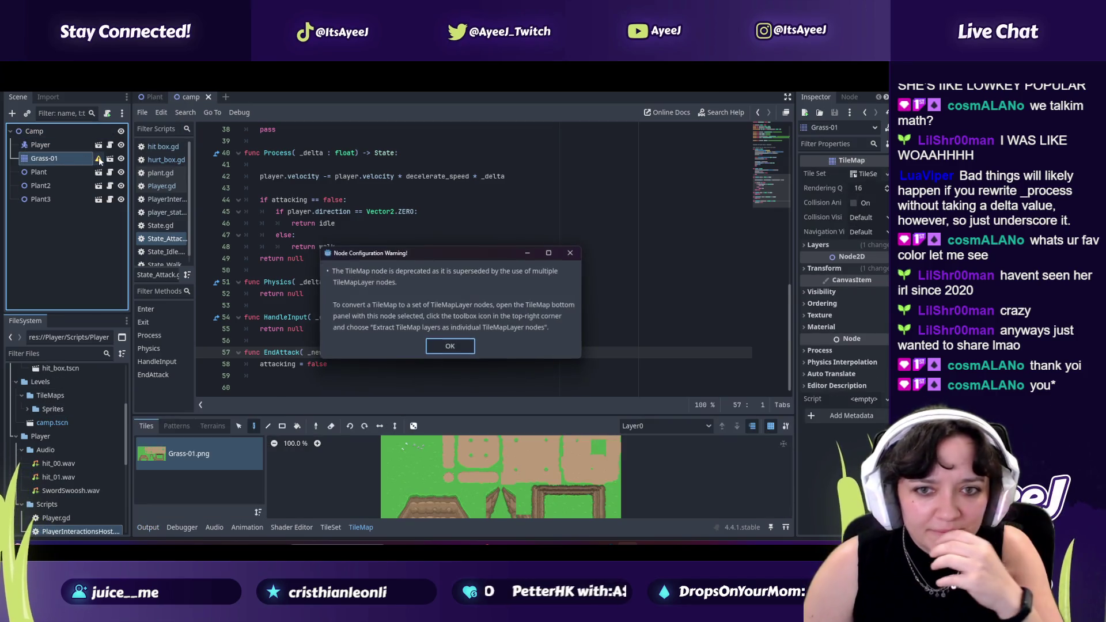
{"action": "left_click", "coordinate": [449, 347]}
{"action": "left_click", "coordinate": [207, 97]}
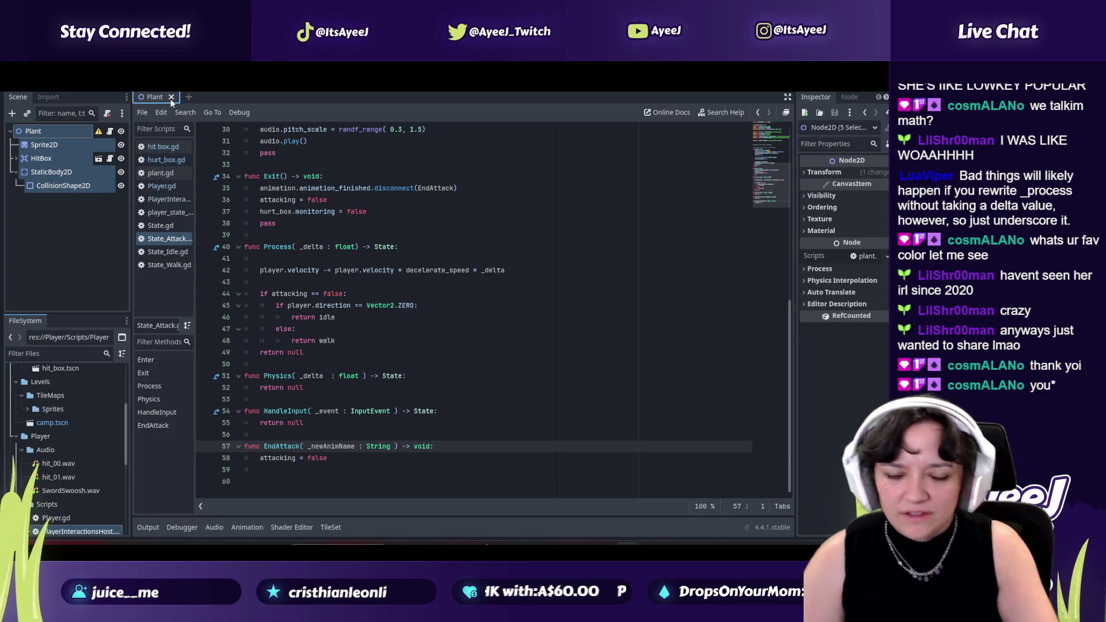
{"action": "left_click", "coordinate": [170, 97]}
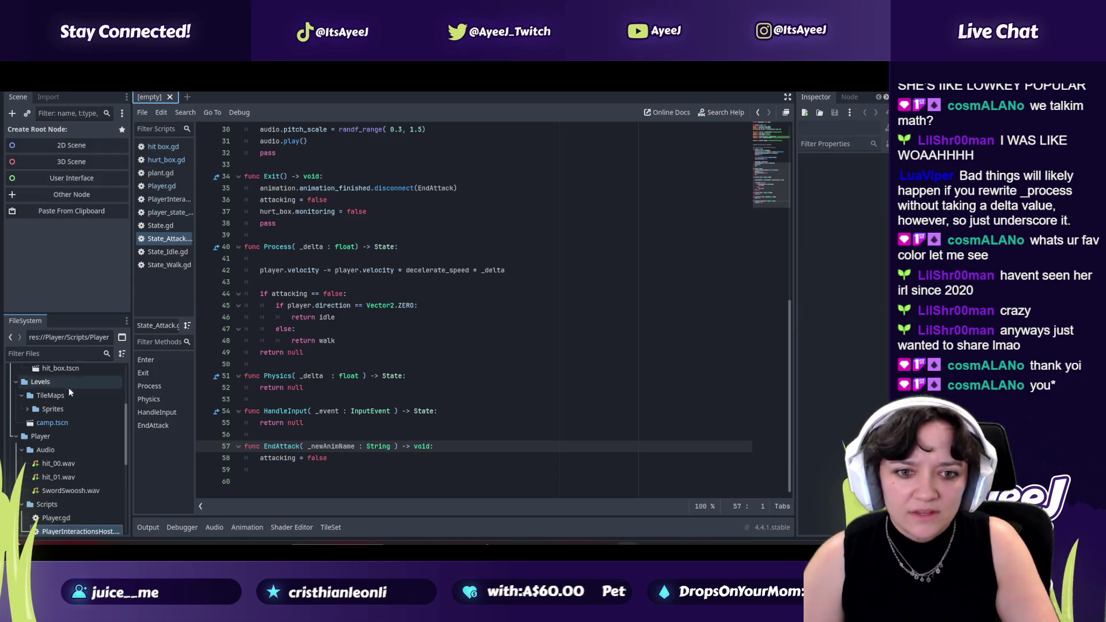
Step: Reopen camp.tscn, dismiss its TileMap warning, and inspect Grass-01's tile set and warning
{"action": "scroll", "coordinate": [71, 437], "scroll_direction": "up", "scroll_amount": 5}
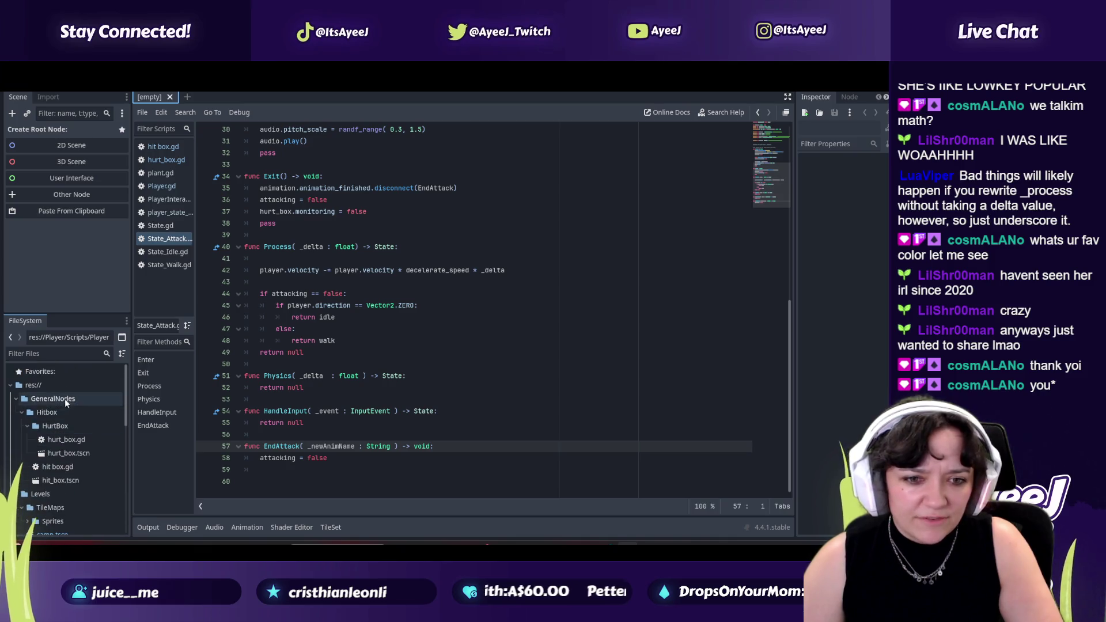
{"action": "scroll", "coordinate": [56, 475], "scroll_direction": "down", "scroll_amount": 2}
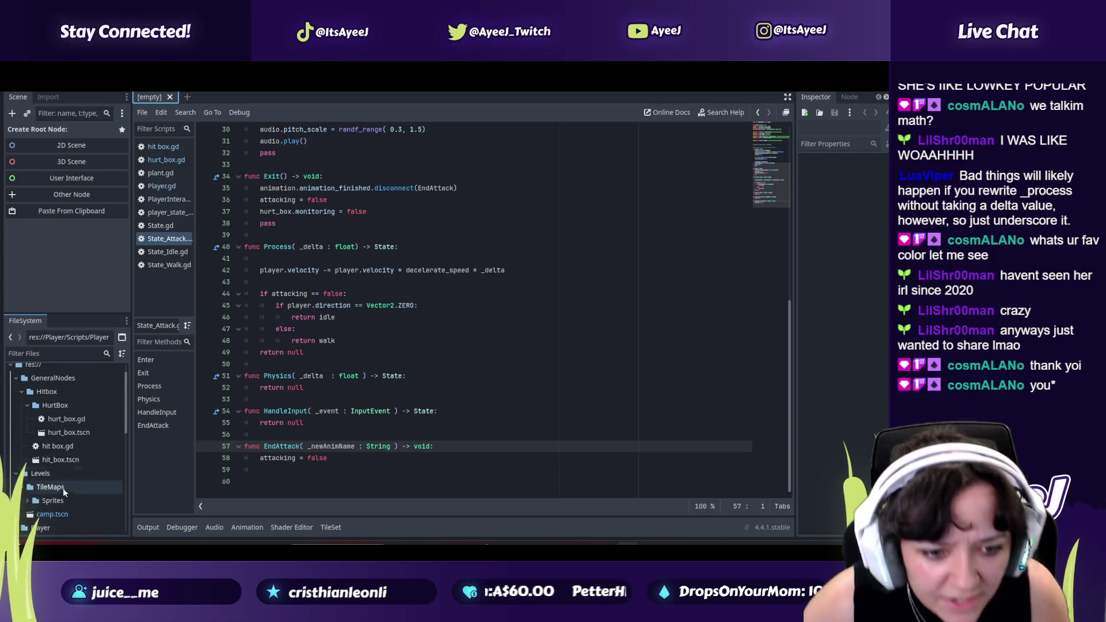
{"action": "double_click", "coordinate": [63, 492]}
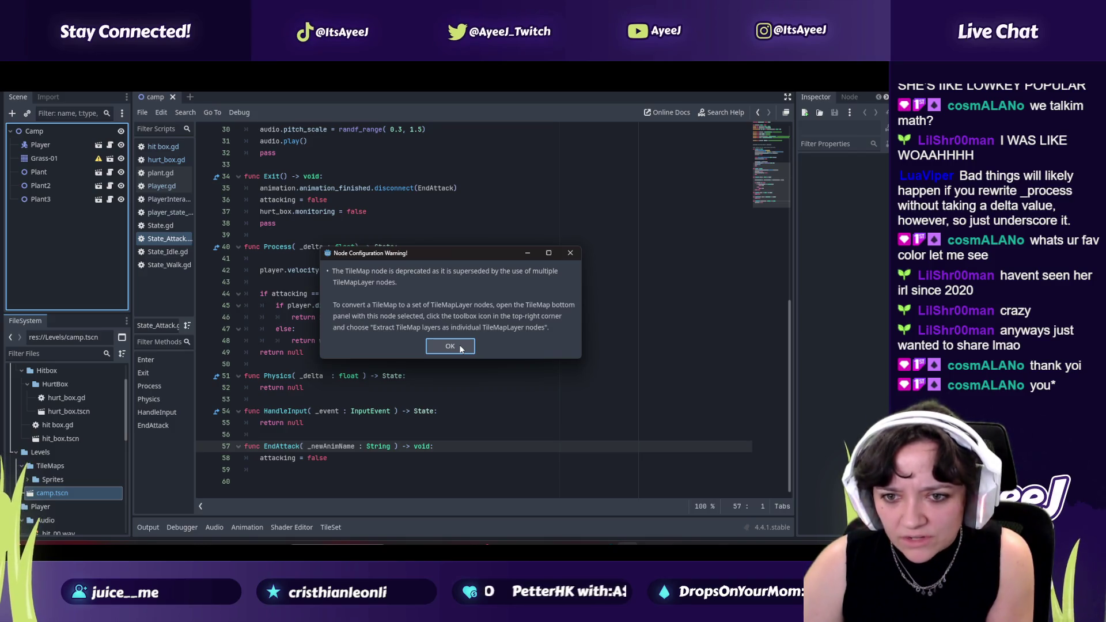
{"action": "left_click", "coordinate": [458, 344]}
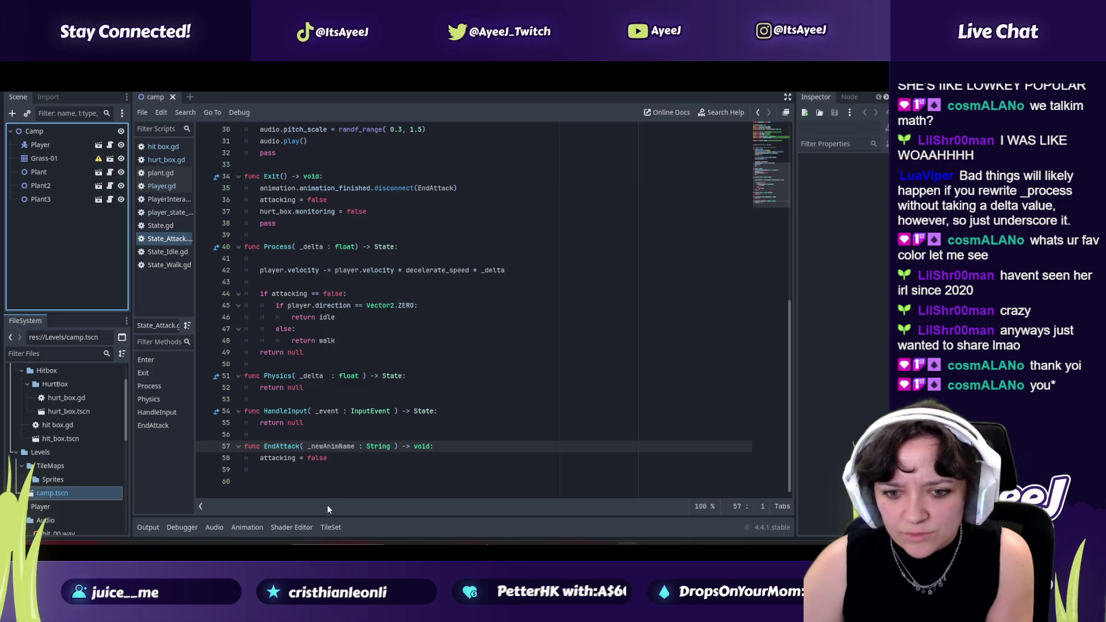
{"action": "left_click", "coordinate": [325, 529]}
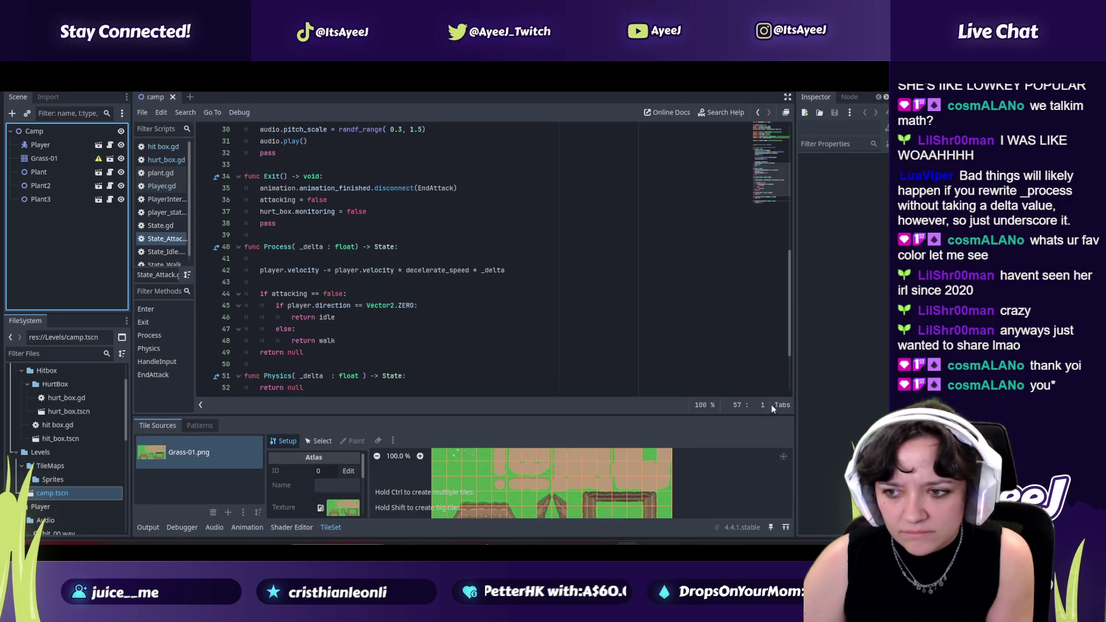
{"action": "left_click", "coordinate": [50, 158]}
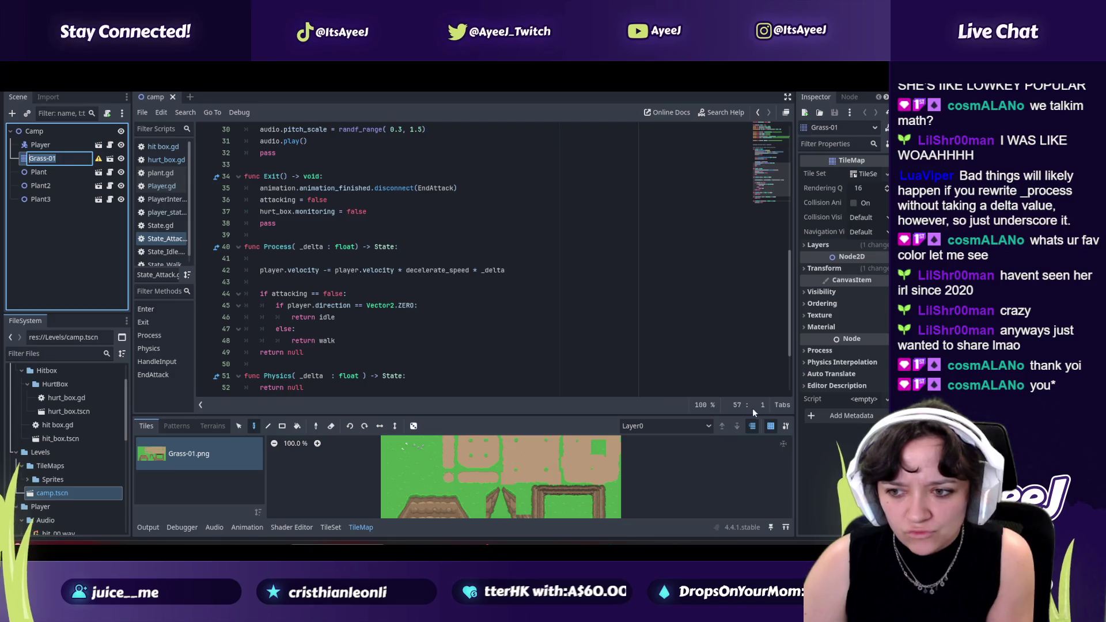
{"action": "key", "text": "Escape"}
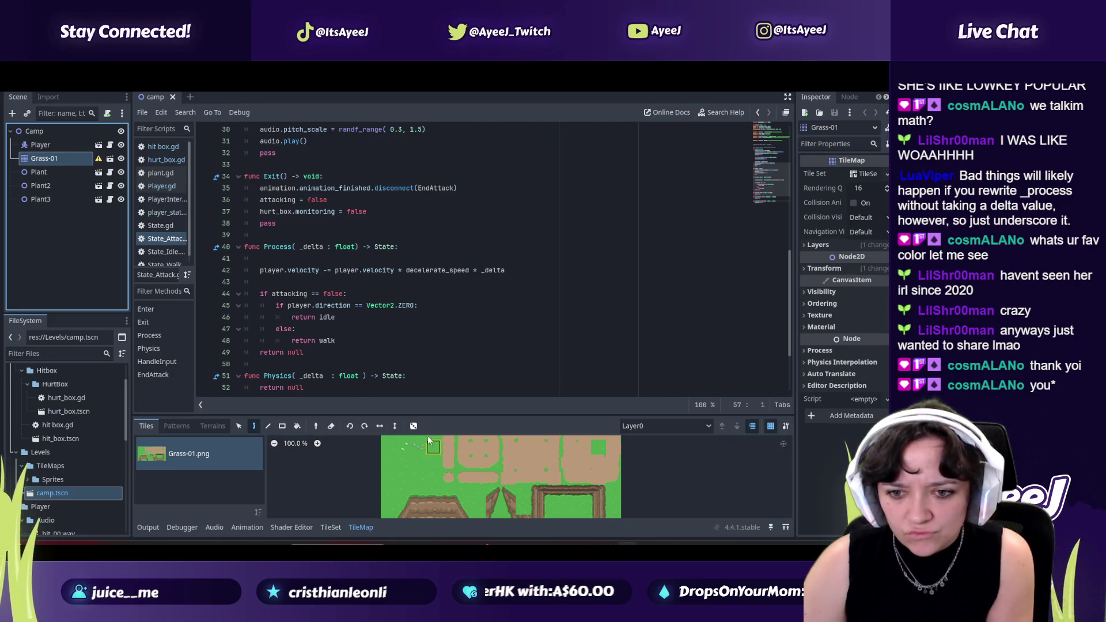
{"action": "left_click", "coordinate": [98, 159]}
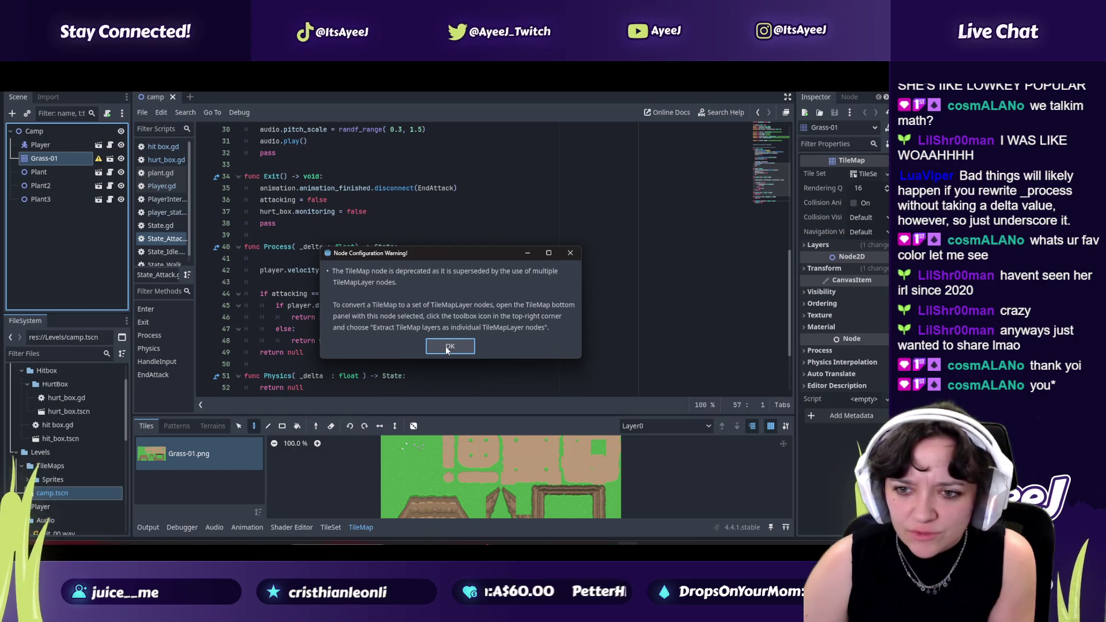
{"action": "left_click", "coordinate": [445, 346]}
Step: Extract Grass-01's TileMap layers into Layer0, inspect it, then undo the extraction
{"action": "left_click", "coordinate": [785, 426]}
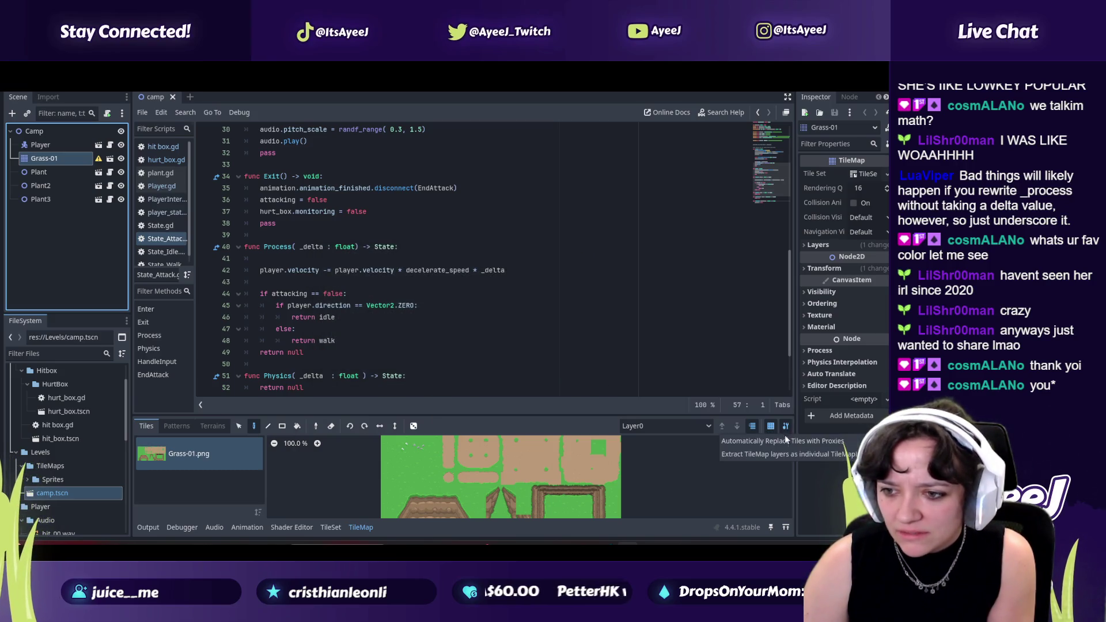
{"action": "left_click", "coordinate": [776, 453]}
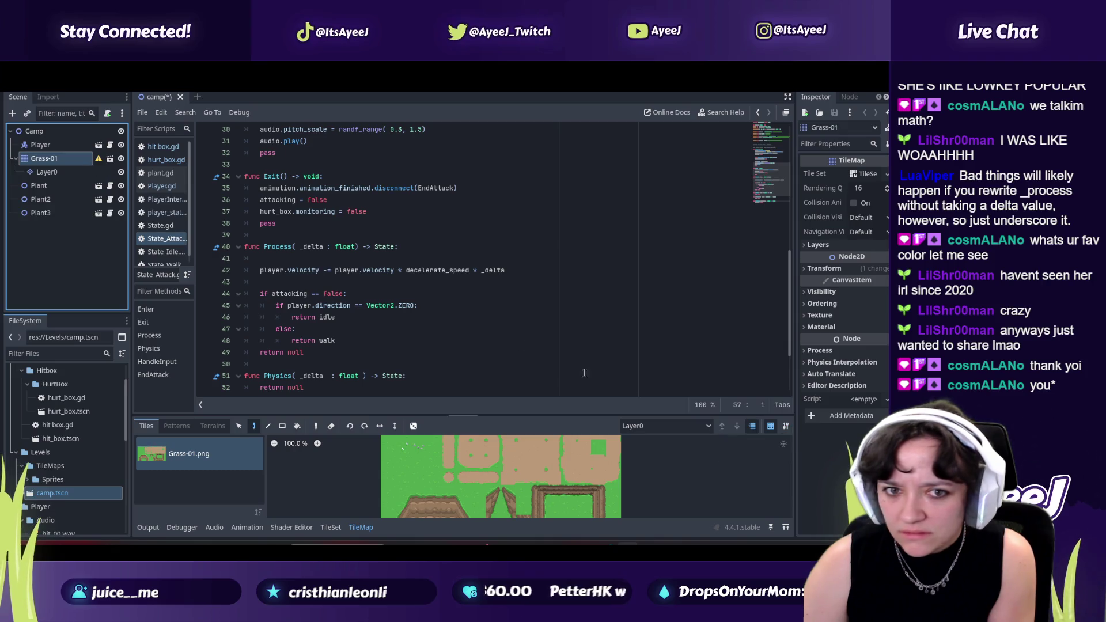
{"action": "left_click", "coordinate": [46, 172]}
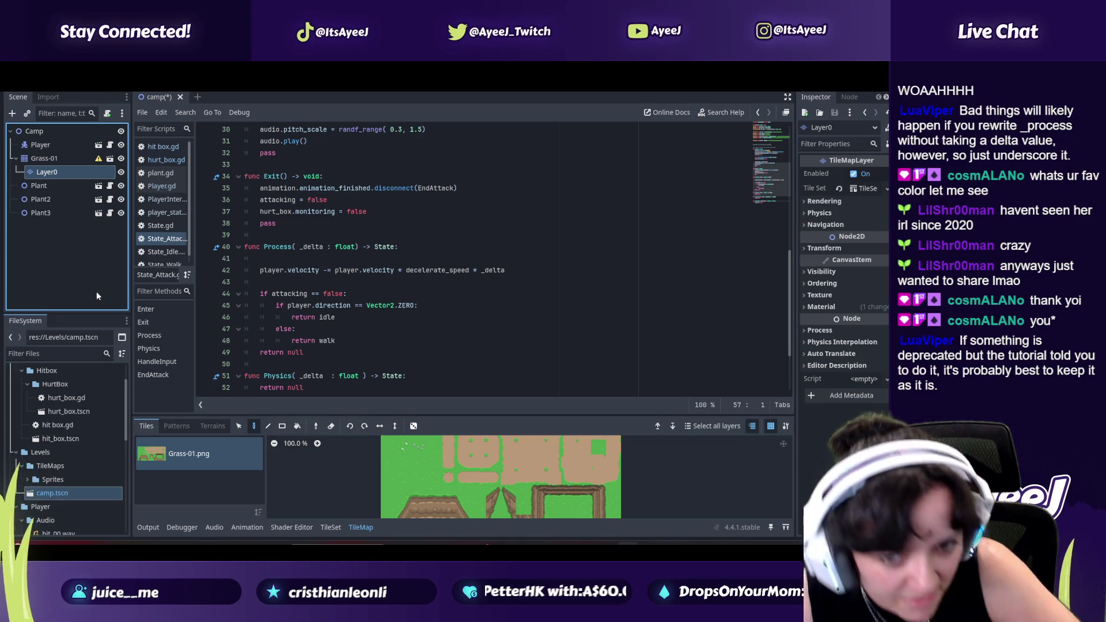
{"action": "key", "text": "ctrl+z"}
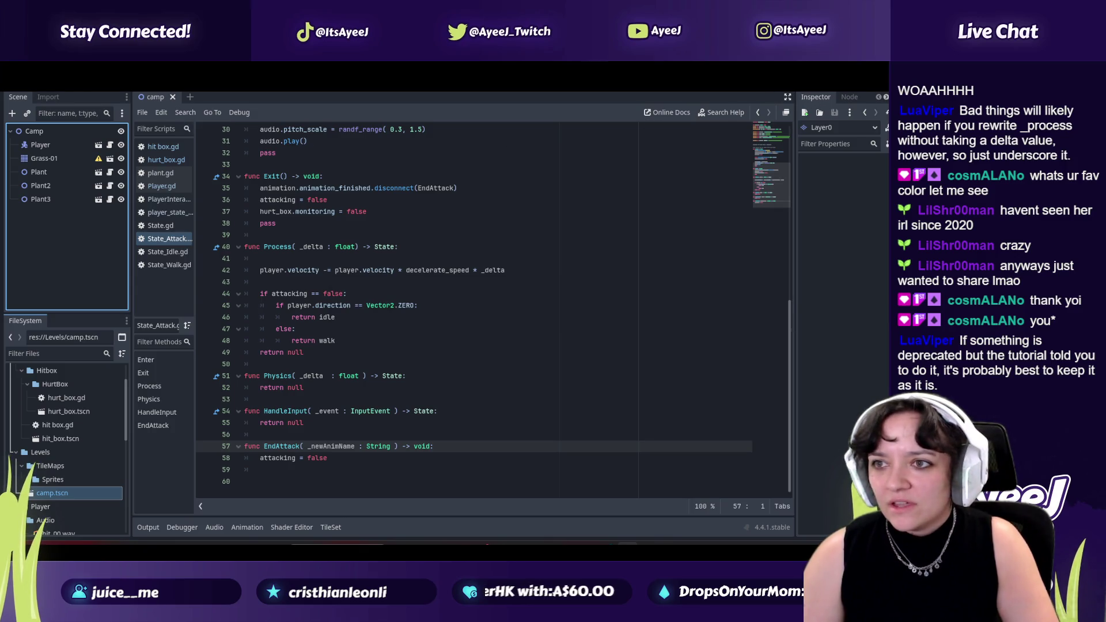
Step: Run the camp level, walk to a bush and swing the sword, then close the game
{"action": "key", "text": "F5"}
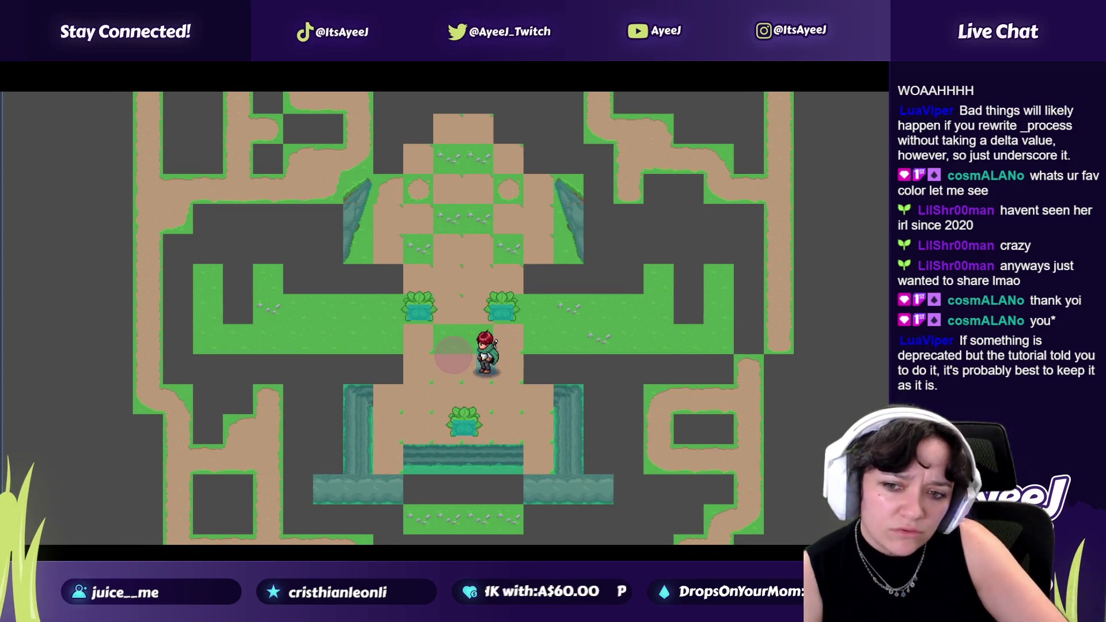
{"action": "key", "text": "Left"}
{"action": "key", "text": "Up"}
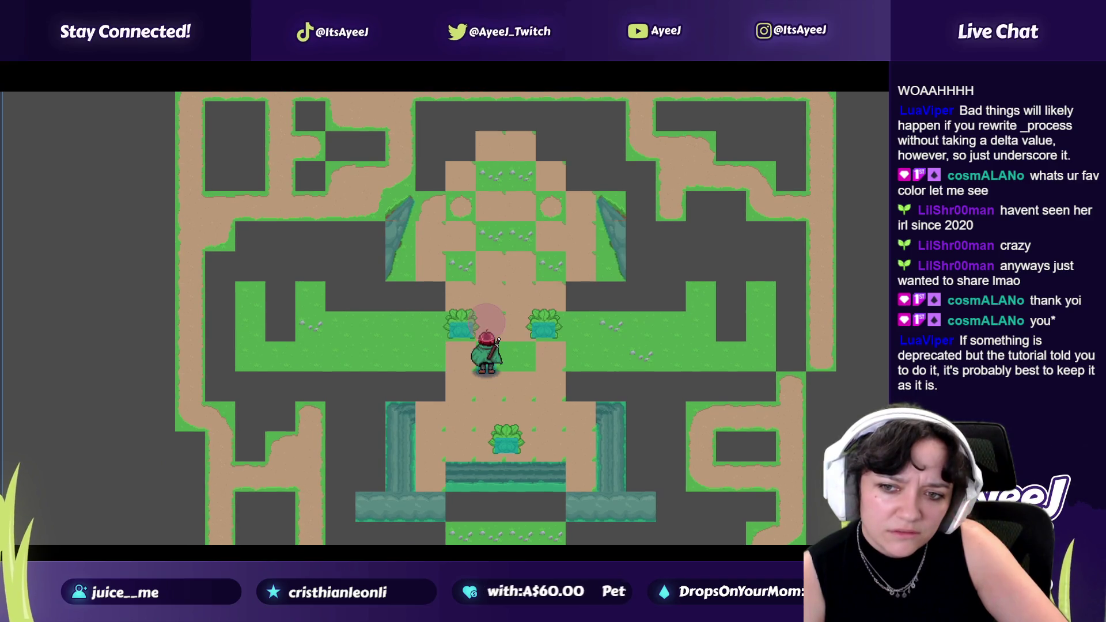
{"action": "key", "text": "Right"}
{"action": "key", "text": "Down"}
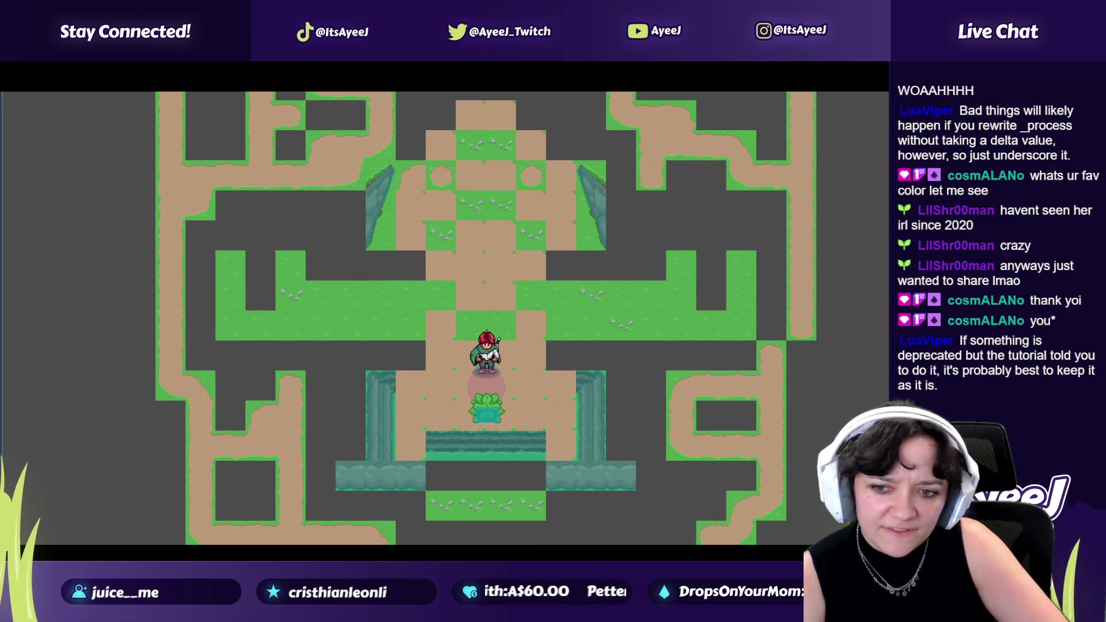
{"action": "key", "text": "Down"}
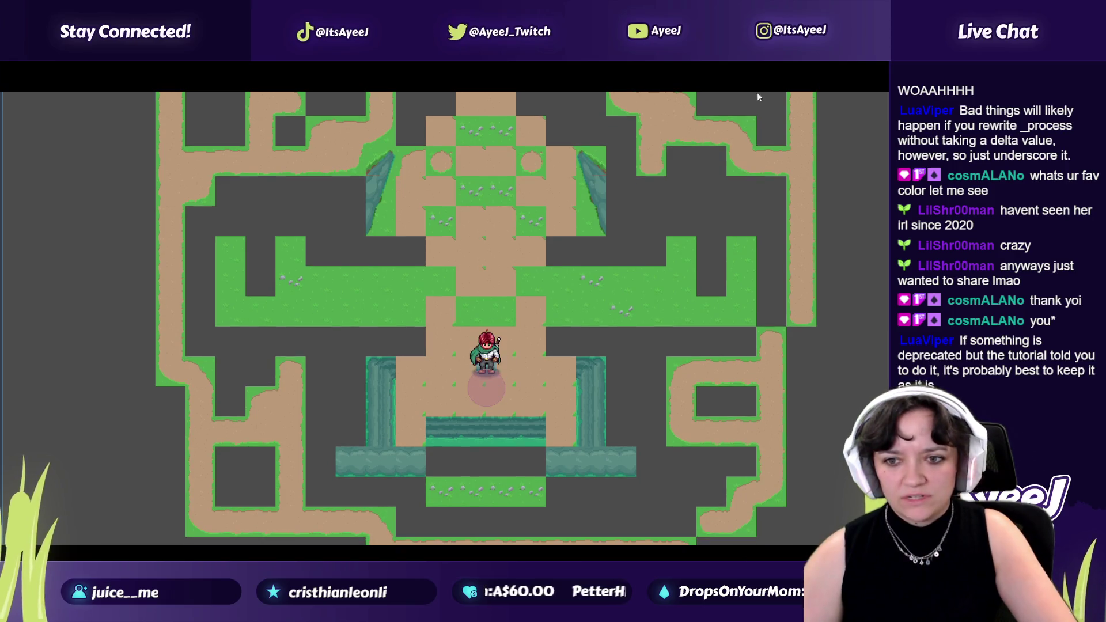
{"action": "key", "text": "alt+Tab"}
{"action": "left_click", "coordinate": [219, 264]}
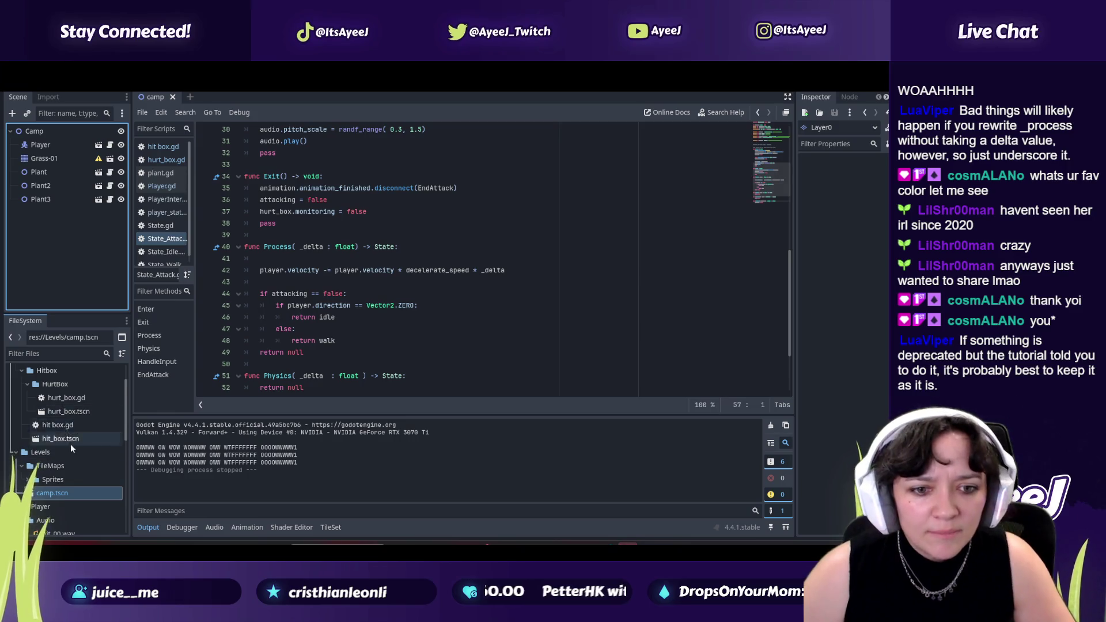
Step: Find player.tscn in the FileSystem dock and open it
{"action": "scroll", "coordinate": [68, 460], "scroll_direction": "down", "scroll_amount": 5}
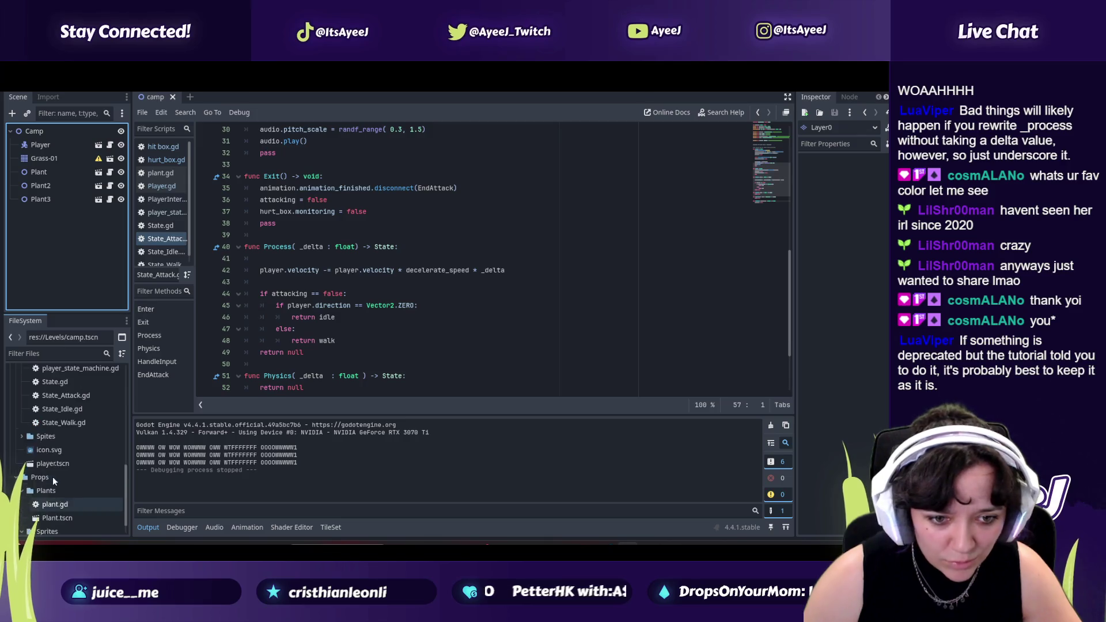
{"action": "scroll", "coordinate": [53, 476], "scroll_direction": "up", "scroll_amount": 2}
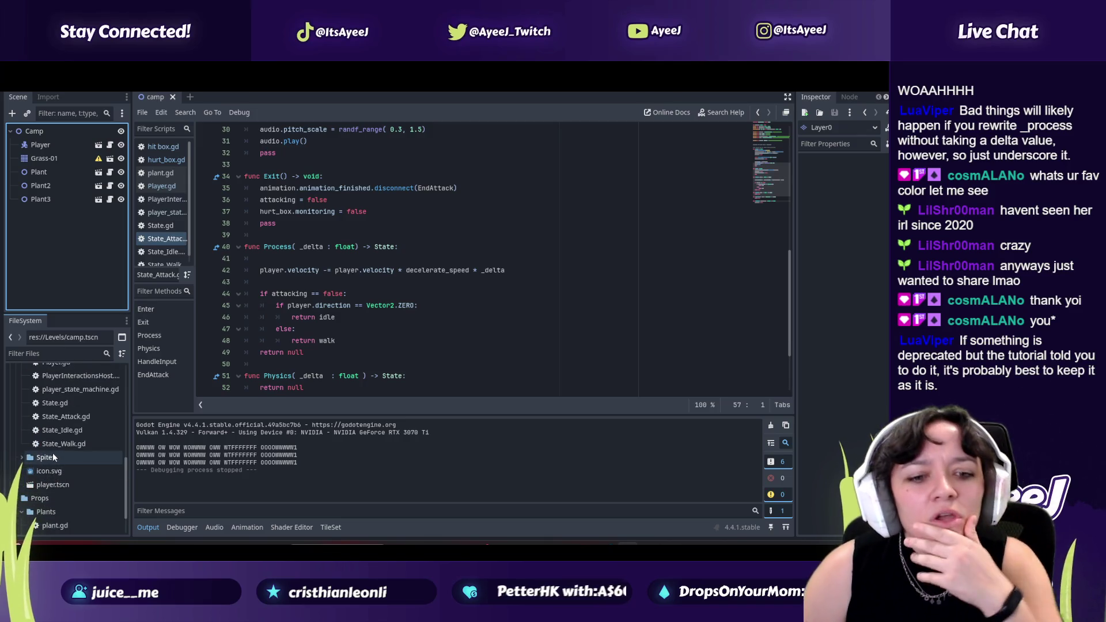
{"action": "scroll", "coordinate": [56, 445], "scroll_direction": "up", "scroll_amount": 7}
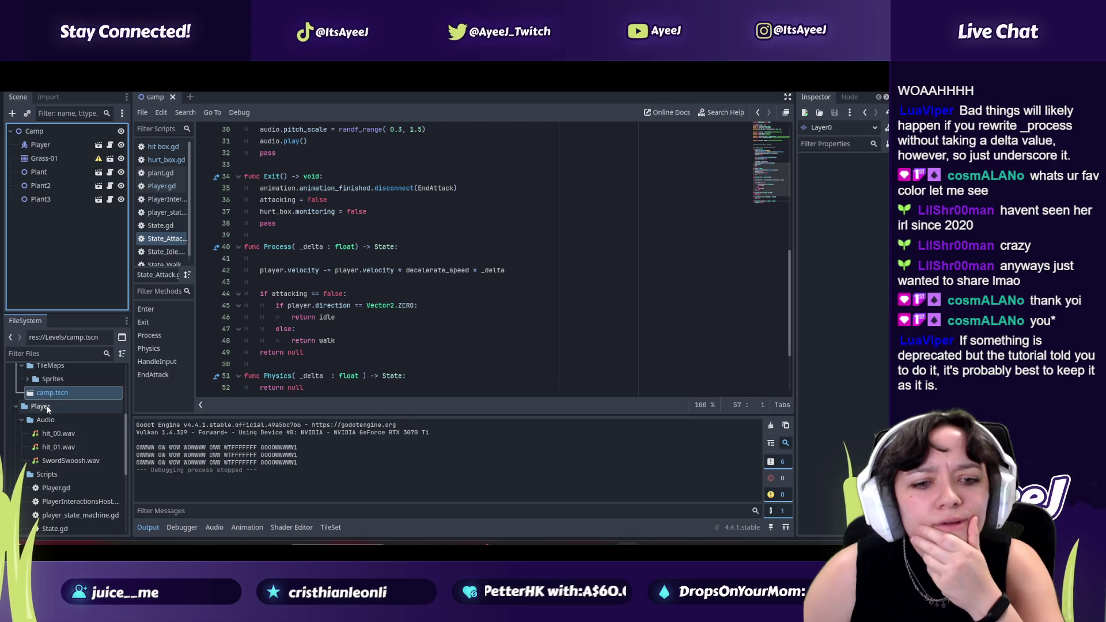
{"action": "scroll", "coordinate": [26, 469], "scroll_direction": "down", "scroll_amount": 5}
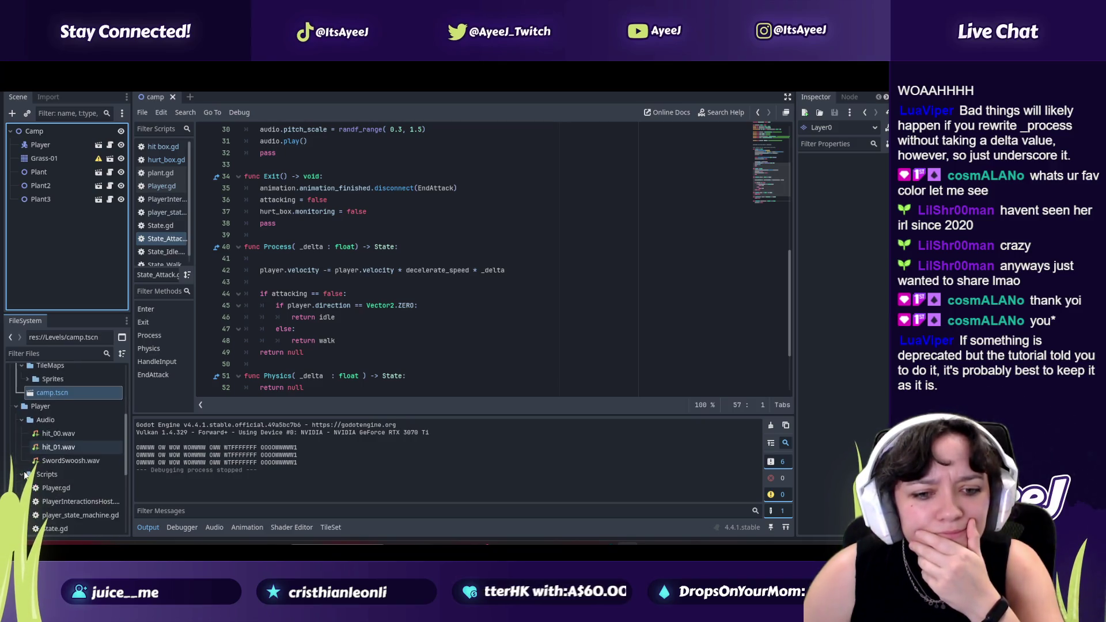
{"action": "scroll", "coordinate": [34, 470], "scroll_direction": "down", "scroll_amount": 3}
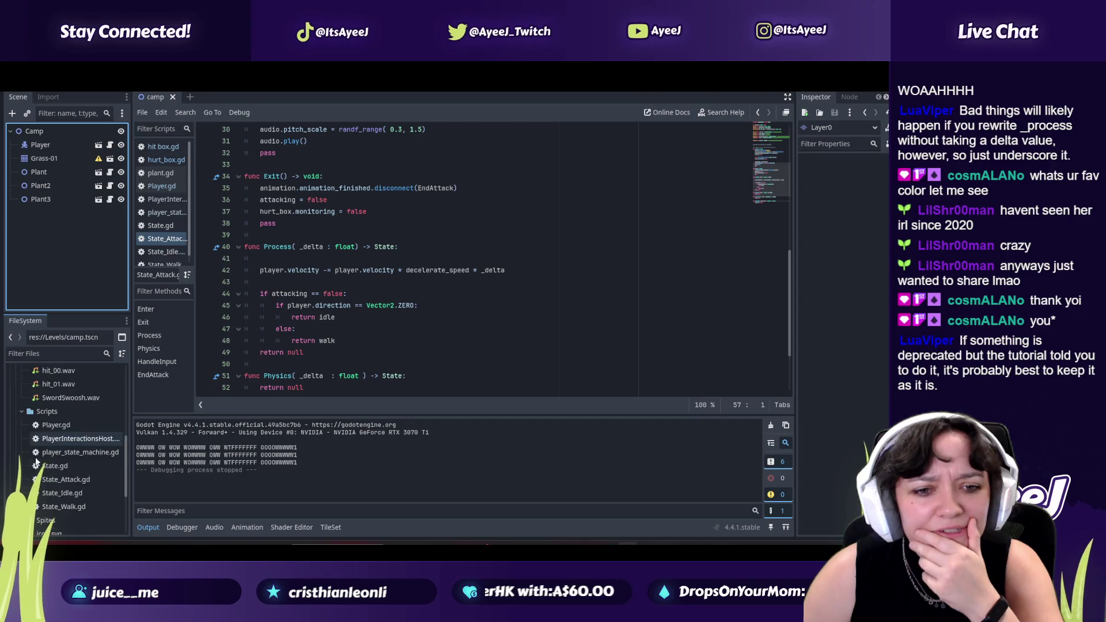
{"action": "double_click", "coordinate": [55, 505]}
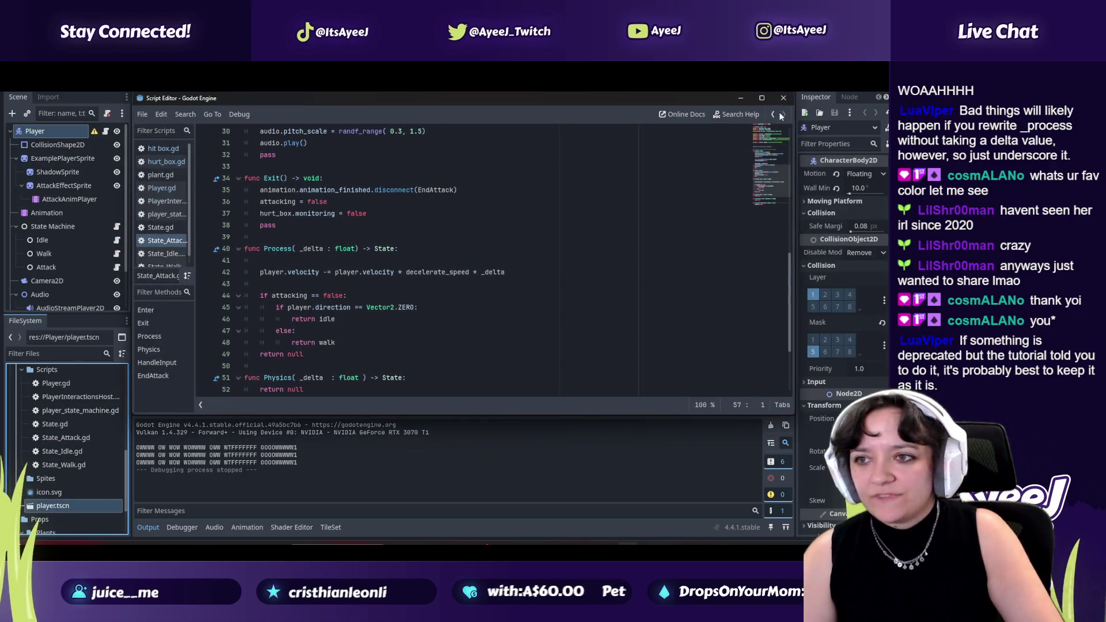
Step: In the 2D view, move the HurtBox collision circle up about 15 px and save the player scene
{"action": "key", "text": "ctrl+F1"}
{"action": "left_click", "coordinate": [490, 292]}
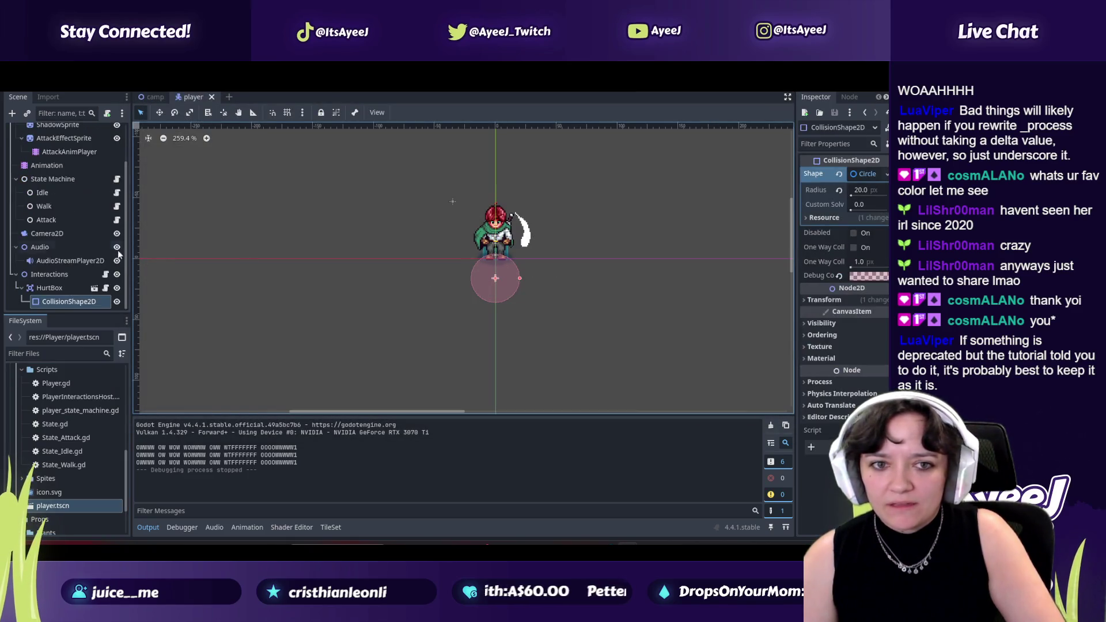
{"action": "left_click", "coordinate": [47, 286], "text": "ctrl"}
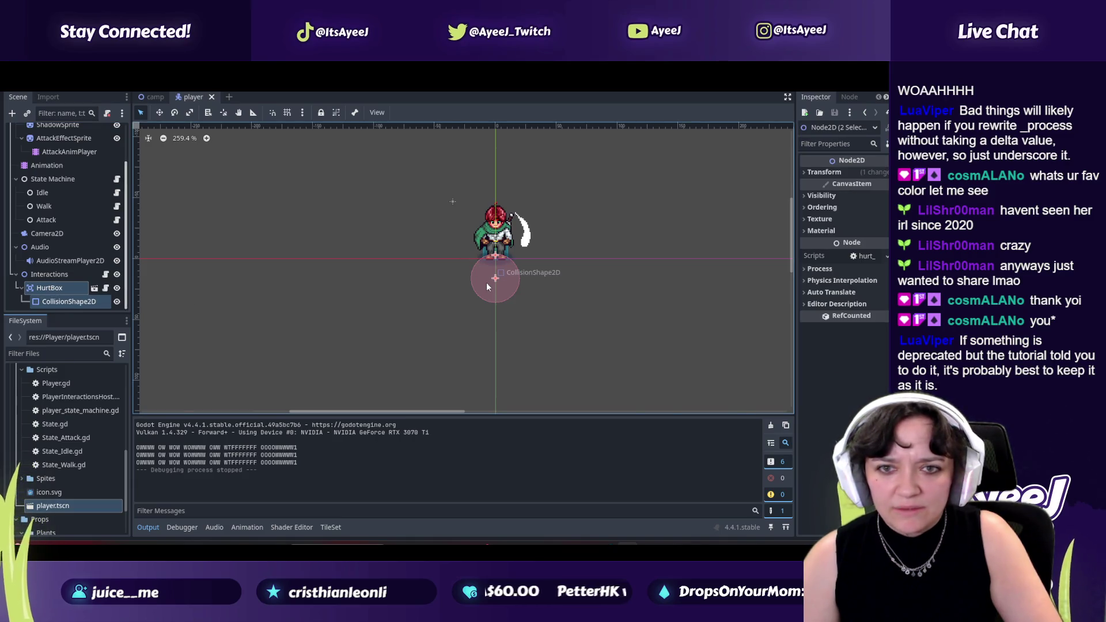
{"action": "left_click_drag", "start_coordinate": [486, 282], "coordinate": [487, 265]}
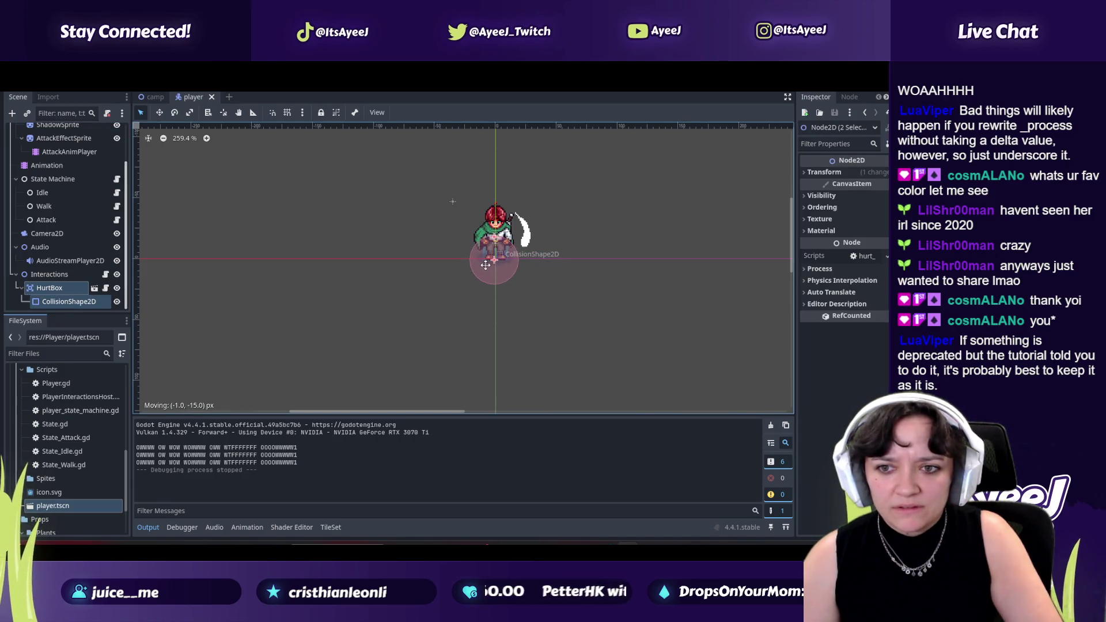
{"action": "key", "text": "ctrl+s"}
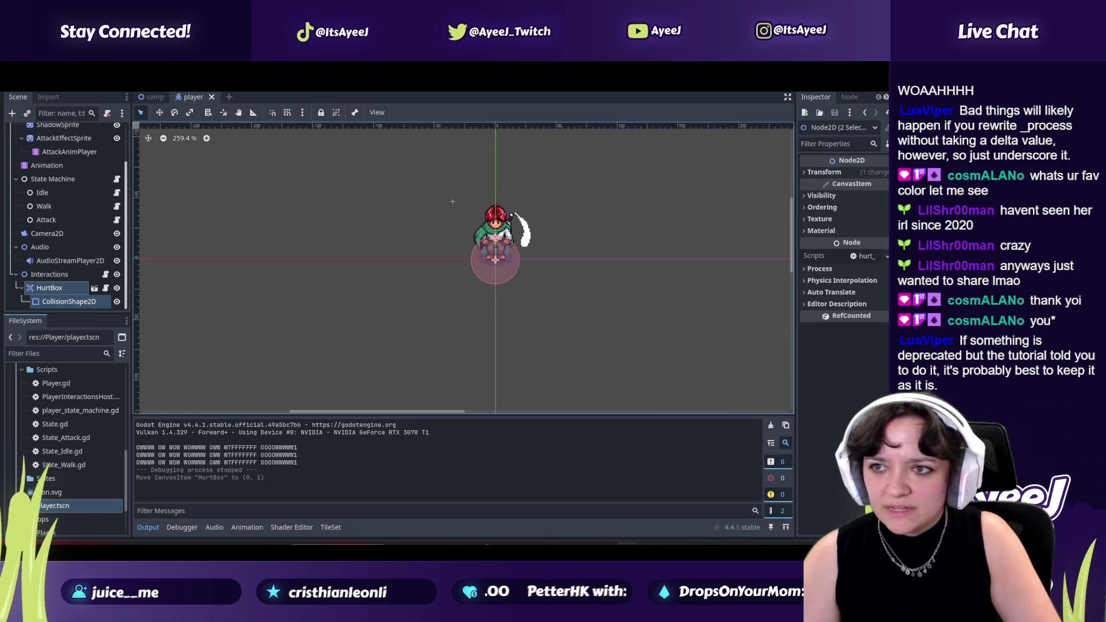
Step: Run the game, walk the player around the camp, close it, and switch to the Hit & Hurt Boxes E06 video
{"action": "key", "text": "F5"}
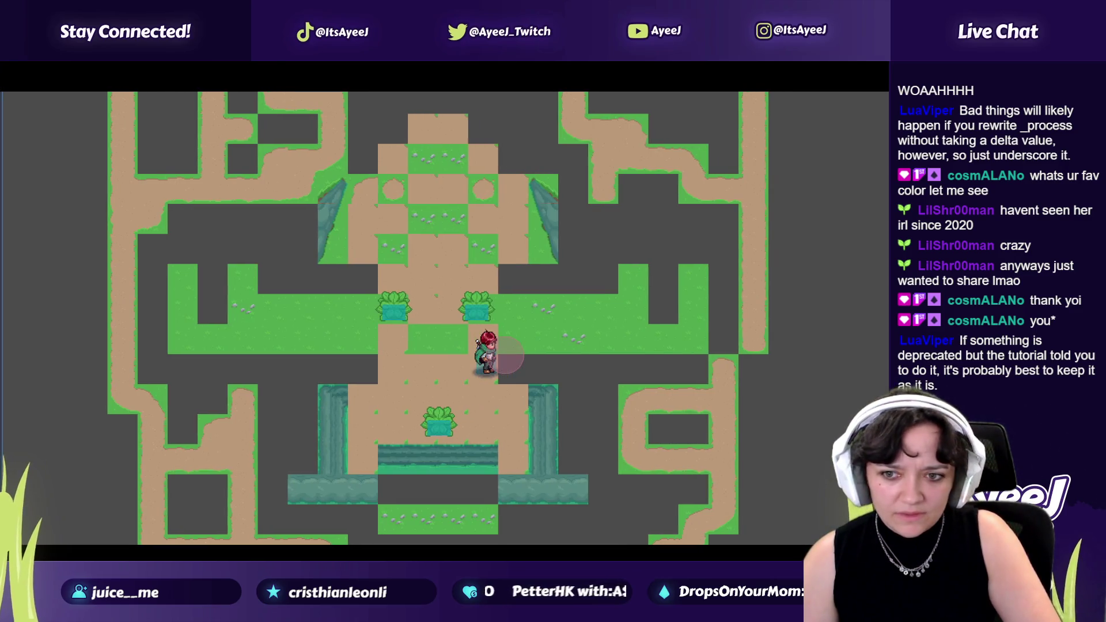
{"action": "key", "text": "Left"}
{"action": "key", "text": "Up"}
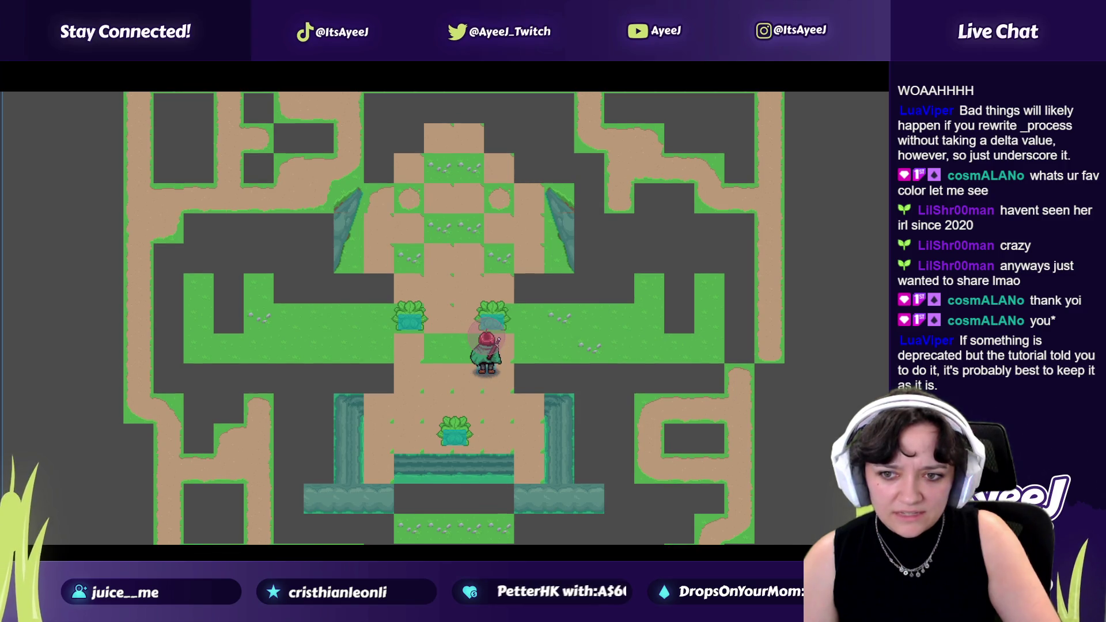
{"action": "key", "text": "Down"}
{"action": "key", "text": "Left"}
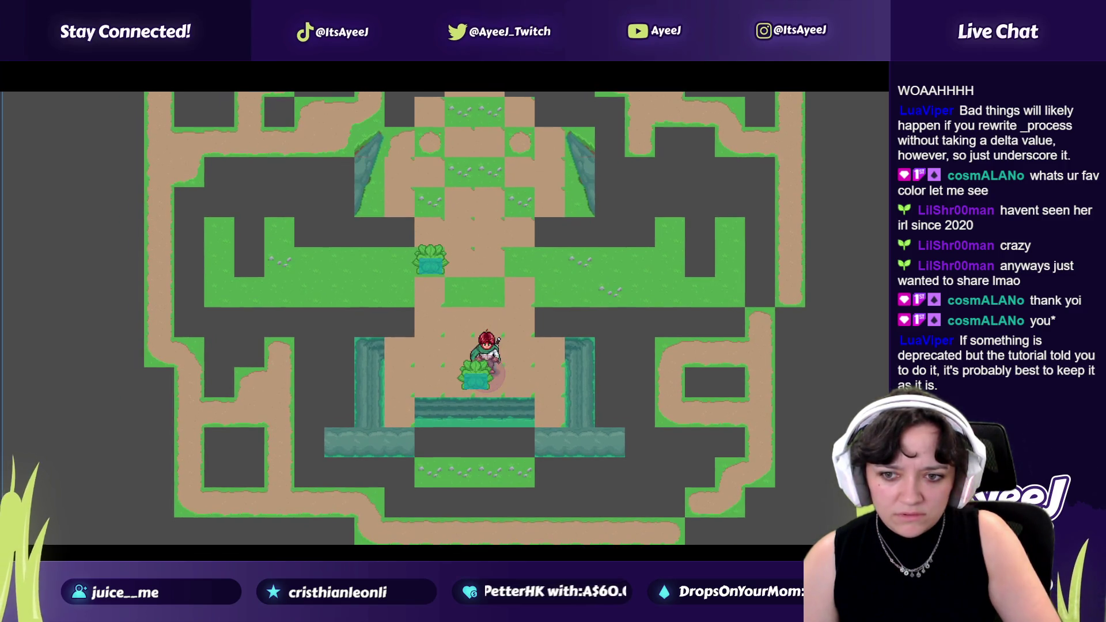
{"action": "key", "text": "Up"}
{"action": "key", "text": "Left"}
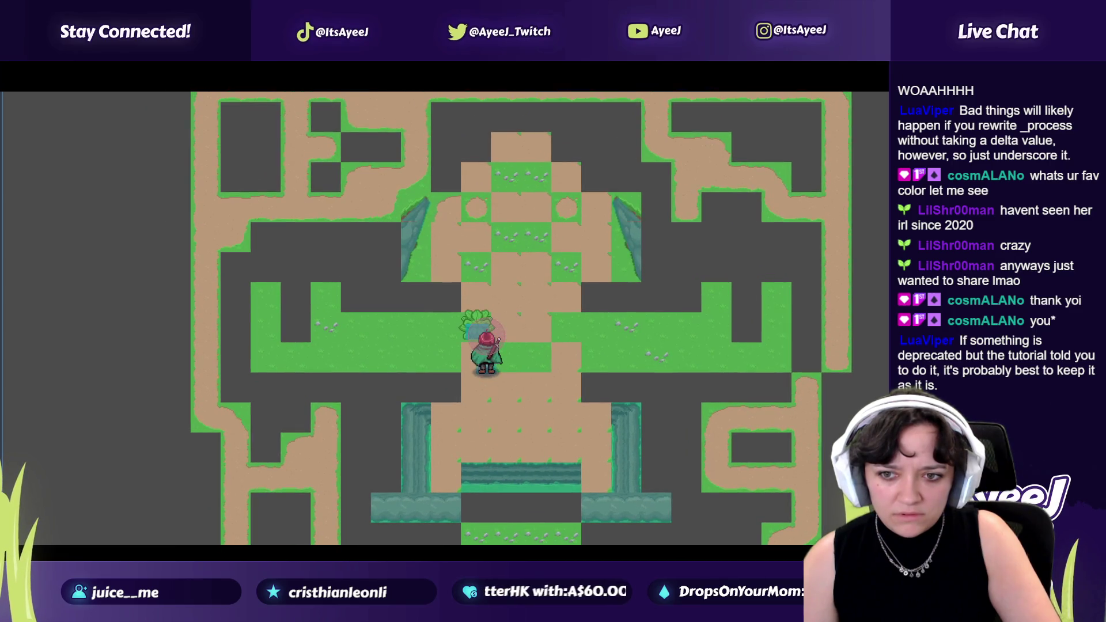
{"action": "key", "text": "Up"}
{"action": "key", "text": "Right"}
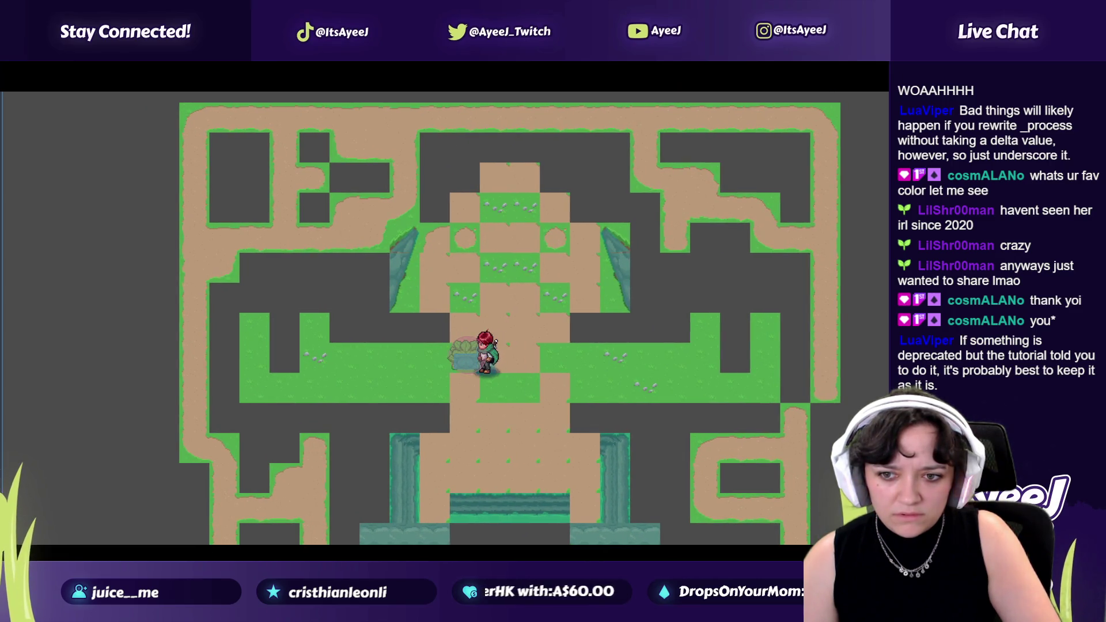
{"action": "key", "text": "Up"}
{"action": "key", "text": "Right"}
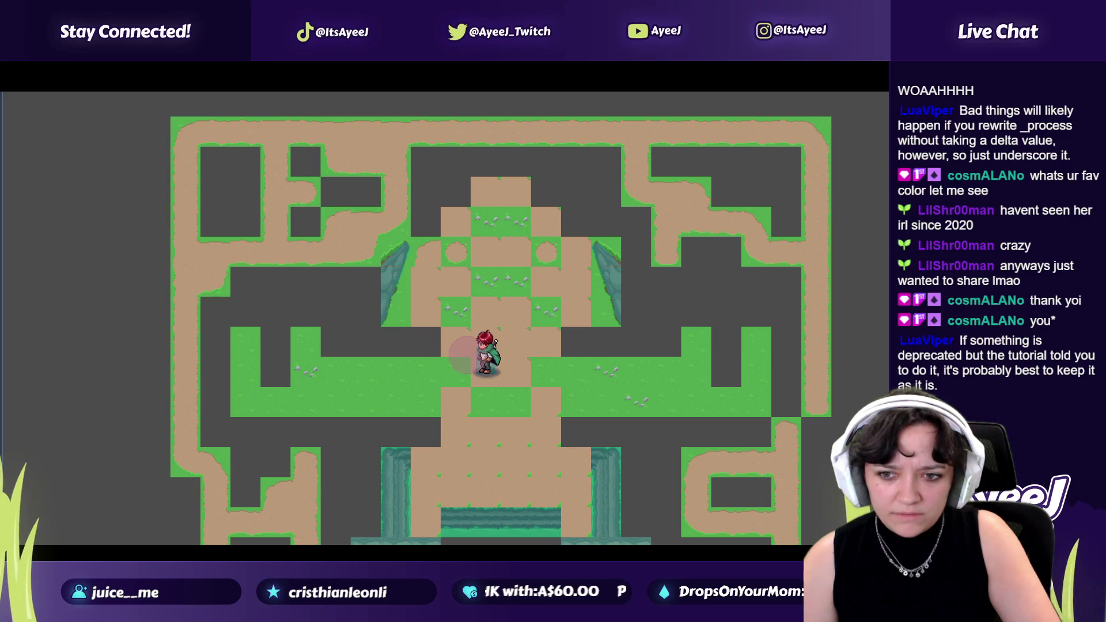
{"action": "key", "text": "alt+Tab"}
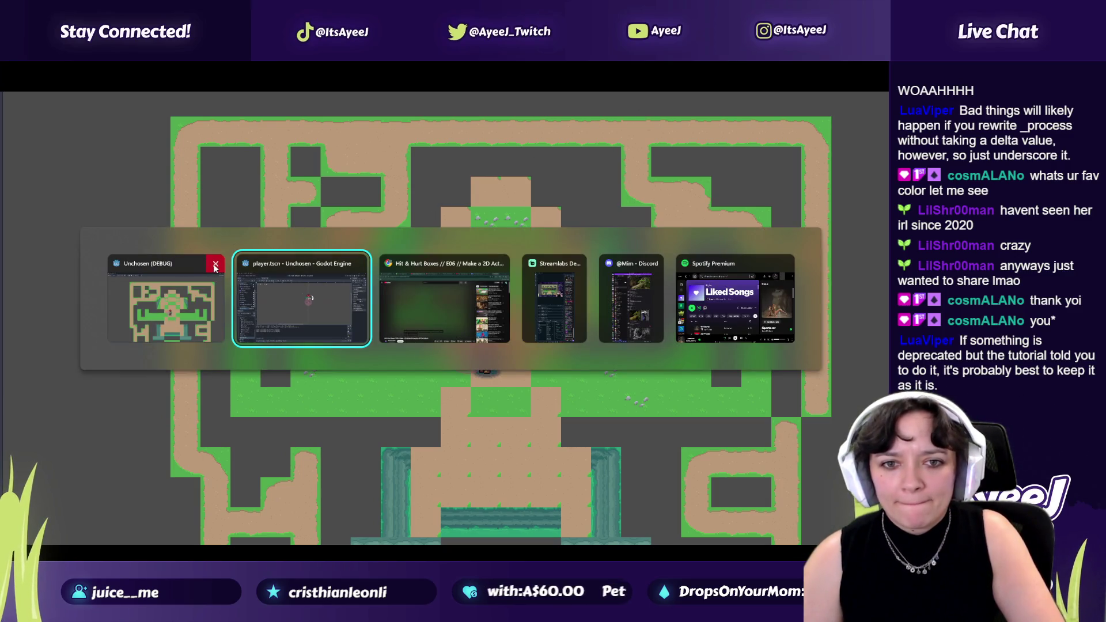
{"action": "left_click", "coordinate": [214, 264]}
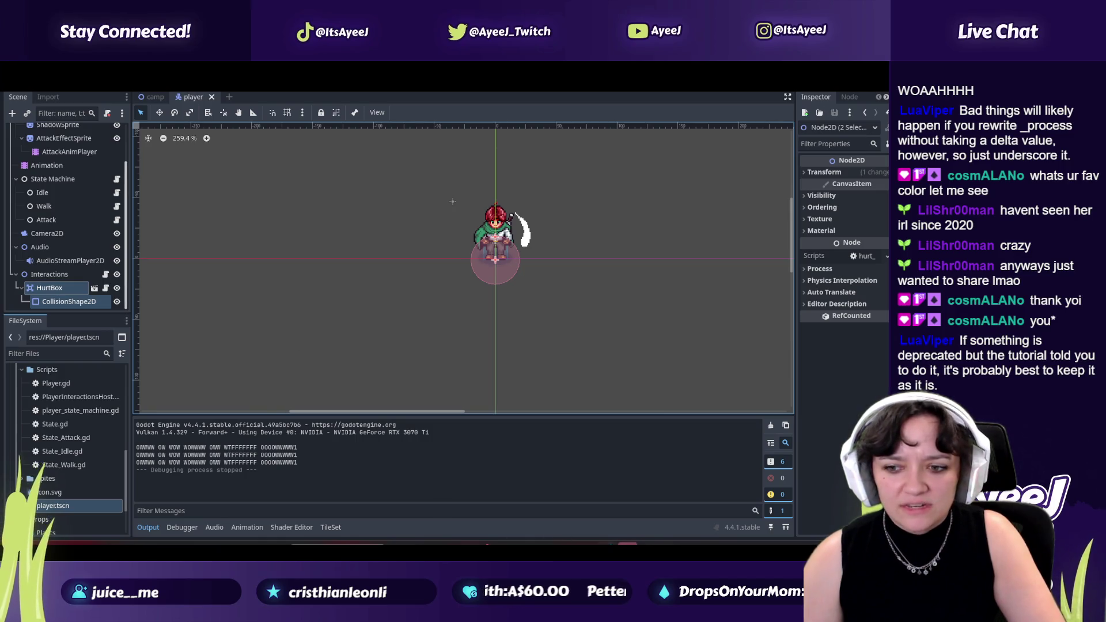
{"action": "key", "text": "alt+Tab"}
{"action": "key", "text": "alt+Tab"}
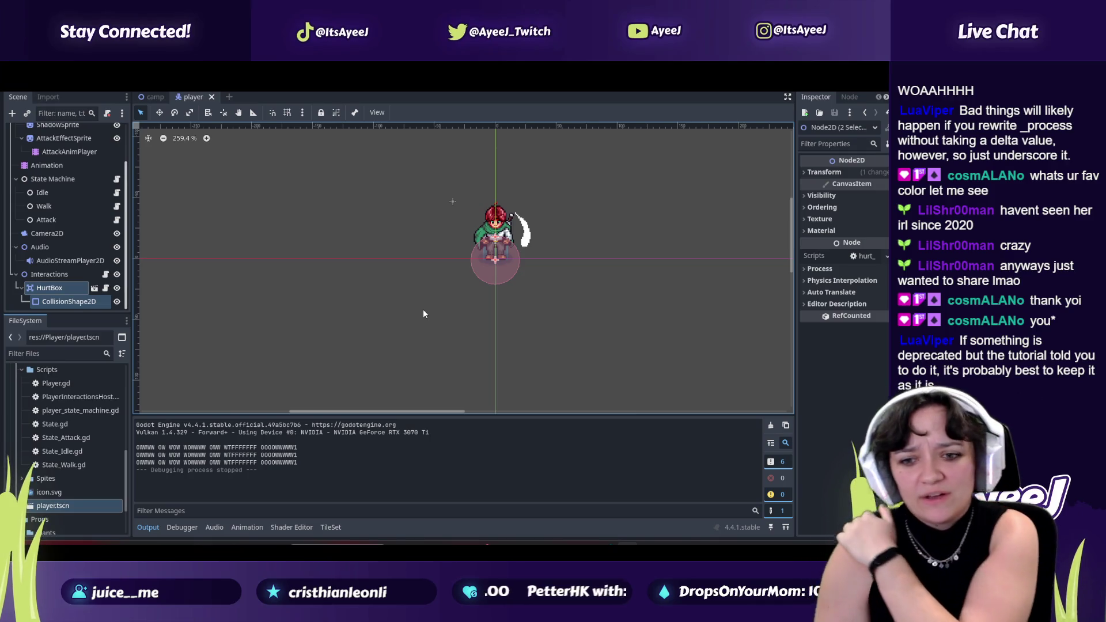
{"action": "key", "text": "alt+Tab"}
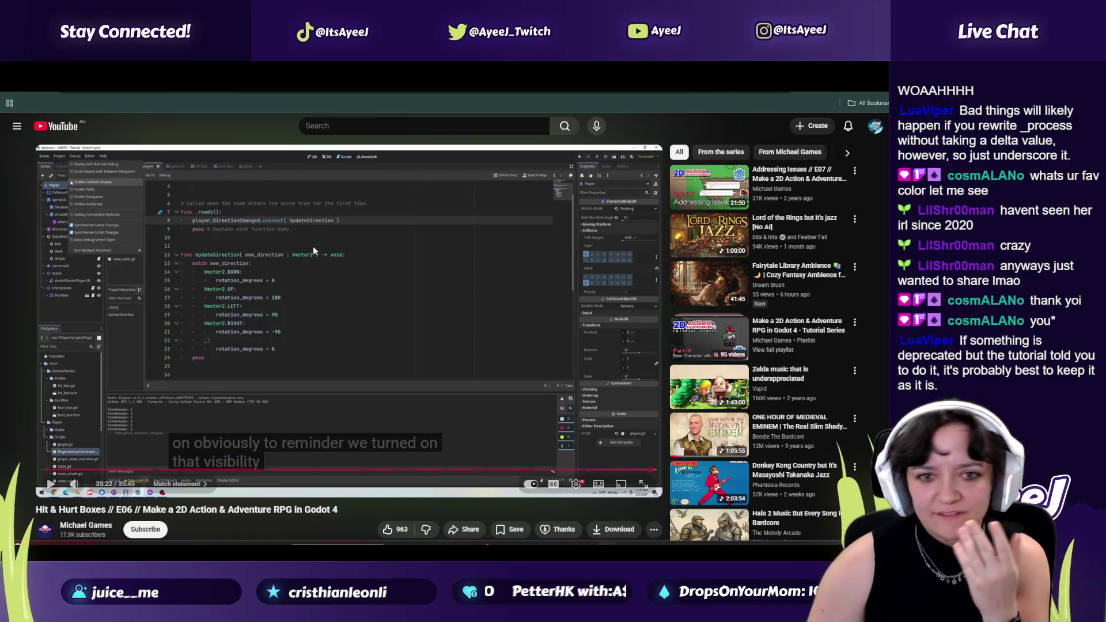
Step: Resume the tutorial and skip to another song in the music video tab
{"action": "left_click", "coordinate": [336, 298]}
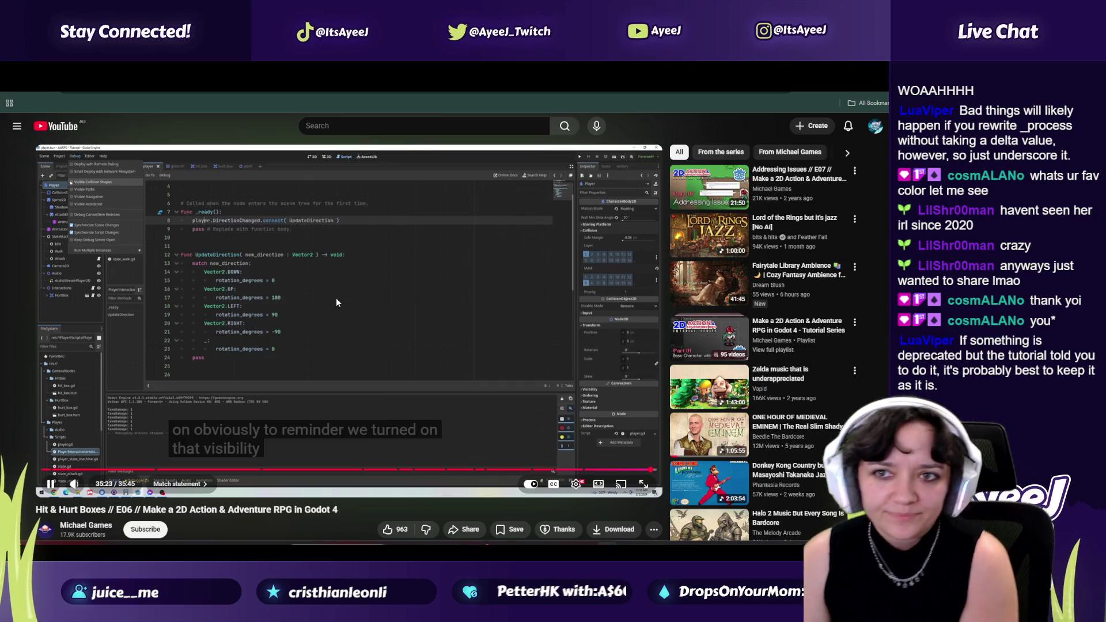
{"action": "key", "text": "ctrl+Tab"}
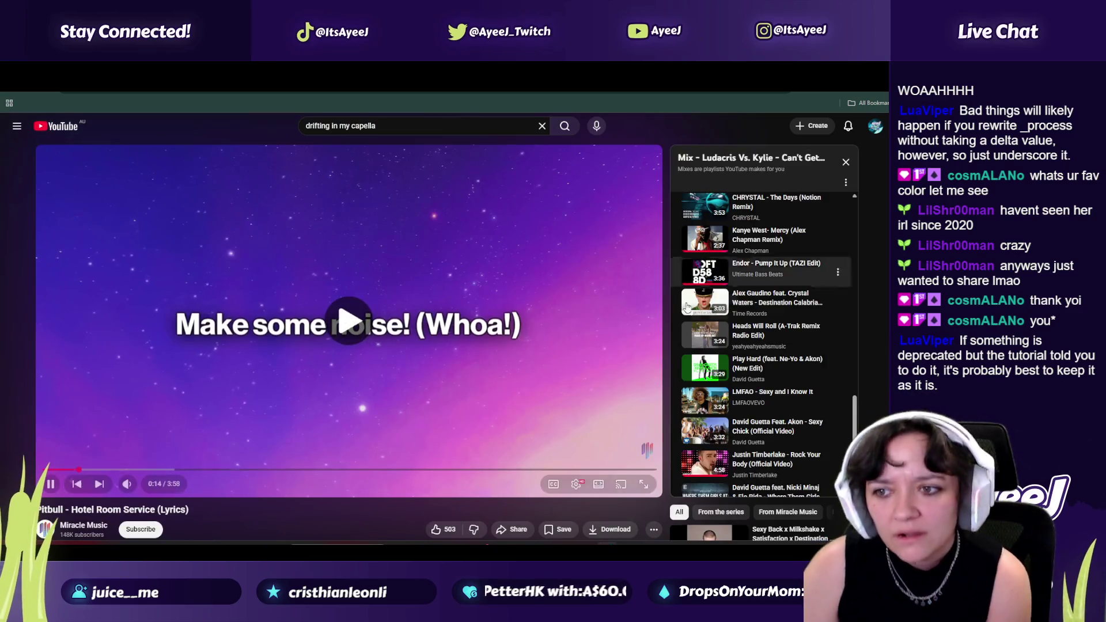
{"action": "left_click", "coordinate": [99, 483]}
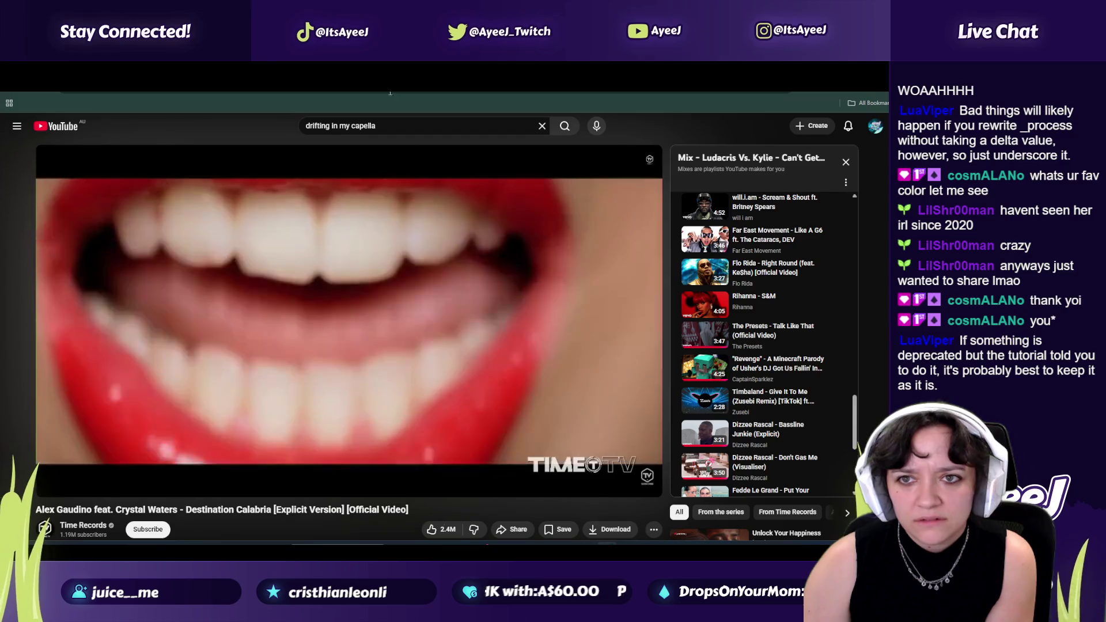
{"action": "key", "text": "ctrl+Tab"}
{"action": "key", "text": "ctrl+Tab"}
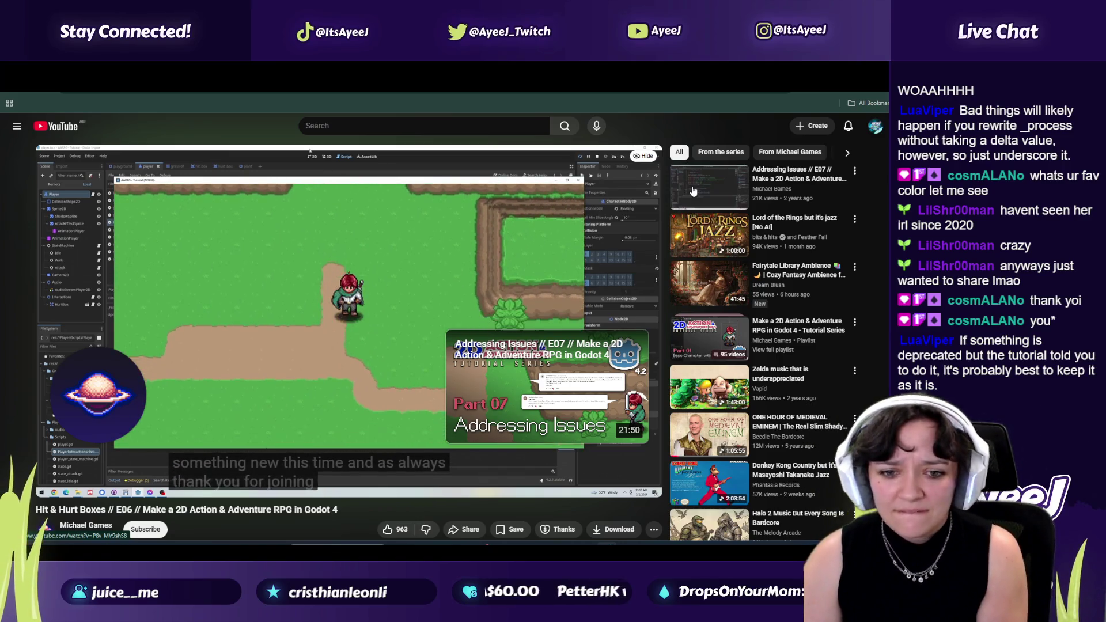
Step: Start the Addressing Issues E07 episode, pause both videos, and return to Godot
{"action": "left_click", "coordinate": [693, 191]}
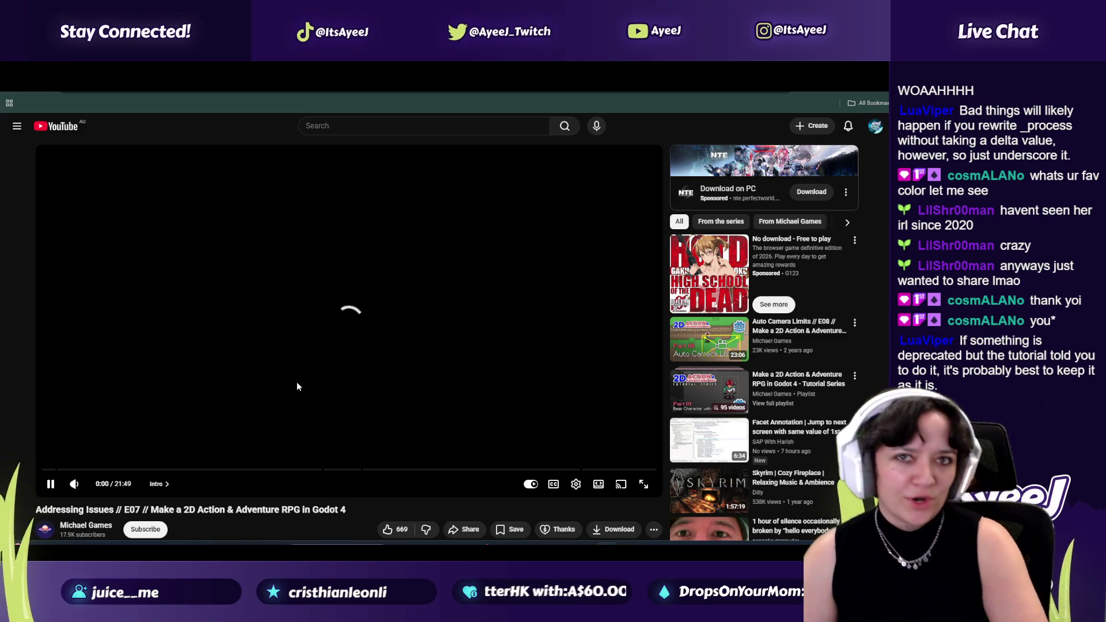
{"action": "key", "text": "alt+Left"}
{"action": "left_click", "coordinate": [334, 319]}
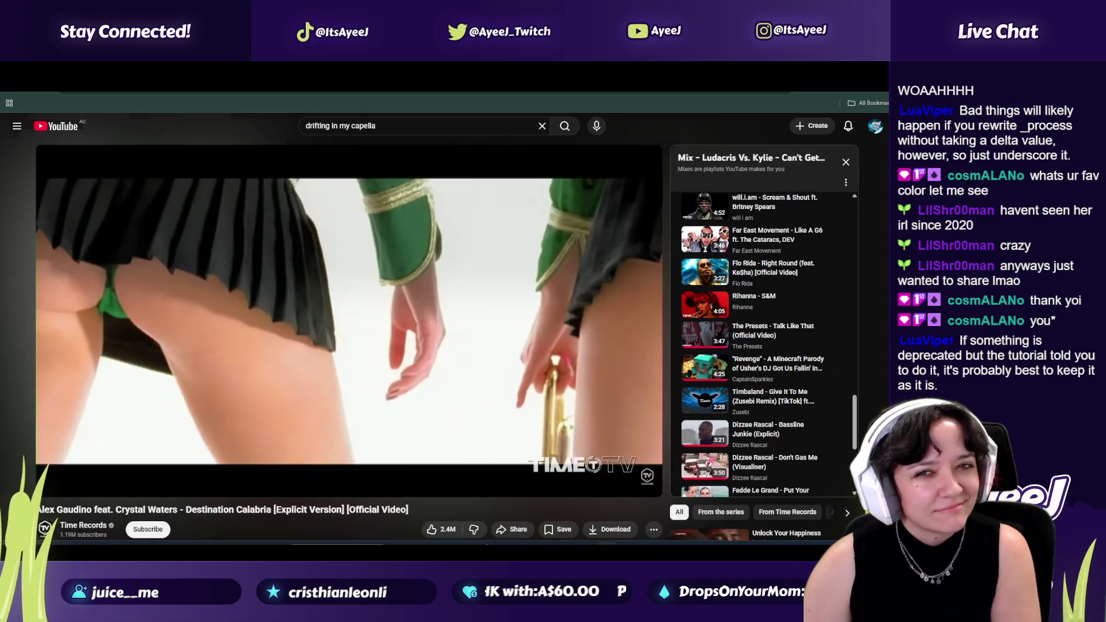
{"action": "key", "text": "alt+Right"}
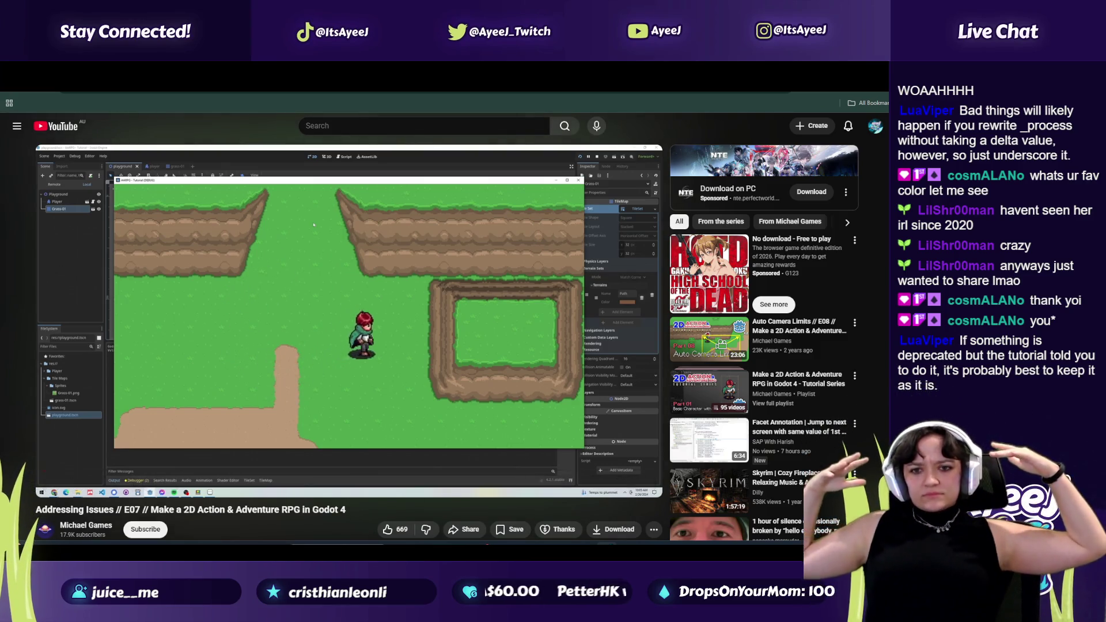
{"action": "left_click", "coordinate": [416, 330]}
{"action": "key", "text": "alt+Tab"}
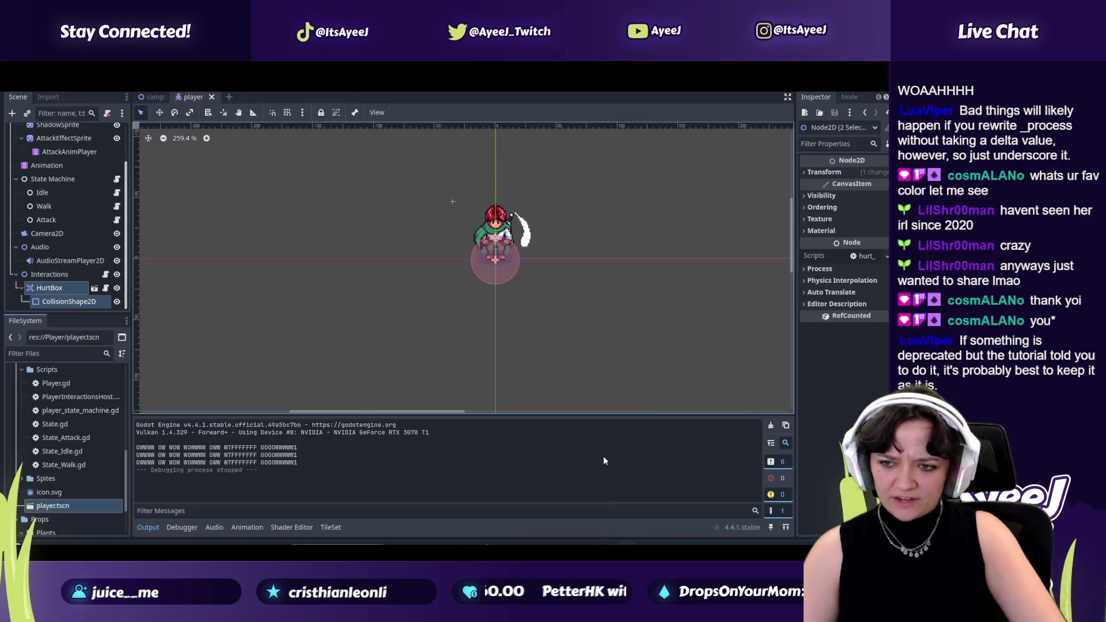
Step: Run the game with F5 and walk the player around the lower and upper bushes
{"action": "key", "text": "F5"}
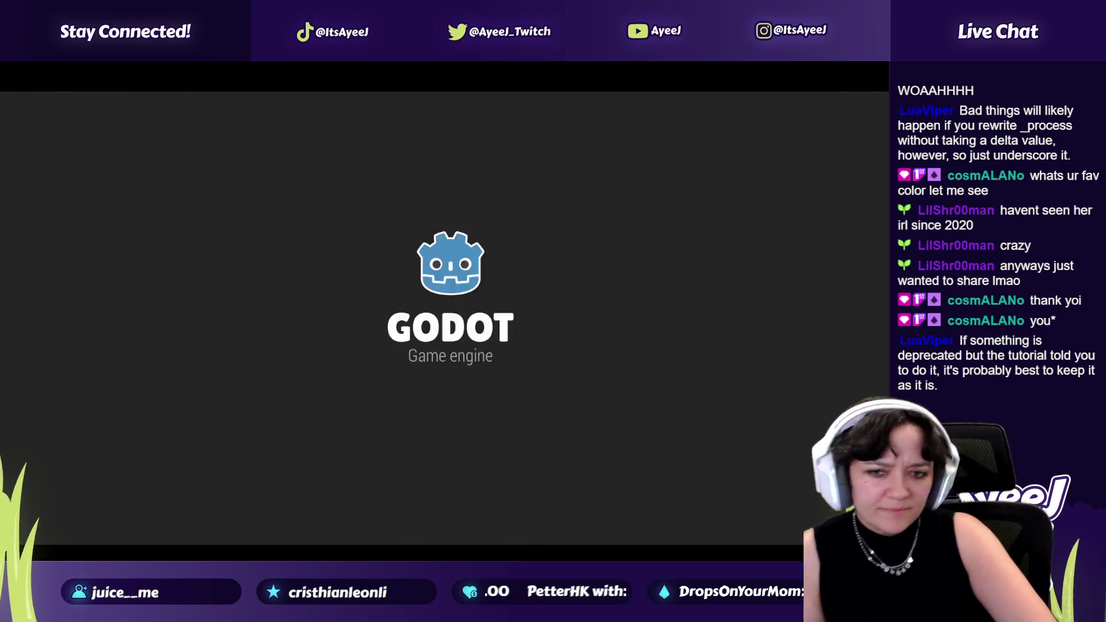
{"action": "key", "text": "Left"}
{"action": "key", "text": "Down"}
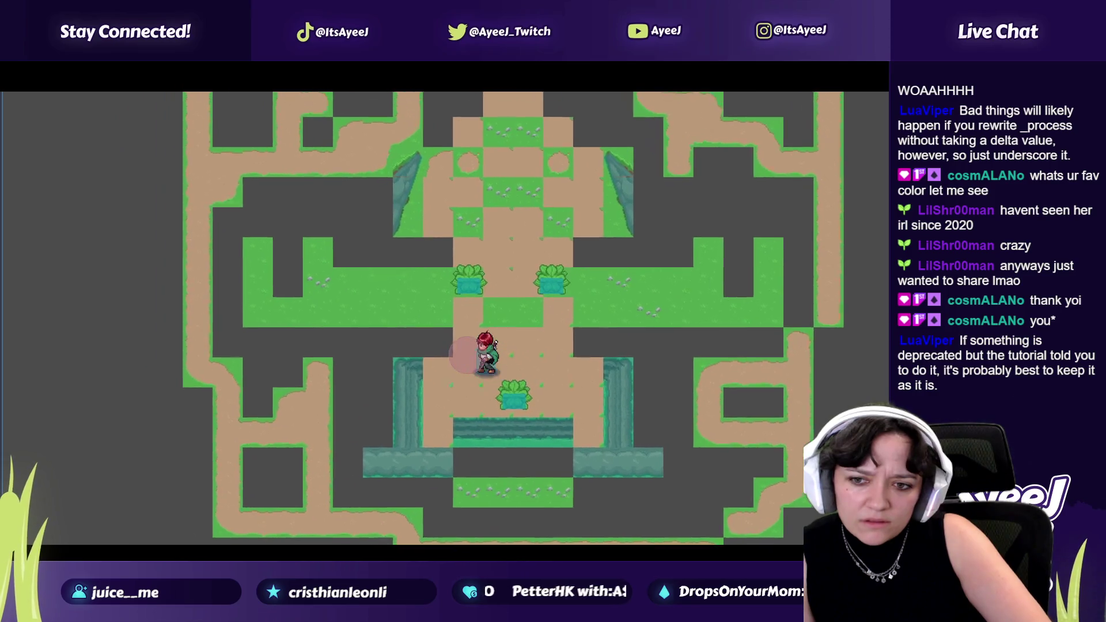
{"action": "key", "text": "Up"}
{"action": "key", "text": "Left"}
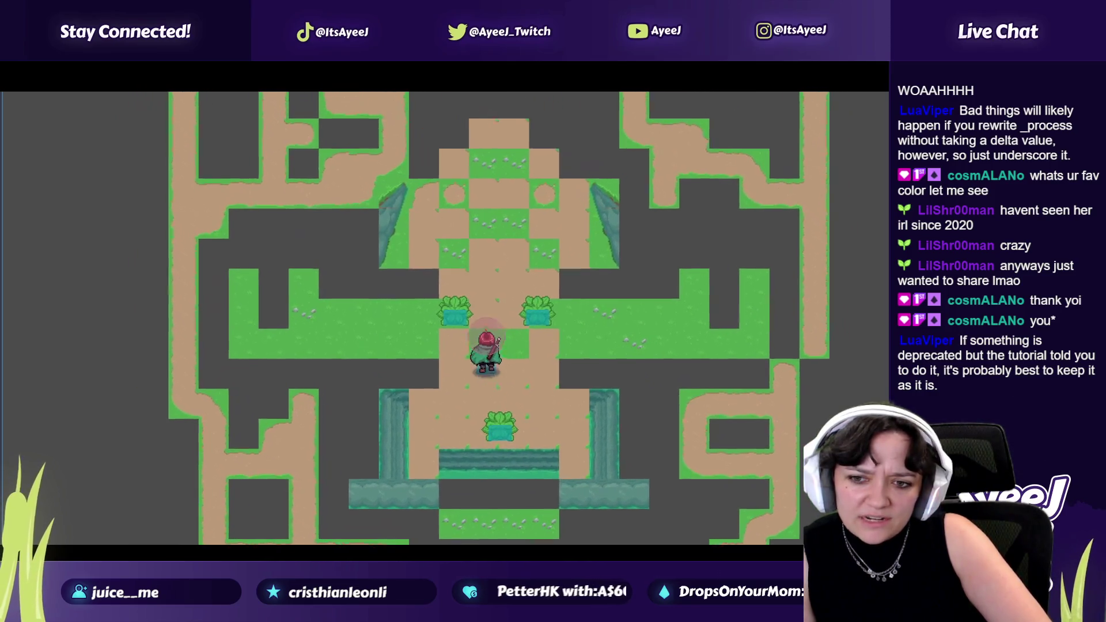
{"action": "key", "text": "Right"}
{"action": "key", "text": "Down"}
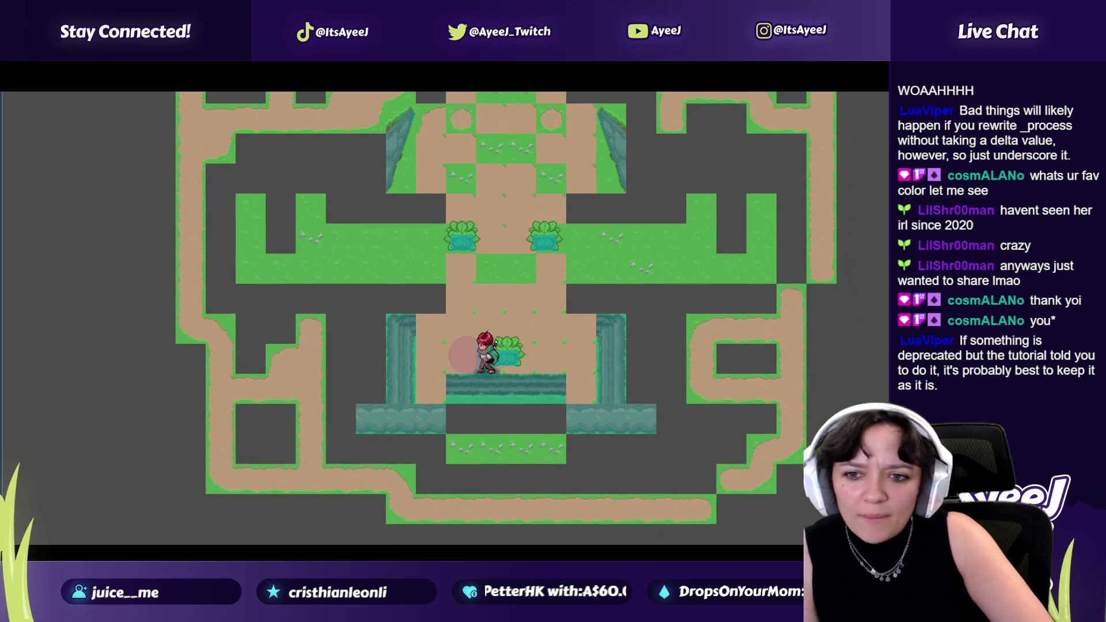
{"action": "key", "text": "Up"}
{"action": "key", "text": "Down"}
{"action": "key", "text": "Up"}
{"action": "key", "text": "Right"}
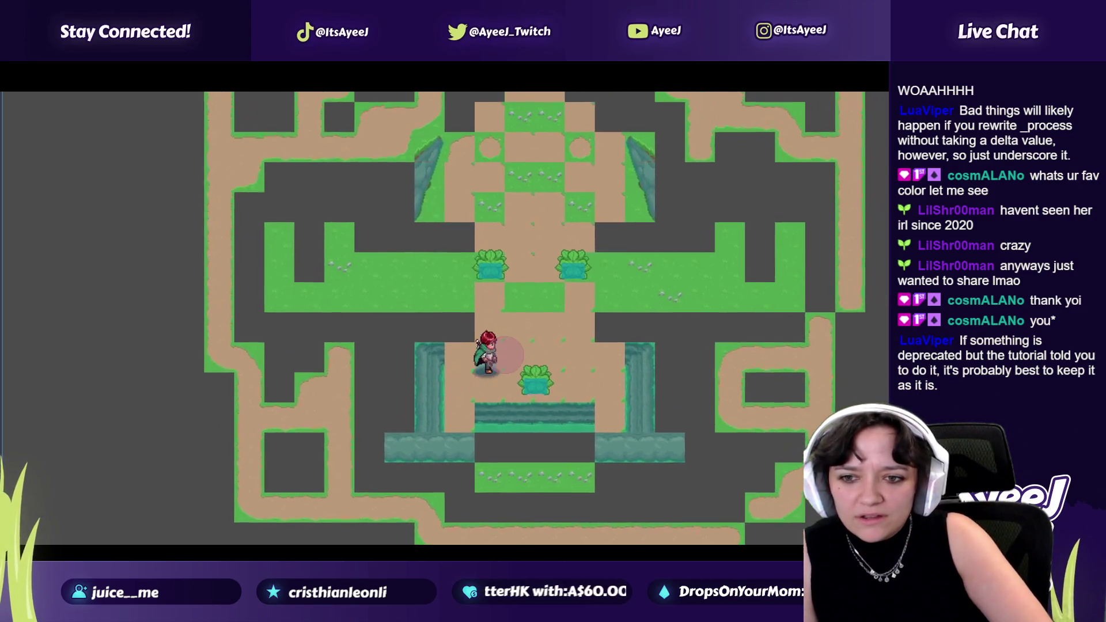
Step: Keep walking the player between the bushes and across the central plaza
{"action": "key", "text": "Left"}
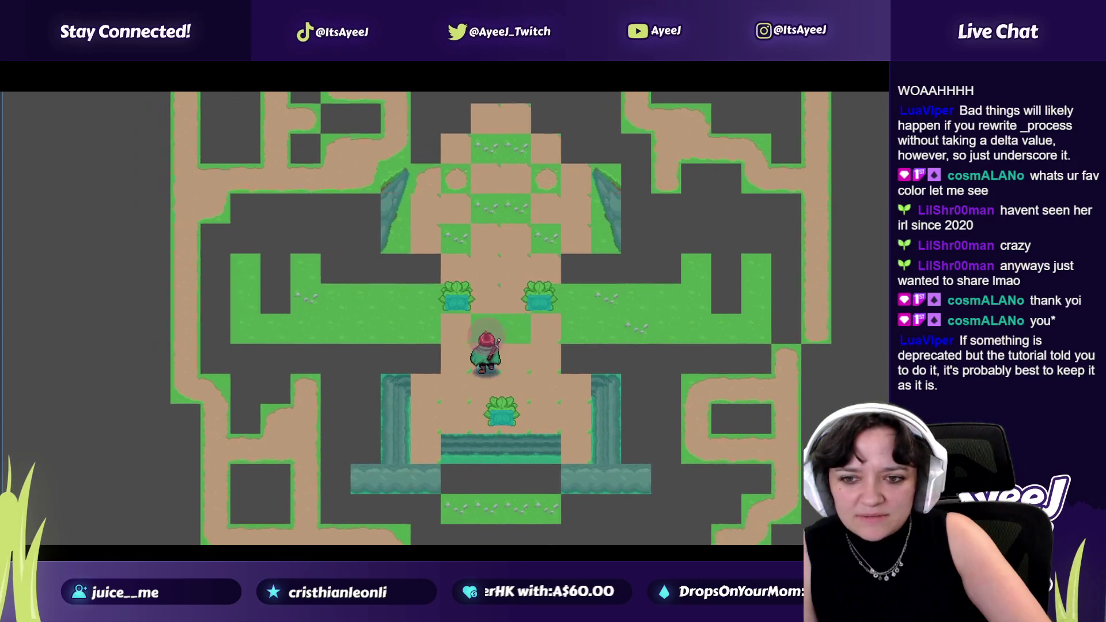
{"action": "key", "text": "Down"}
{"action": "key", "text": "Down"}
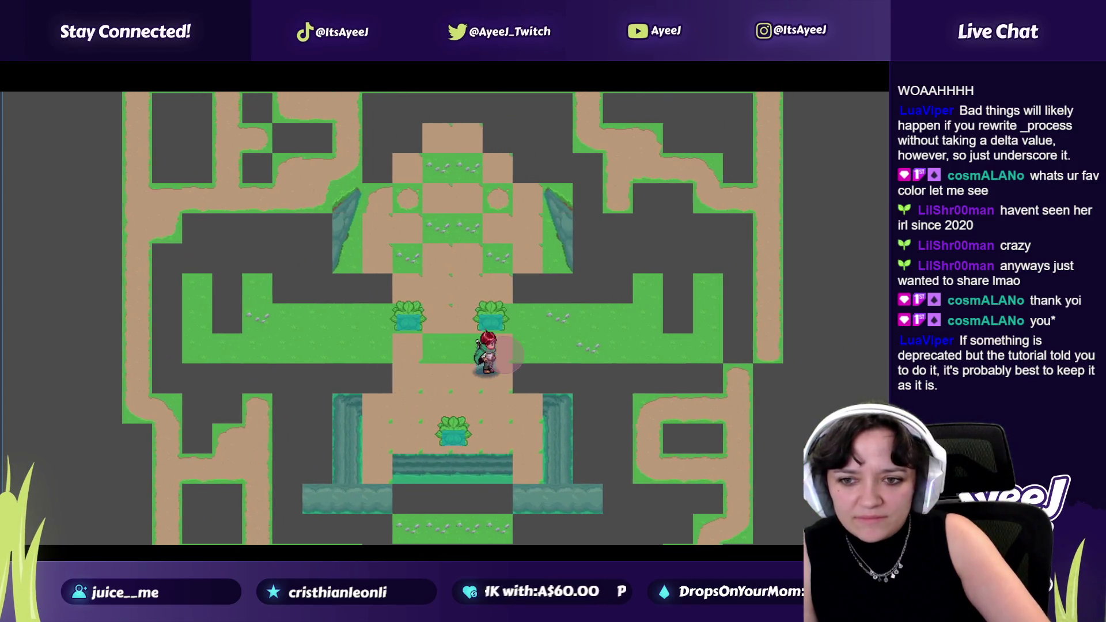
{"action": "key", "text": "Up"}
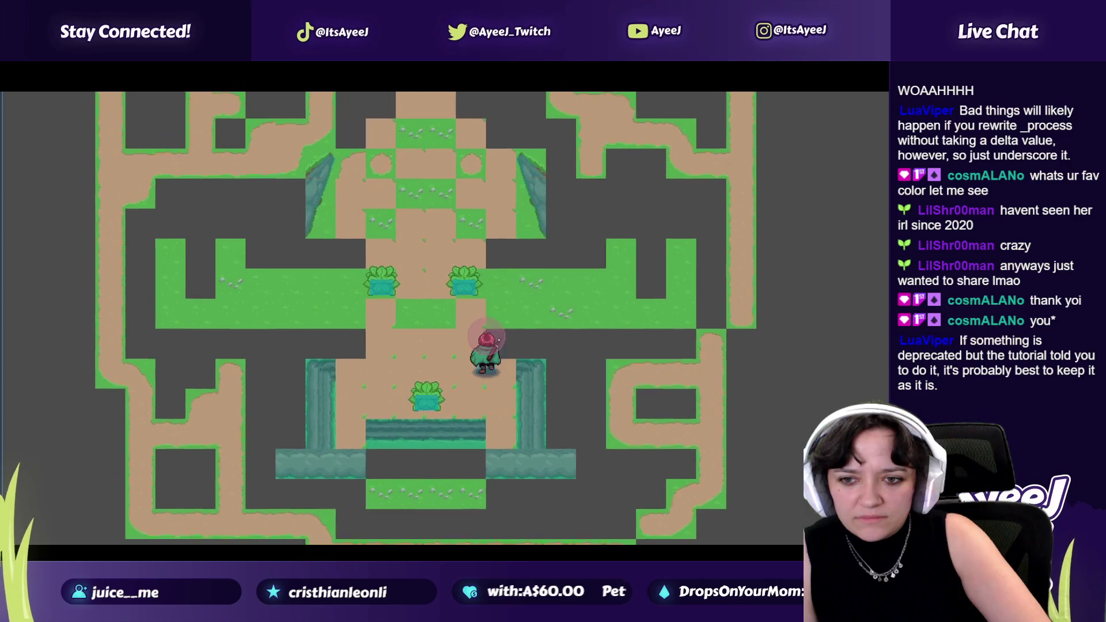
{"action": "key", "text": "Up"}
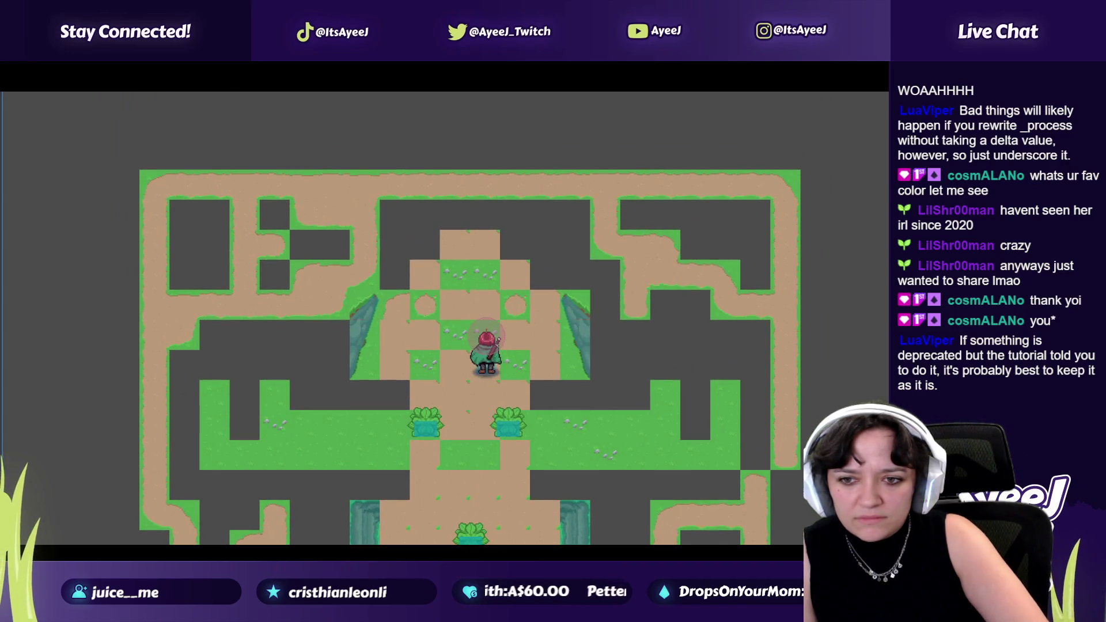
{"action": "key", "text": "Down"}
{"action": "key", "text": "Left"}
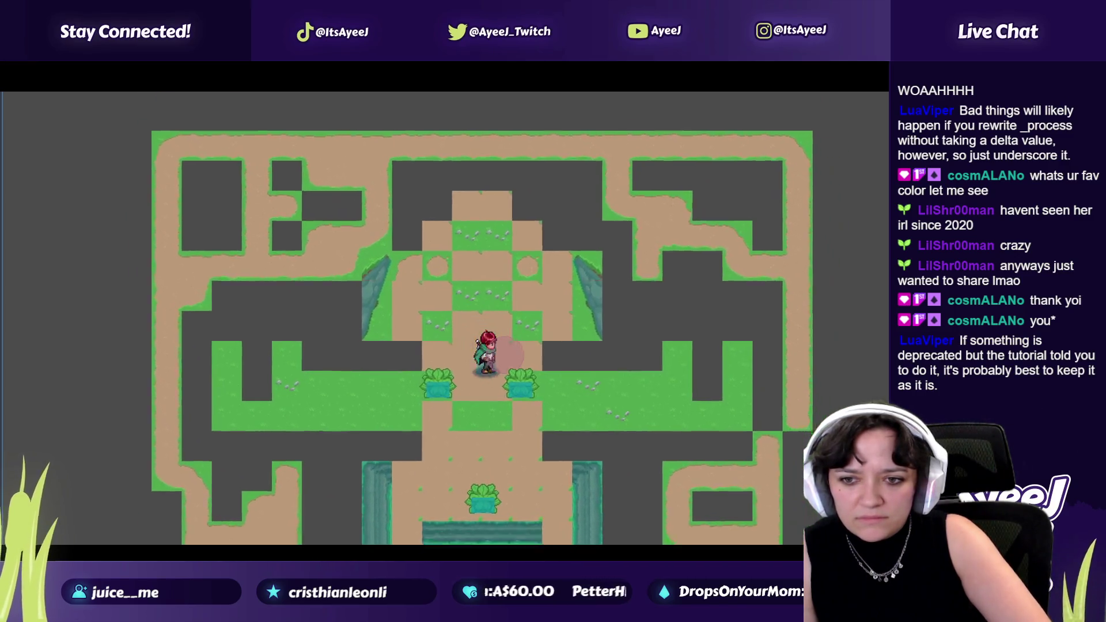
{"action": "key", "text": "Left"}
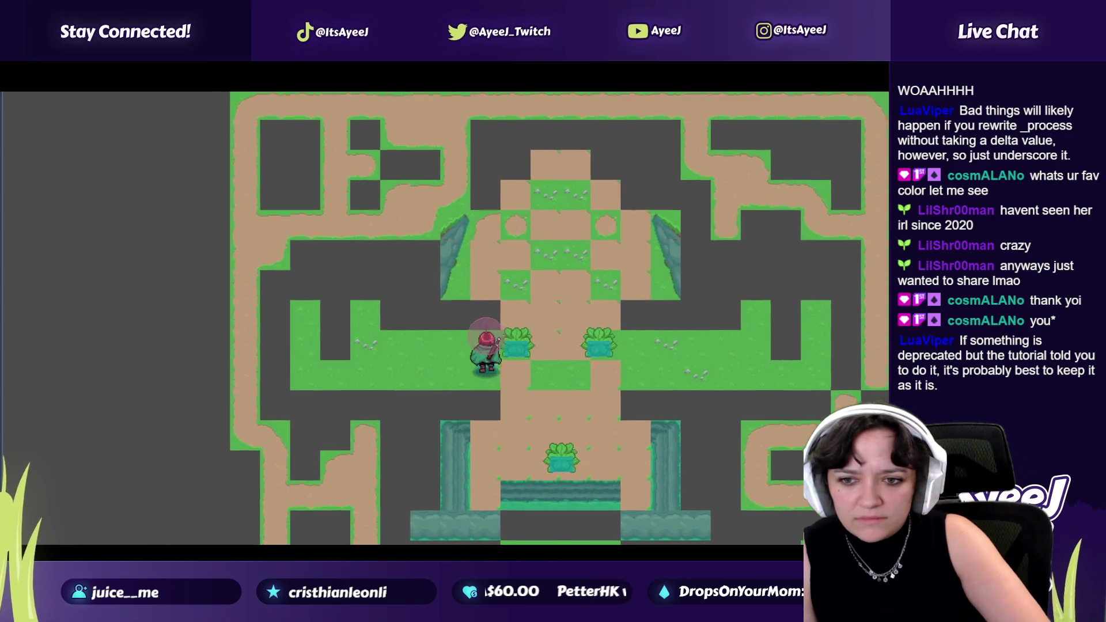
{"action": "key", "text": "Down"}
{"action": "key", "text": "Down"}
{"action": "key", "text": "Up"}
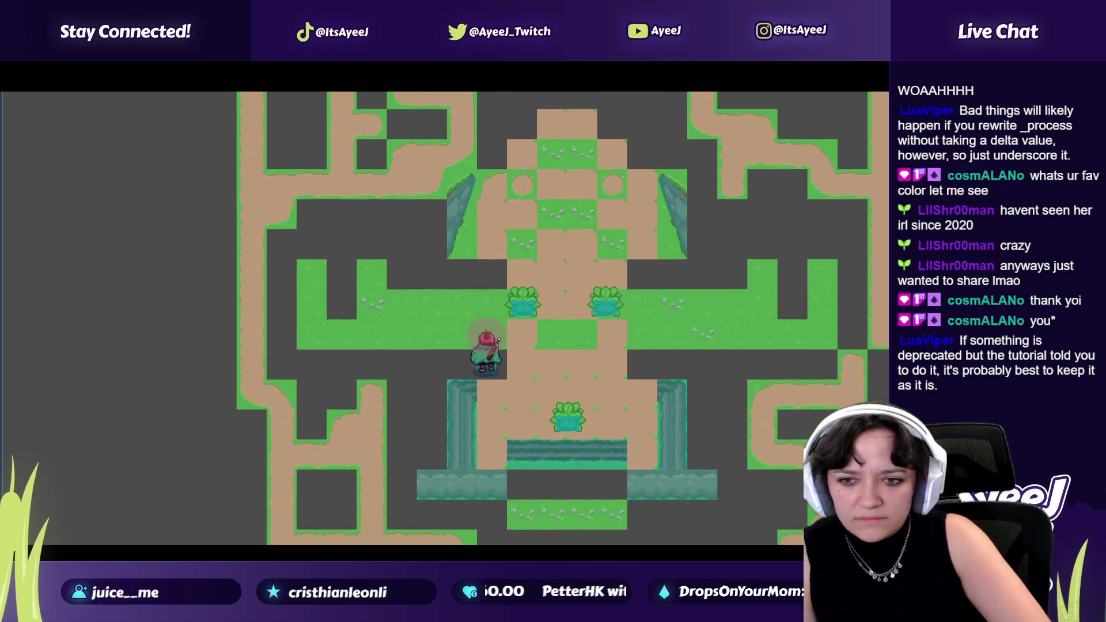
{"action": "key", "text": "Right"}
{"action": "key", "text": "alt+Tab"}
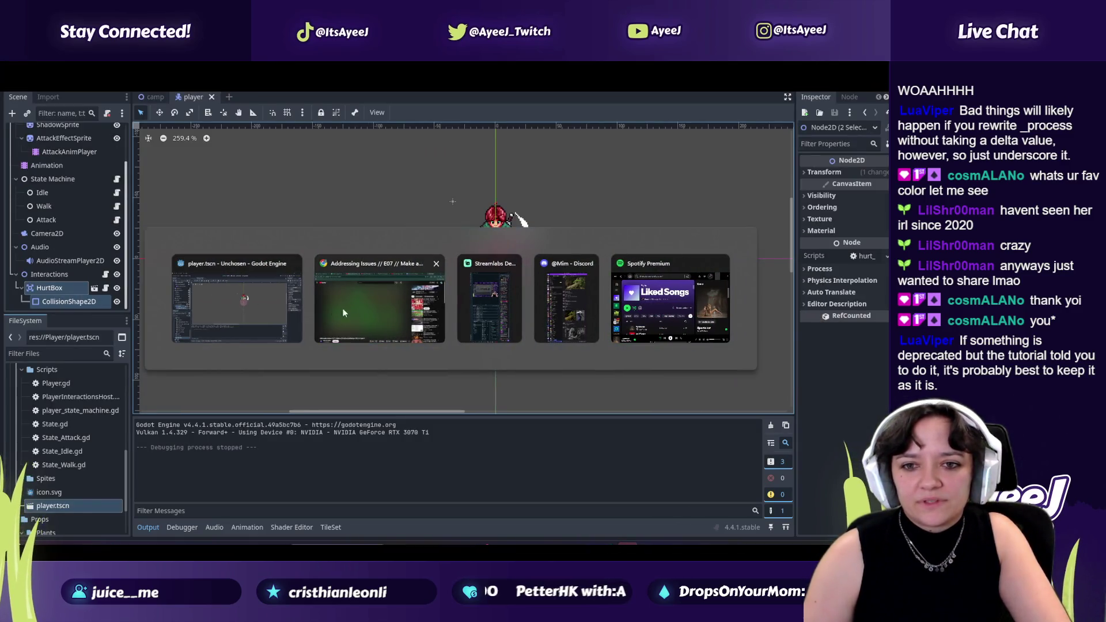
Step: Pause the tutorial and play the Minecraft parody from the music mix tab
{"action": "left_click", "coordinate": [361, 317]}
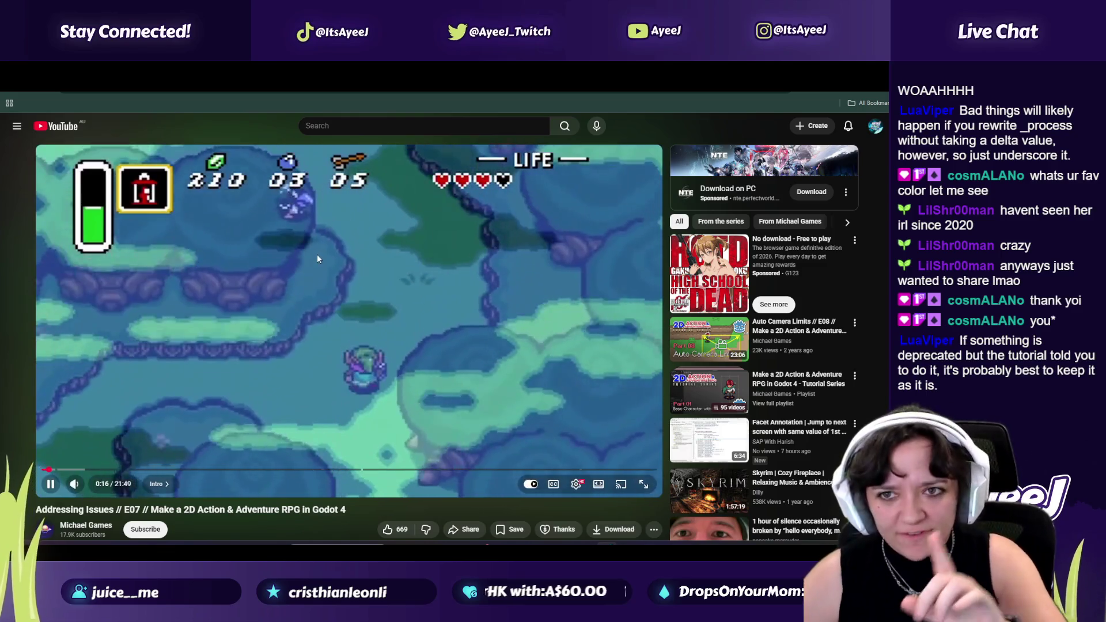
{"action": "left_click", "coordinate": [317, 254]}
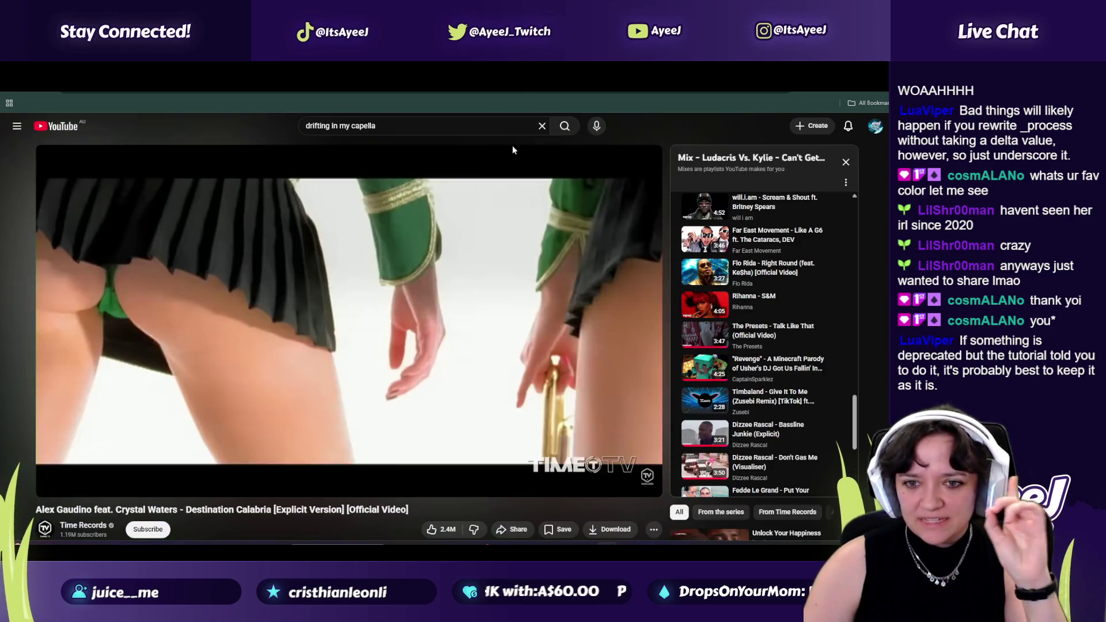
{"action": "key", "text": "shift+n"}
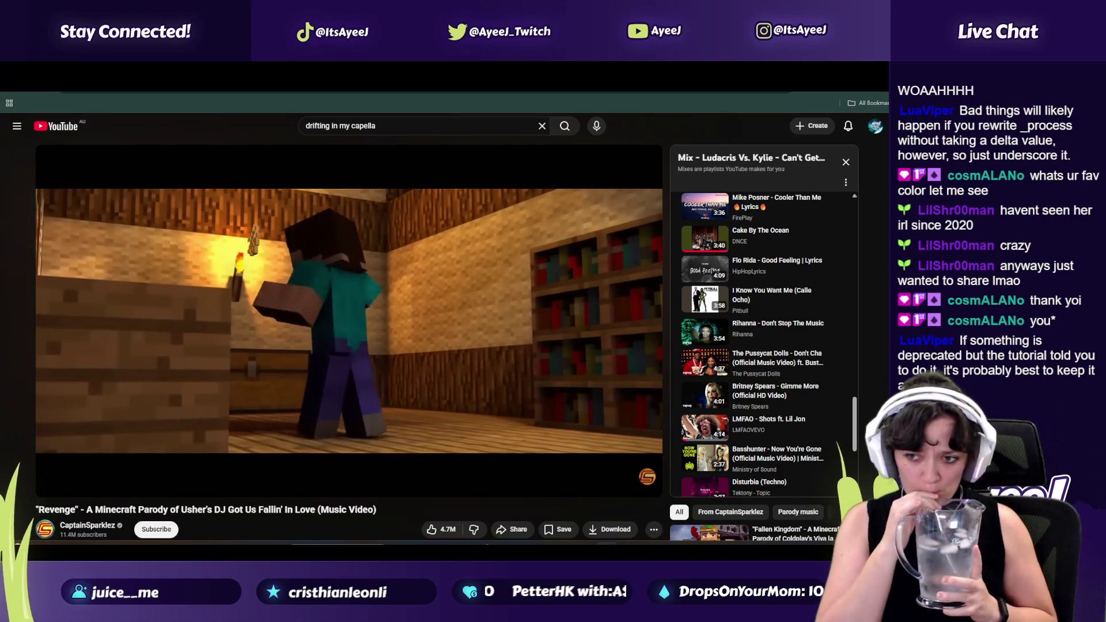
Step: Return to the Godot RPG tutorial tab and resume the video
{"action": "mouse_move", "coordinate": [484, 215]}
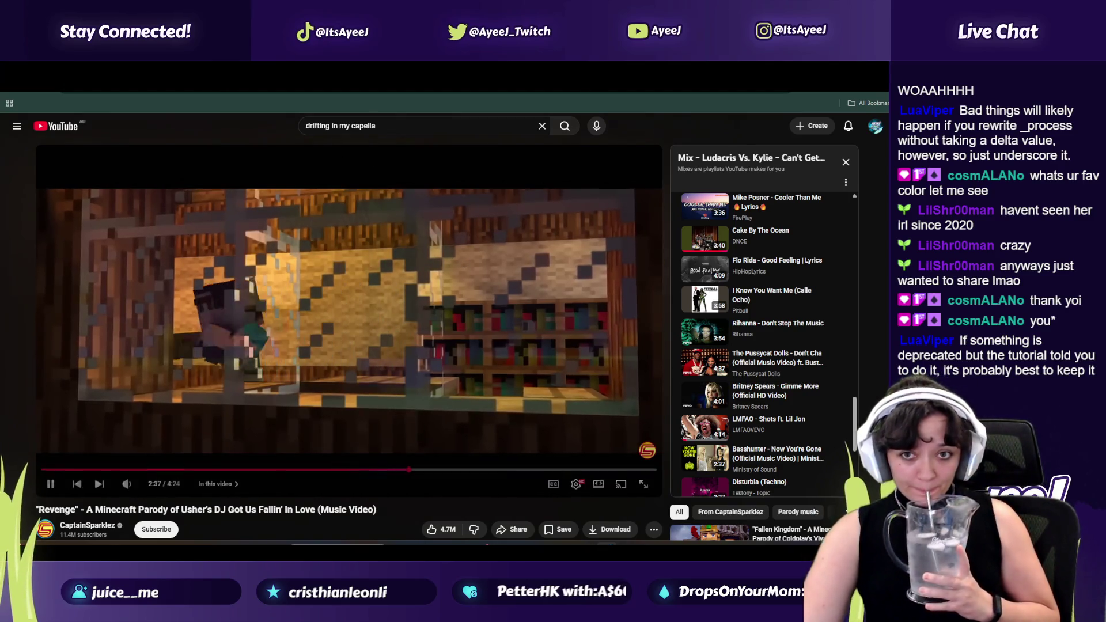
{"action": "key", "text": "alt+Left"}
{"action": "left_click", "coordinate": [330, 329]}
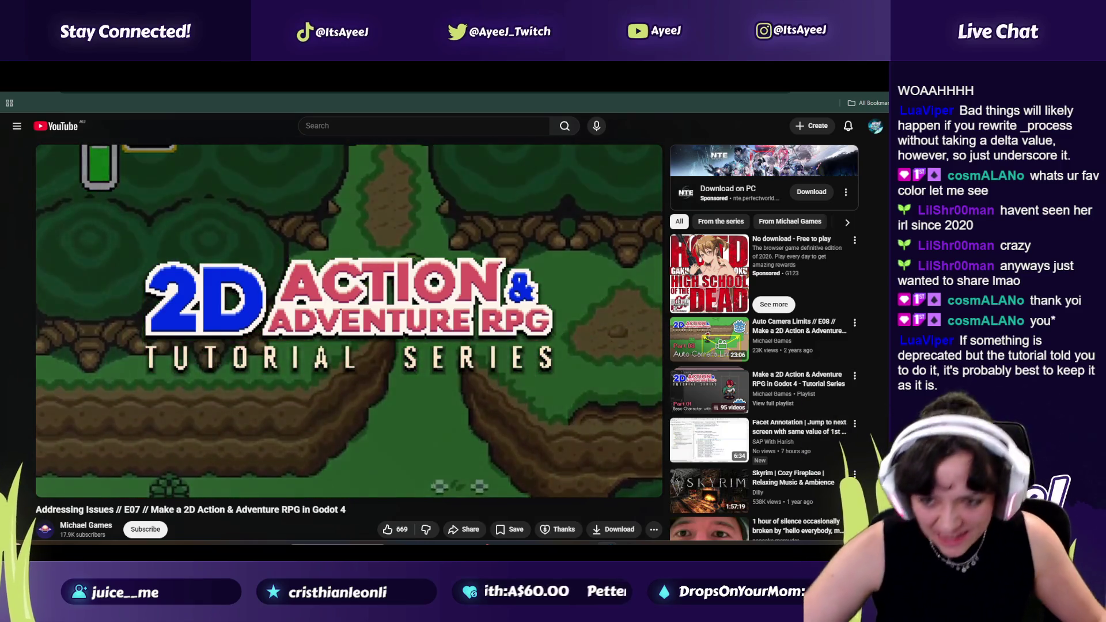
Step: Pause the Minecraft music video and go back to the tutorial tab
{"action": "left_click", "coordinate": [569, 95]}
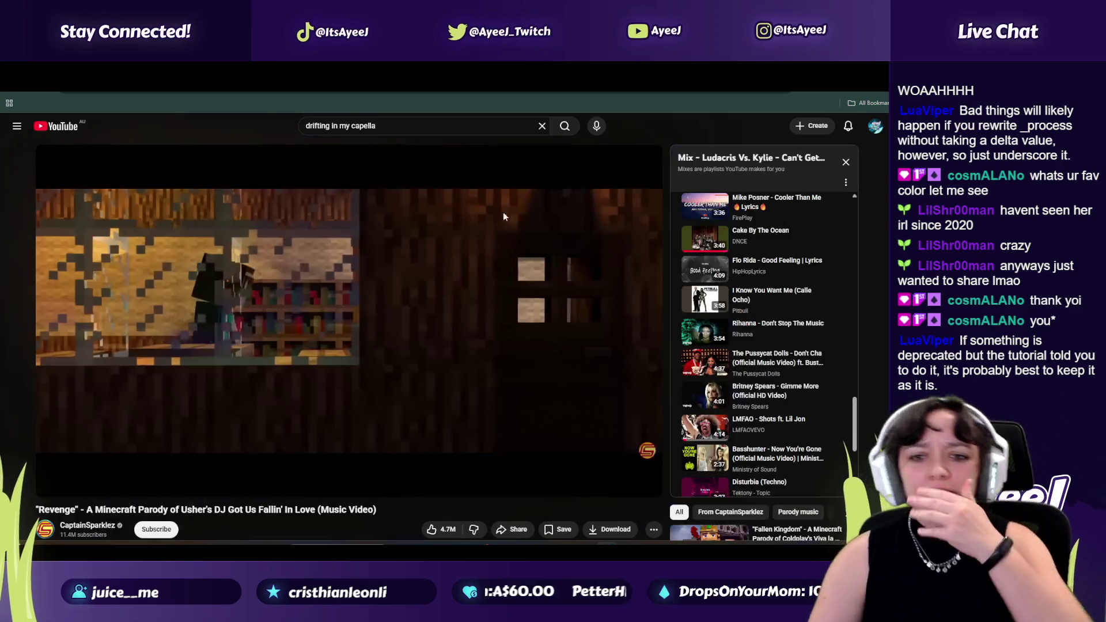
{"action": "left_click", "coordinate": [413, 337]}
{"action": "key", "text": "ctrl+shift+Tab"}
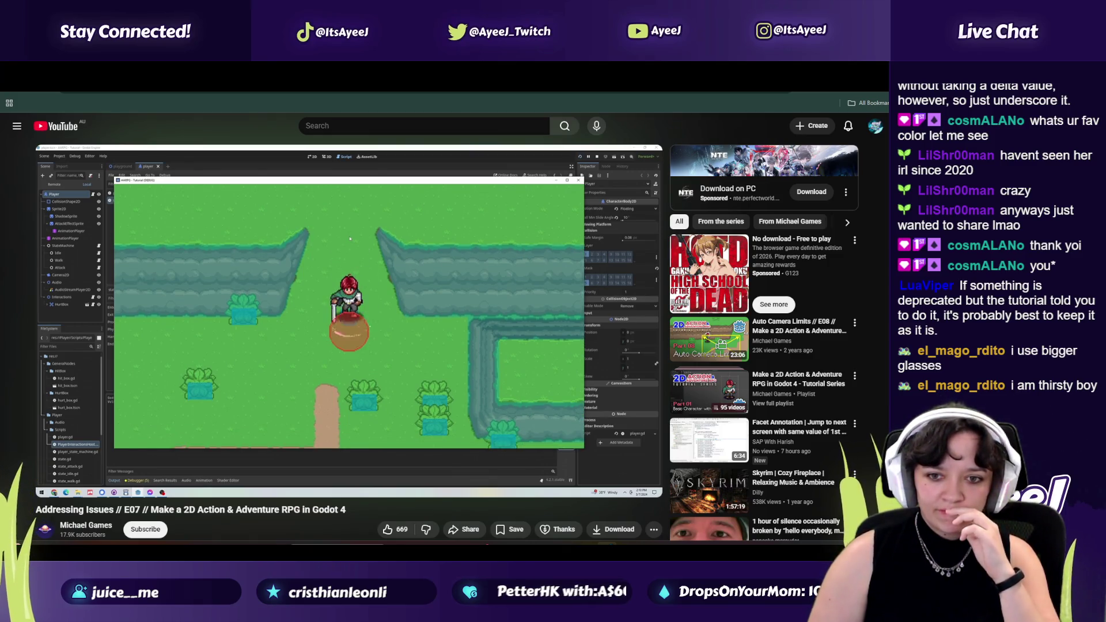
Step: Pause the tutorial at its game test and run the Godot project with F5
{"action": "key", "text": "space"}
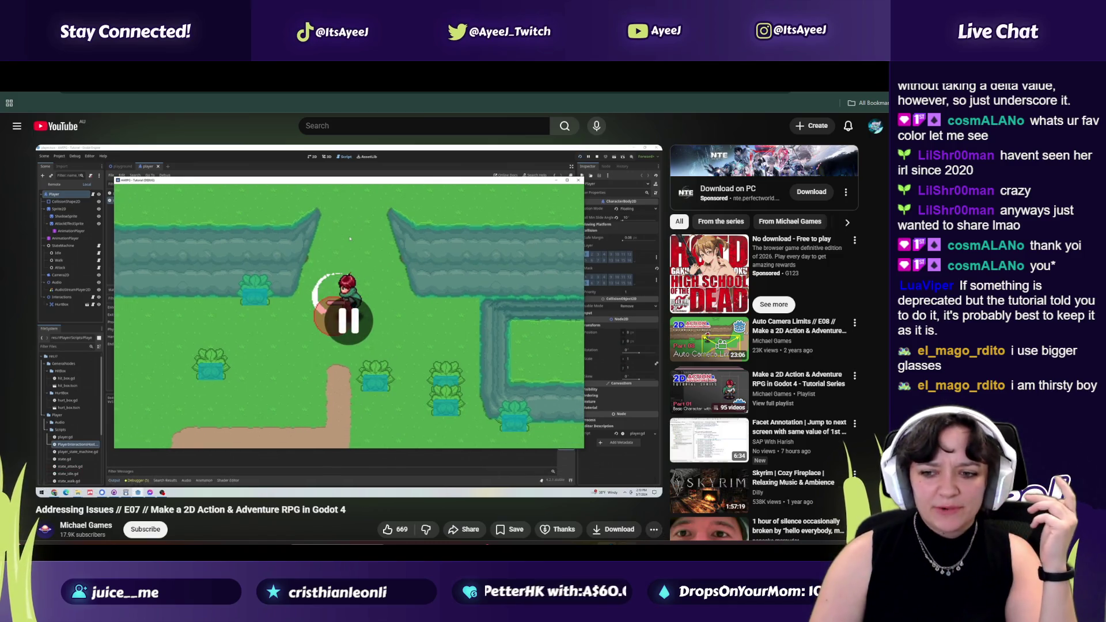
{"action": "key", "text": "alt+Tab"}
{"action": "key", "text": "F5"}
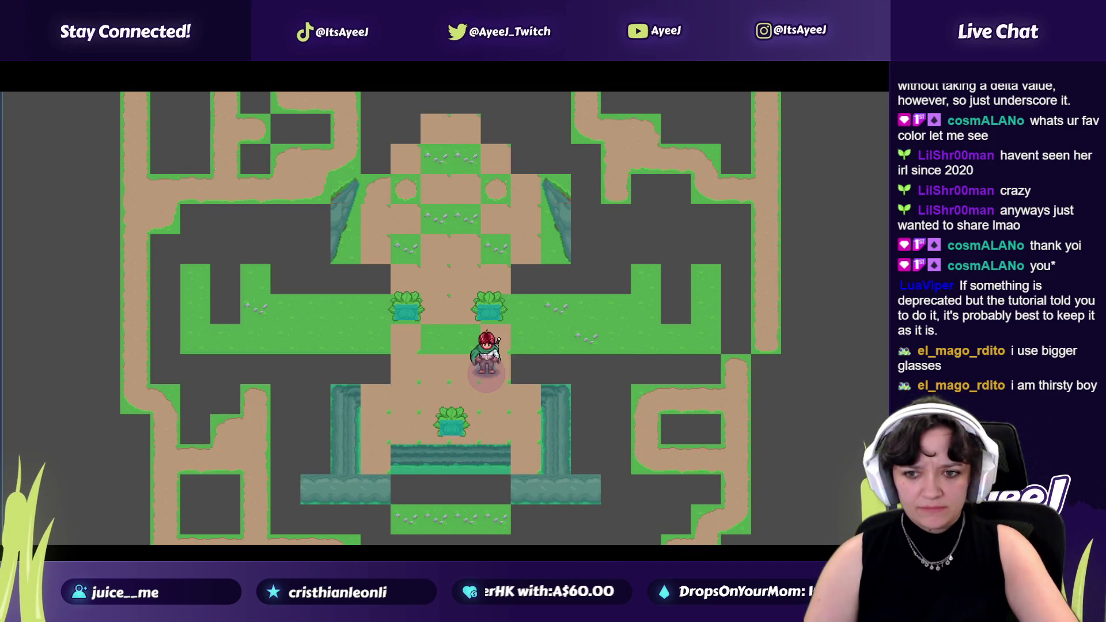
Step: Walk the player down, left and up, swinging the sword along the way
{"action": "key", "text": "Down"}
{"action": "key", "text": "space"}
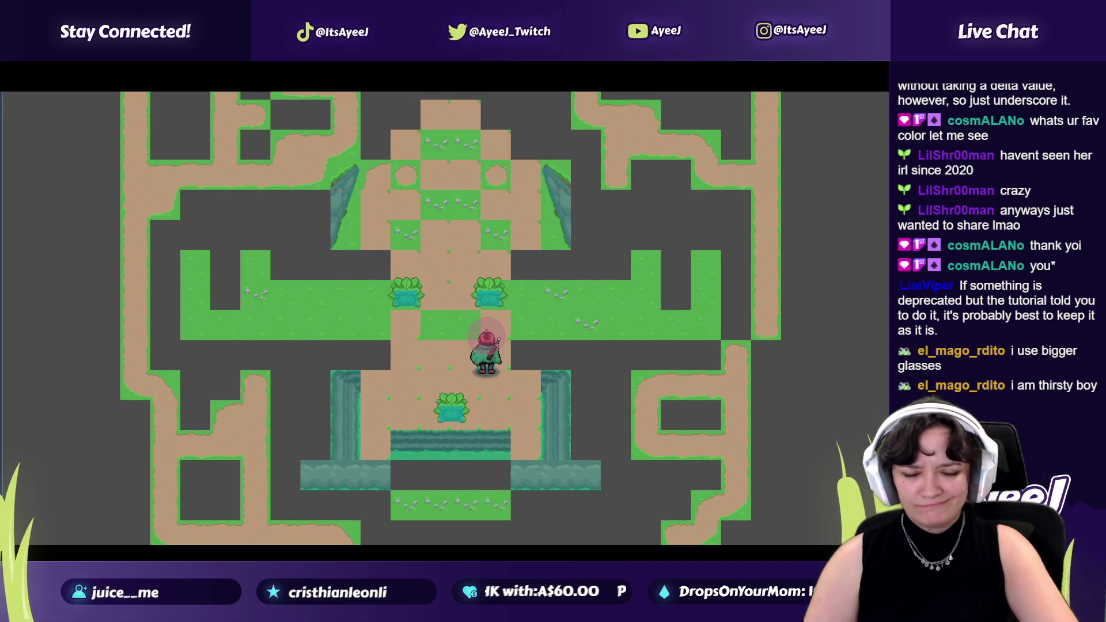
{"action": "key", "text": "Left"}
{"action": "key", "text": "space"}
{"action": "key", "text": "Left"}
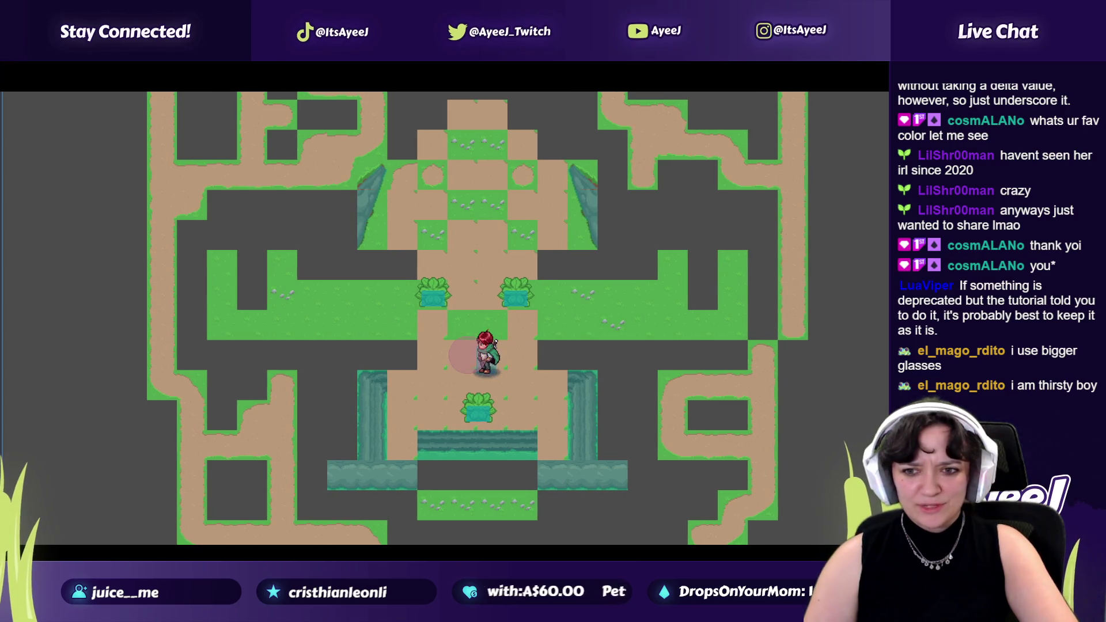
{"action": "key", "text": "Up"}
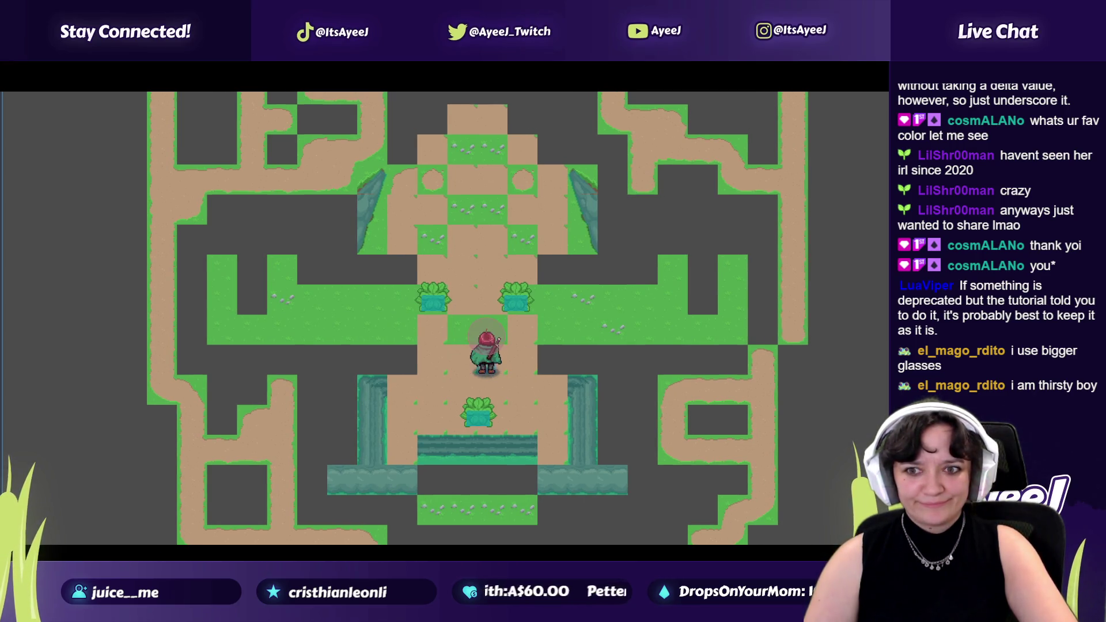
Step: Close the running game window and cycle windows toward the browser
{"action": "key", "text": "alt+Tab"}
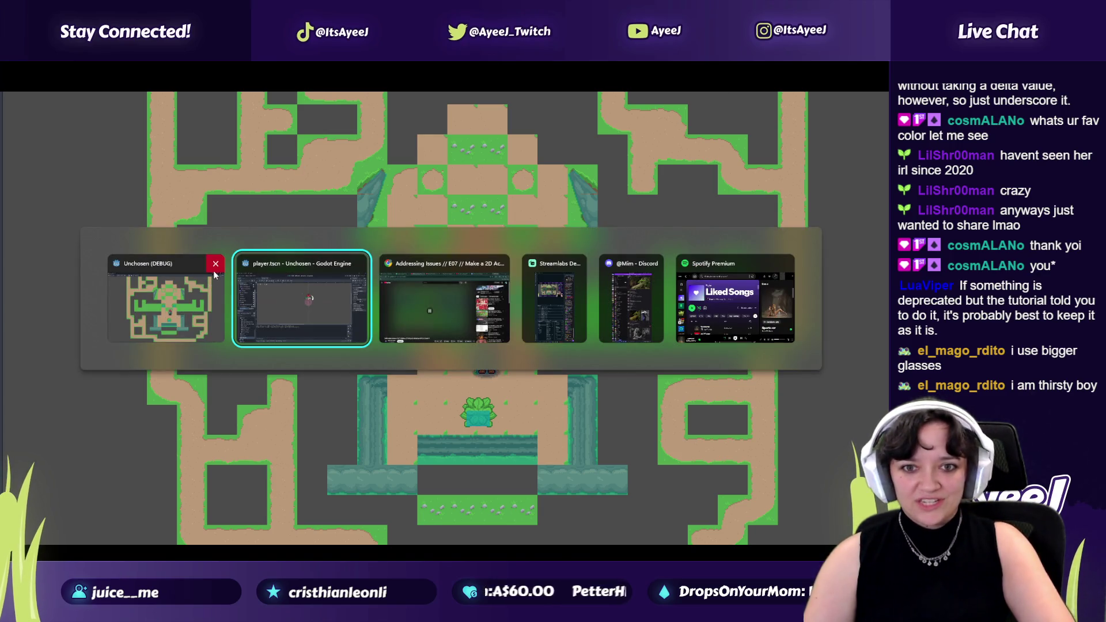
{"action": "left_click", "coordinate": [217, 263]}
{"action": "key", "text": "alt+Tab"}
{"action": "key", "text": "Tab"}
{"action": "key", "text": "Tab"}
{"action": "key", "text": "Tab"}
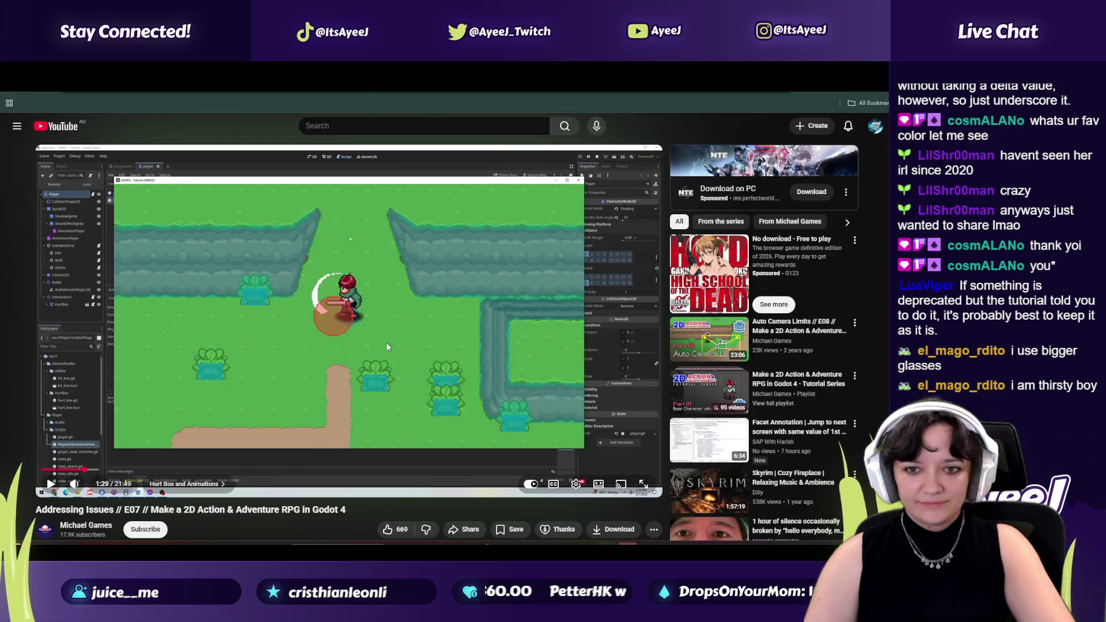
Step: Resume the Godot tutorial, watch on to about 1:51, then pause it
{"action": "left_click", "coordinate": [386, 345]}
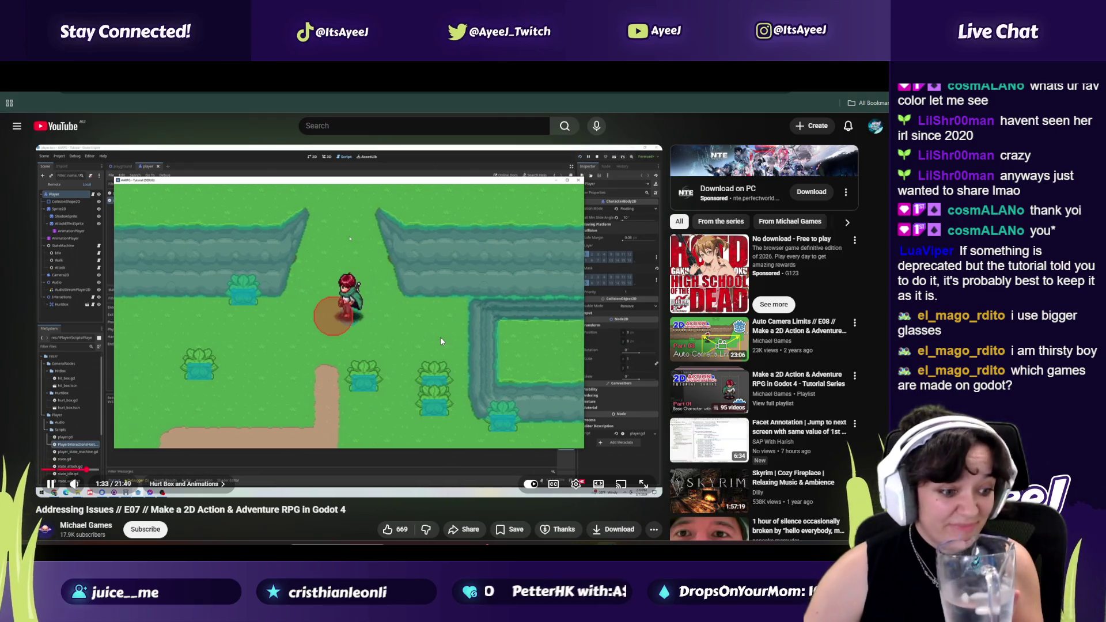
{"action": "key", "text": "space"}
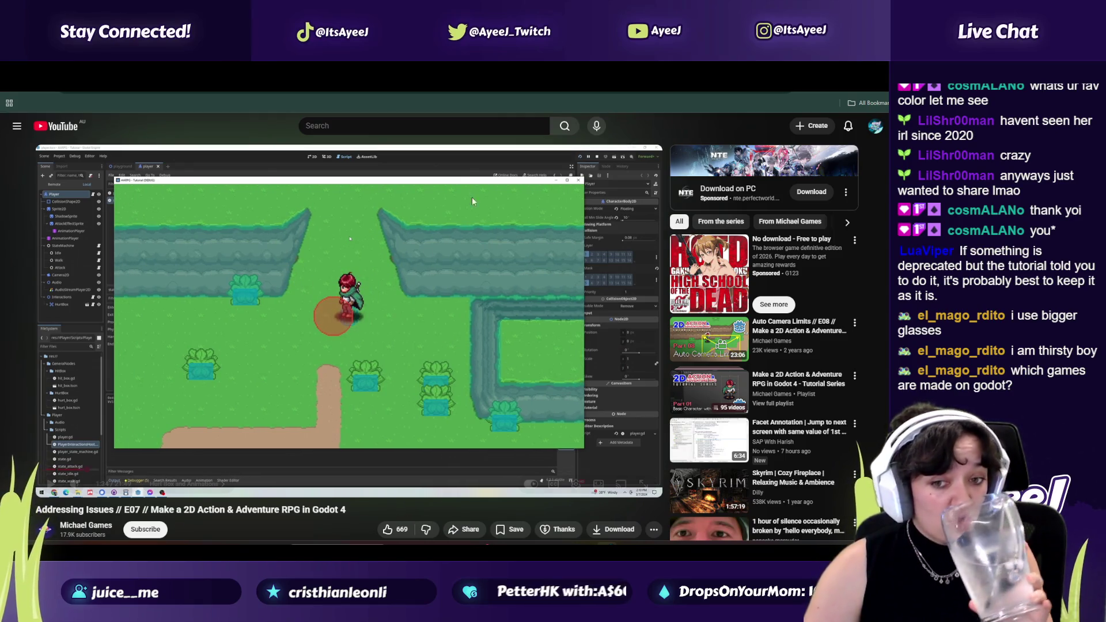
{"action": "left_click", "coordinate": [419, 273]}
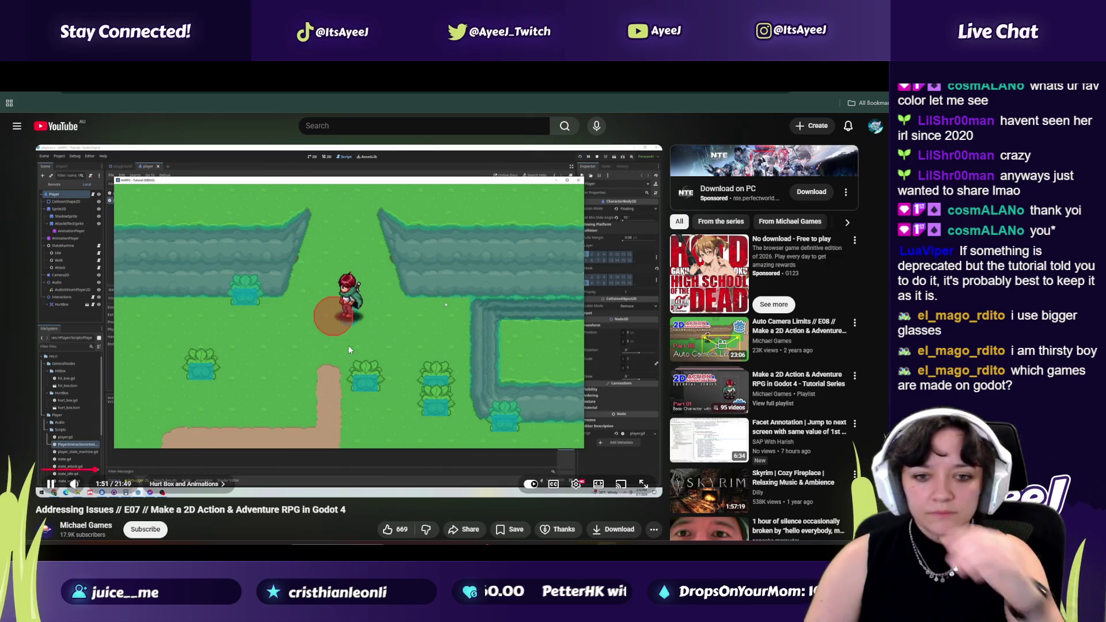
{"action": "left_click", "coordinate": [349, 320]}
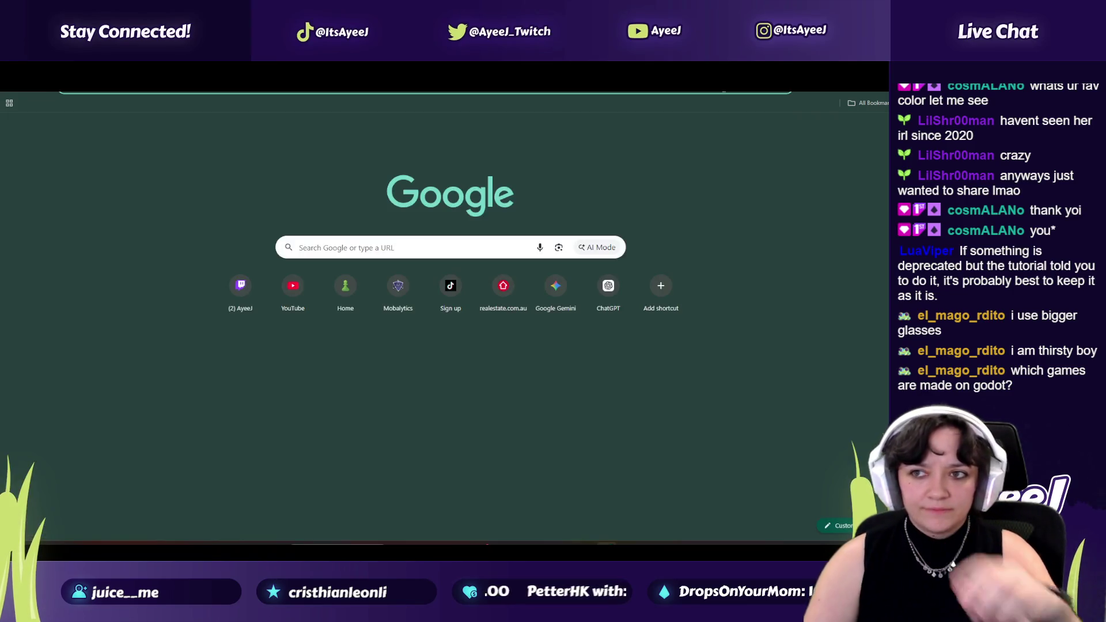
Step: Search Google for 'games make in godot' and open Godot's official showcase page
{"action": "key", "text": "ctrl+t"}
{"action": "type", "text": "games make in g"}
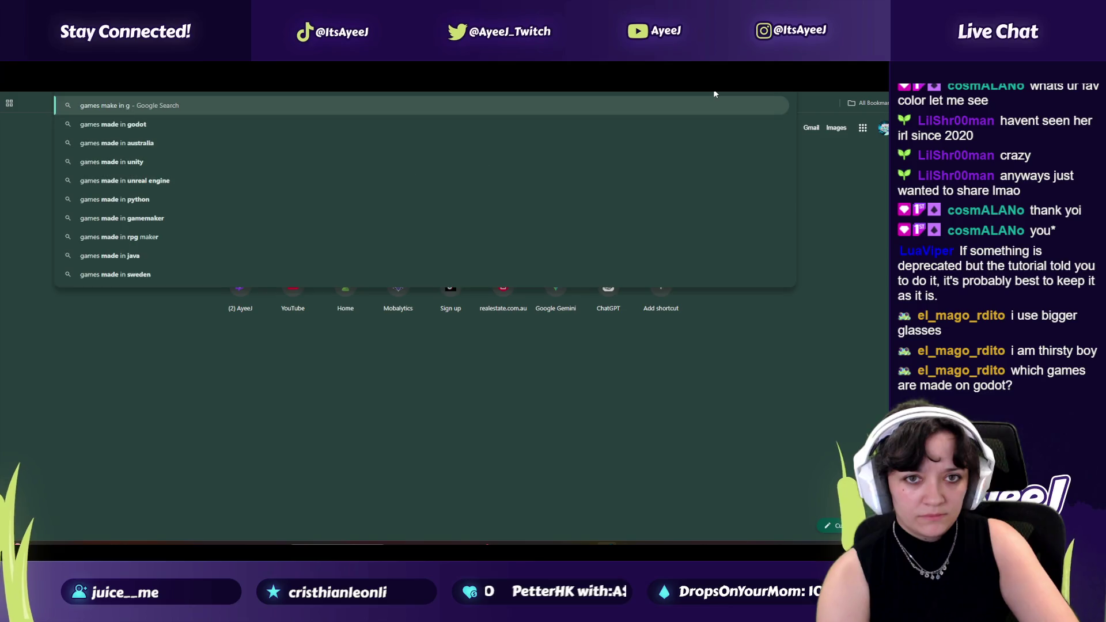
{"action": "type", "text": "odot"}
{"action": "key", "text": "Return"}
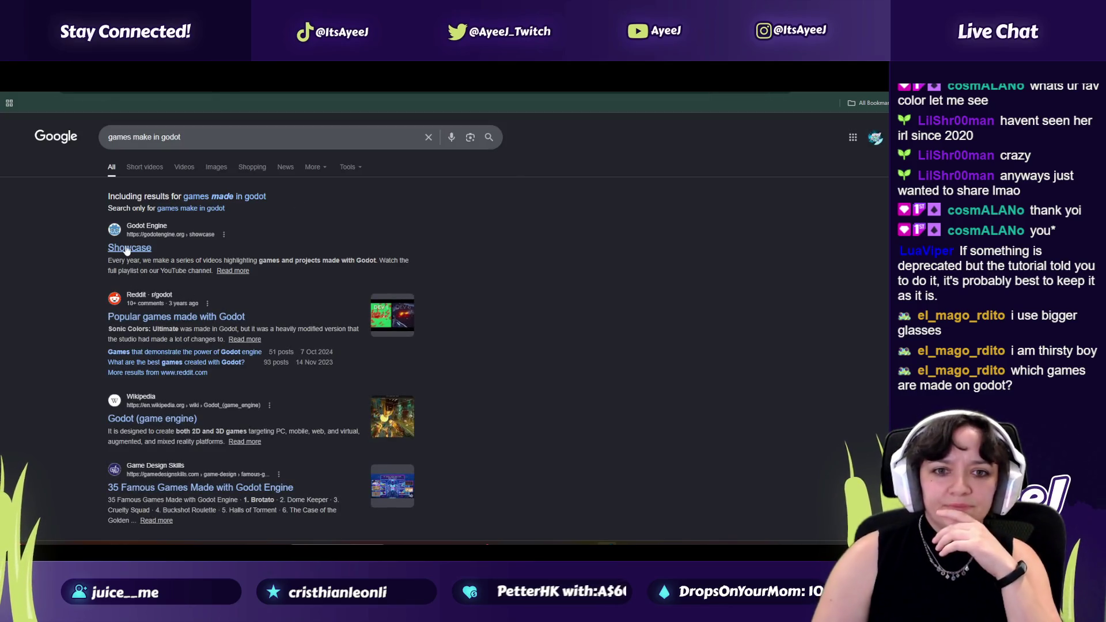
{"action": "left_click", "coordinate": [128, 247]}
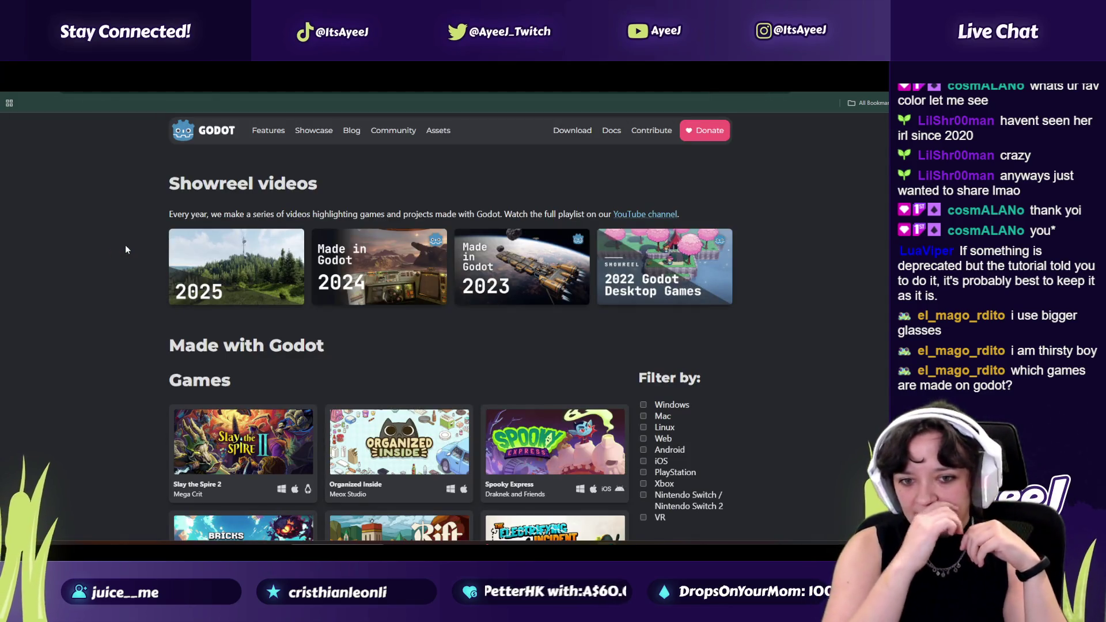
Step: Look over the ColdRidge game page from the showcase, then return to the list
{"action": "scroll", "coordinate": [127, 249], "scroll_direction": "down", "scroll_amount": 3}
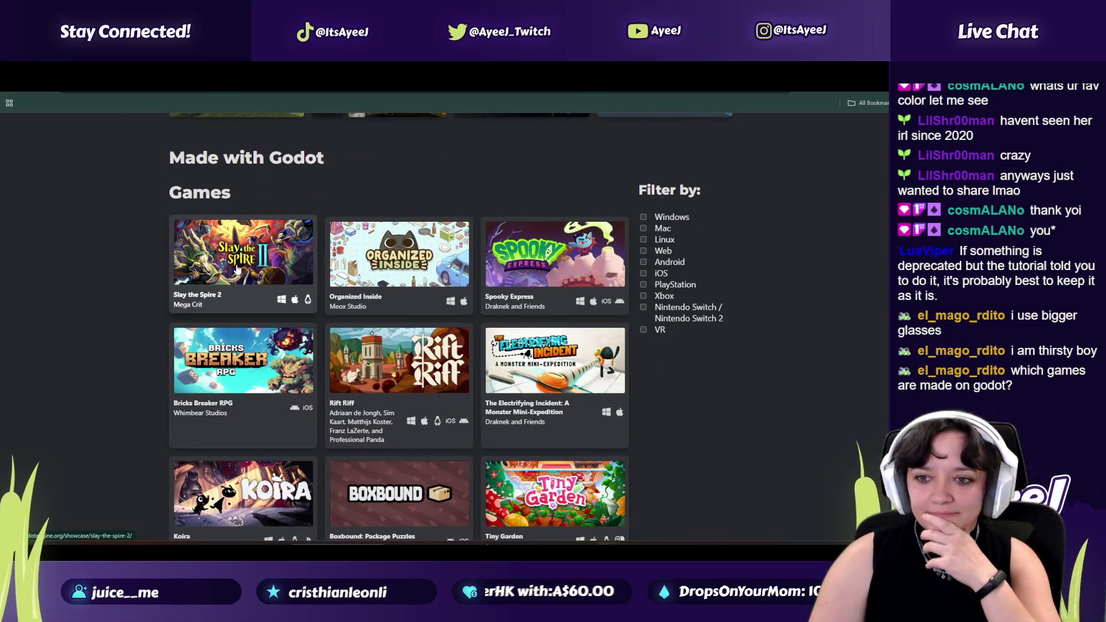
{"action": "scroll", "coordinate": [237, 268], "scroll_direction": "down", "scroll_amount": 3}
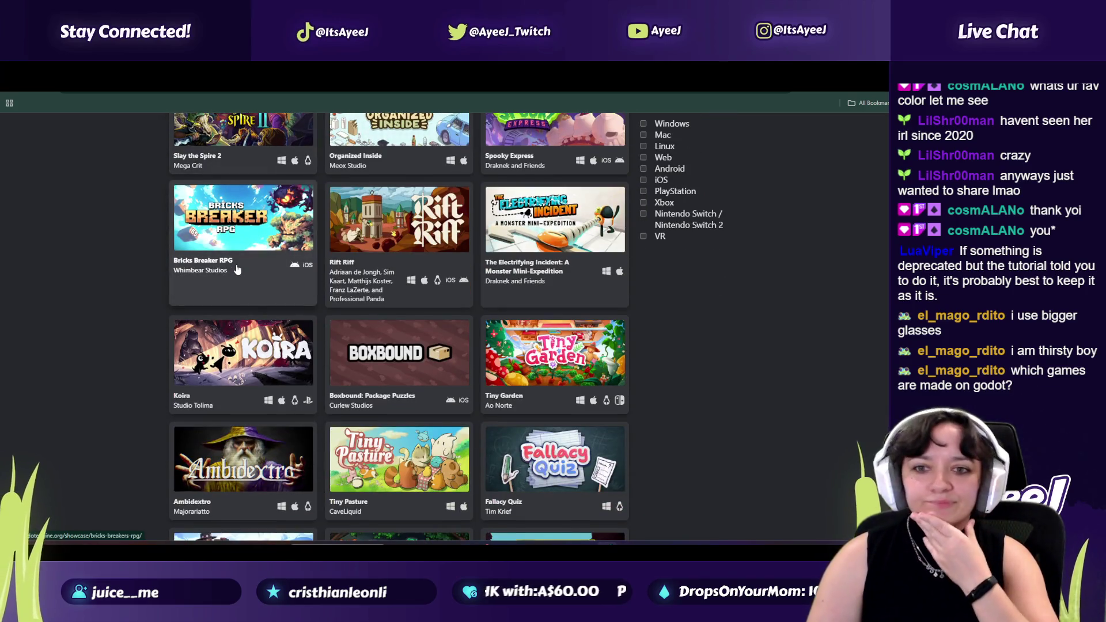
{"action": "scroll", "coordinate": [236, 269], "scroll_direction": "down", "scroll_amount": 1}
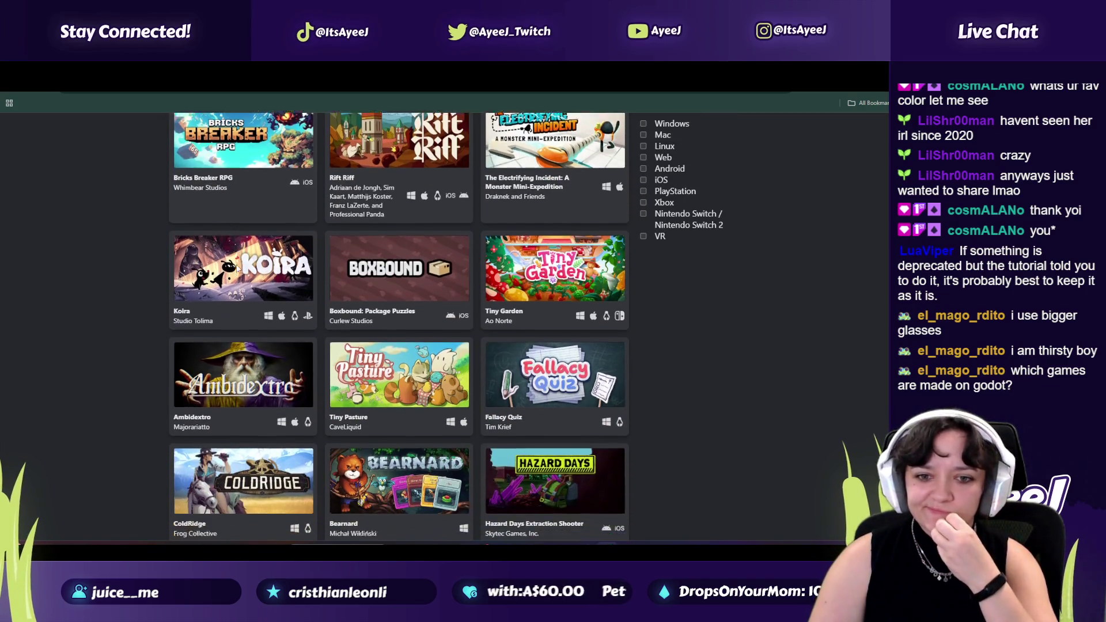
{"action": "scroll", "coordinate": [237, 269], "scroll_direction": "down", "scroll_amount": 1}
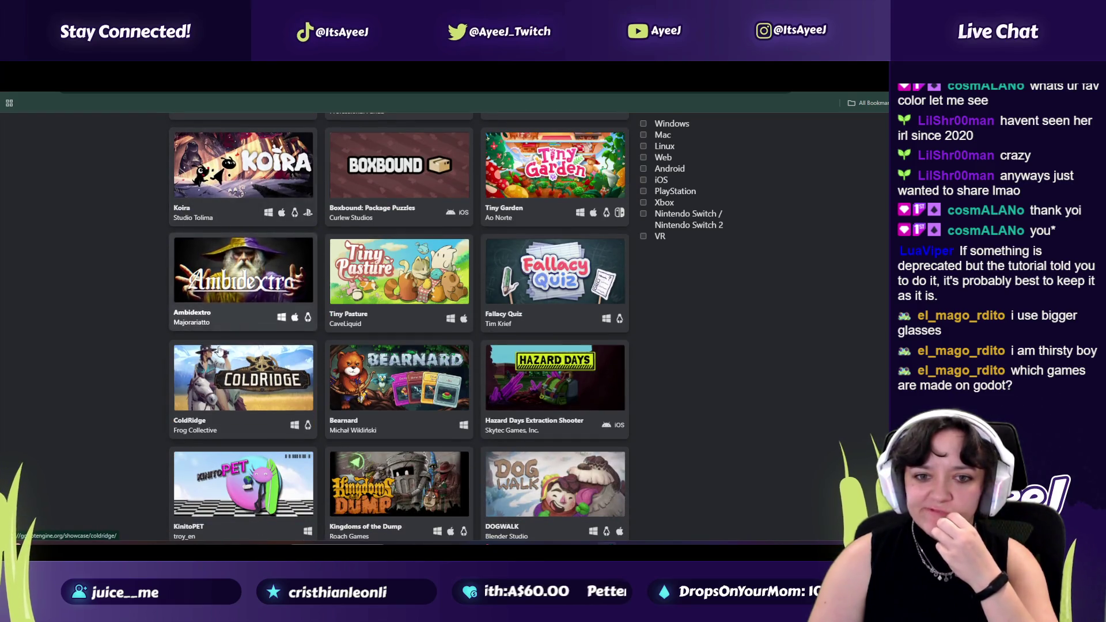
{"action": "left_click", "coordinate": [225, 387]}
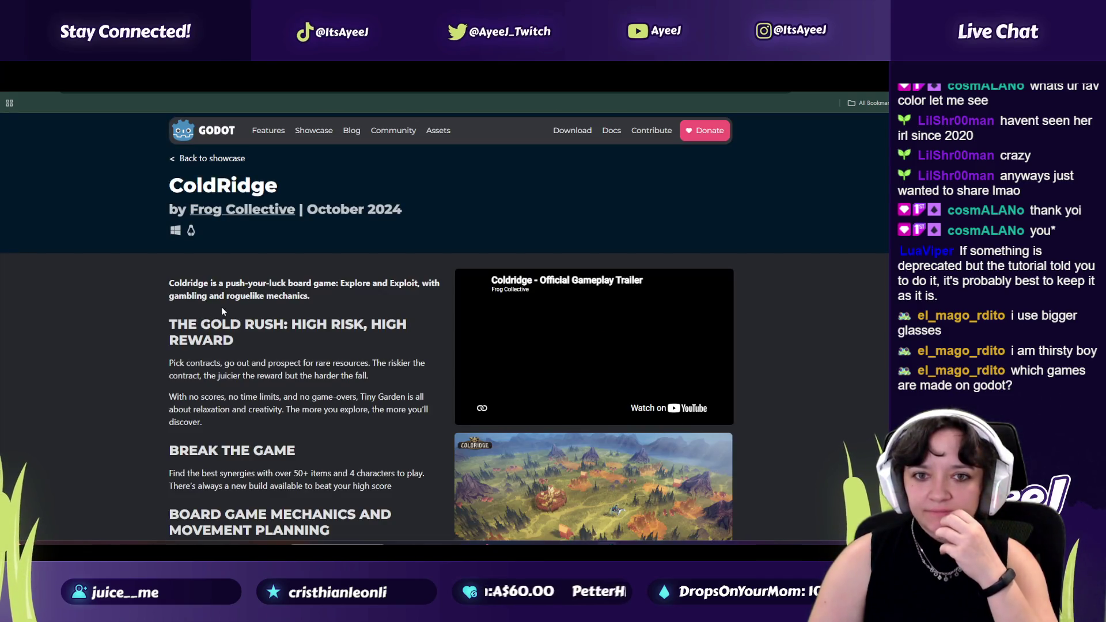
{"action": "scroll", "coordinate": [223, 306], "scroll_direction": "down", "scroll_amount": 2}
{"action": "scroll", "coordinate": [224, 305], "scroll_direction": "down", "scroll_amount": 1}
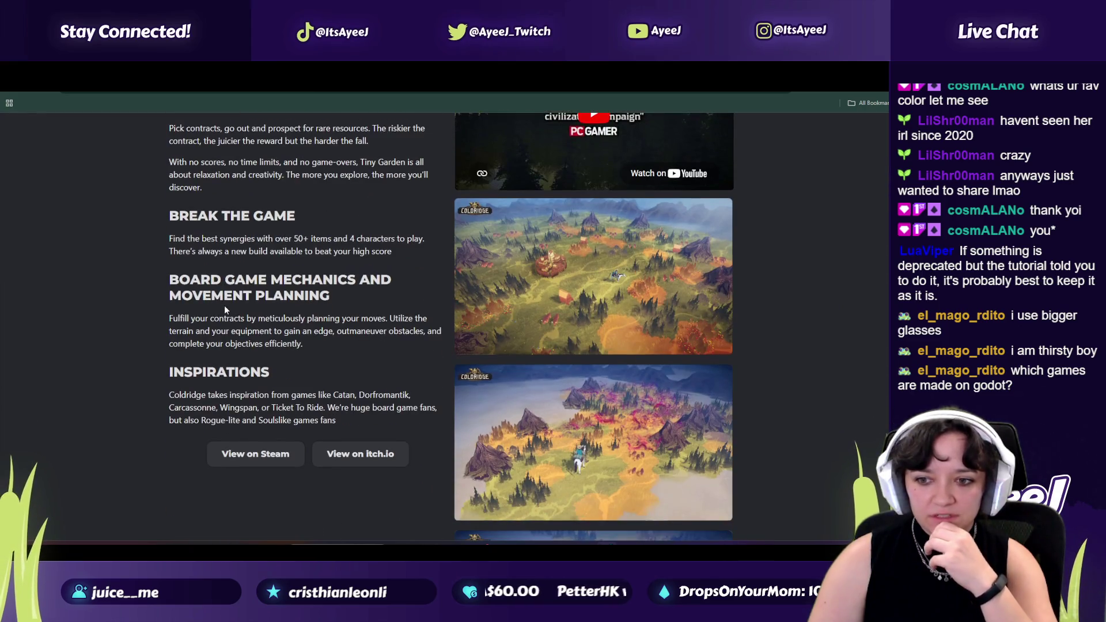
{"action": "scroll", "coordinate": [225, 309], "scroll_direction": "down", "scroll_amount": 1}
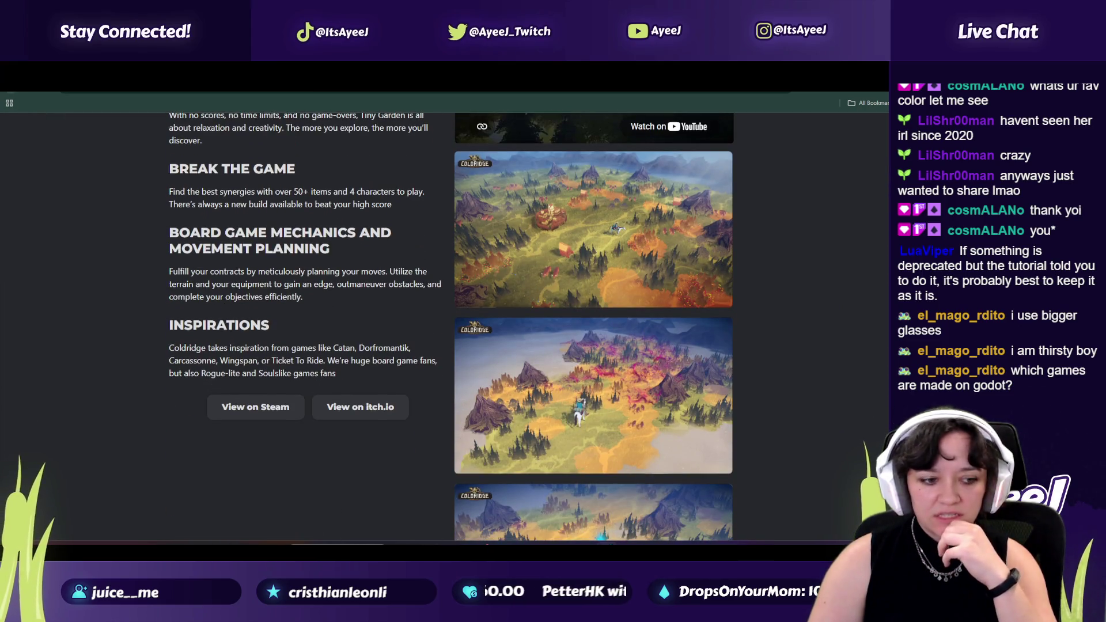
{"action": "key", "text": "alt+Left"}
Step: Look over the Buckshot Roulette game page, then return to the showcase list
{"action": "scroll", "coordinate": [300, 394], "scroll_direction": "down", "scroll_amount": 2}
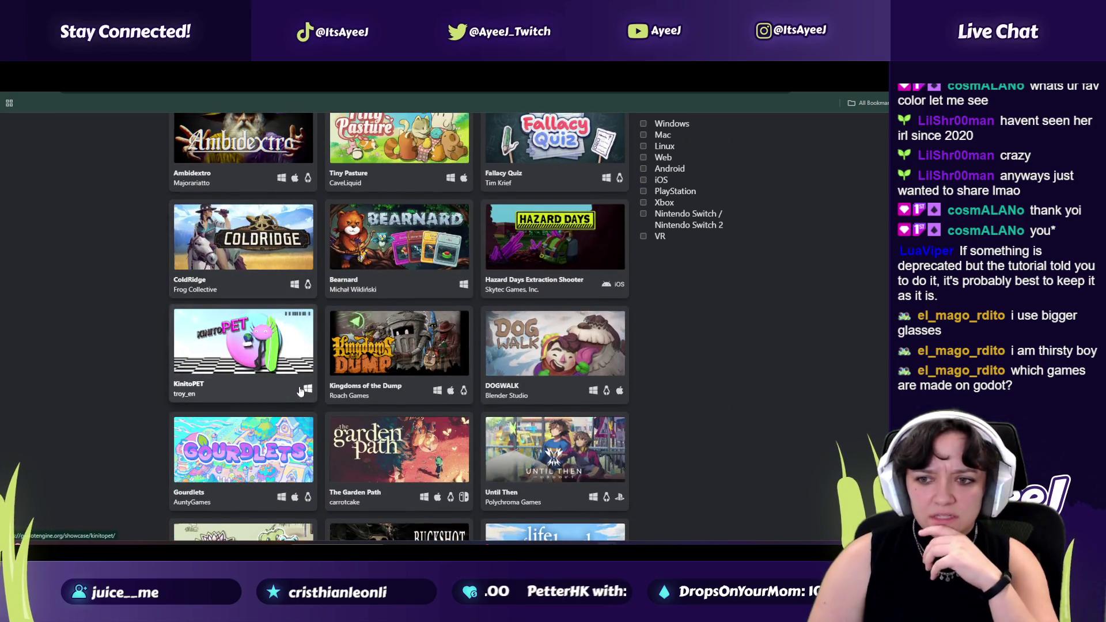
{"action": "scroll", "coordinate": [300, 391], "scroll_direction": "down", "scroll_amount": 2}
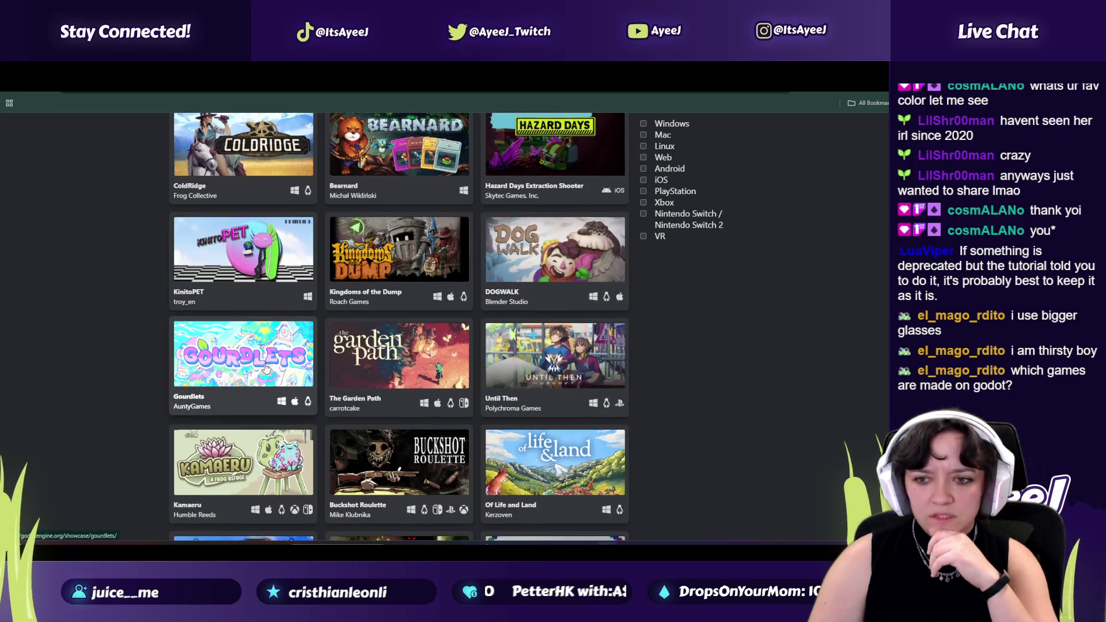
{"action": "scroll", "coordinate": [266, 368], "scroll_direction": "down", "scroll_amount": 2}
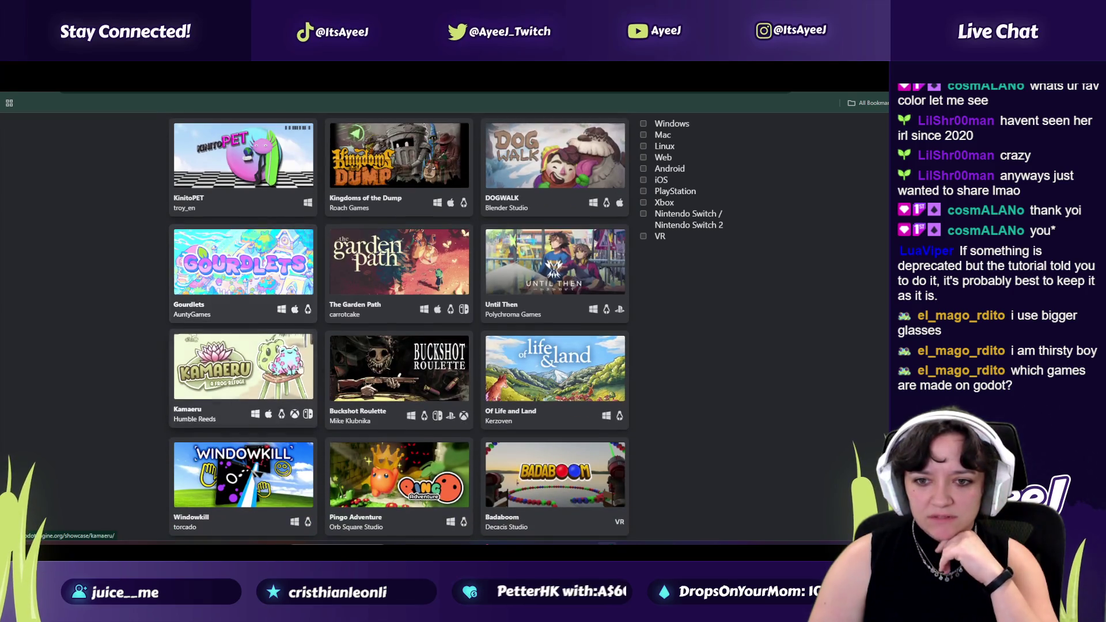
{"action": "left_click", "coordinate": [385, 371]}
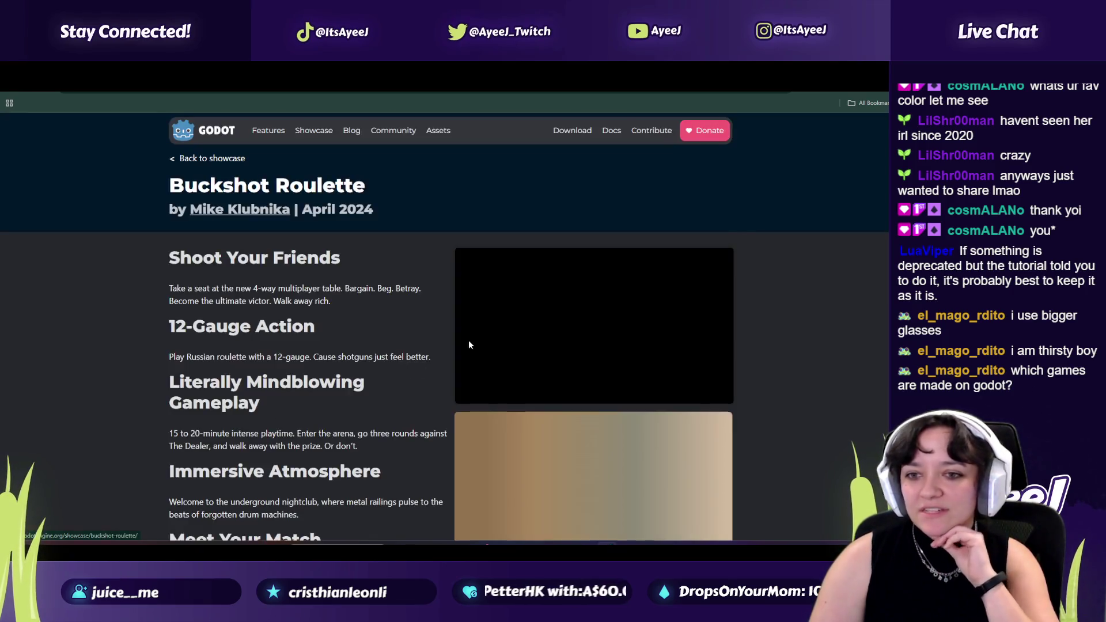
{"action": "scroll", "coordinate": [377, 353], "scroll_direction": "down", "scroll_amount": 3}
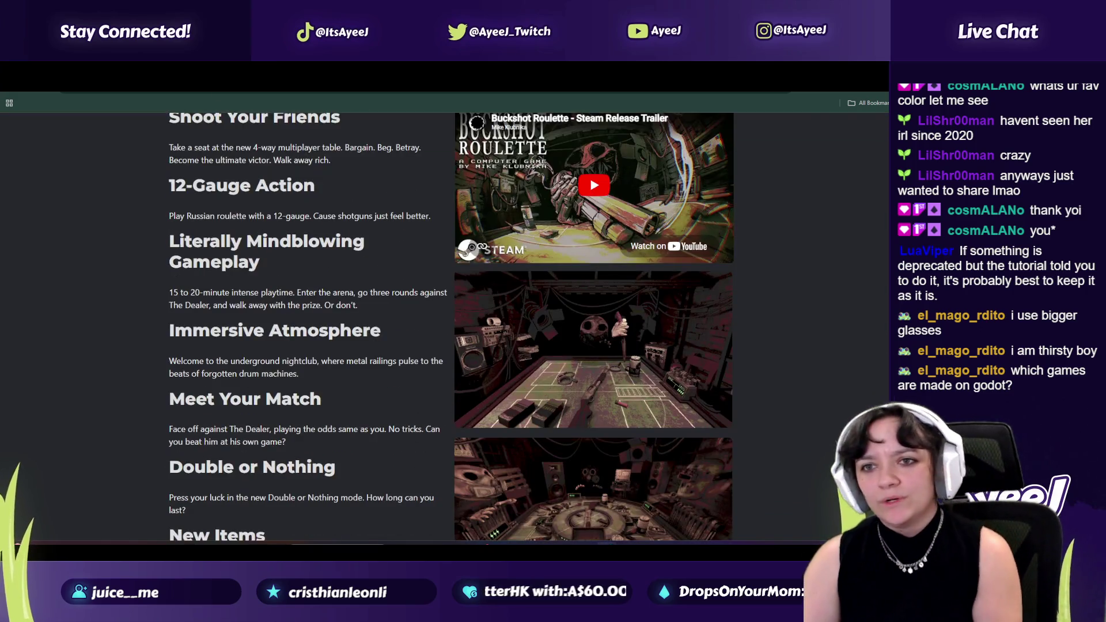
{"action": "key", "text": "alt+Left"}
Step: Browse further down the showcase and open the Dungeondraft page
{"action": "scroll", "coordinate": [277, 325], "scroll_direction": "down", "scroll_amount": 1}
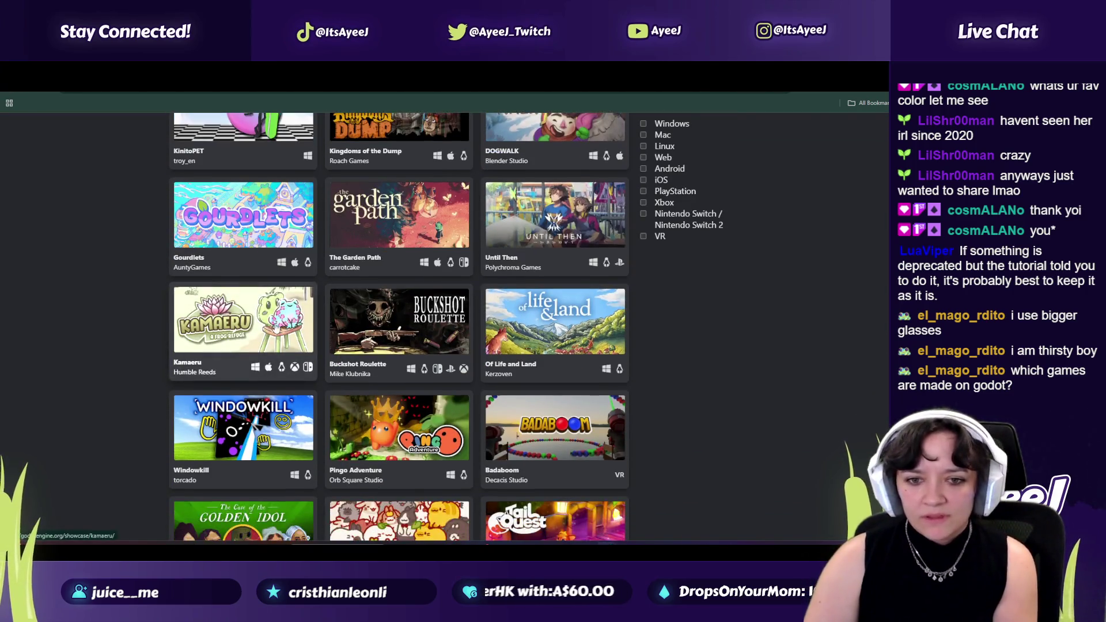
{"action": "scroll", "coordinate": [277, 325], "scroll_direction": "down", "scroll_amount": 4}
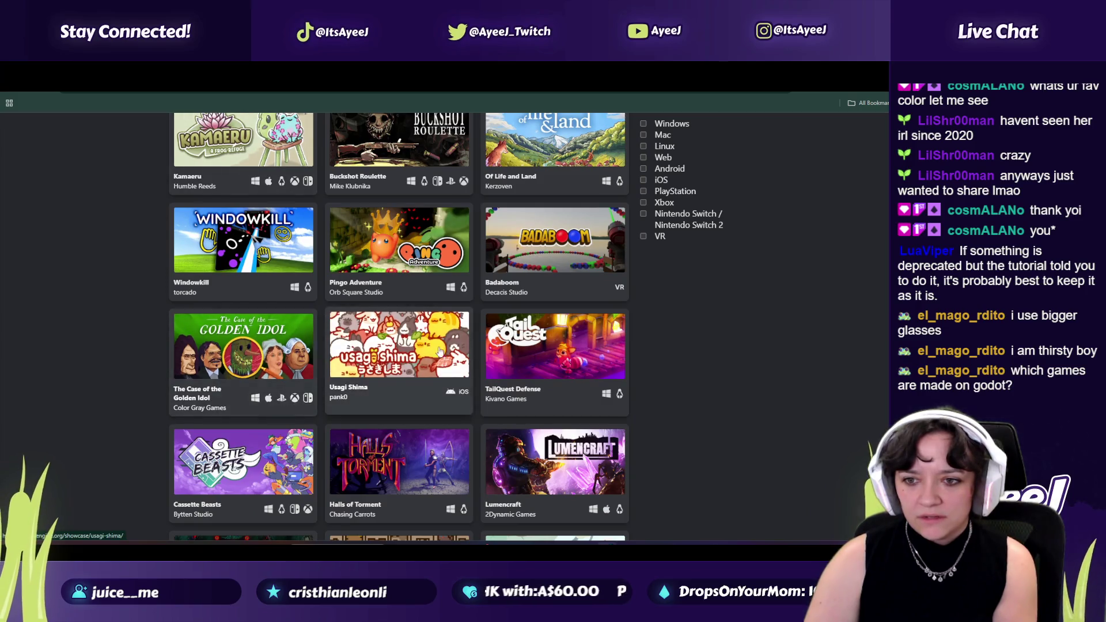
{"action": "scroll", "coordinate": [438, 391], "scroll_direction": "down", "scroll_amount": 4}
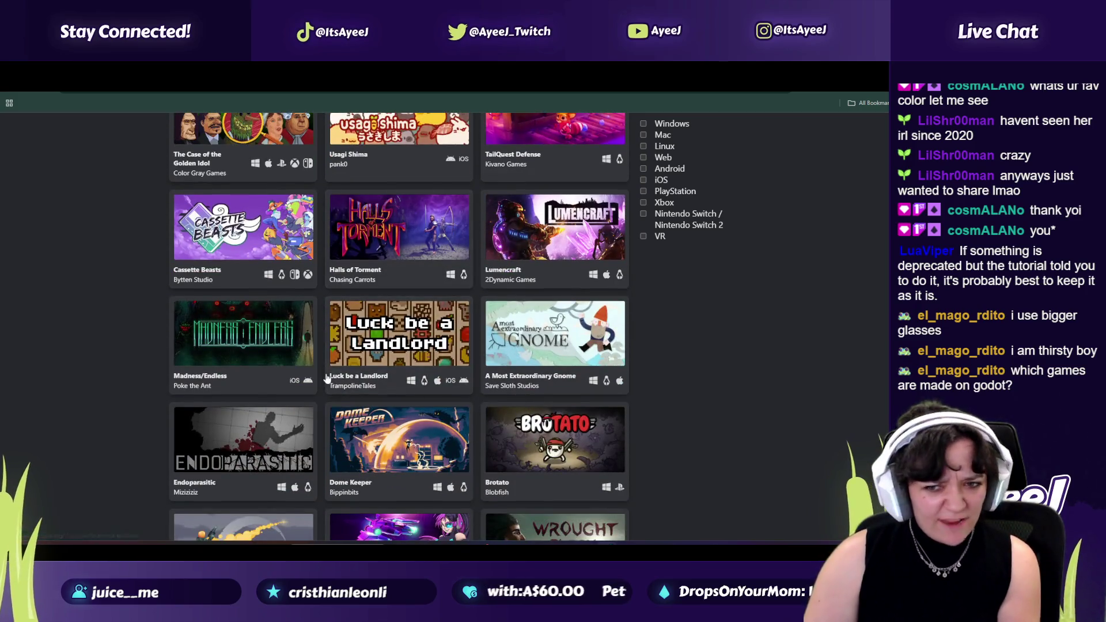
{"action": "scroll", "coordinate": [340, 405], "scroll_direction": "down", "scroll_amount": 3}
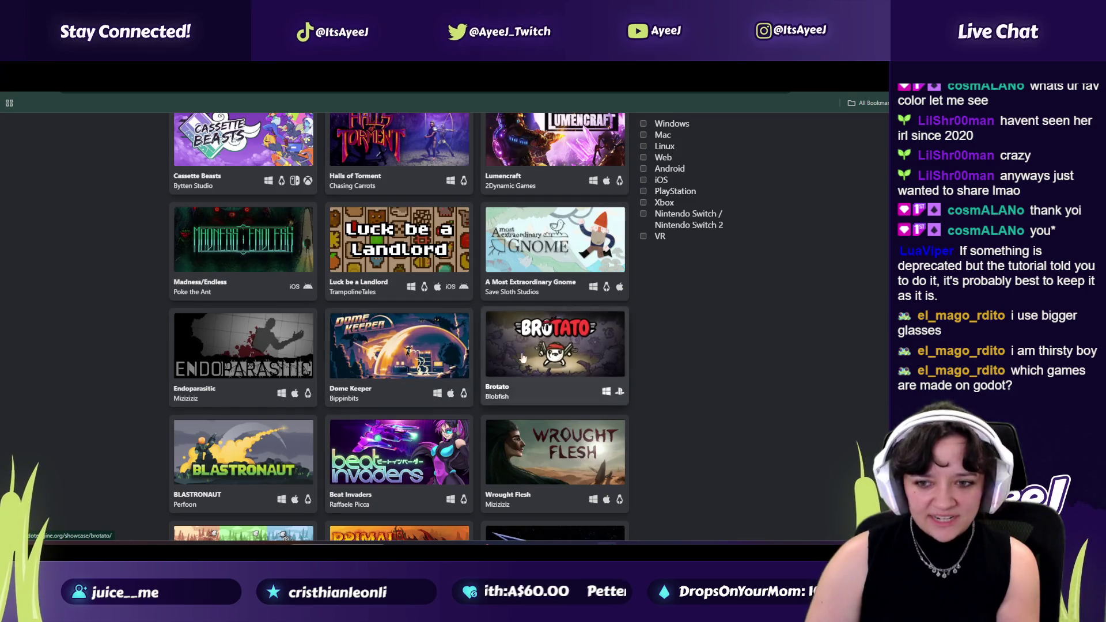
{"action": "scroll", "coordinate": [305, 363], "scroll_direction": "down", "scroll_amount": 3}
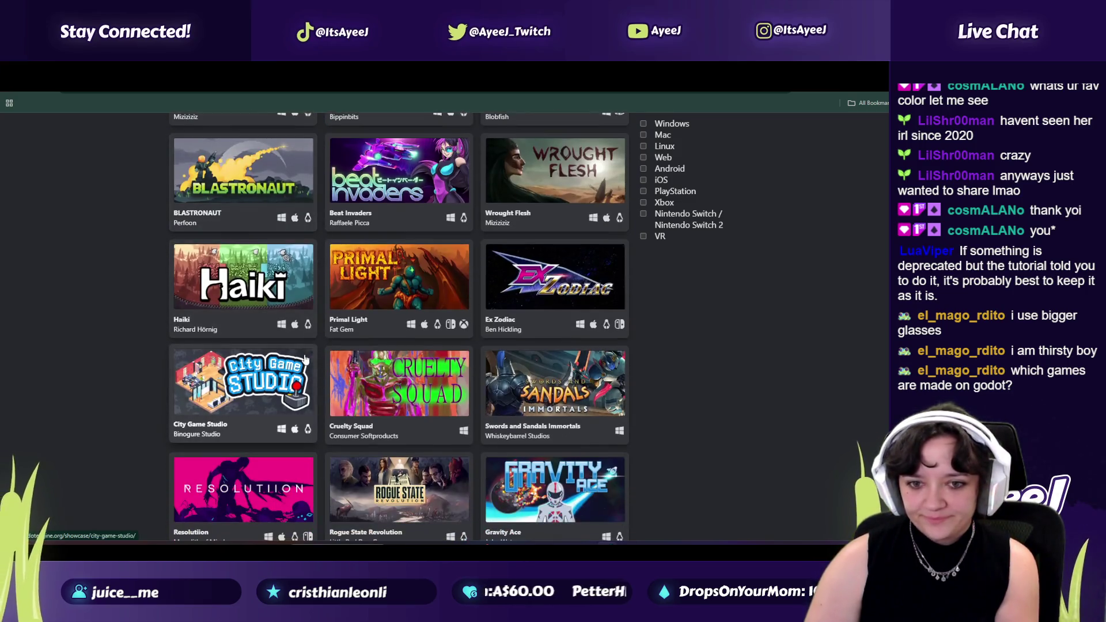
{"action": "scroll", "coordinate": [305, 358], "scroll_direction": "down", "scroll_amount": 5}
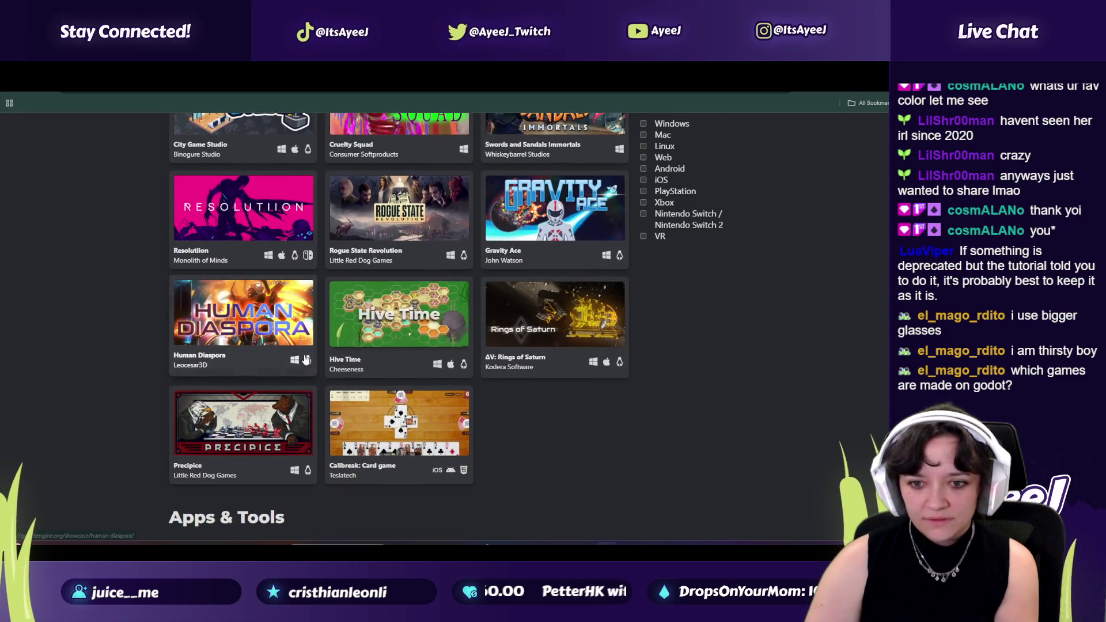
{"action": "scroll", "coordinate": [725, 387], "scroll_direction": "down", "scroll_amount": 5}
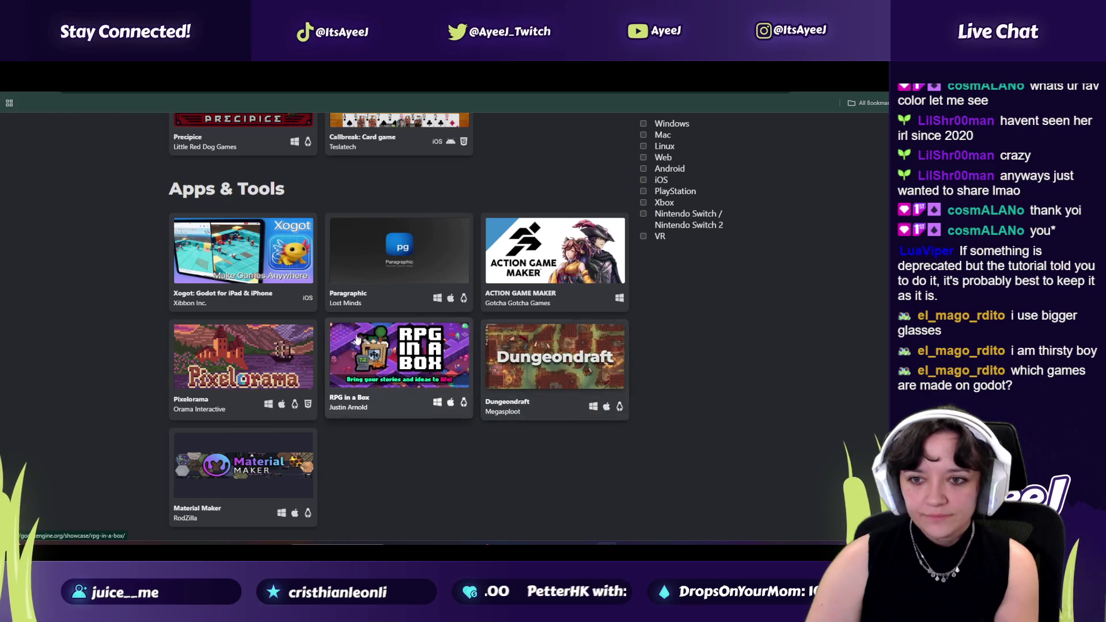
{"action": "scroll", "coordinate": [538, 307], "scroll_direction": "down", "scroll_amount": 1}
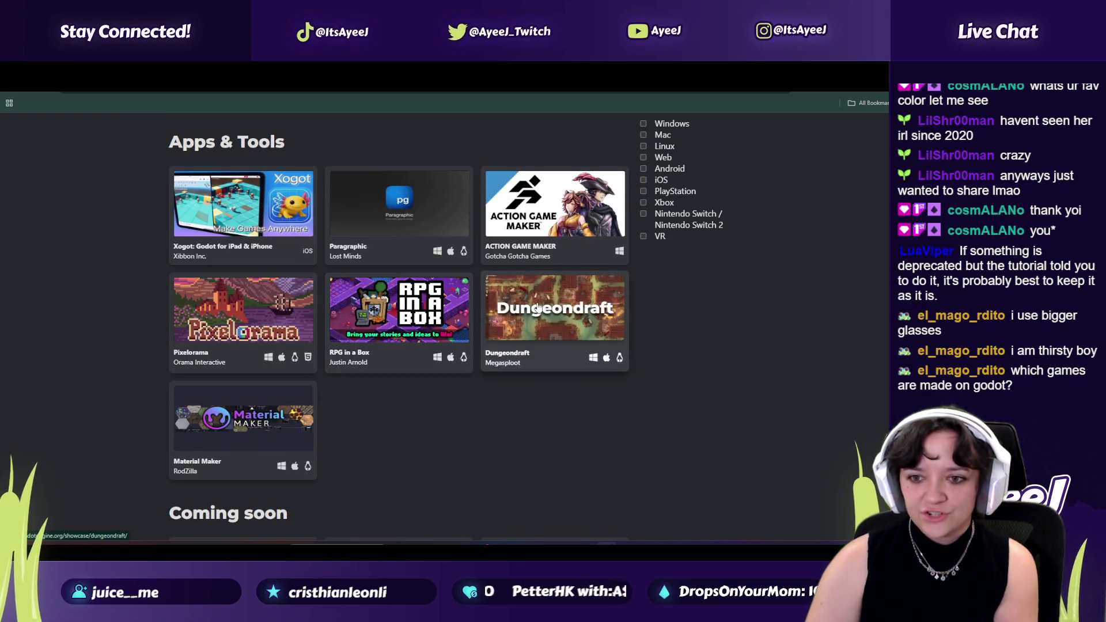
{"action": "left_click", "coordinate": [505, 328]}
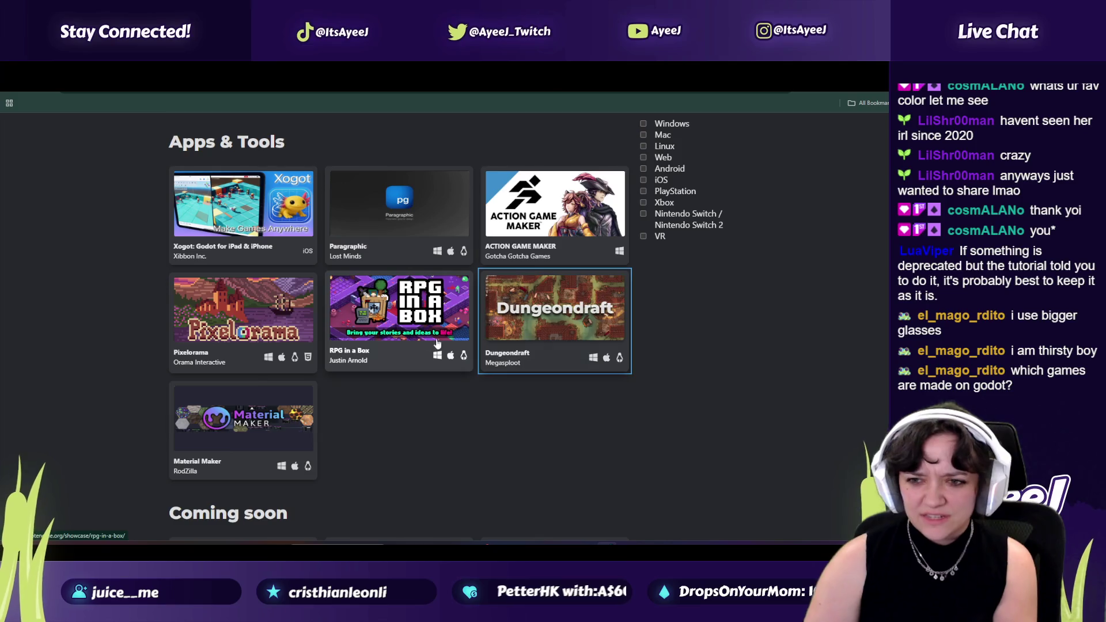
{"action": "scroll", "coordinate": [452, 337], "scroll_direction": "down", "scroll_amount": 5}
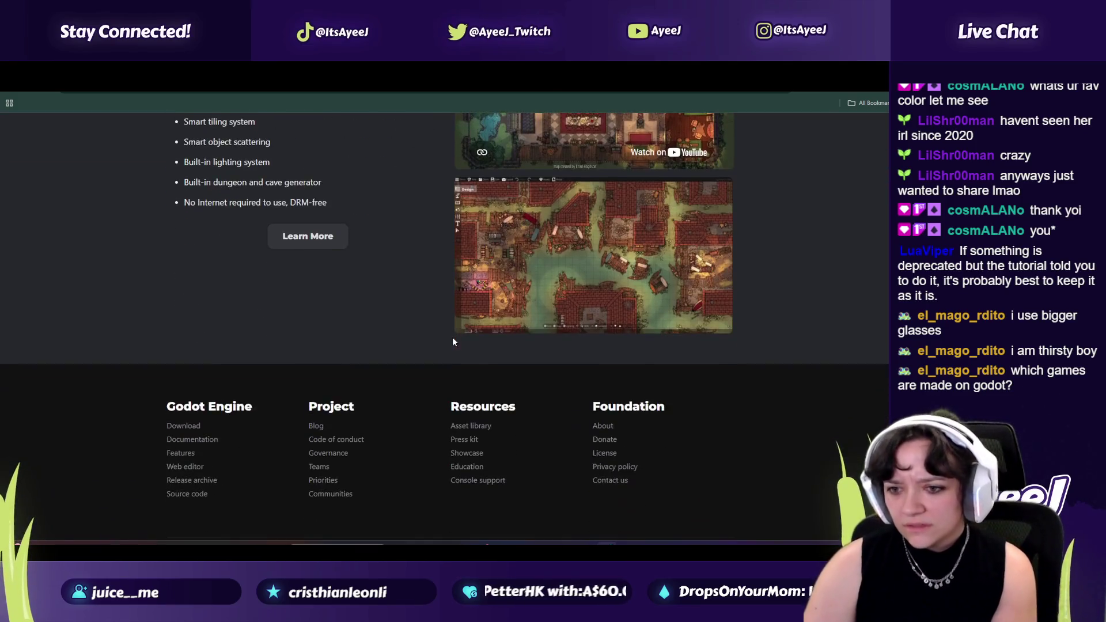
Step: Start the embedded Dungeondraft trailer, then pause it after a few seconds
{"action": "scroll", "coordinate": [419, 309], "scroll_direction": "up", "scroll_amount": 3}
{"action": "left_click", "coordinate": [621, 240]}
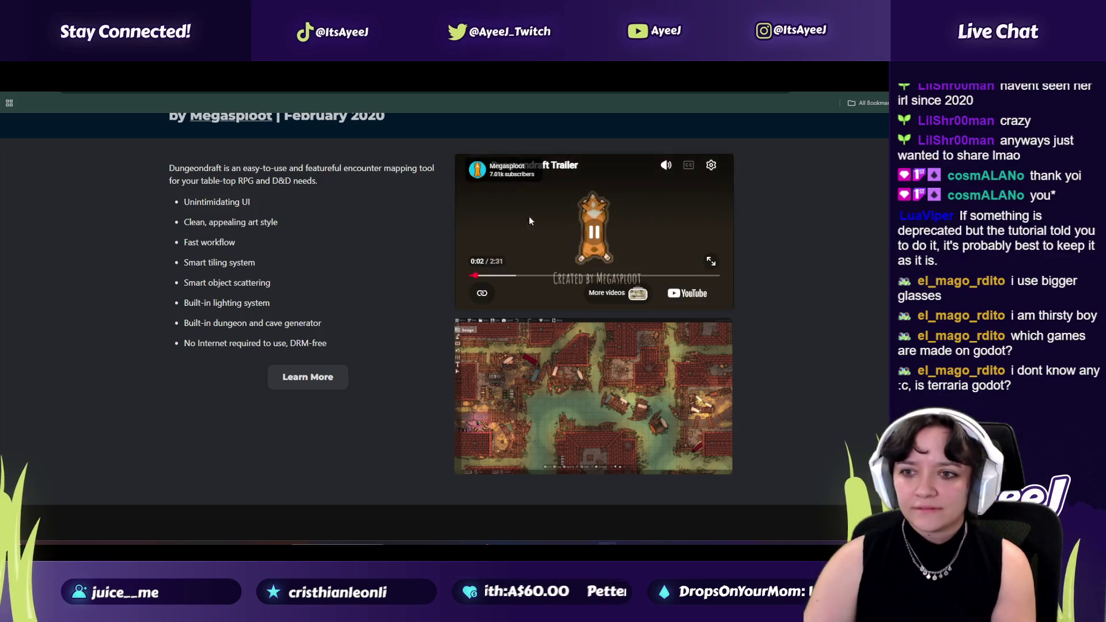
{"action": "left_click", "coordinate": [541, 241]}
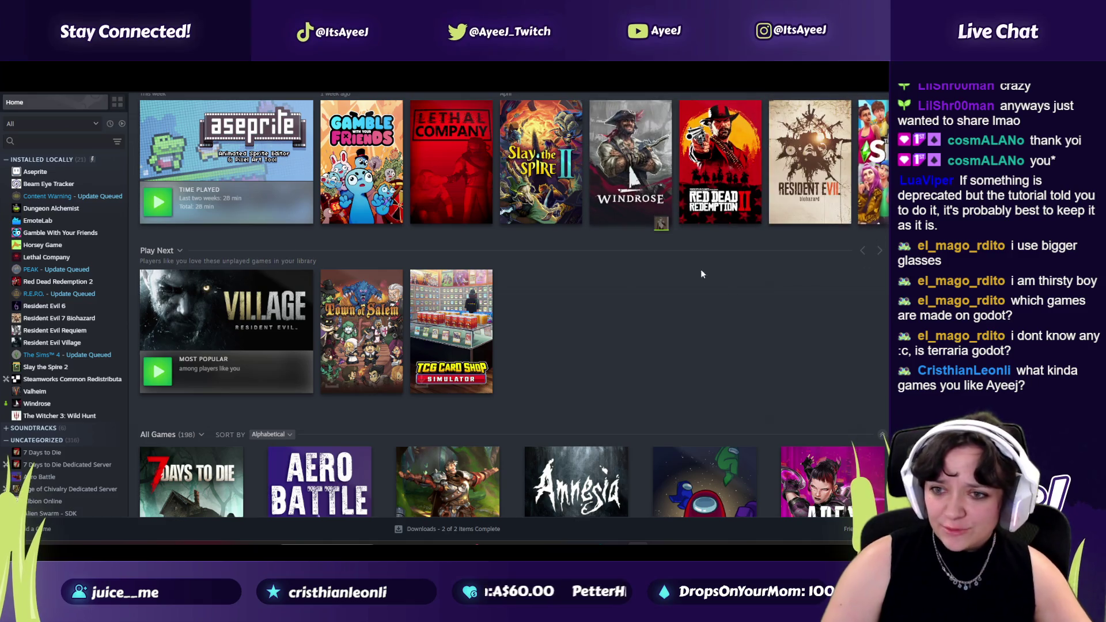
{"action": "scroll", "coordinate": [356, 303], "scroll_direction": "down", "scroll_amount": 2}
{"action": "scroll", "coordinate": [355, 303], "scroll_direction": "down", "scroll_amount": 8}
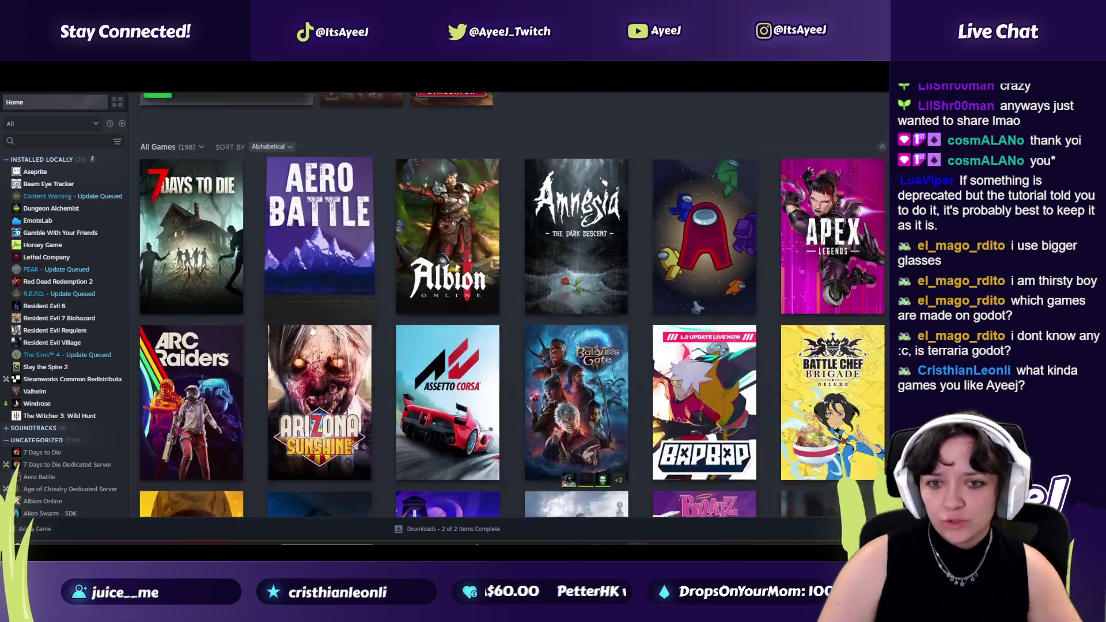
{"action": "scroll", "coordinate": [336, 303], "scroll_direction": "up", "scroll_amount": 2}
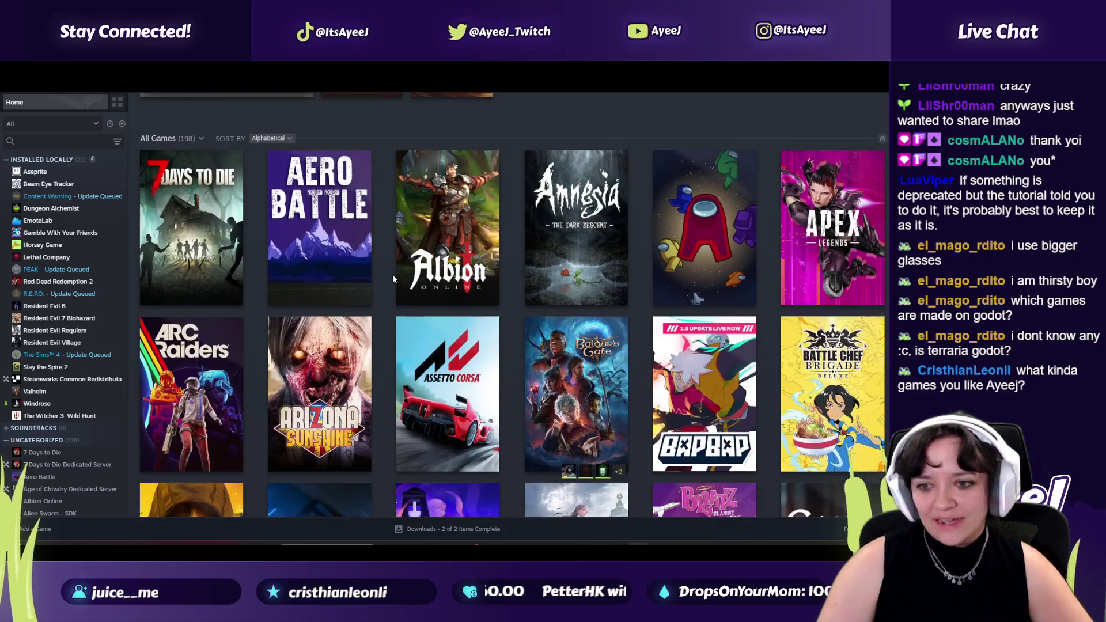
{"action": "scroll", "coordinate": [216, 291], "scroll_direction": "down", "scroll_amount": 2}
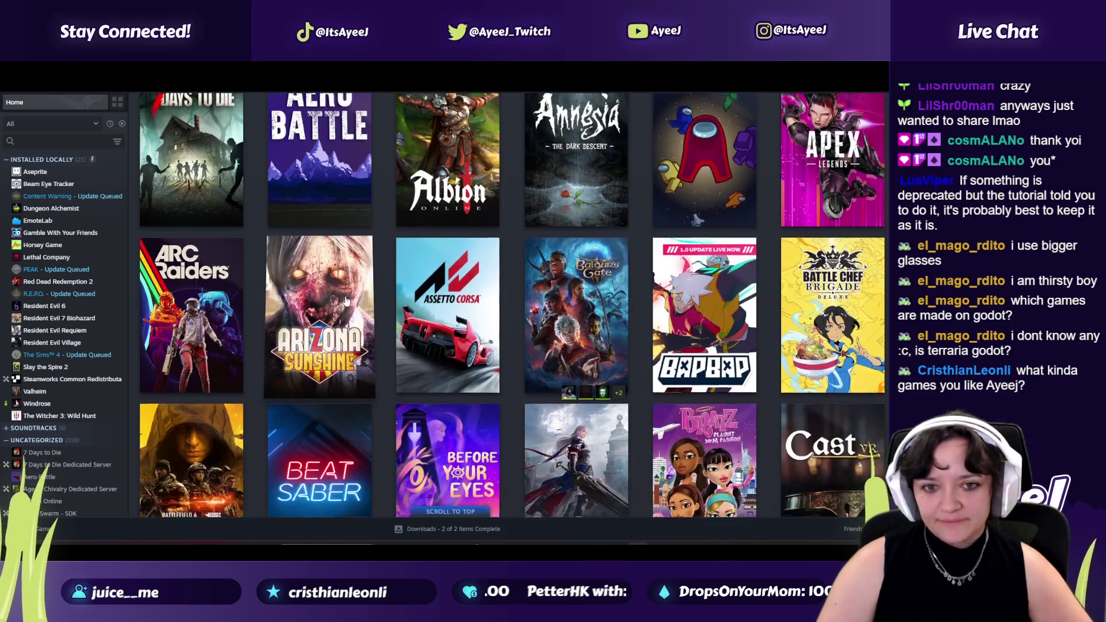
{"action": "scroll", "coordinate": [259, 295], "scroll_direction": "up", "scroll_amount": 1}
{"action": "scroll", "coordinate": [292, 298], "scroll_direction": "down", "scroll_amount": 2}
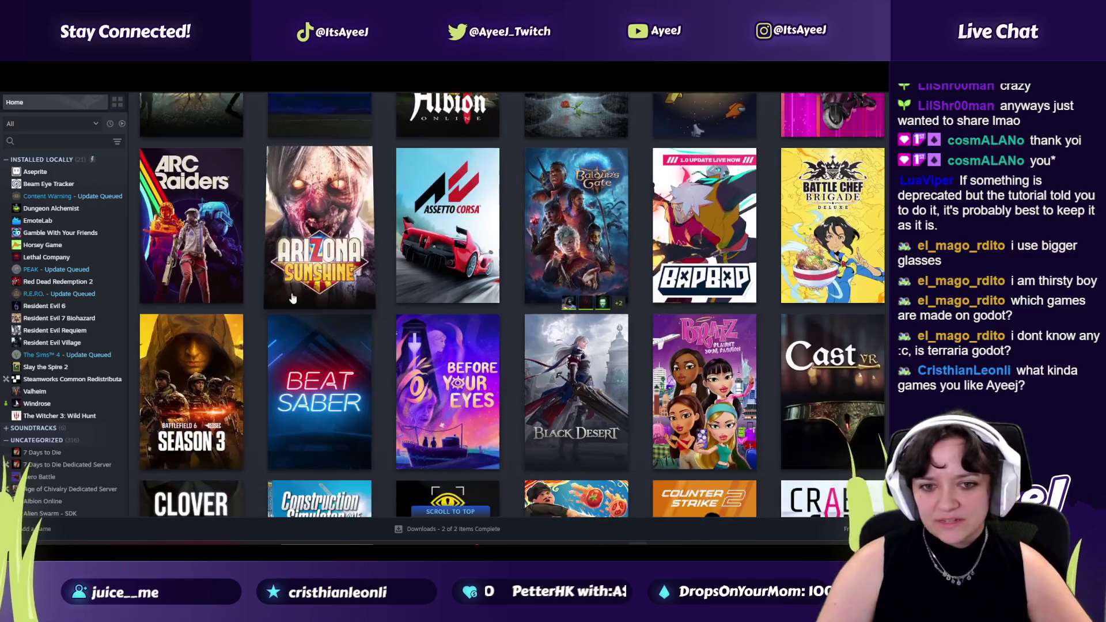
{"action": "scroll", "coordinate": [292, 298], "scroll_direction": "down", "scroll_amount": 4}
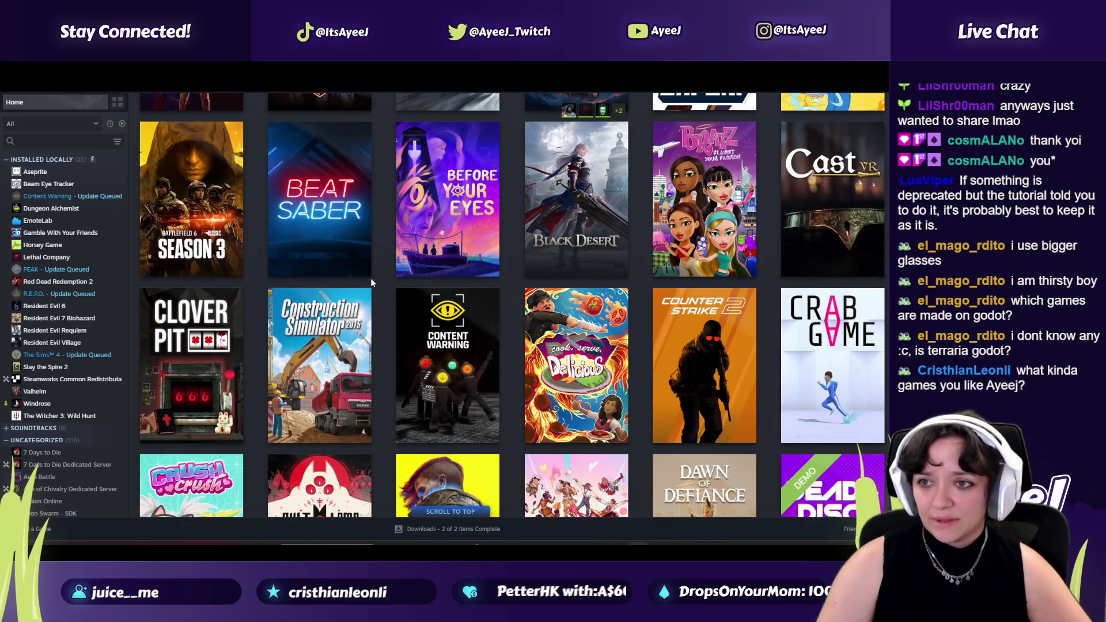
{"action": "mouse_move", "coordinate": [657, 236]}
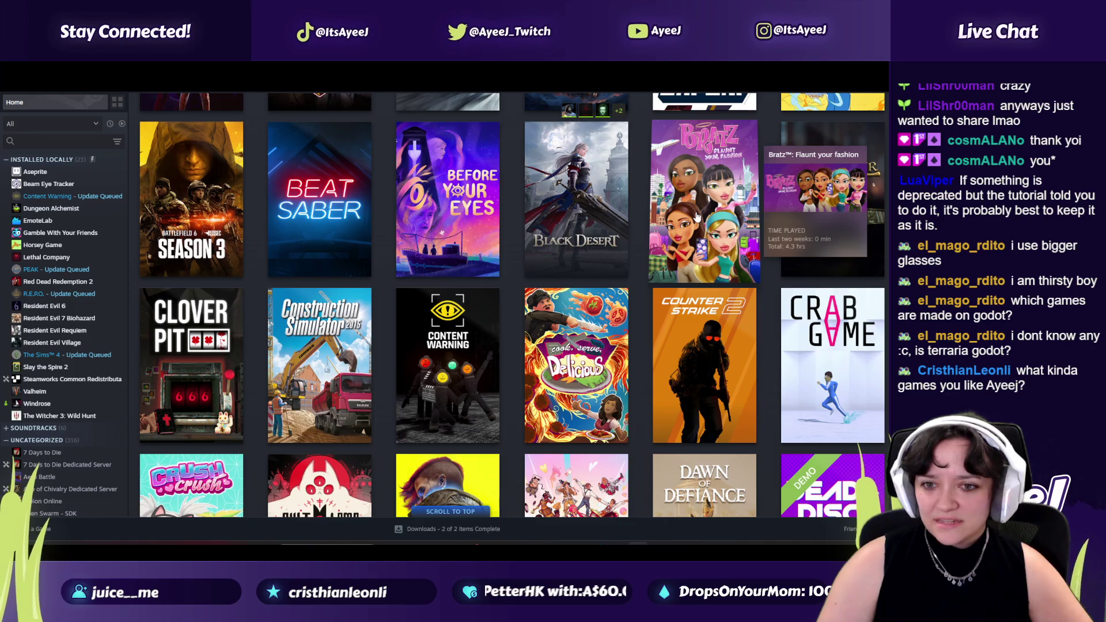
{"action": "scroll", "coordinate": [204, 239], "scroll_direction": "down", "scroll_amount": 3}
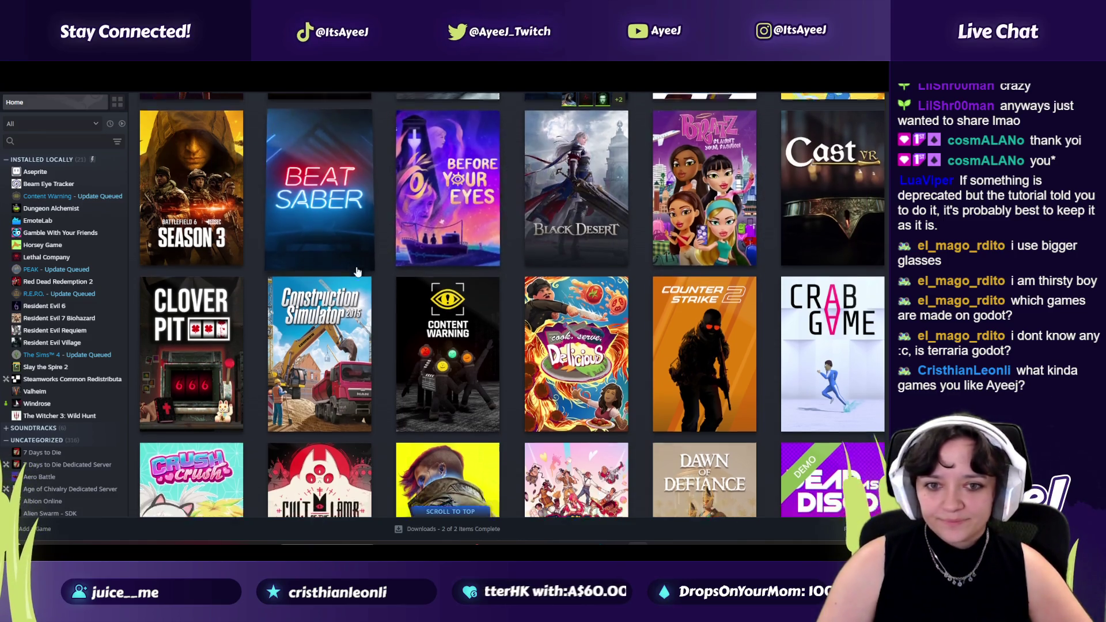
{"action": "scroll", "coordinate": [203, 239], "scroll_direction": "down", "scroll_amount": 2}
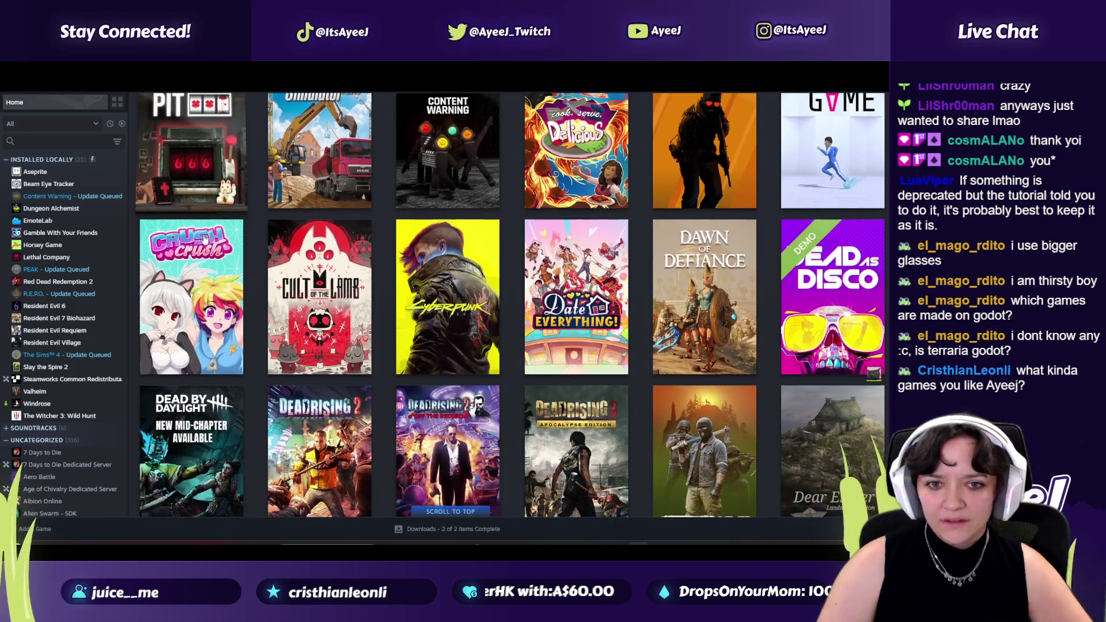
{"action": "mouse_move", "coordinate": [184, 306]}
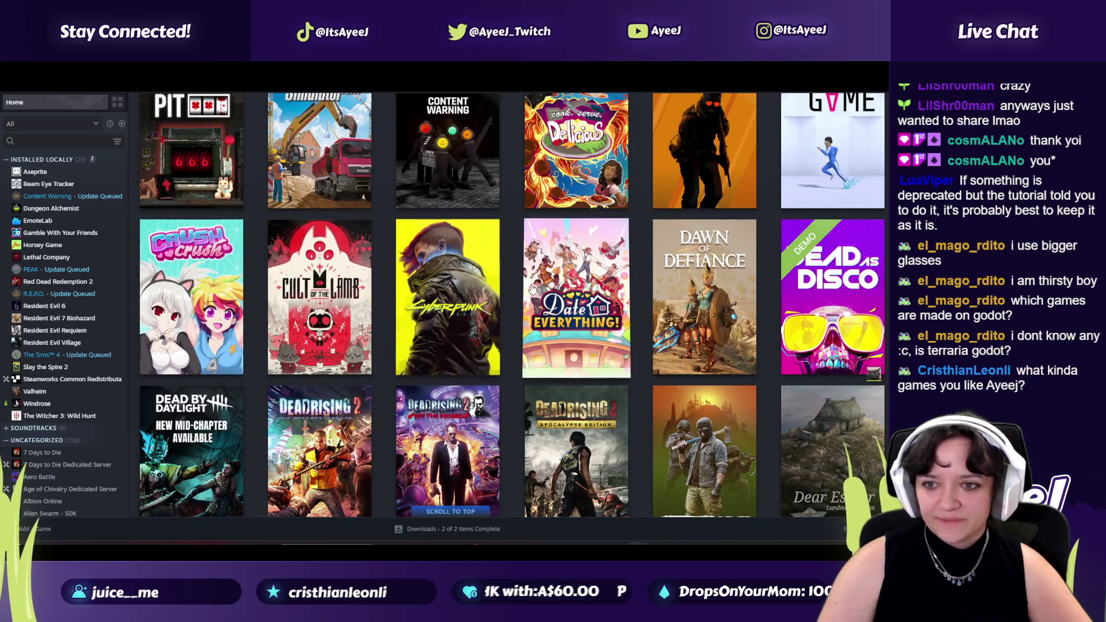
{"action": "scroll", "coordinate": [538, 292], "scroll_direction": "down", "scroll_amount": 1}
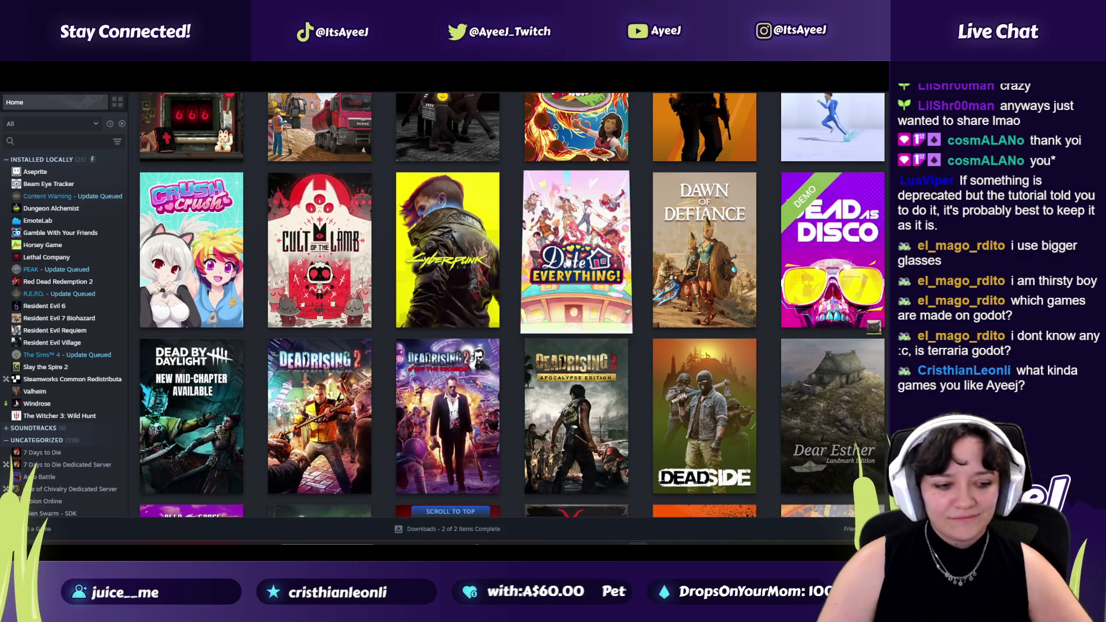
{"action": "scroll", "coordinate": [567, 262], "scroll_direction": "down", "scroll_amount": 1}
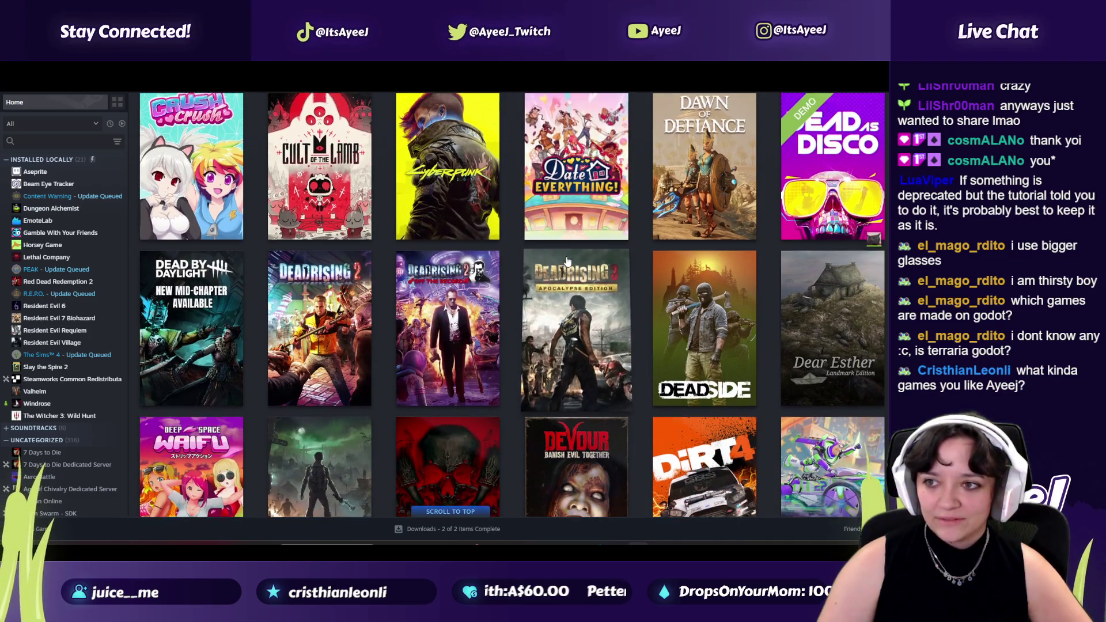
{"action": "scroll", "coordinate": [455, 325], "scroll_direction": "down", "scroll_amount": 3}
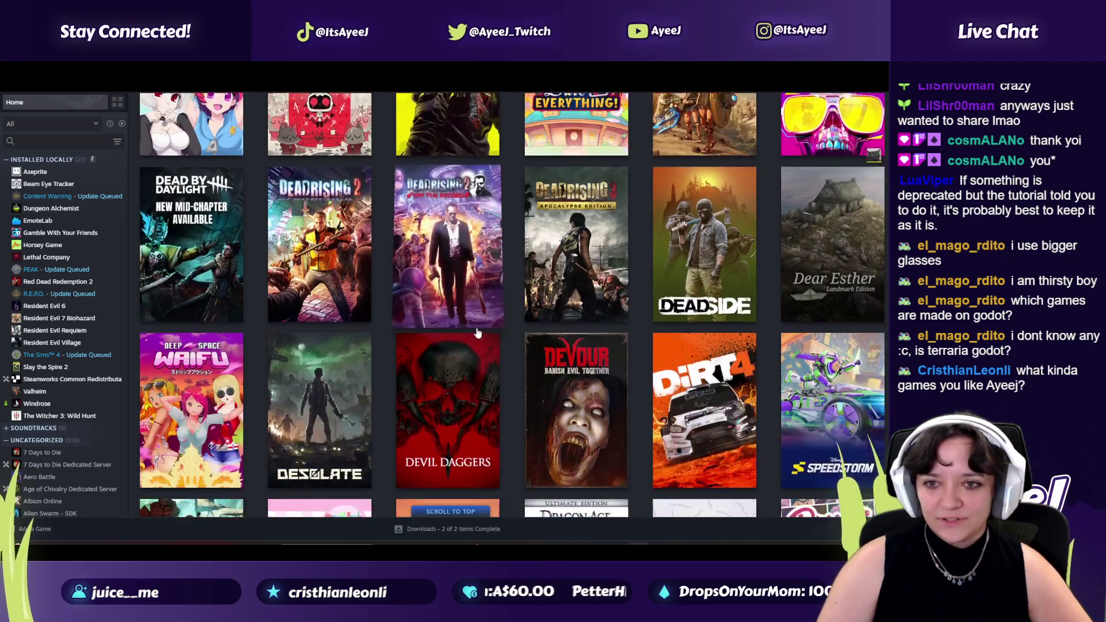
{"action": "scroll", "coordinate": [426, 325], "scroll_direction": "down", "scroll_amount": 5}
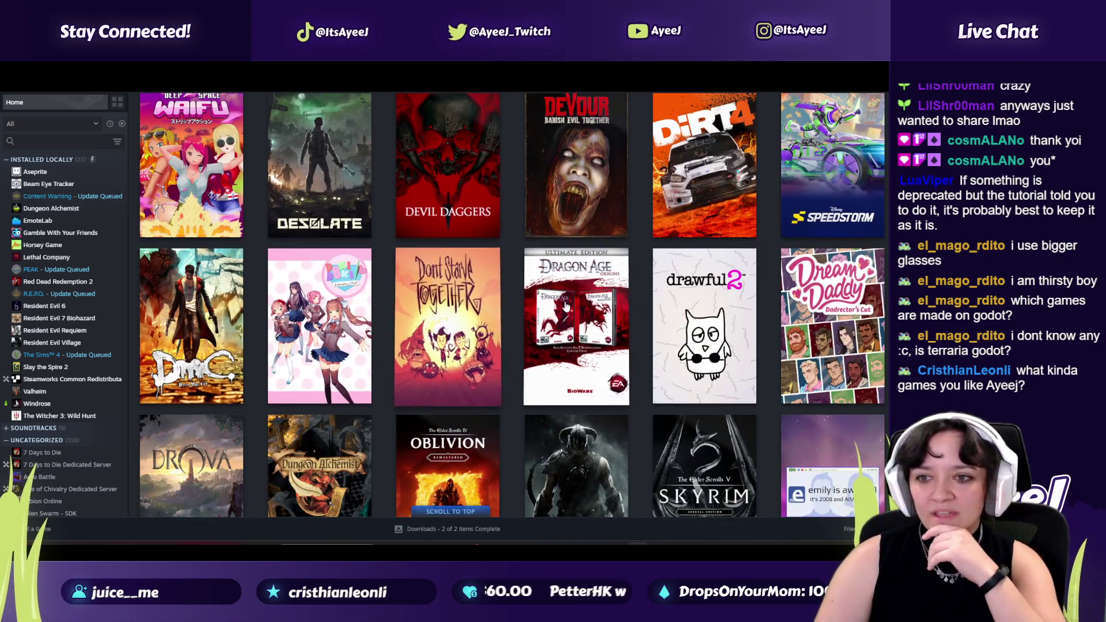
{"action": "mouse_move", "coordinate": [563, 307]}
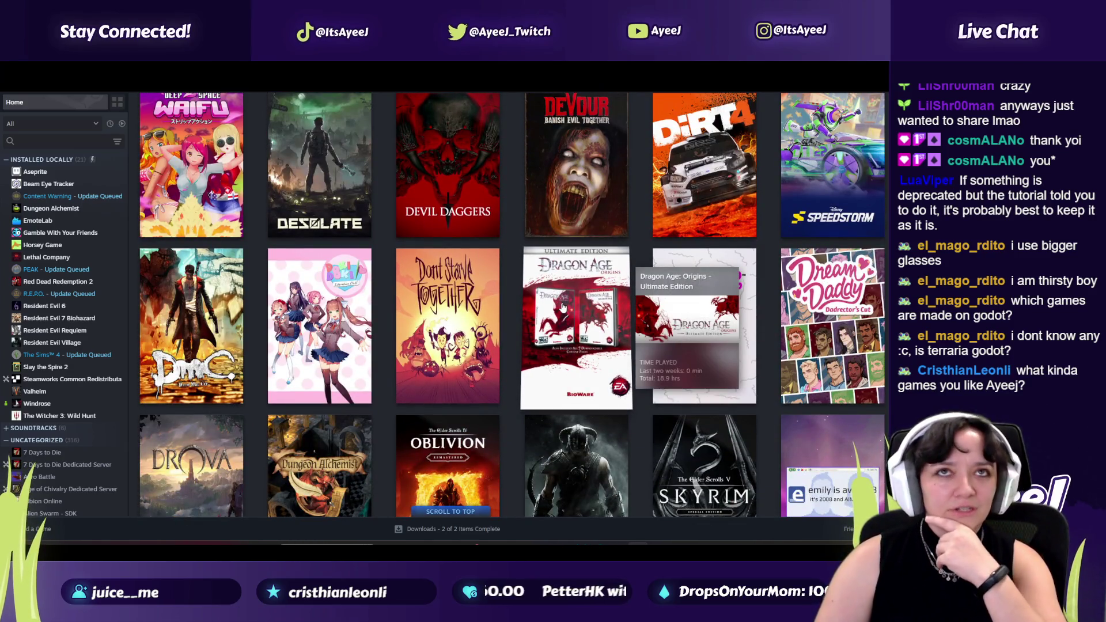
{"action": "mouse_move", "coordinate": [346, 282]}
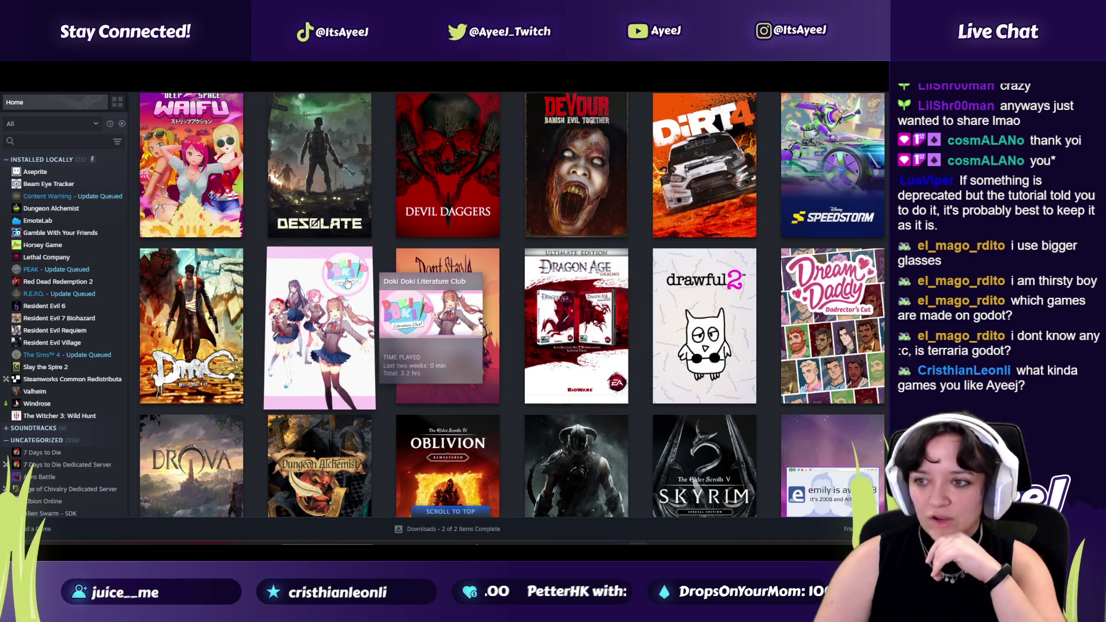
{"action": "scroll", "coordinate": [345, 278], "scroll_direction": "up", "scroll_amount": 1}
{"action": "scroll", "coordinate": [346, 278], "scroll_direction": "down", "scroll_amount": 4}
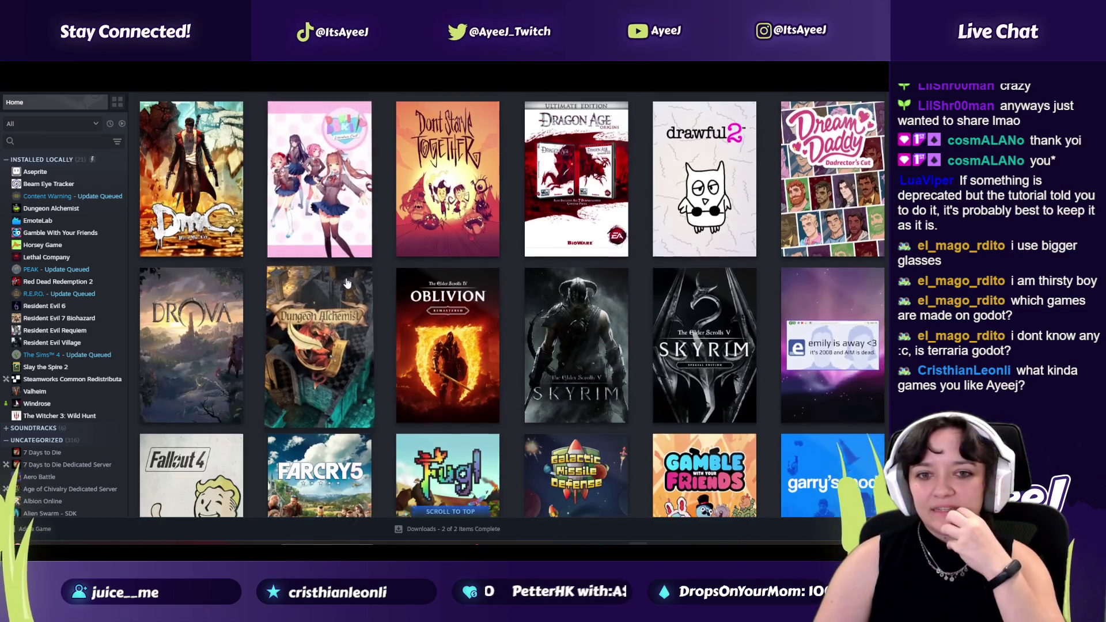
{"action": "scroll", "coordinate": [347, 283], "scroll_direction": "down", "scroll_amount": 2}
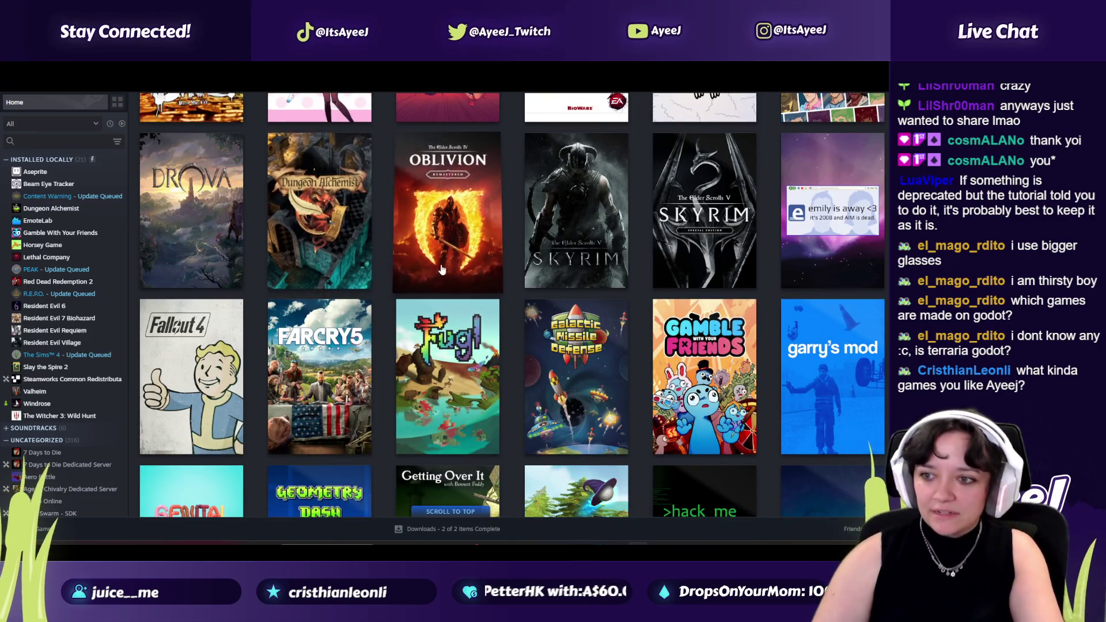
{"action": "scroll", "coordinate": [442, 317], "scroll_direction": "down", "scroll_amount": 1}
{"action": "scroll", "coordinate": [441, 318], "scroll_direction": "down", "scroll_amount": 3}
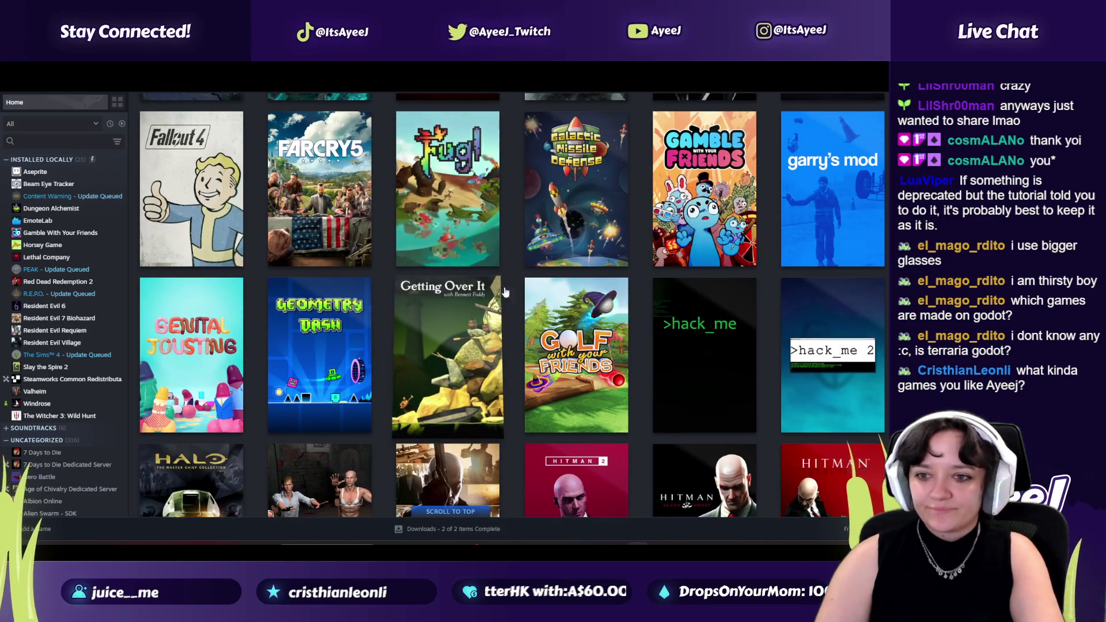
{"action": "scroll", "coordinate": [429, 346], "scroll_direction": "down", "scroll_amount": 1}
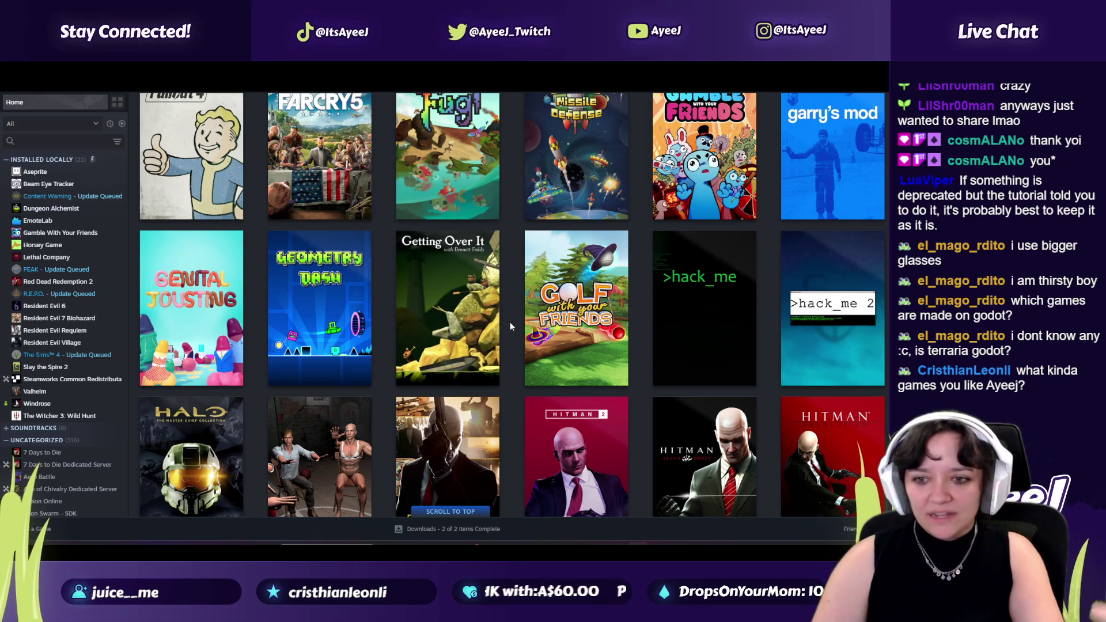
{"action": "scroll", "coordinate": [510, 322], "scroll_direction": "down", "scroll_amount": 6}
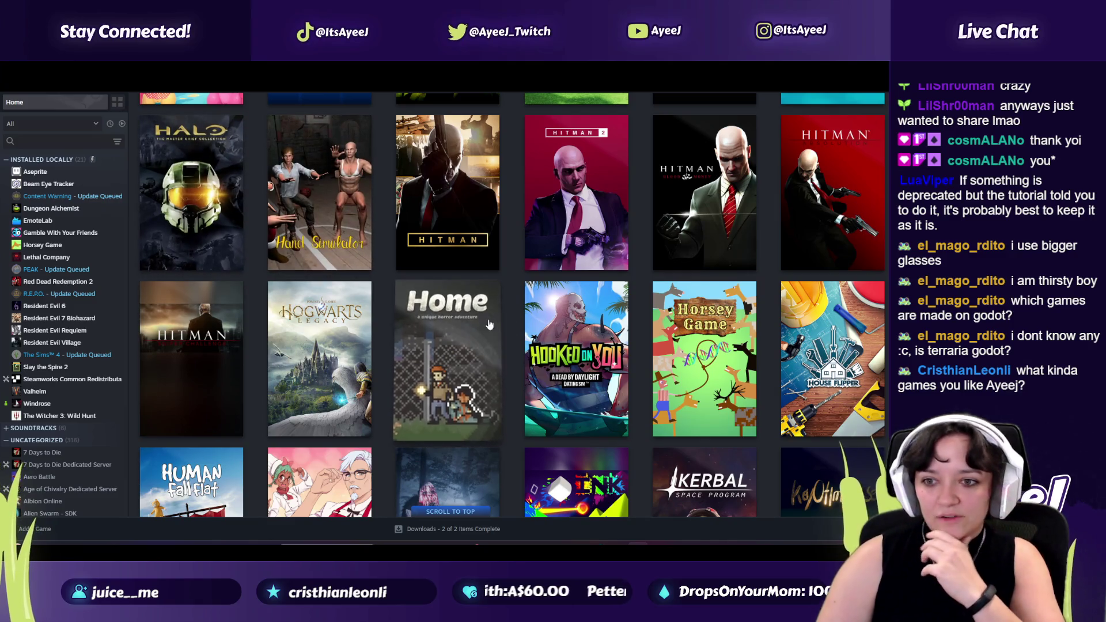
{"action": "mouse_move", "coordinate": [487, 321]}
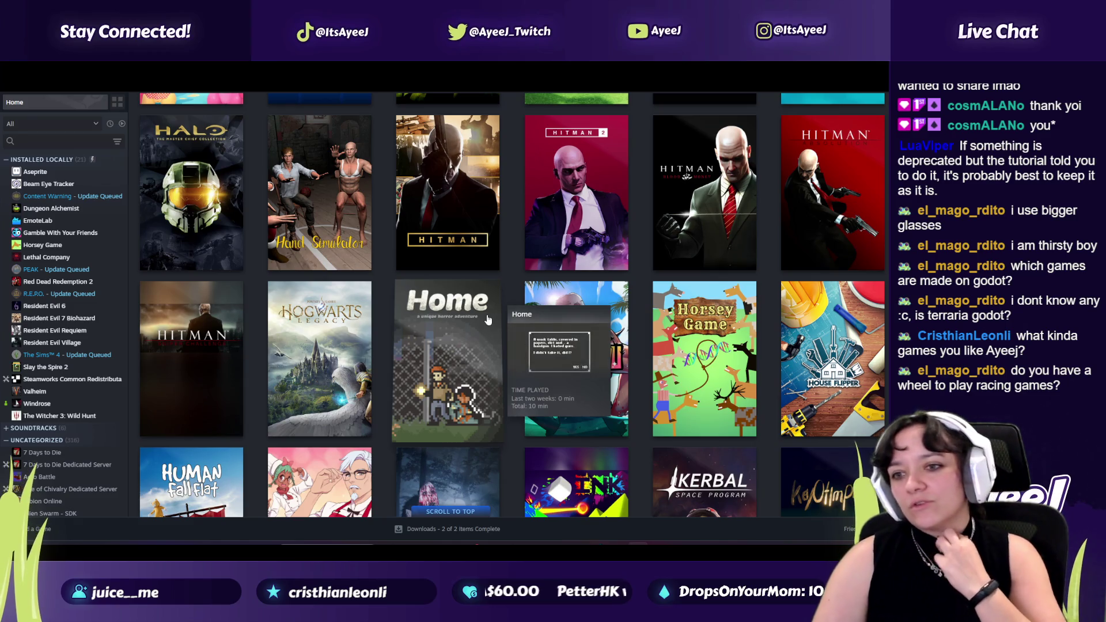
{"action": "scroll", "coordinate": [470, 331], "scroll_direction": "down", "scroll_amount": 2}
{"action": "scroll", "coordinate": [469, 334], "scroll_direction": "down", "scroll_amount": 3}
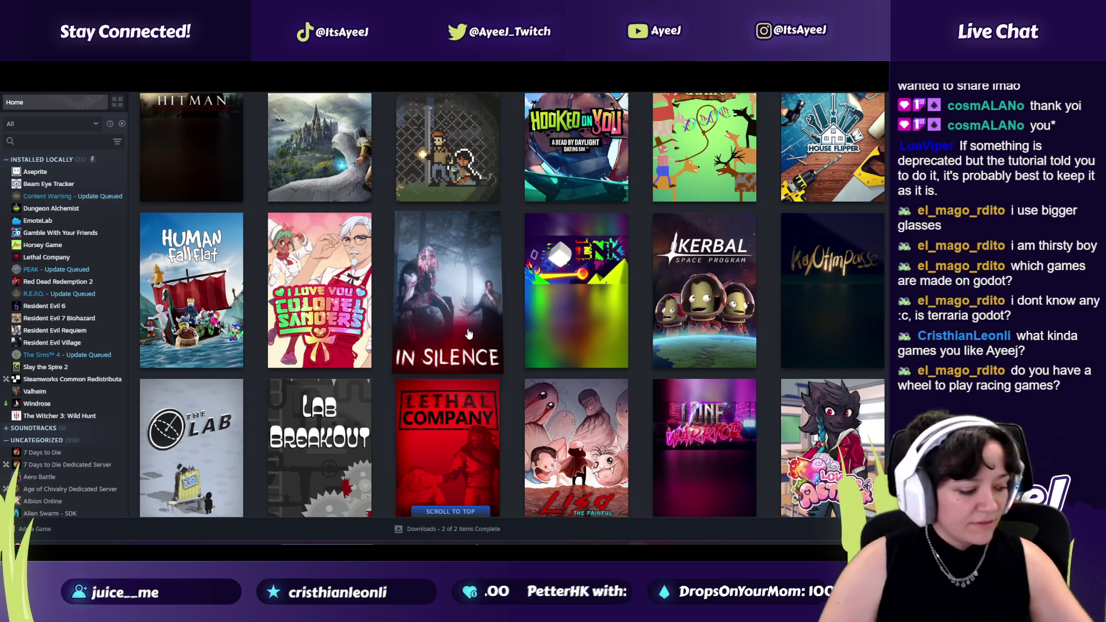
{"action": "mouse_move", "coordinate": [318, 279]}
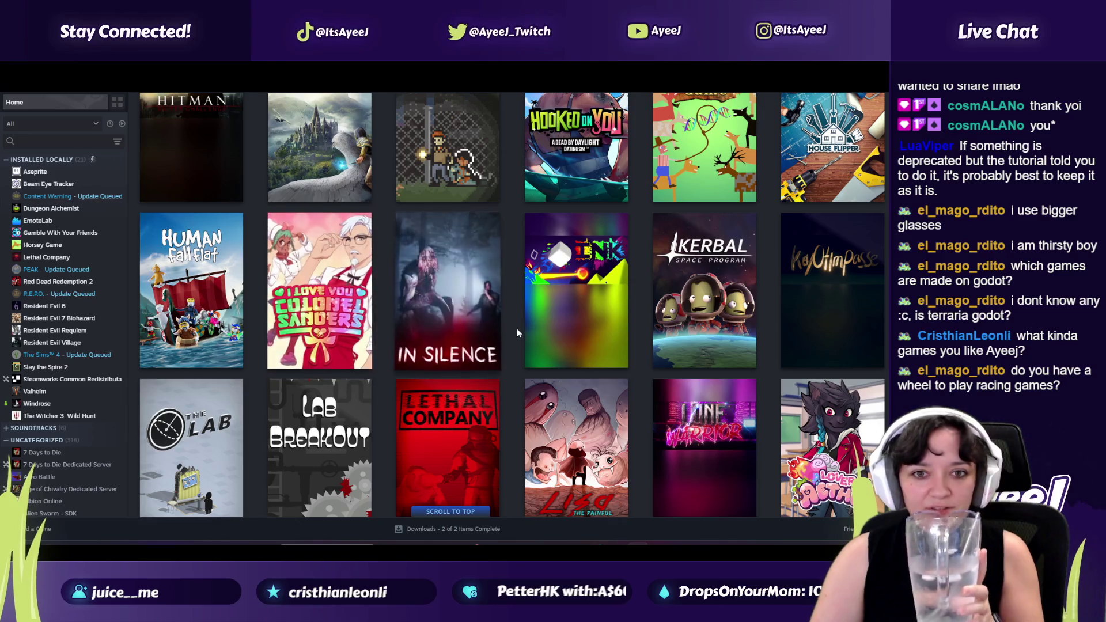
{"action": "scroll", "coordinate": [340, 300], "scroll_direction": "down", "scroll_amount": 1}
{"action": "mouse_move", "coordinate": [447, 327]}
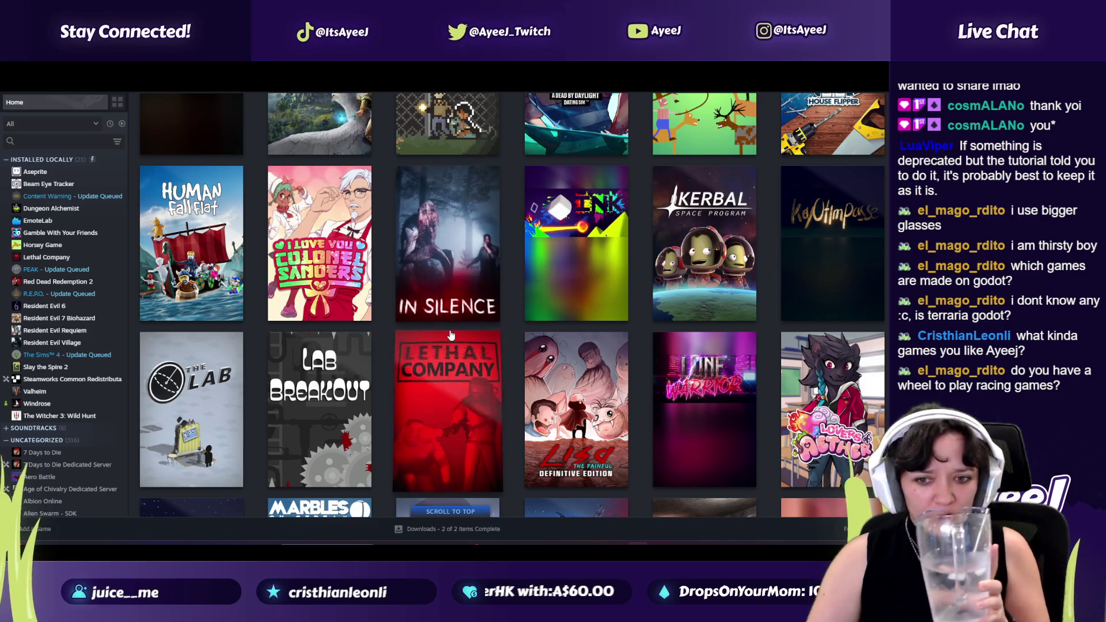
{"action": "scroll", "coordinate": [444, 328], "scroll_direction": "down", "scroll_amount": 3}
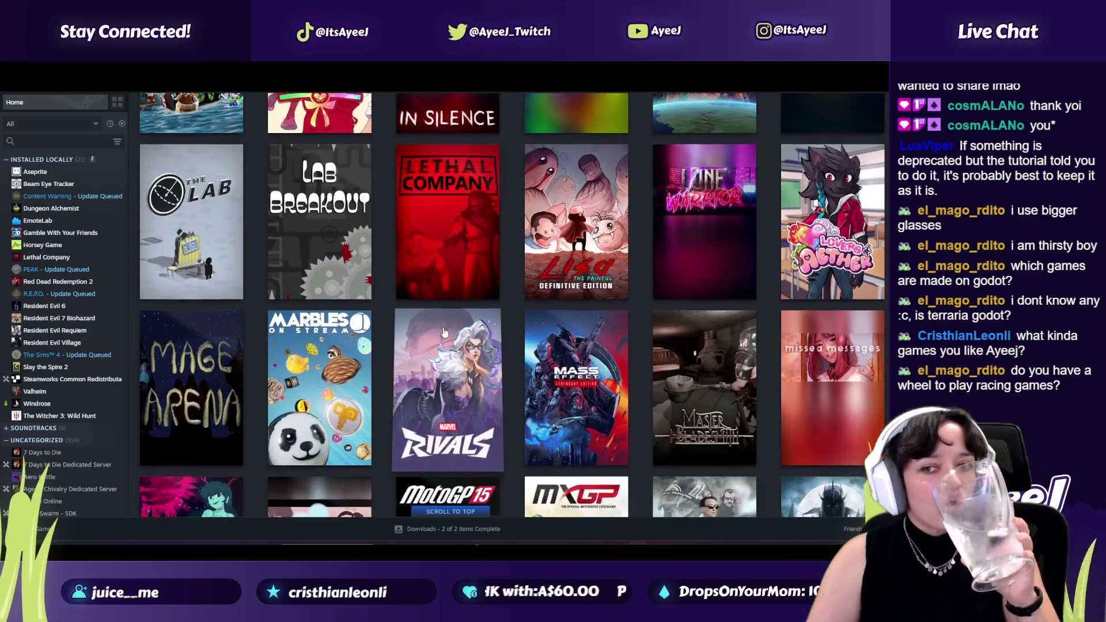
Step: Scroll down through the first part of the Steam installed game library
{"action": "scroll", "coordinate": [444, 332], "scroll_direction": "down", "scroll_amount": 1}
{"action": "mouse_move", "coordinate": [575, 336]}
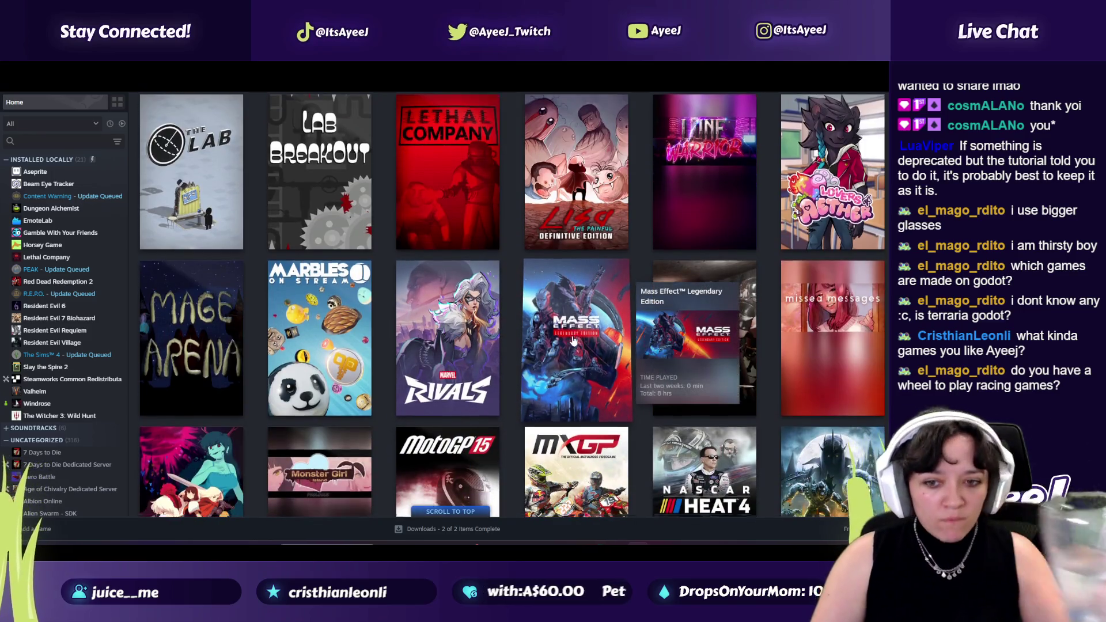
{"action": "scroll", "coordinate": [502, 357], "scroll_direction": "down", "scroll_amount": 3}
{"action": "mouse_move", "coordinate": [306, 344]}
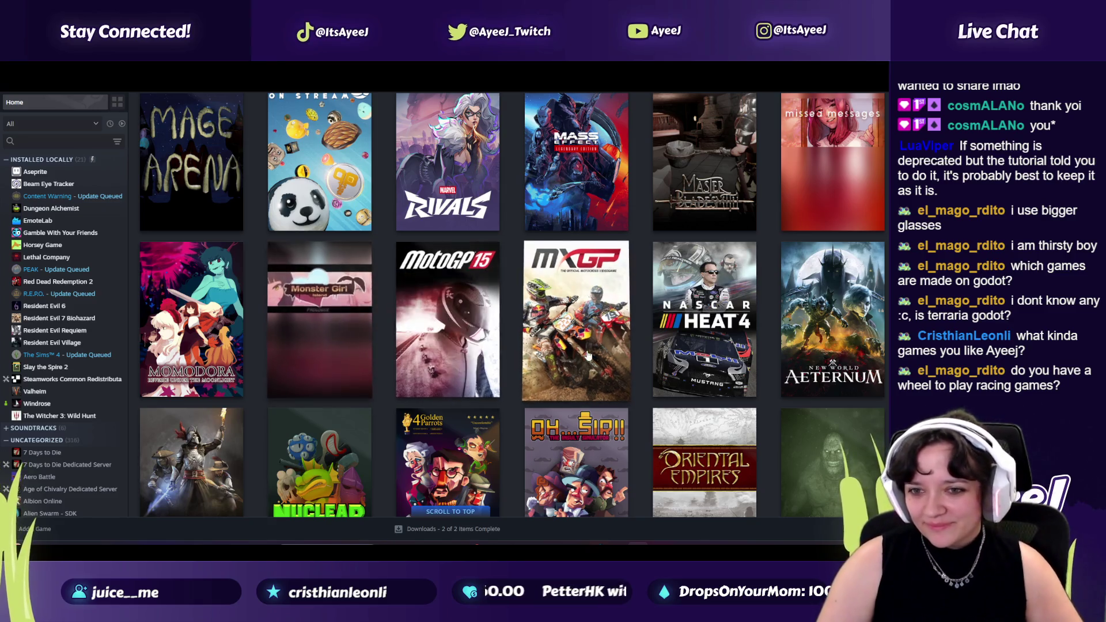
{"action": "scroll", "coordinate": [702, 316], "scroll_direction": "down", "scroll_amount": 3}
{"action": "mouse_move", "coordinate": [823, 306]}
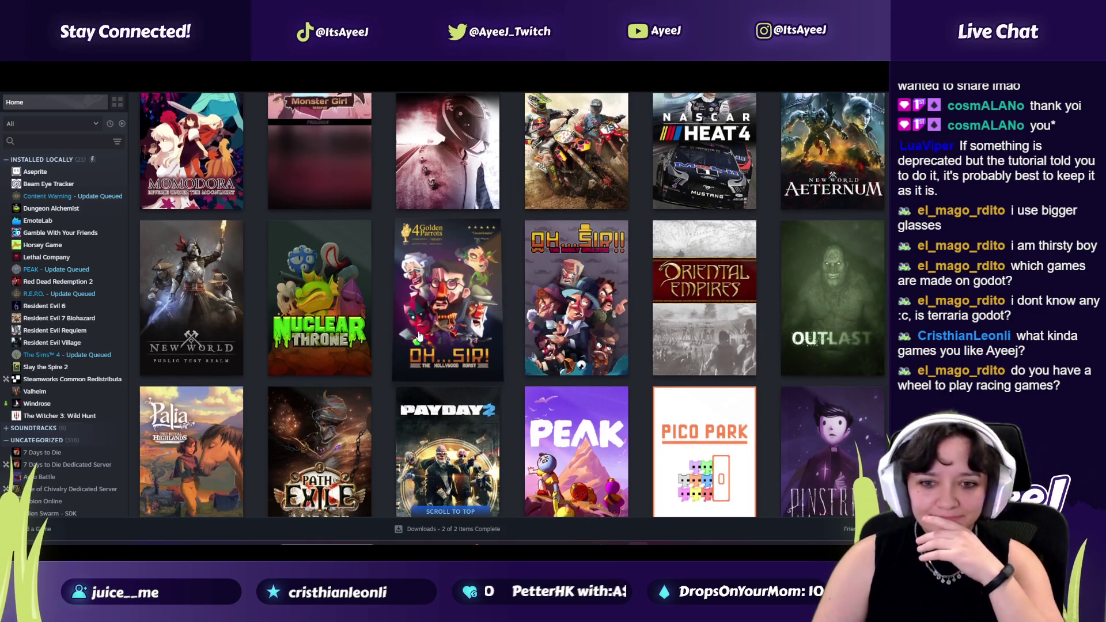
{"action": "scroll", "coordinate": [419, 337], "scroll_direction": "down", "scroll_amount": 1}
{"action": "scroll", "coordinate": [419, 336], "scroll_direction": "down", "scroll_amount": 3}
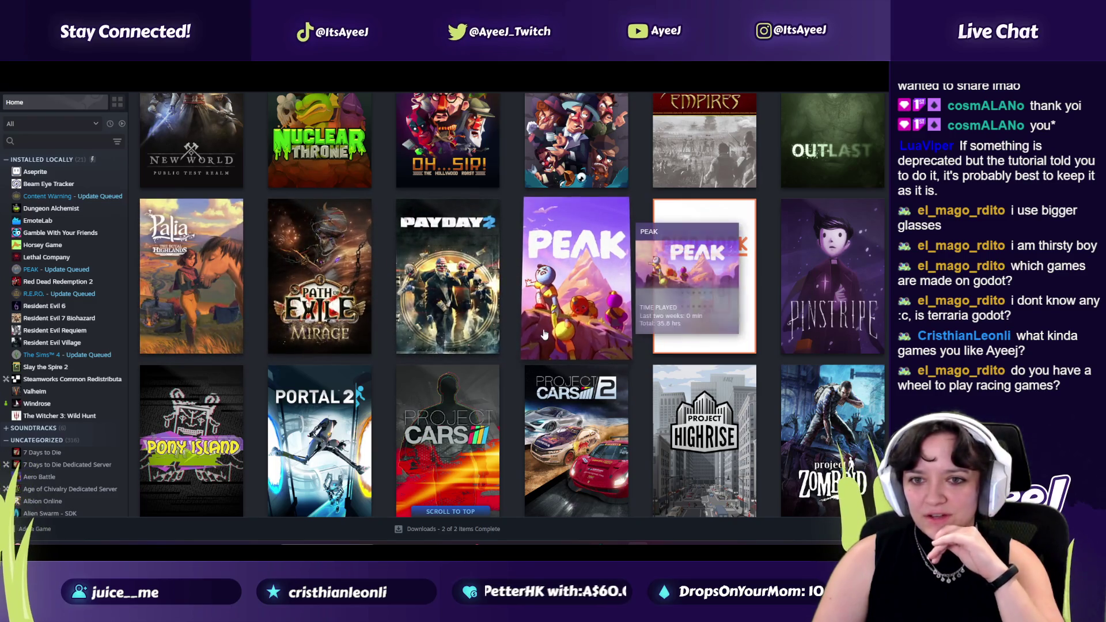
{"action": "scroll", "coordinate": [544, 334], "scroll_direction": "down", "scroll_amount": 1}
{"action": "scroll", "coordinate": [544, 335], "scroll_direction": "down", "scroll_amount": 3}
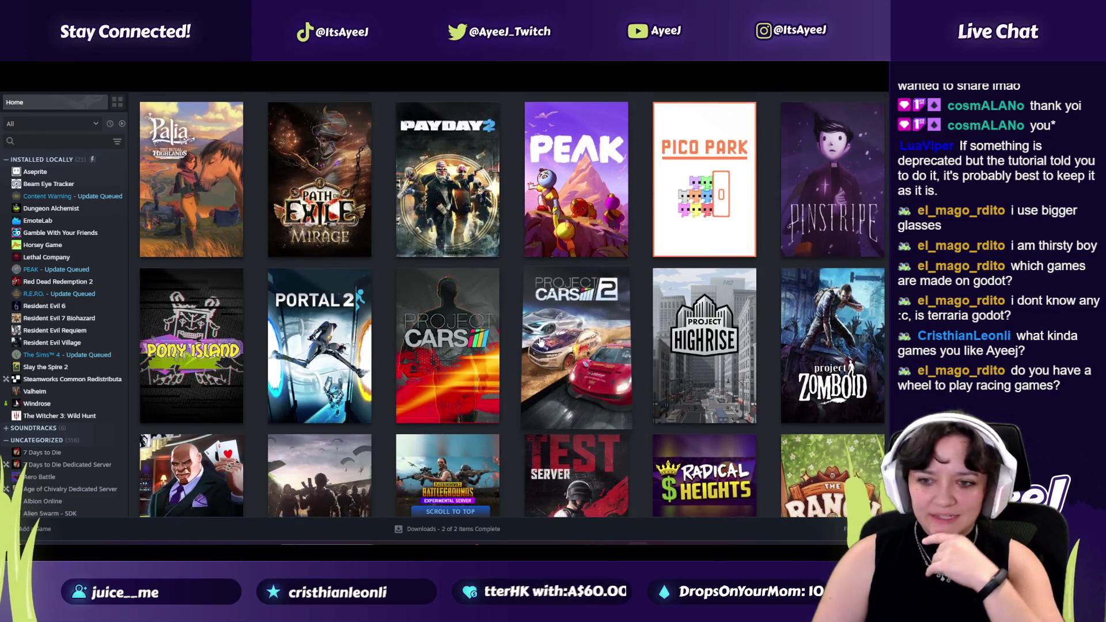
{"action": "scroll", "coordinate": [542, 343], "scroll_direction": "down", "scroll_amount": 2}
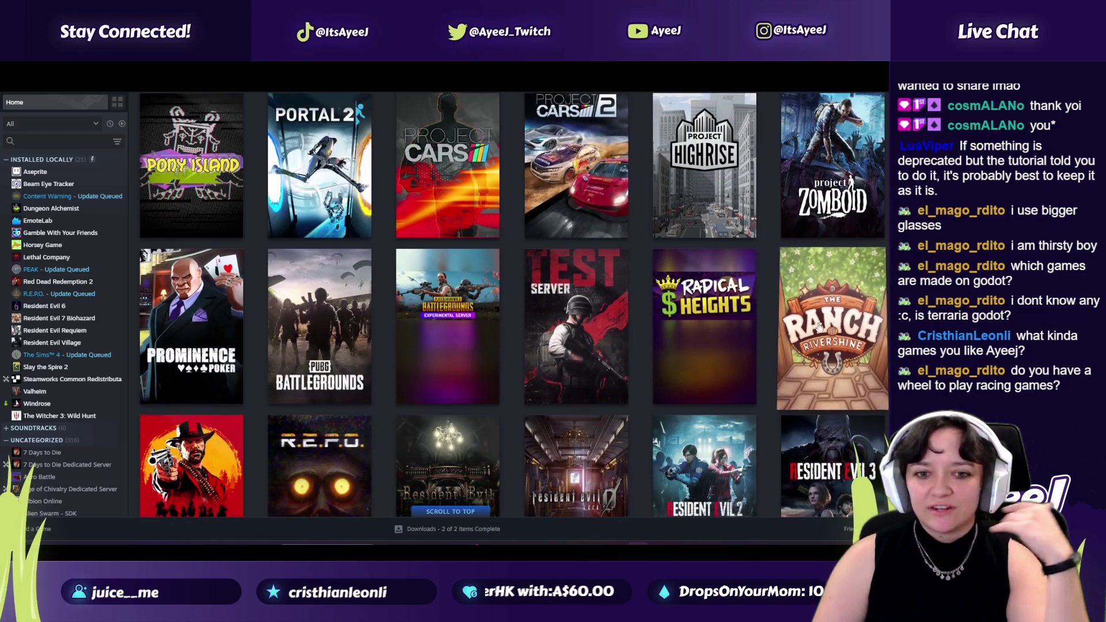
{"action": "scroll", "coordinate": [428, 329], "scroll_direction": "down", "scroll_amount": 3}
{"action": "scroll", "coordinate": [190, 340], "scroll_direction": "down", "scroll_amount": 2}
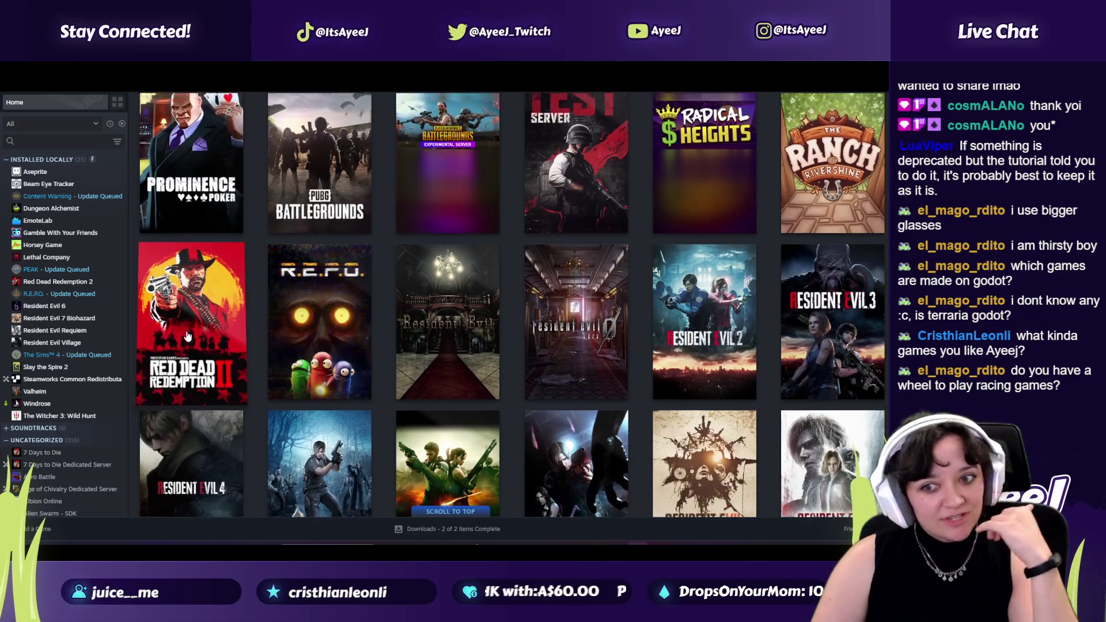
Step: Finish browsing the Steam library, then return to the YouTube Godot tutorial at 1:32
{"action": "scroll", "coordinate": [339, 326], "scroll_direction": "up", "scroll_amount": 1}
{"action": "scroll", "coordinate": [492, 315], "scroll_direction": "down", "scroll_amount": 5}
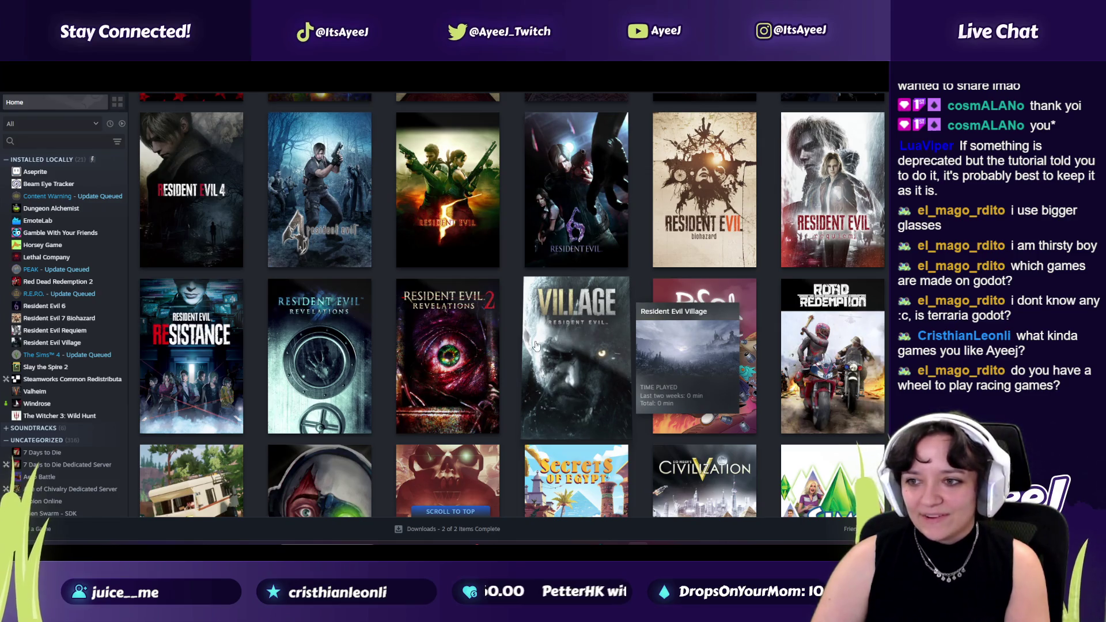
{"action": "scroll", "coordinate": [510, 339], "scroll_direction": "down", "scroll_amount": 5}
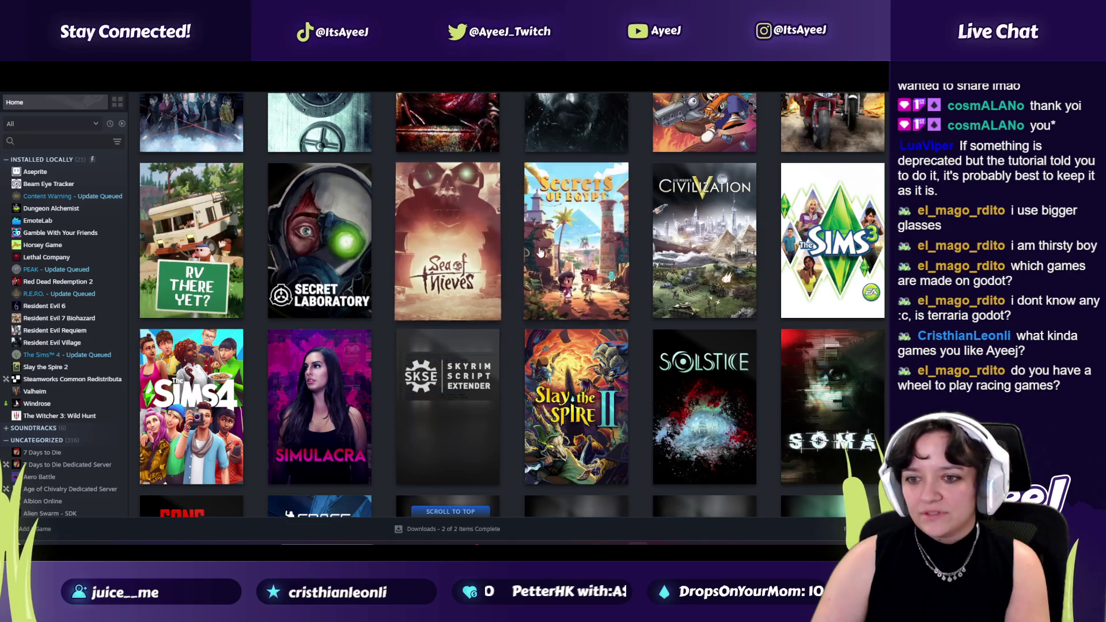
{"action": "scroll", "coordinate": [497, 288], "scroll_direction": "down", "scroll_amount": 2}
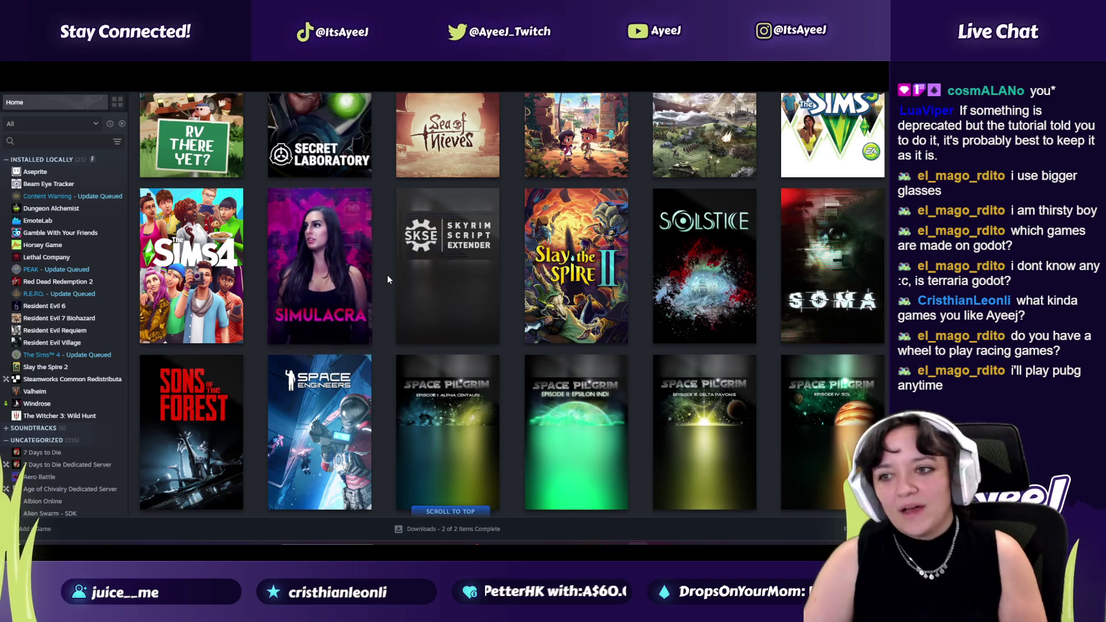
{"action": "scroll", "coordinate": [388, 279], "scroll_direction": "down", "scroll_amount": 5}
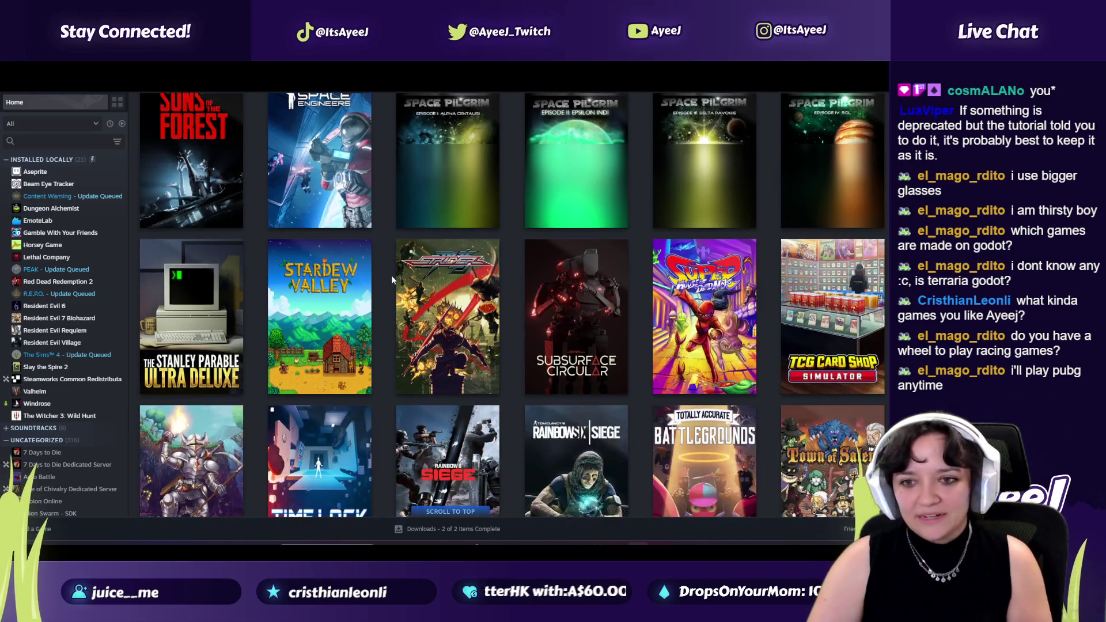
{"action": "scroll", "coordinate": [391, 275], "scroll_direction": "down", "scroll_amount": 4}
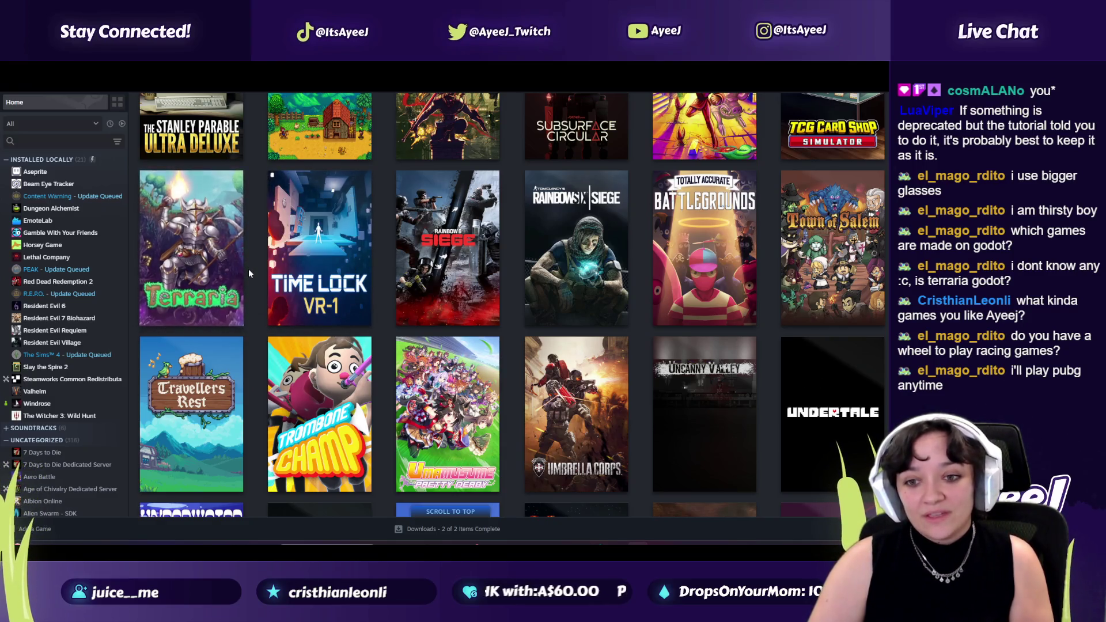
{"action": "scroll", "coordinate": [251, 275], "scroll_direction": "down", "scroll_amount": 2}
{"action": "scroll", "coordinate": [252, 280], "scroll_direction": "down", "scroll_amount": 5}
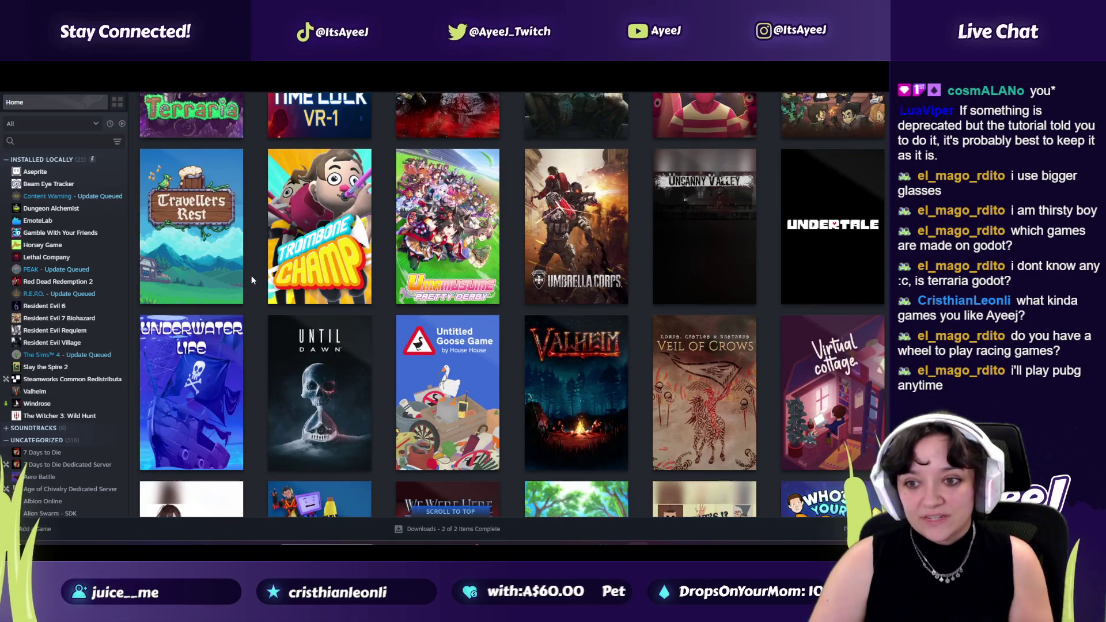
{"action": "scroll", "coordinate": [418, 286], "scroll_direction": "down", "scroll_amount": 3}
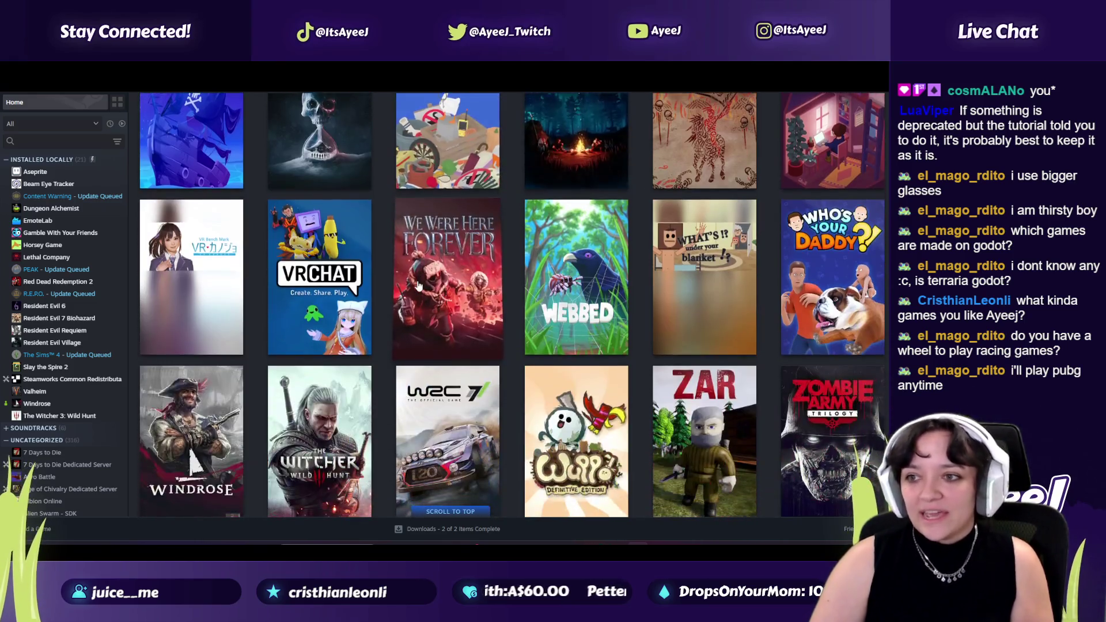
{"action": "scroll", "coordinate": [299, 288], "scroll_direction": "down", "scroll_amount": 1}
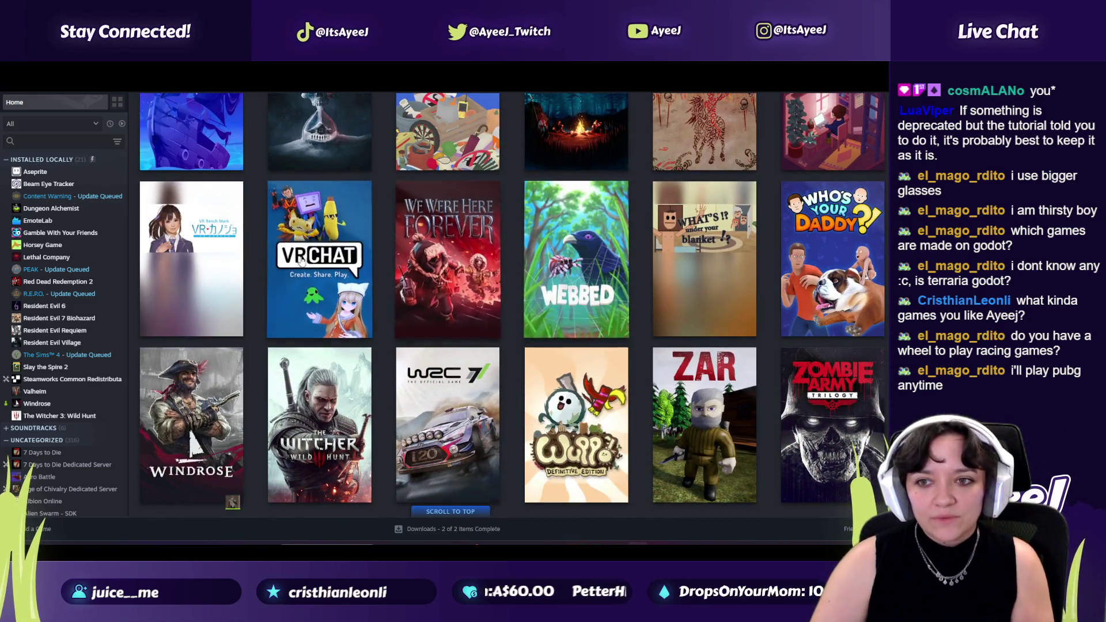
{"action": "mouse_move", "coordinate": [184, 293]}
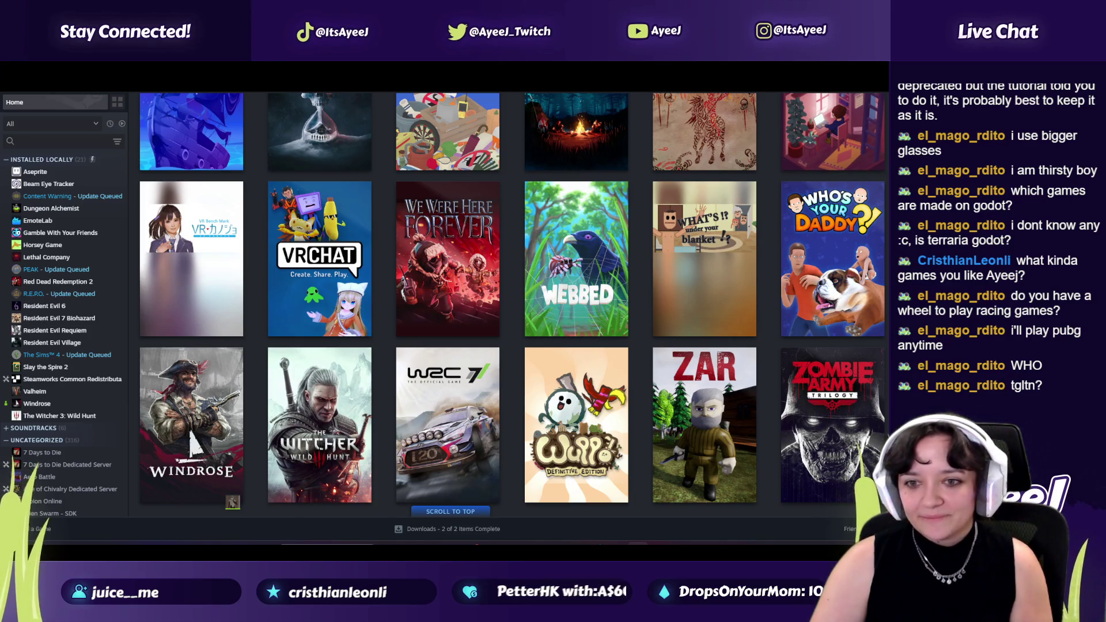
{"action": "key", "text": "alt+Tab"}
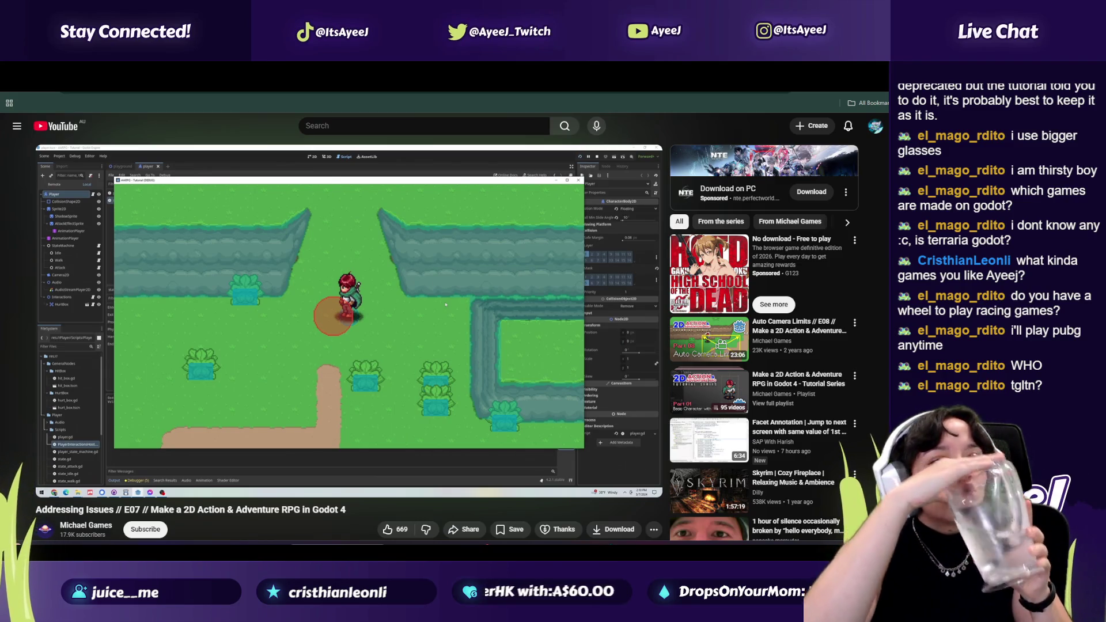
Step: Search Google for 'p4 pubg' in a new tab and open the player's Liquipedia page
{"action": "key", "text": "ctrl+t"}
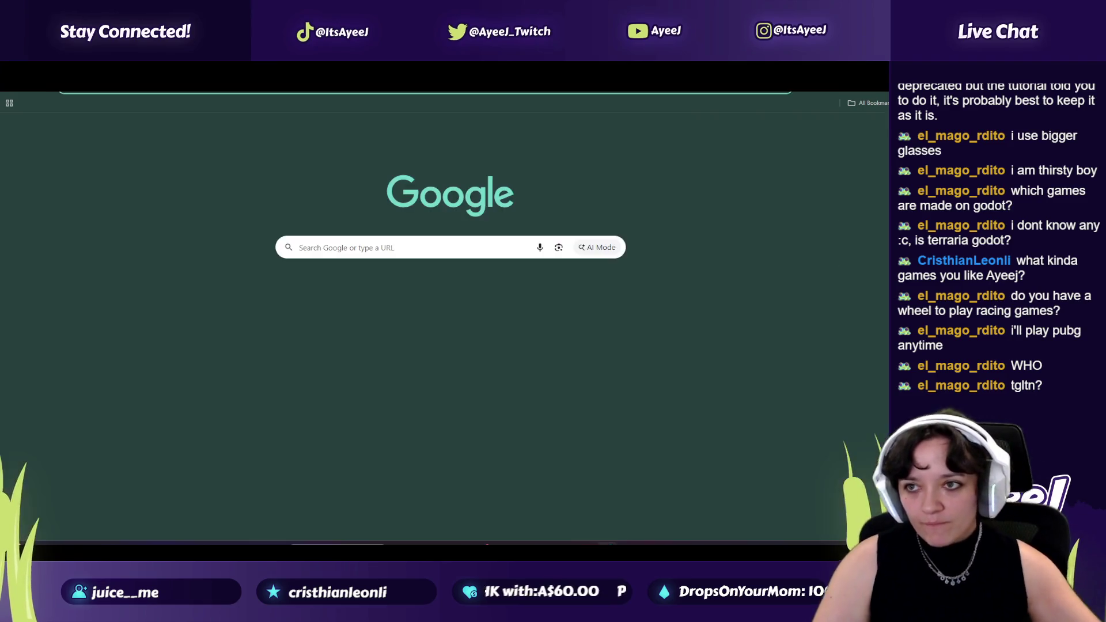
{"action": "type", "text": "p4 pubg"}
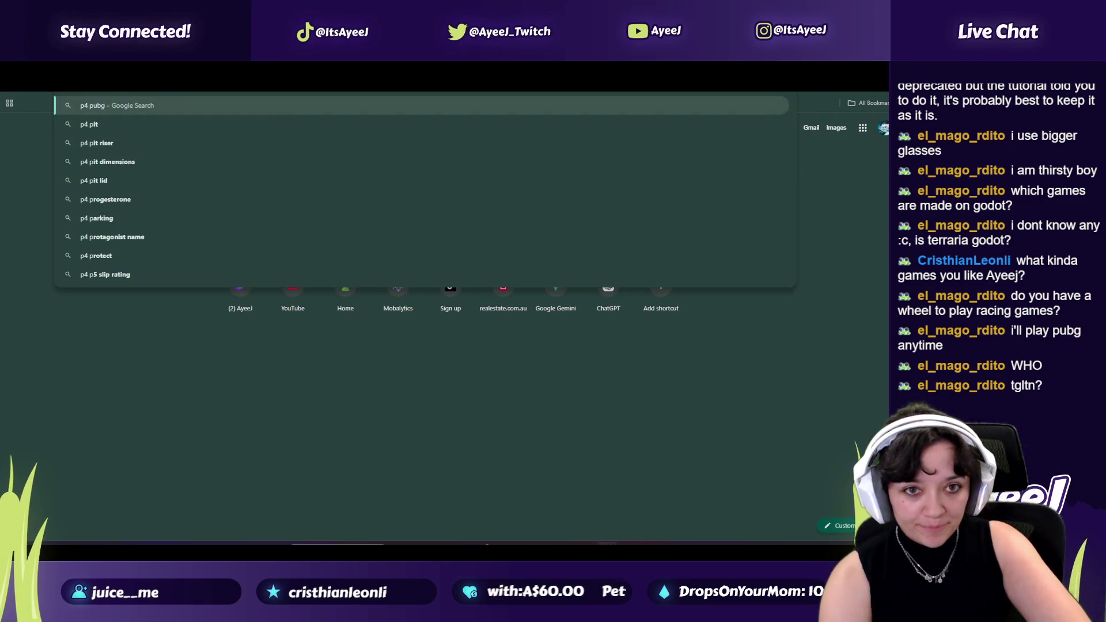
{"action": "key", "text": "Return"}
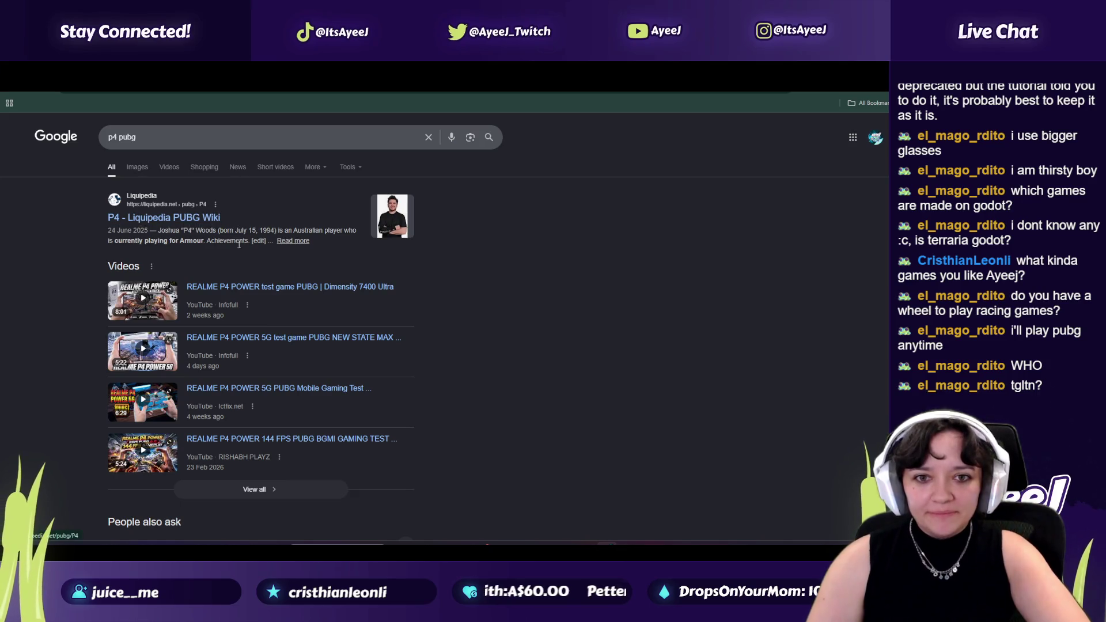
{"action": "left_click", "coordinate": [238, 244]}
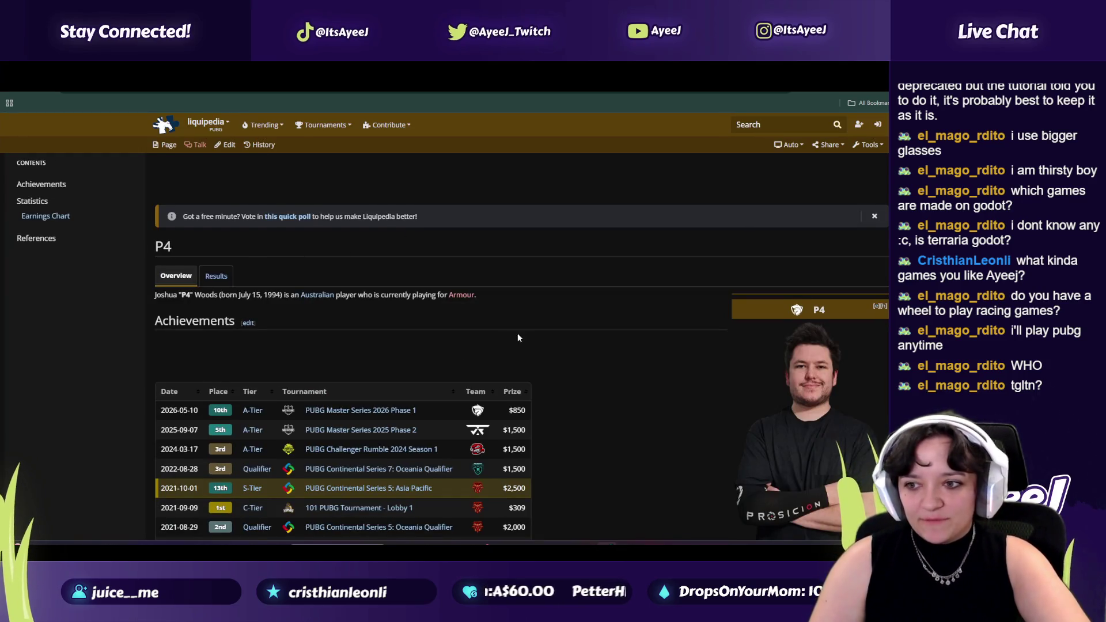
Step: View the player's photo enlarged and scroll to his Detailed Results table
{"action": "scroll", "coordinate": [517, 338], "scroll_direction": "down", "scroll_amount": 2}
{"action": "left_click", "coordinate": [803, 284]}
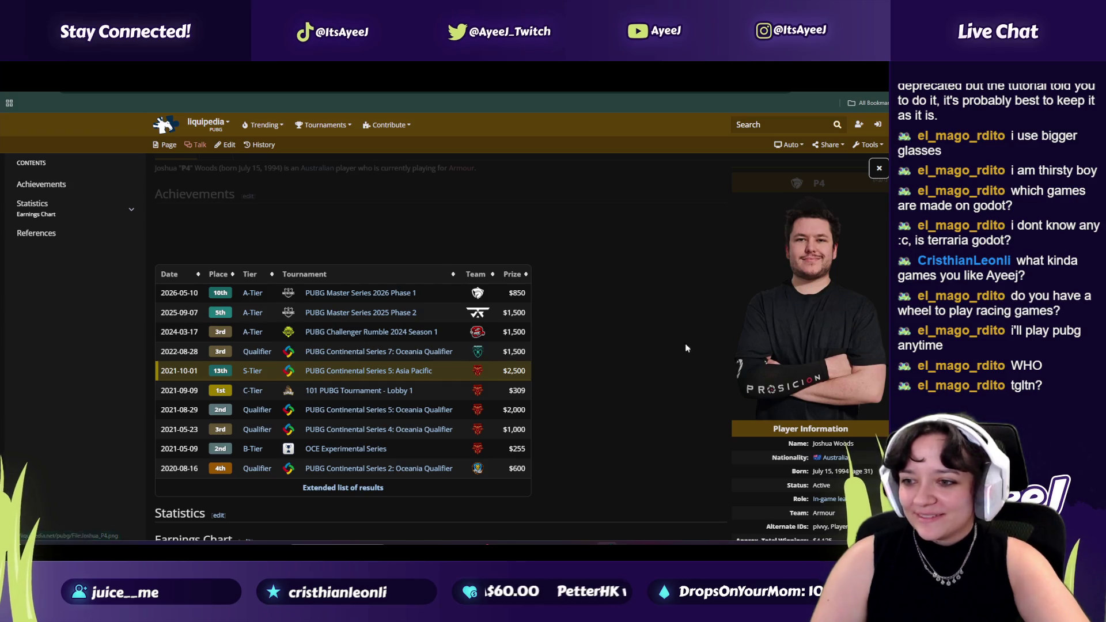
{"action": "scroll", "coordinate": [325, 303], "scroll_direction": "down", "scroll_amount": 2}
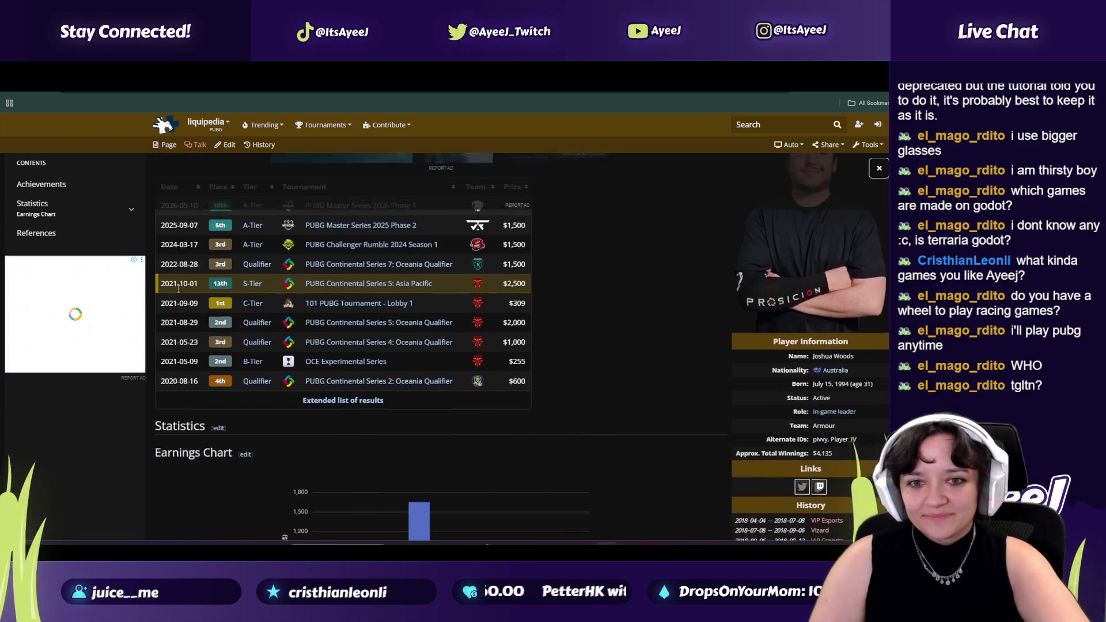
{"action": "scroll", "coordinate": [325, 303], "scroll_direction": "down", "scroll_amount": 8}
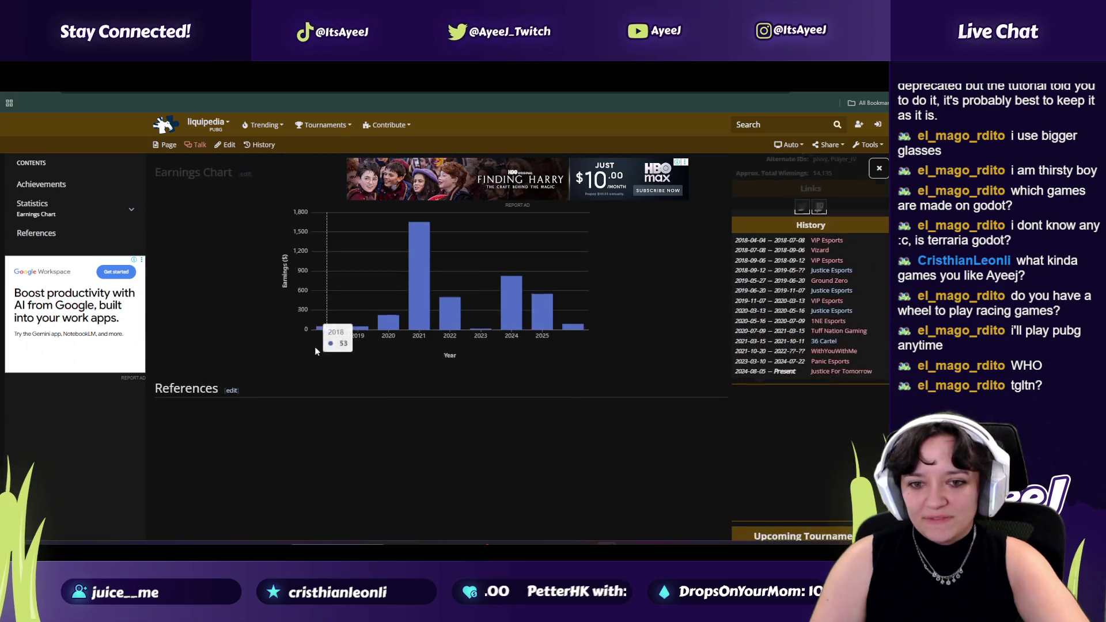
{"action": "scroll", "coordinate": [324, 363], "scroll_direction": "up", "scroll_amount": 5}
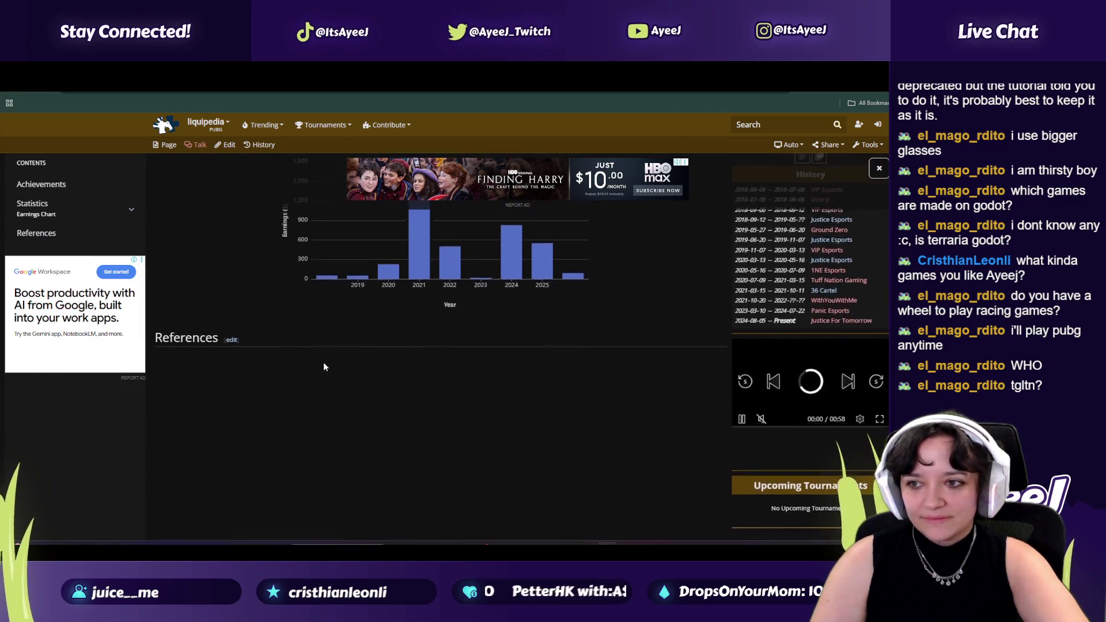
{"action": "scroll", "coordinate": [324, 360], "scroll_direction": "up", "scroll_amount": 10}
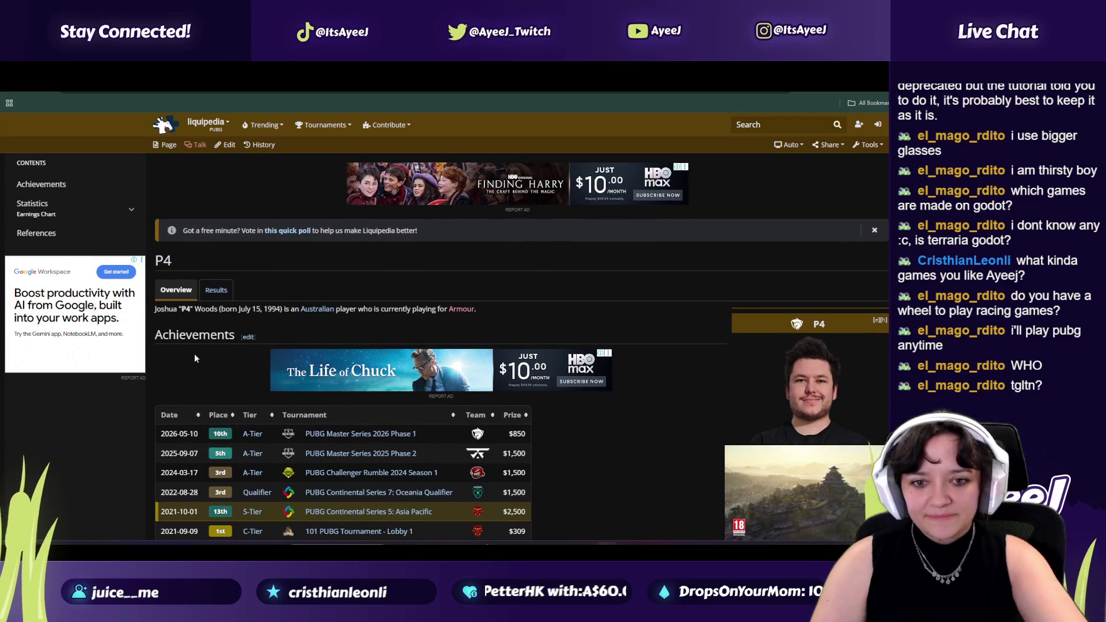
{"action": "scroll", "coordinate": [202, 358], "scroll_direction": "down", "scroll_amount": 3}
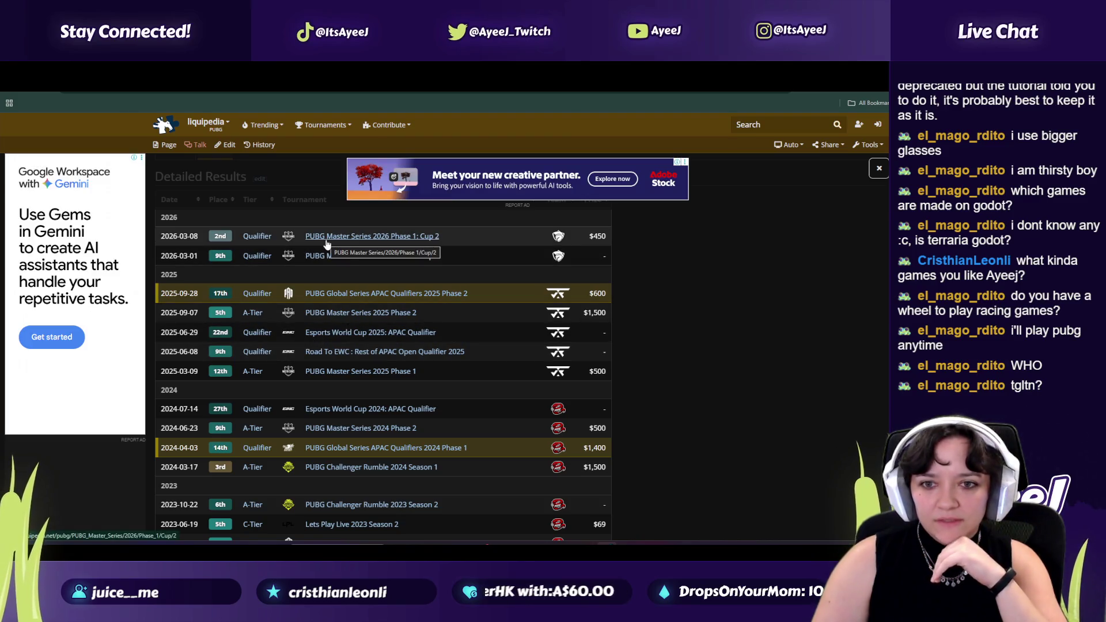
Step: Search Liquipedia for the player 'shoehorse'
{"action": "left_click", "coordinate": [748, 125]}
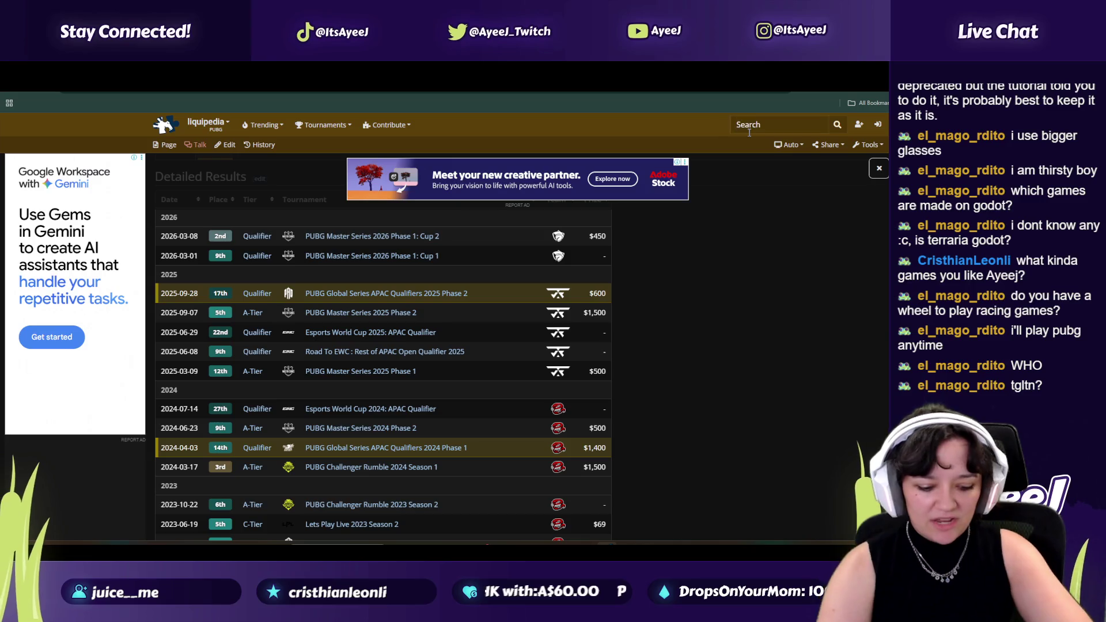
{"action": "type", "text": "_ahni"}
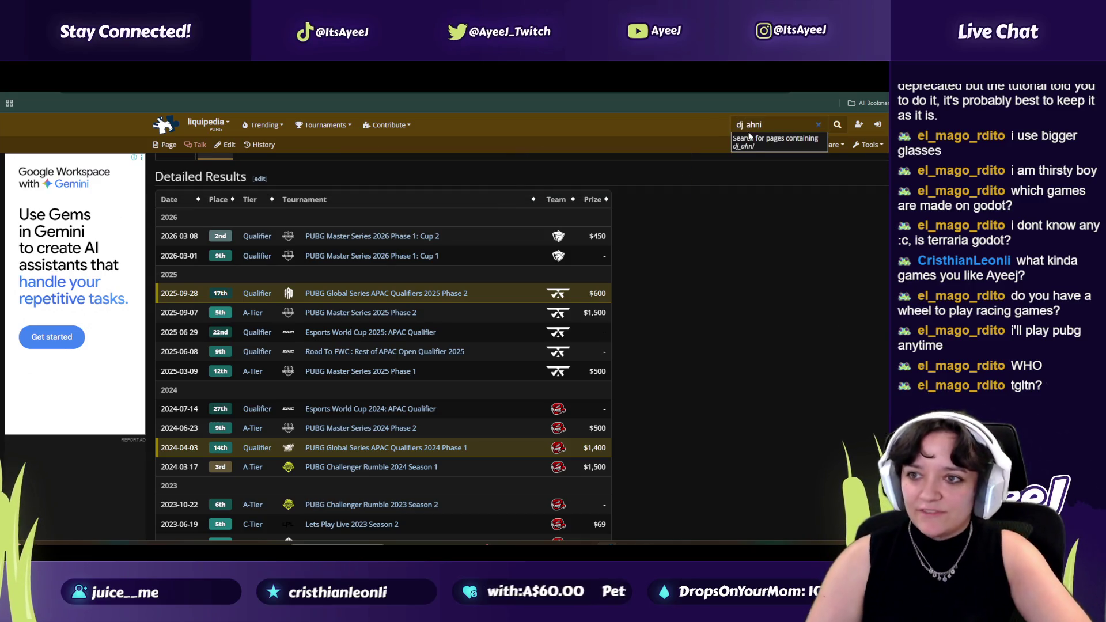
{"action": "key", "text": "ctrl+a"}
{"action": "type", "text": "shoehorse"}
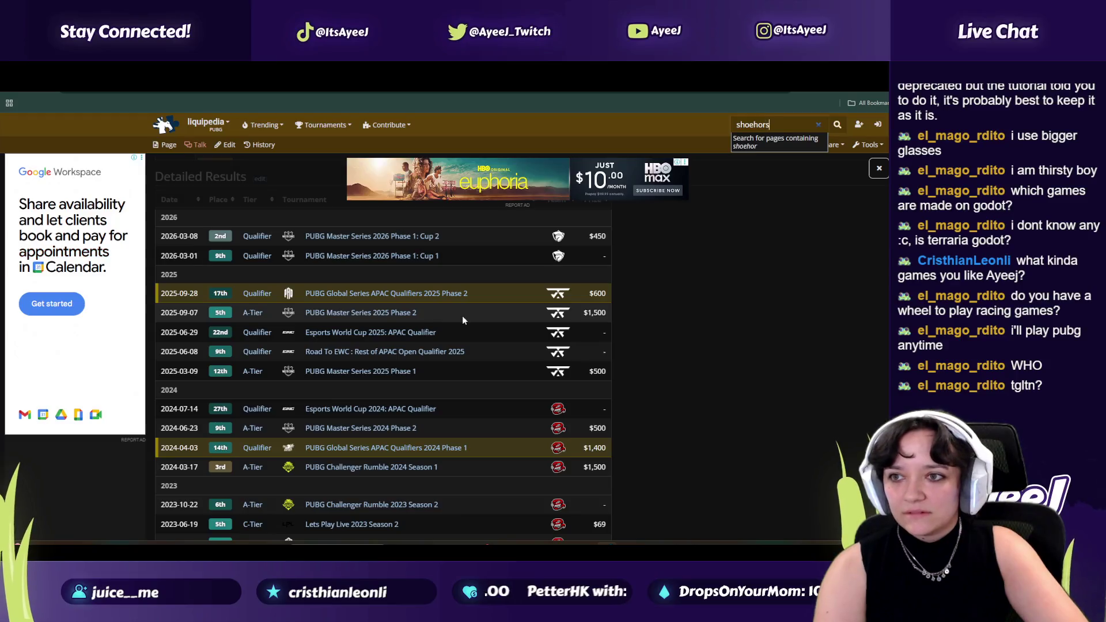
{"action": "key", "text": "Return"}
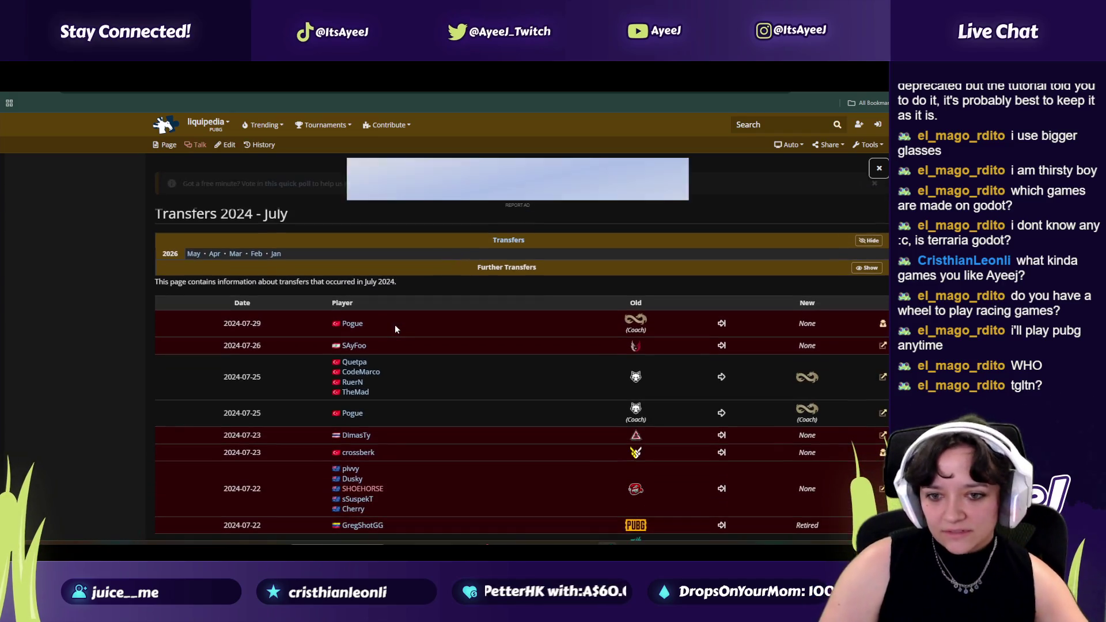
Step: Look over two players' pages from the transfers list, then switch to the Unchosen GDD tab
{"action": "scroll", "coordinate": [395, 324], "scroll_direction": "down", "scroll_amount": 3}
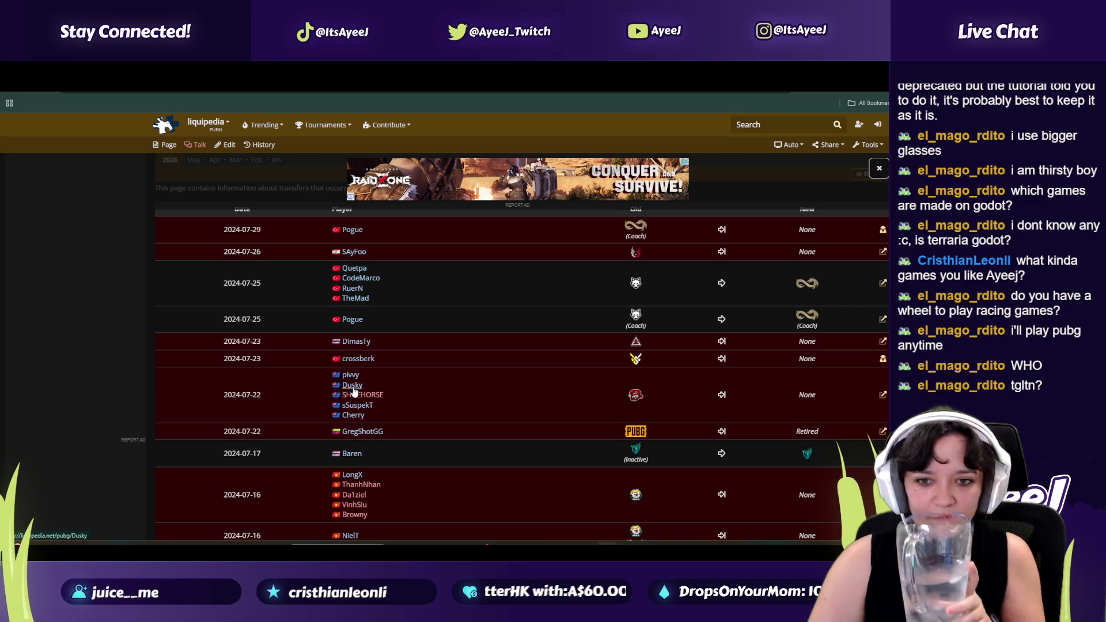
{"action": "scroll", "coordinate": [357, 402], "scroll_direction": "down", "scroll_amount": 2}
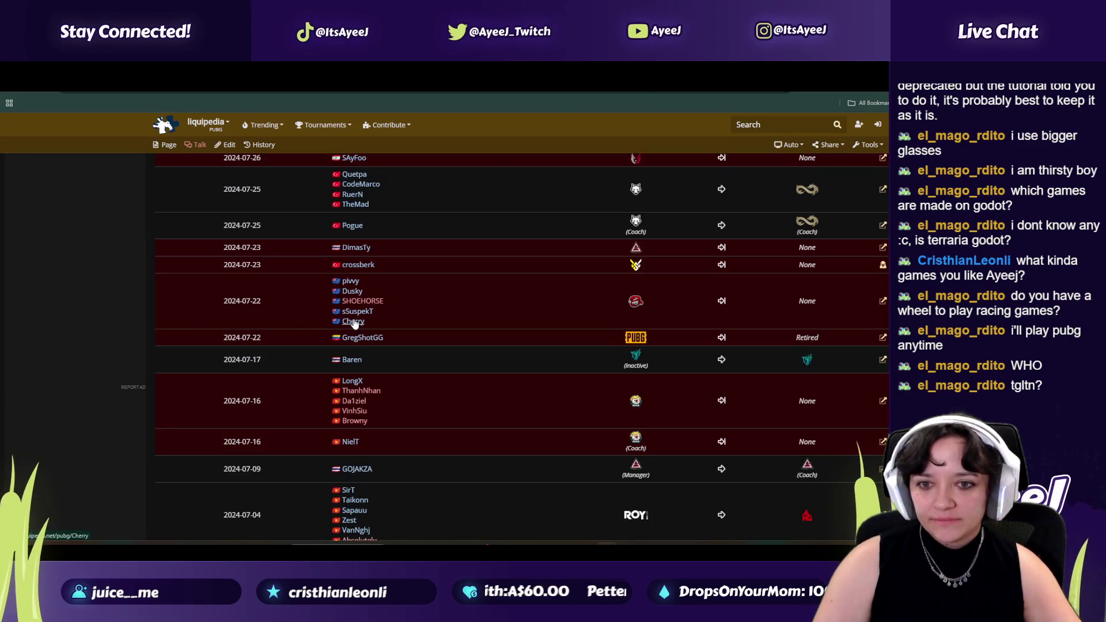
{"action": "left_click", "coordinate": [353, 321]}
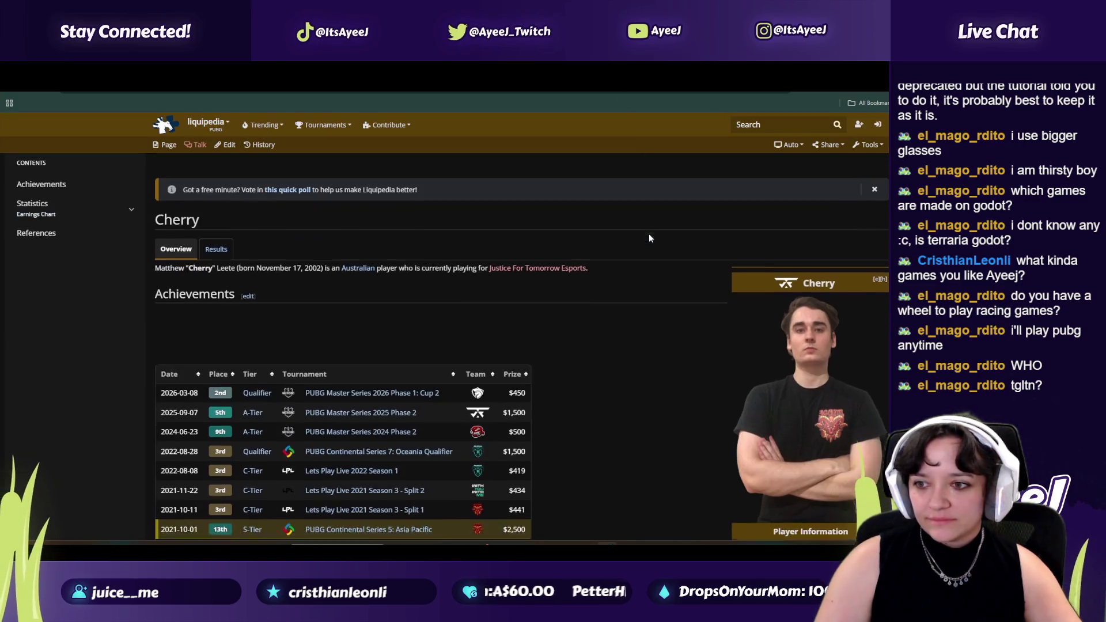
{"action": "scroll", "coordinate": [804, 389], "scroll_direction": "down", "scroll_amount": 1}
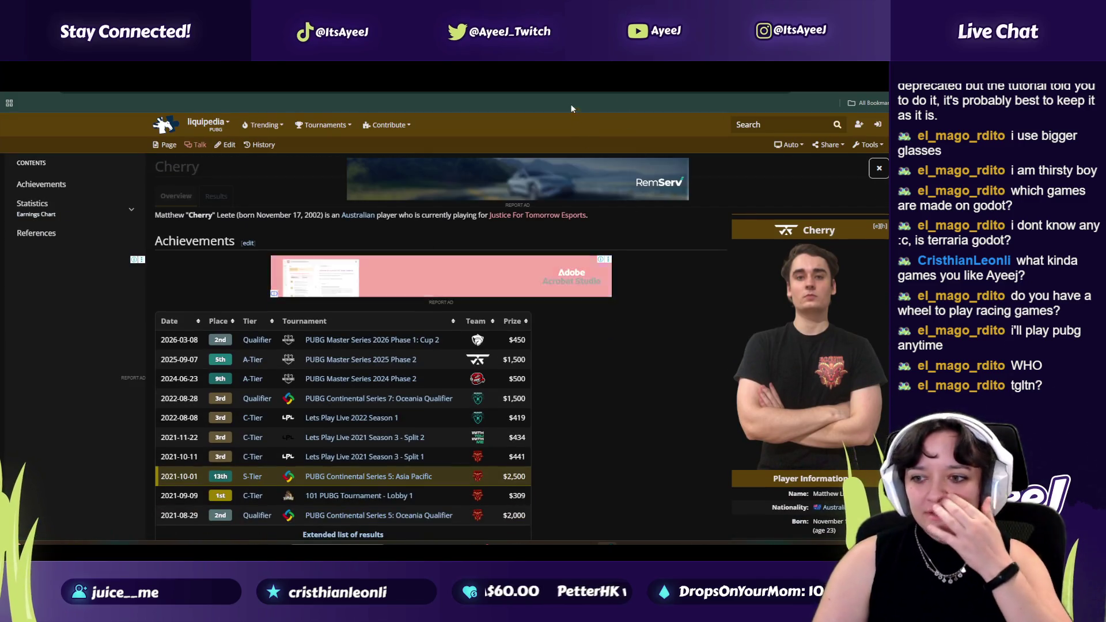
{"action": "key", "text": "alt+Left"}
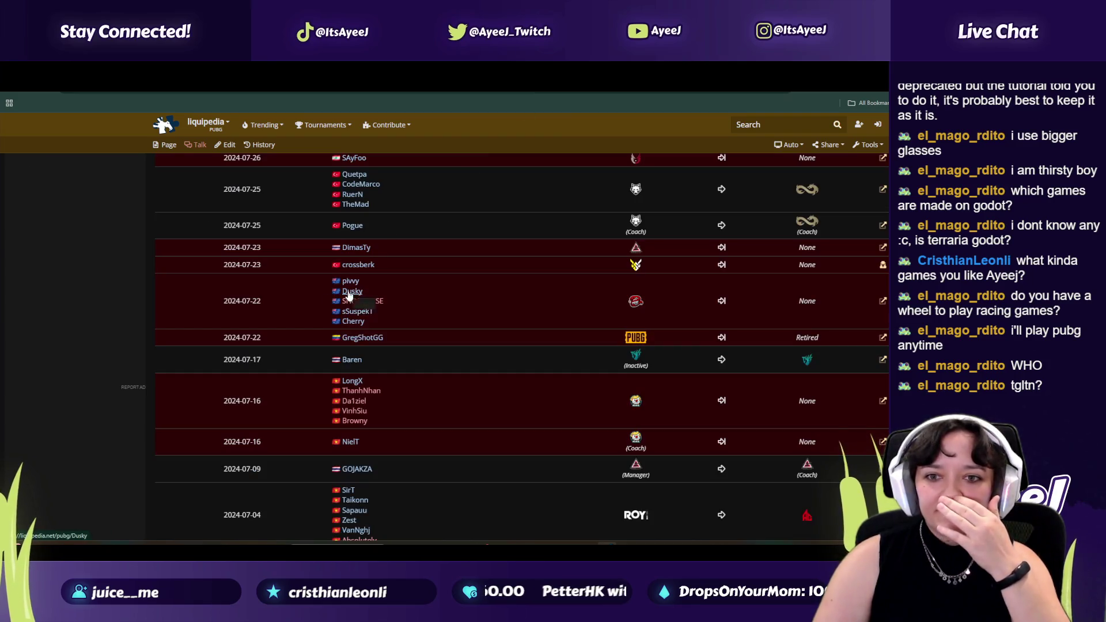
{"action": "left_click", "coordinate": [352, 290]}
{"action": "scroll", "coordinate": [562, 150], "scroll_direction": "down", "scroll_amount": 4}
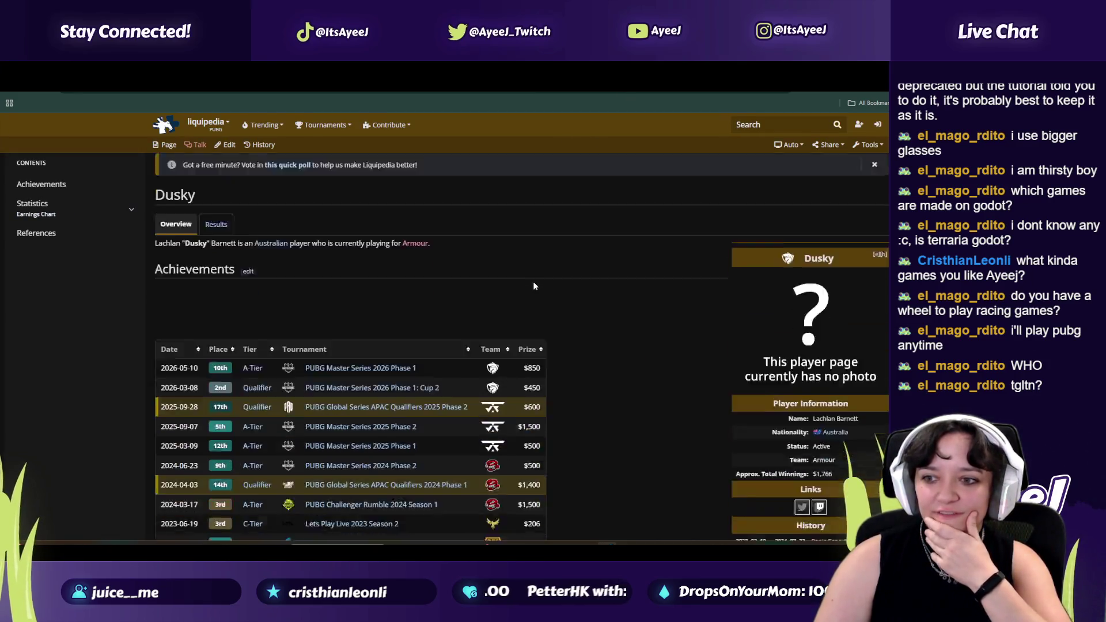
{"action": "scroll", "coordinate": [562, 150], "scroll_direction": "up", "scroll_amount": 2}
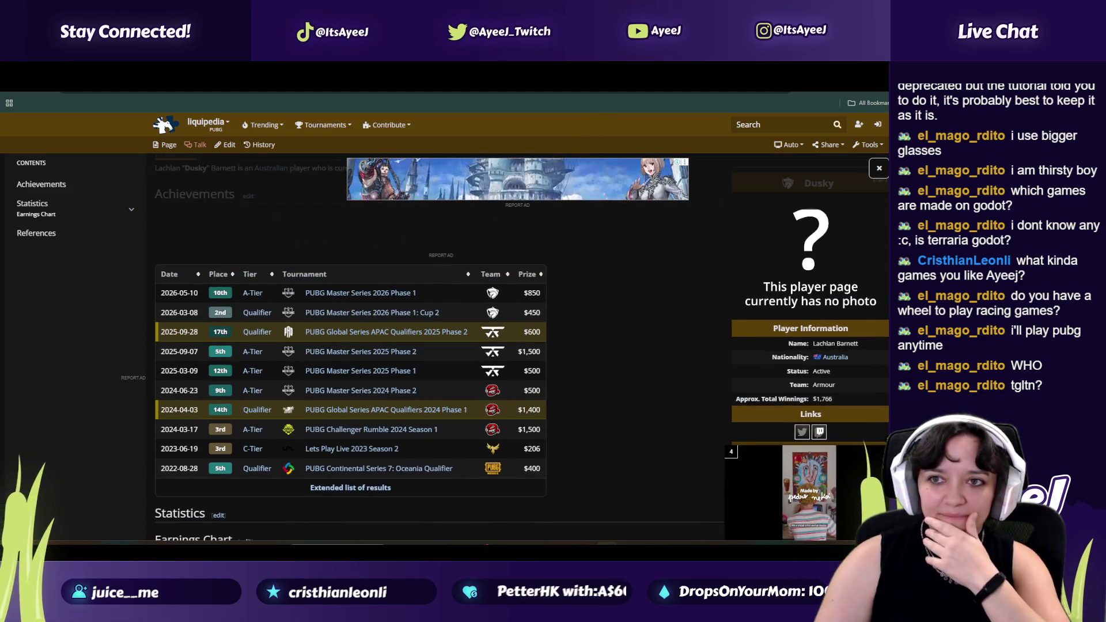
{"action": "key", "text": "alt+Left"}
{"action": "key", "text": "ctrl+Tab"}
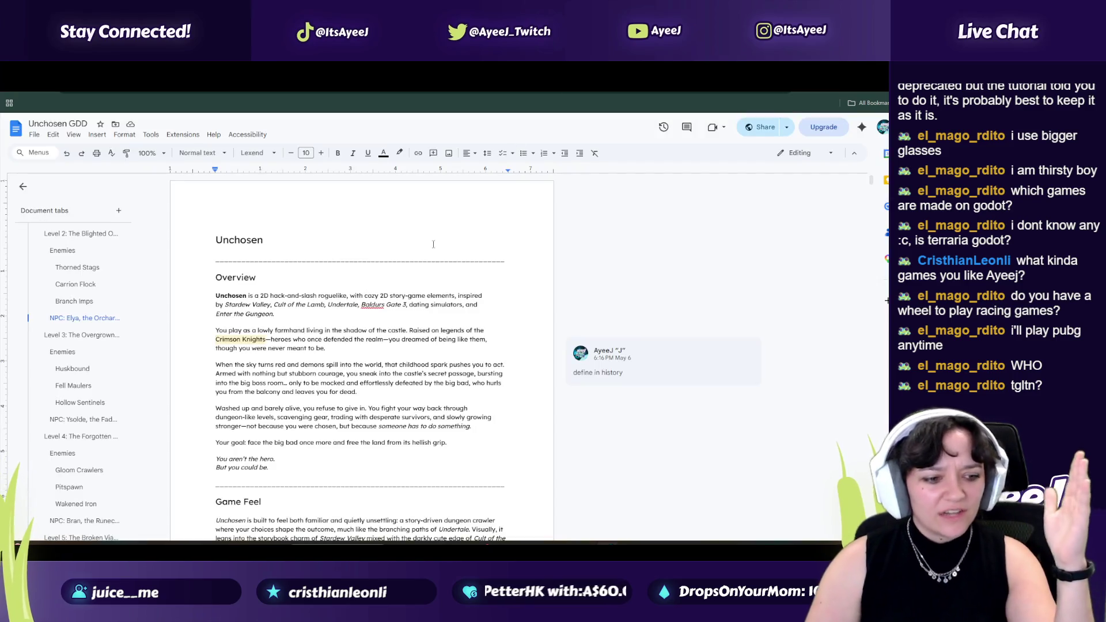
Step: Play the tutorial briefly, pause it at 1:39, and open the camp level scene in Godot
{"action": "key", "text": "ctrl+Tab"}
{"action": "key", "text": "ctrl+Tab"}
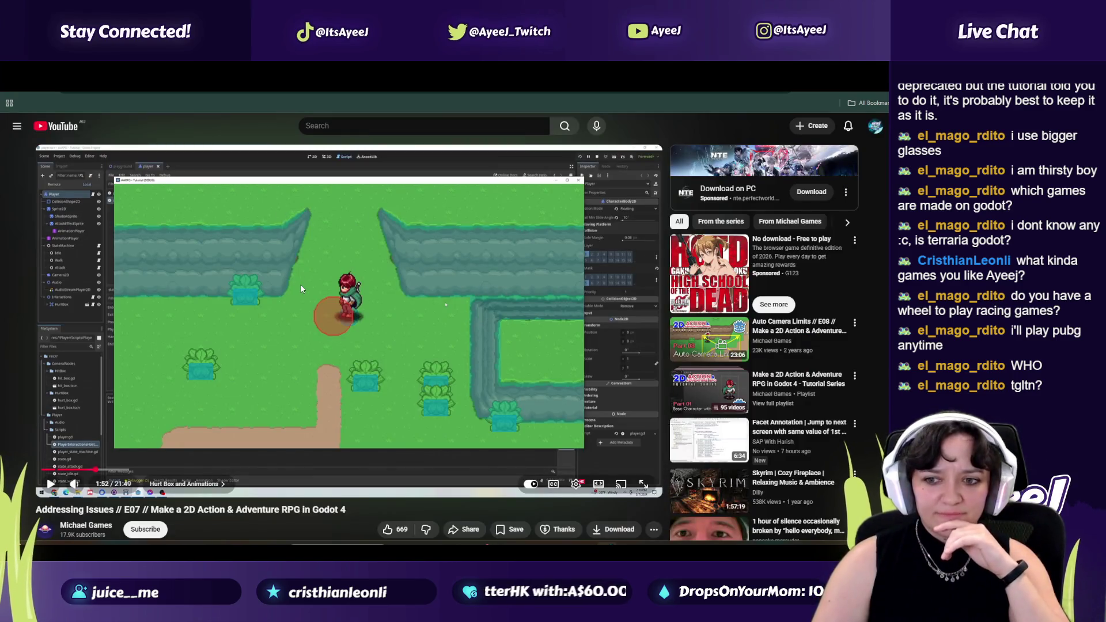
{"action": "left_click", "coordinate": [300, 286]}
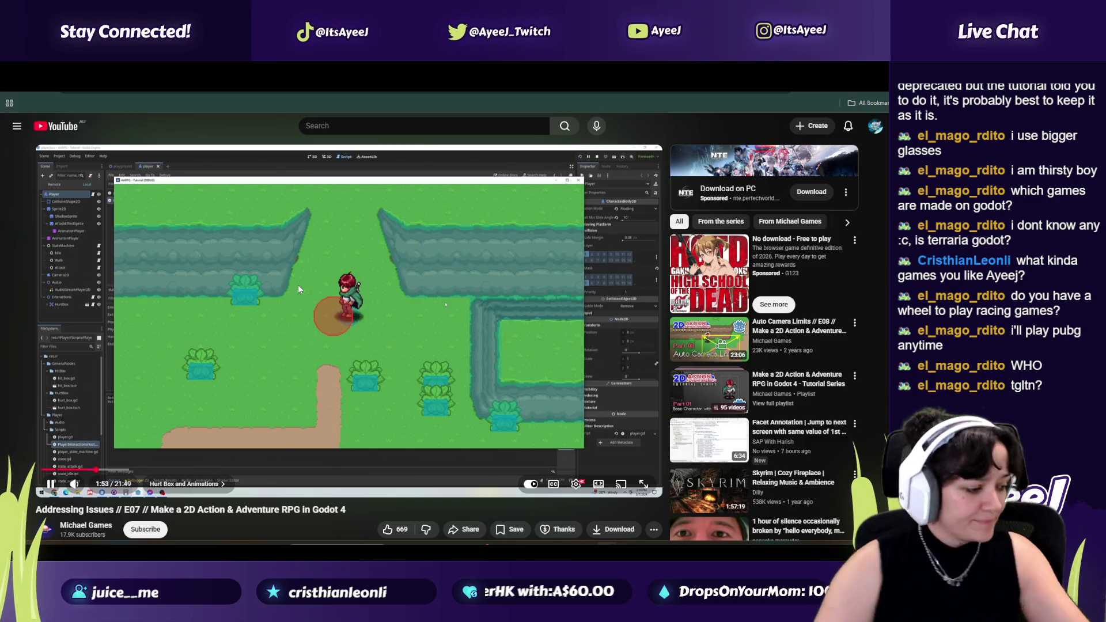
{"action": "left_click", "coordinate": [396, 268]}
{"action": "key", "text": "alt+Tab"}
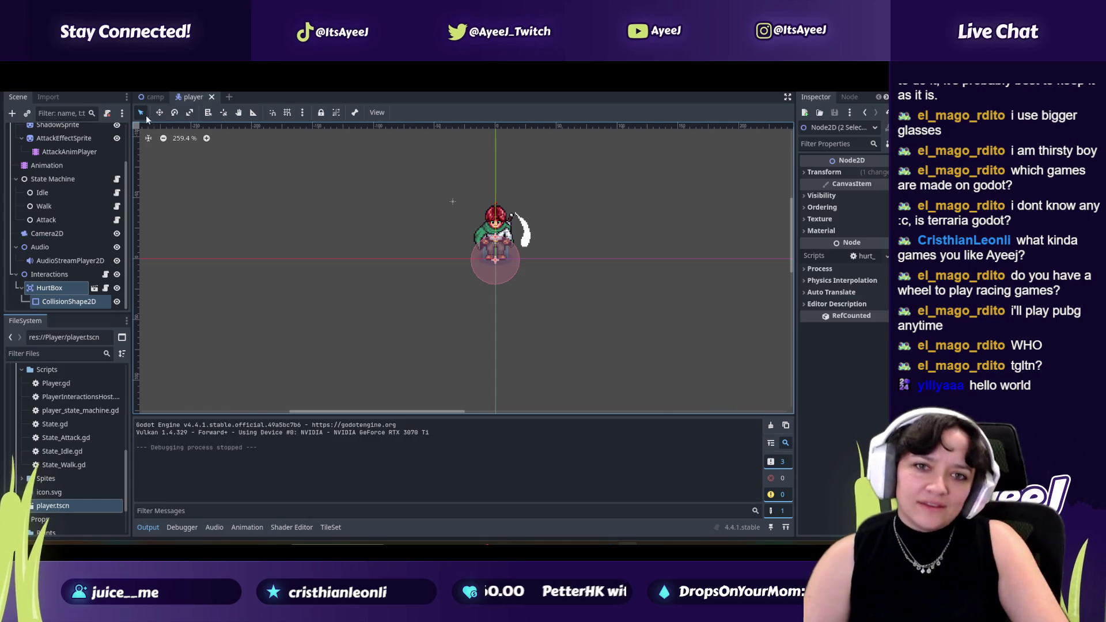
{"action": "left_click", "coordinate": [155, 97]}
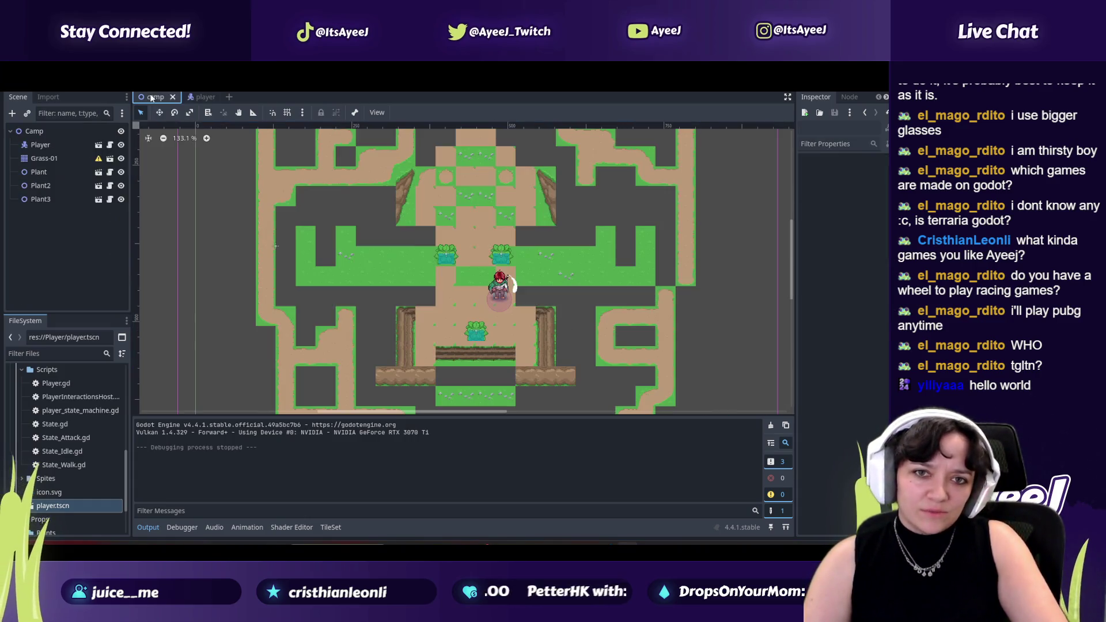
Step: In hurt_box.gd, replace the TakeDamage print string with "Hello World"
{"action": "left_click", "coordinate": [203, 97]}
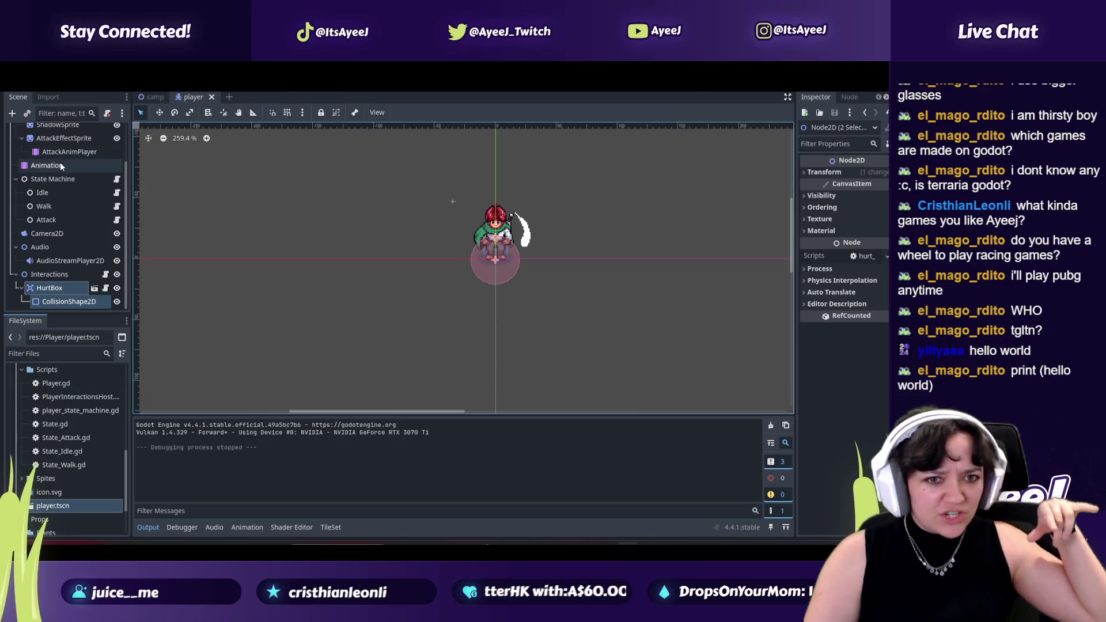
{"action": "left_click", "coordinate": [106, 288]}
{"action": "left_click", "coordinate": [158, 147]}
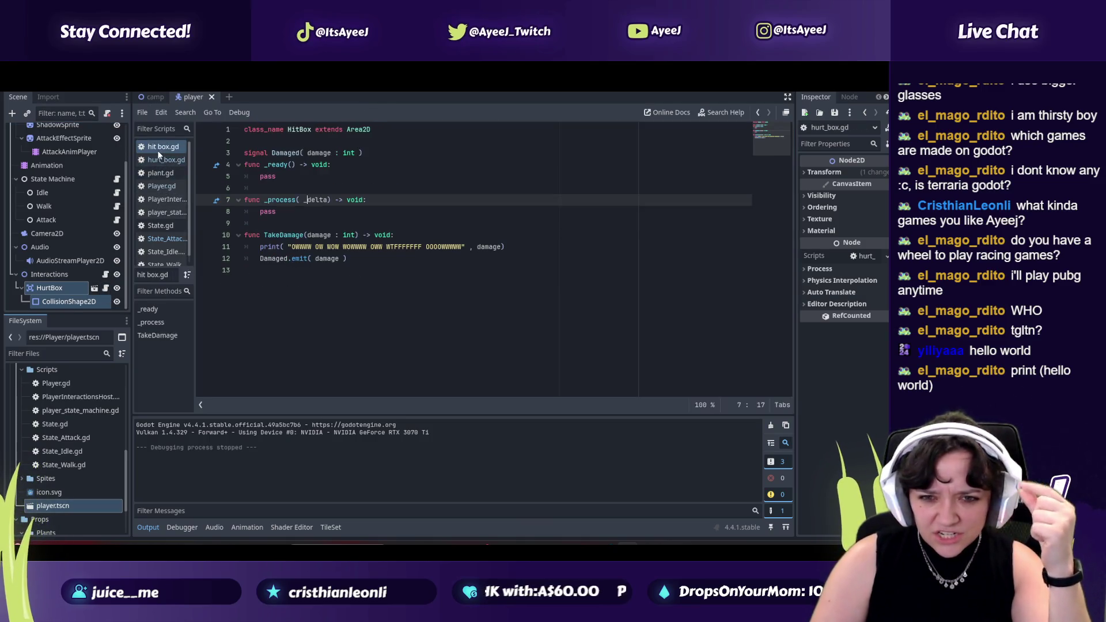
{"action": "left_click_drag", "start_coordinate": [460, 247], "coordinate": [298, 241]}
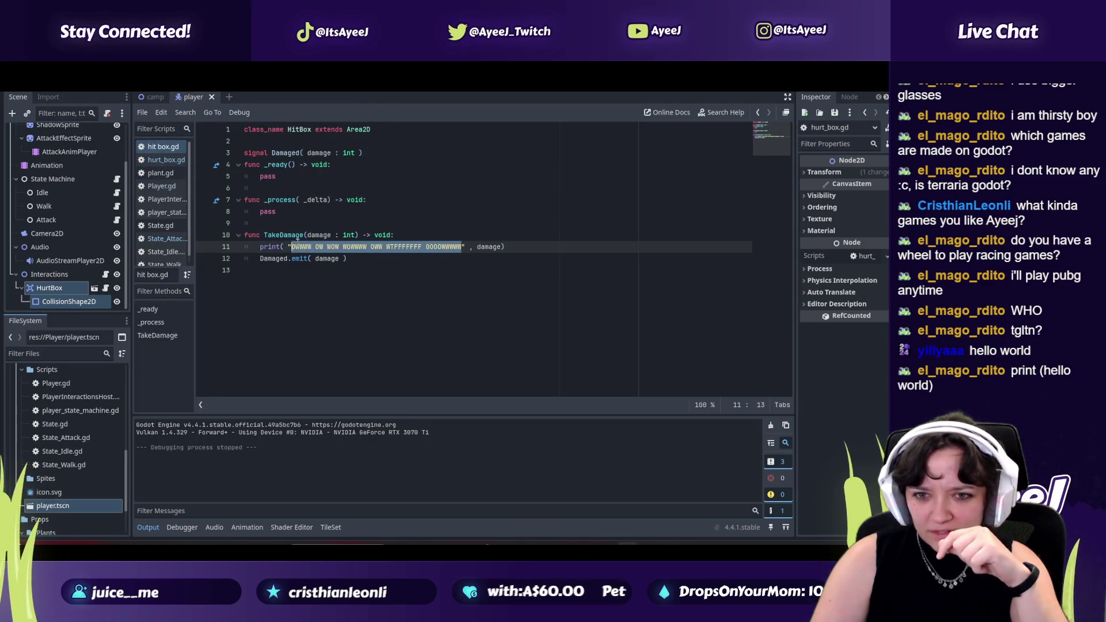
{"action": "type", "text": "Hello World"}
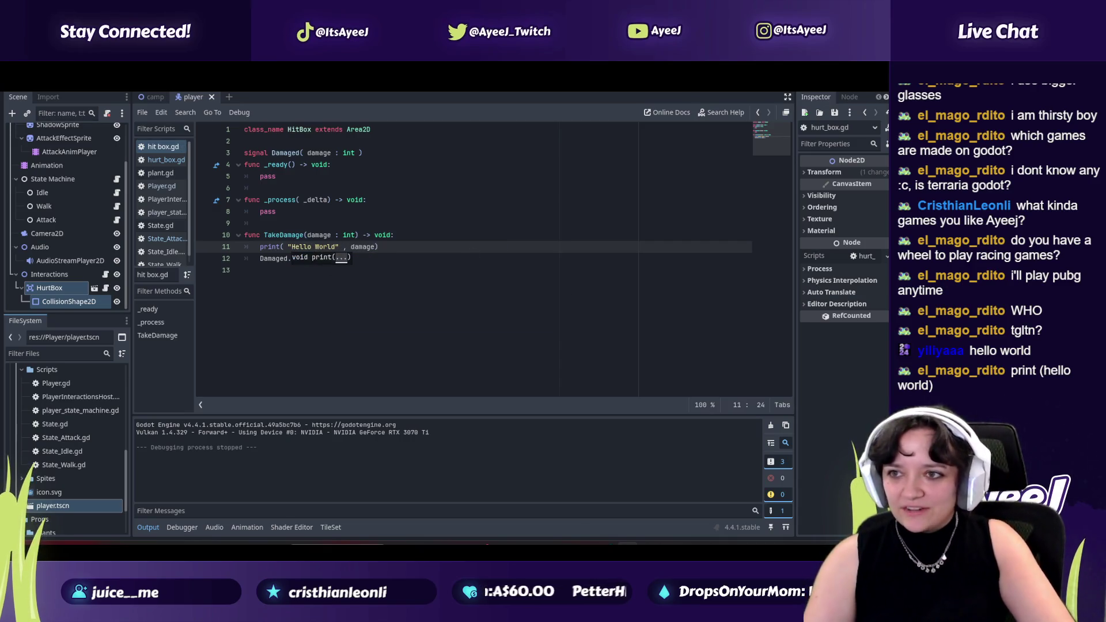
Step: Run the camp level, strike the bush with the sword, then close the game
{"action": "key", "text": "F5"}
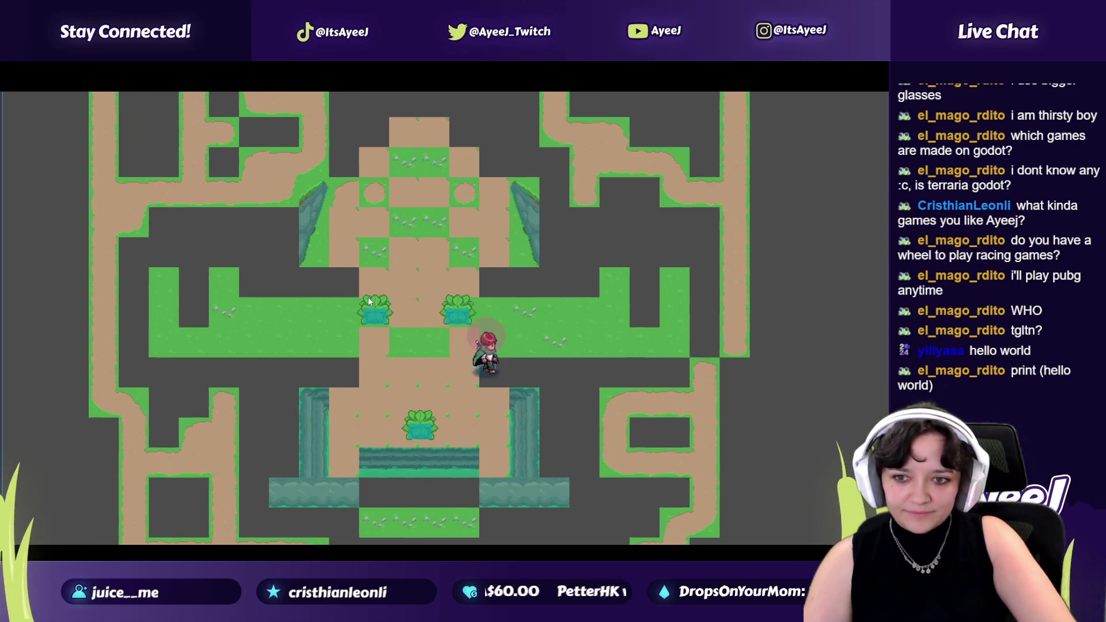
{"action": "key", "text": "Up"}
{"action": "key", "text": "space"}
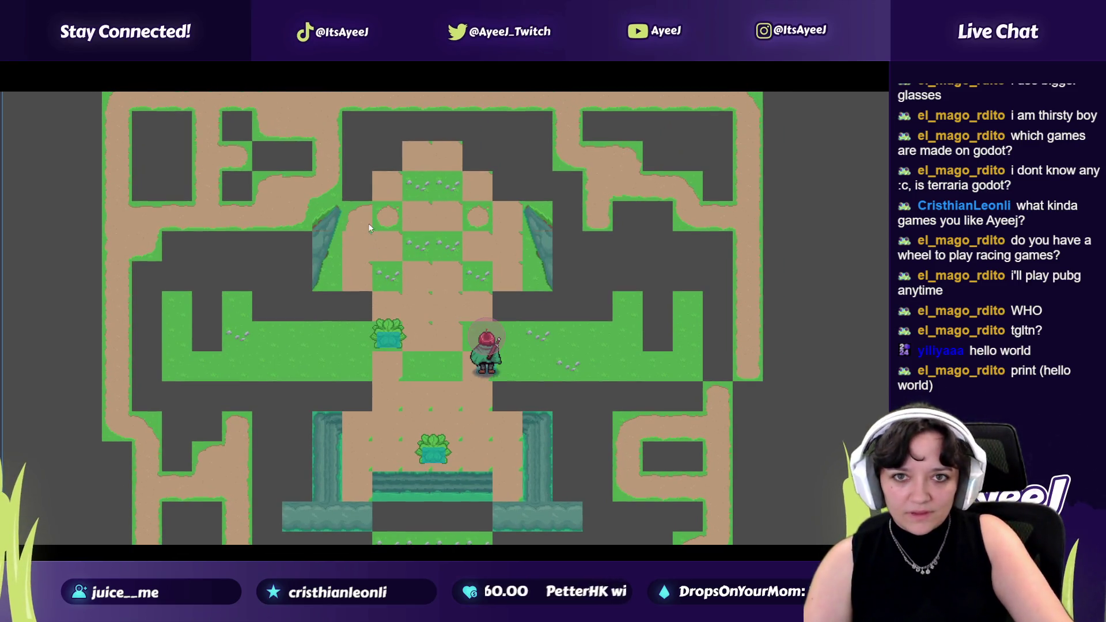
{"action": "key", "text": "alt+Tab"}
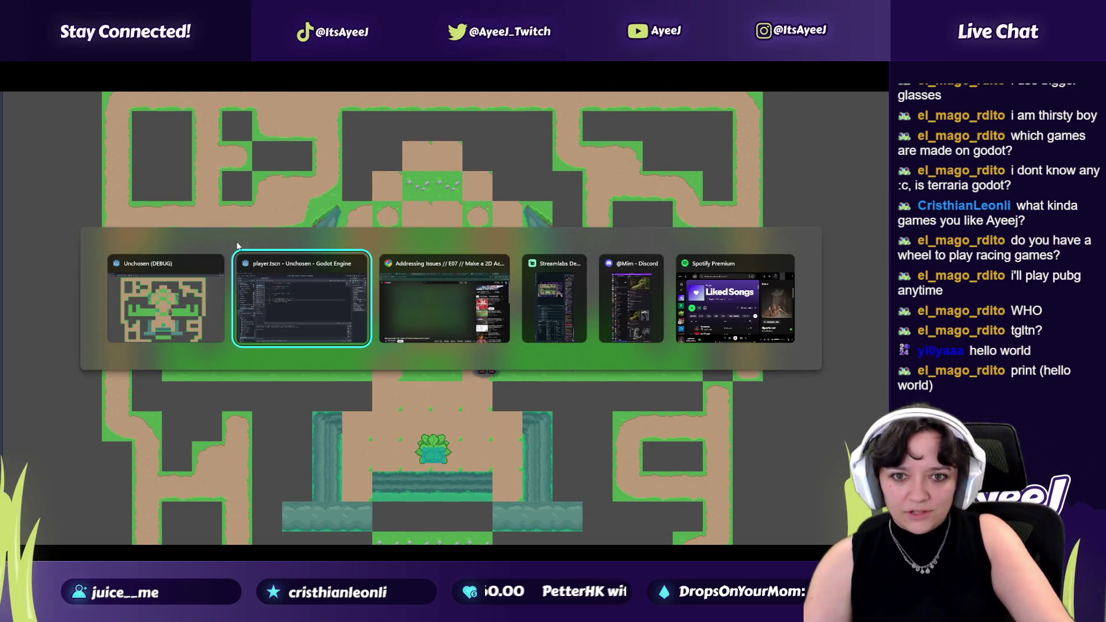
{"action": "left_click", "coordinate": [217, 264]}
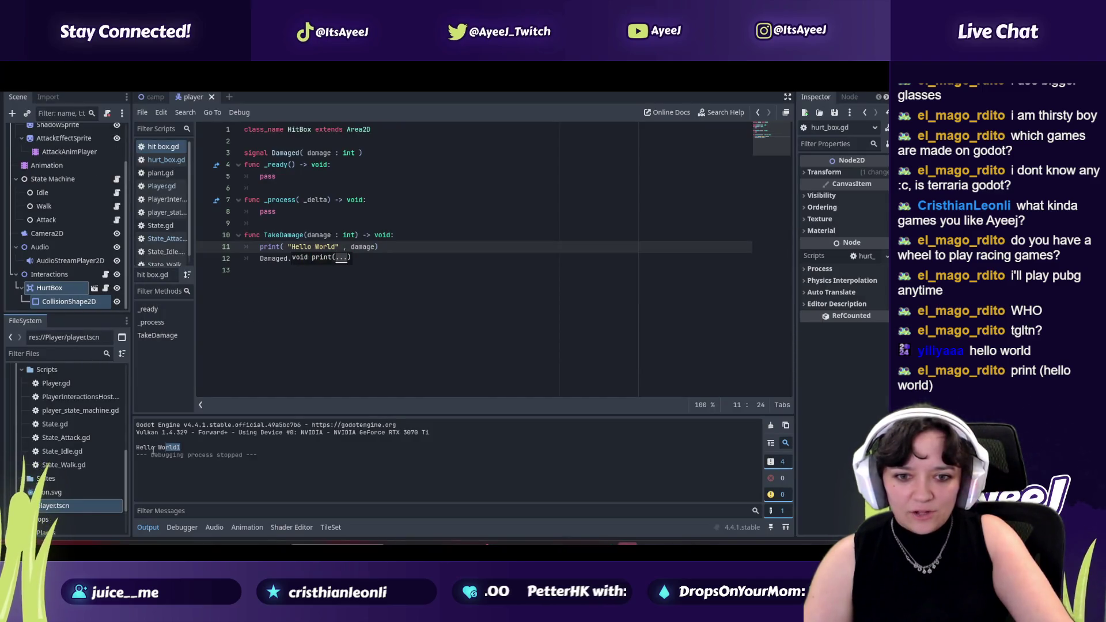
Step: Undo the edit to restore the original OWWWW print message
{"action": "left_click", "coordinate": [186, 447]}
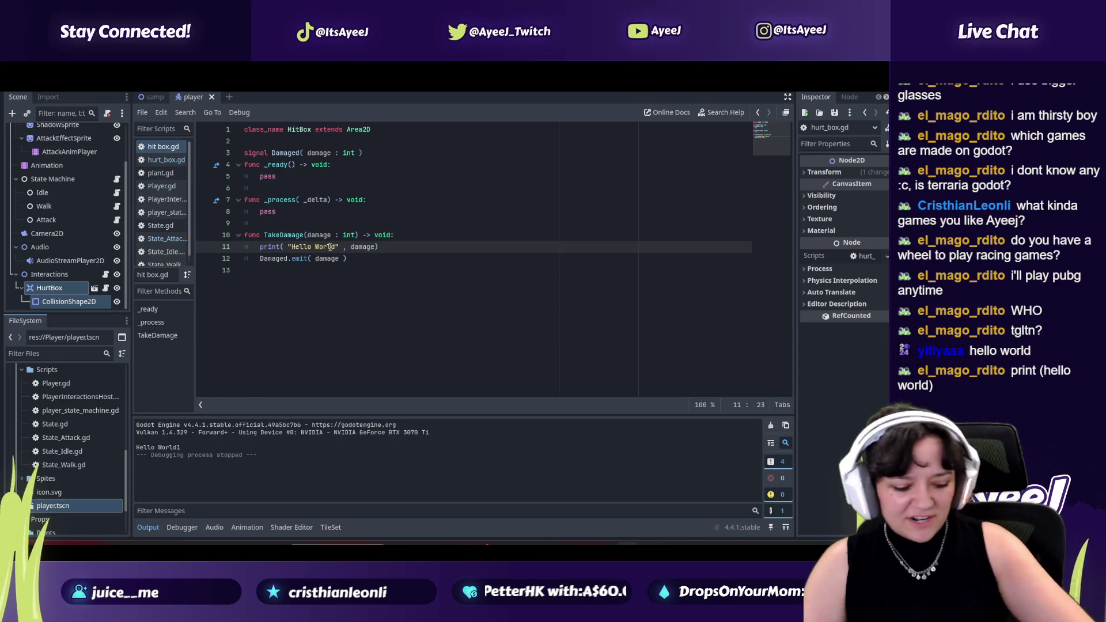
{"action": "key", "text": "ctrl+z"}
{"action": "left_click", "coordinate": [368, 340]}
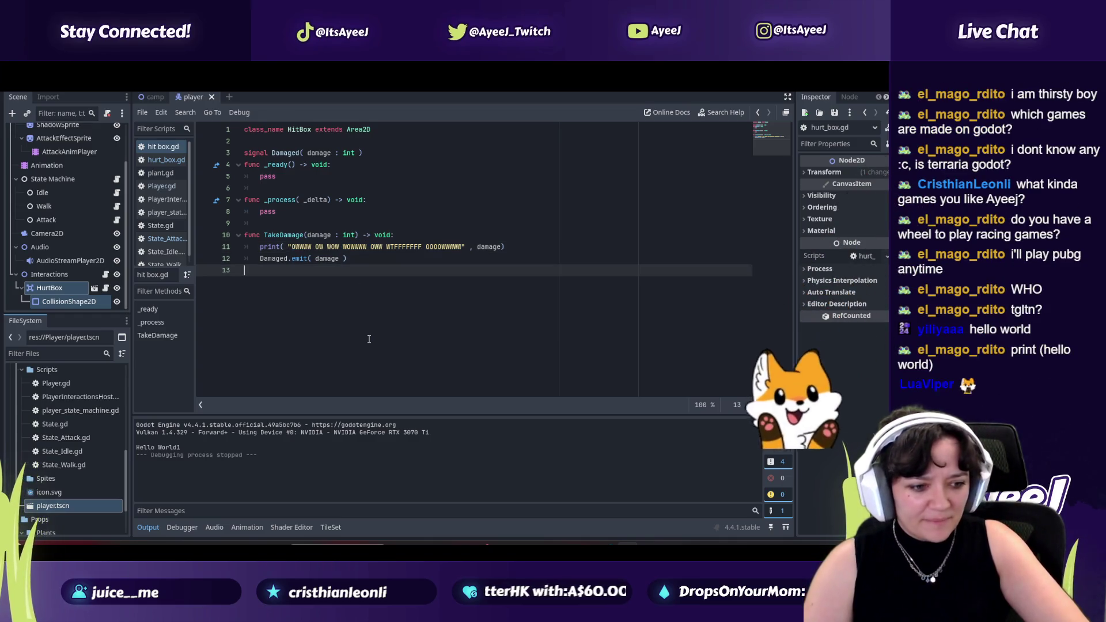
Step: Run the camp level again, walk into the lower bush, then close the game
{"action": "key", "text": "F5"}
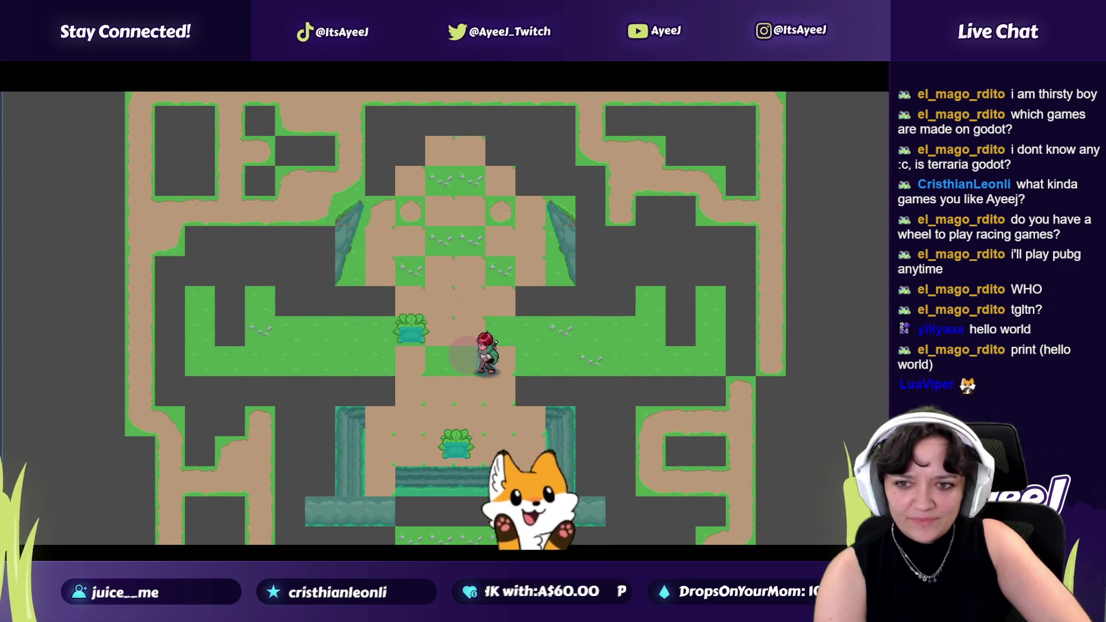
{"action": "key", "text": "Down"}
{"action": "key", "text": "Left"}
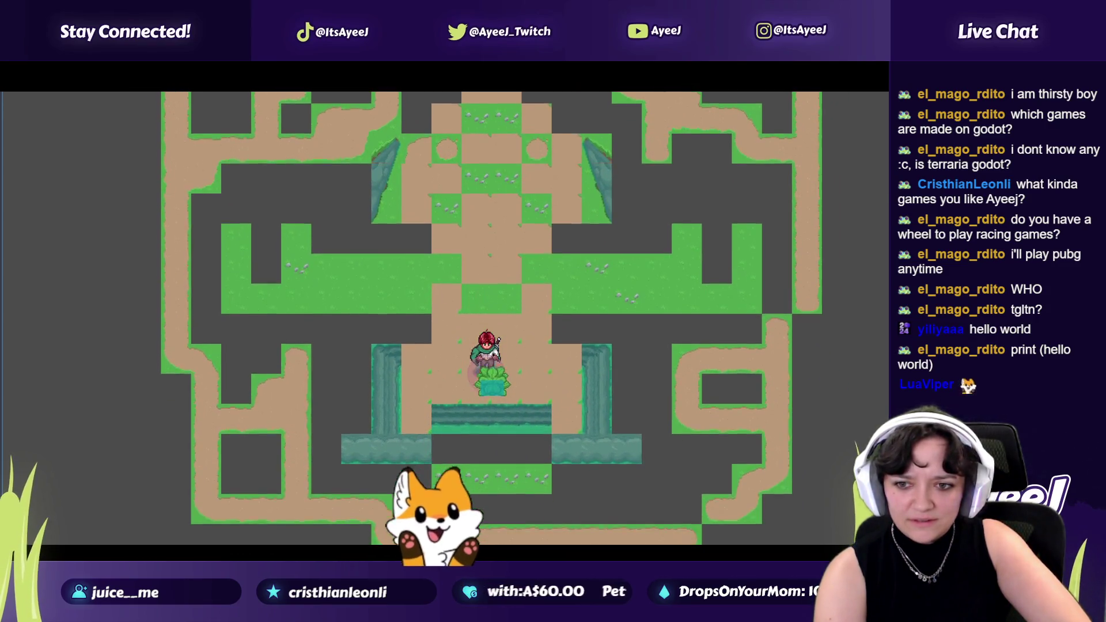
{"action": "key", "text": "alt+Tab"}
{"action": "left_click", "coordinate": [214, 263]}
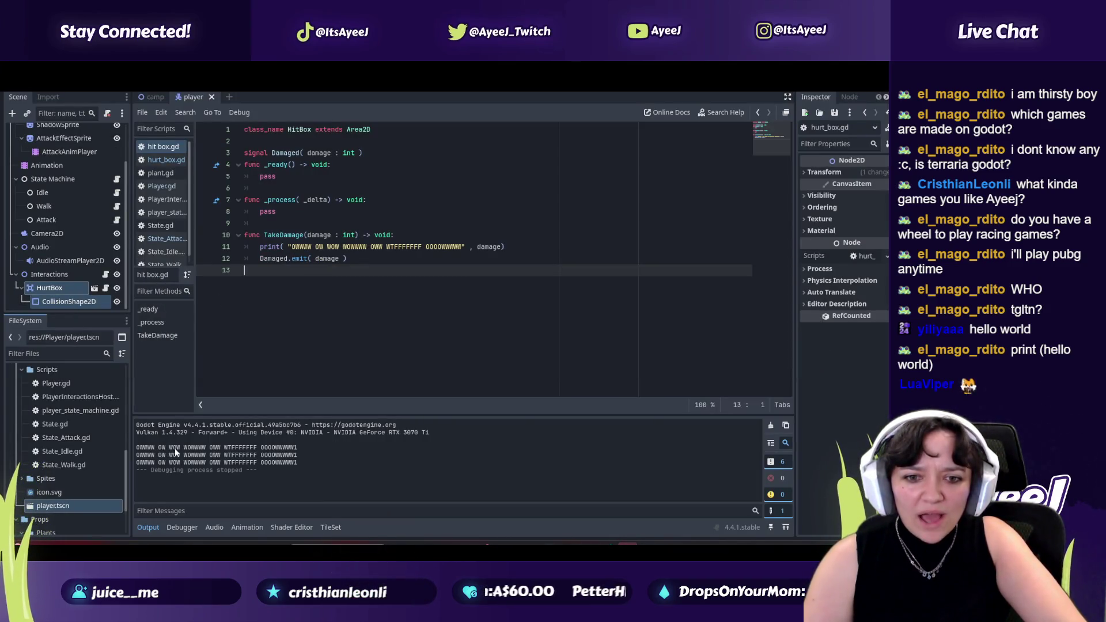
Step: Check the damage value 1 printed in the Output panel against the print line in the script
{"action": "left_click_drag", "start_coordinate": [263, 448], "coordinate": [298, 449]}
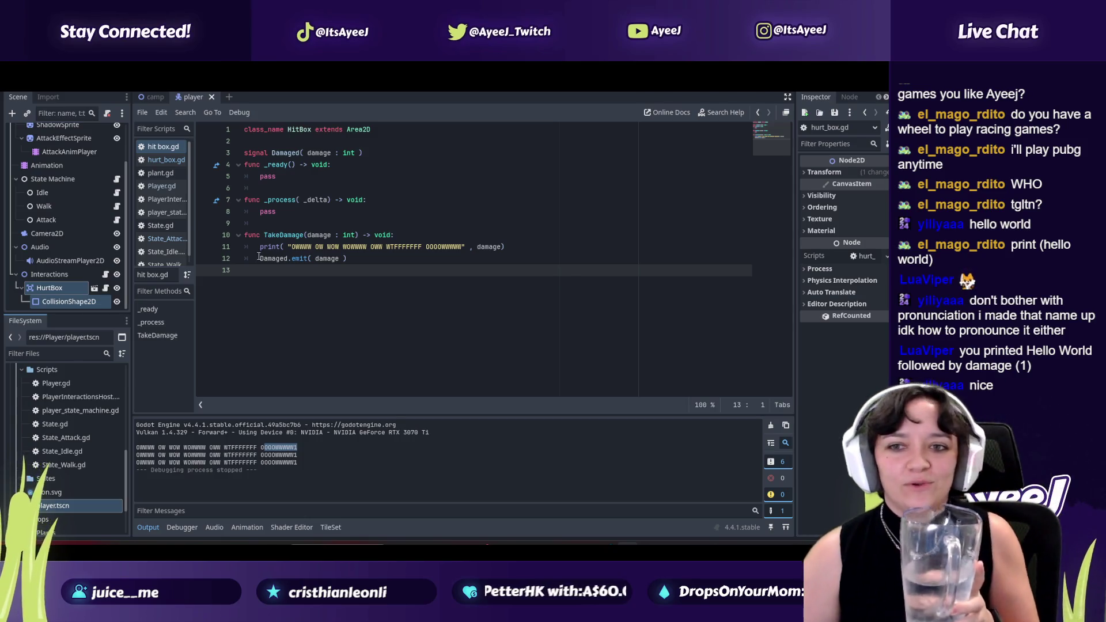
{"action": "mouse_move", "coordinate": [484, 248]}
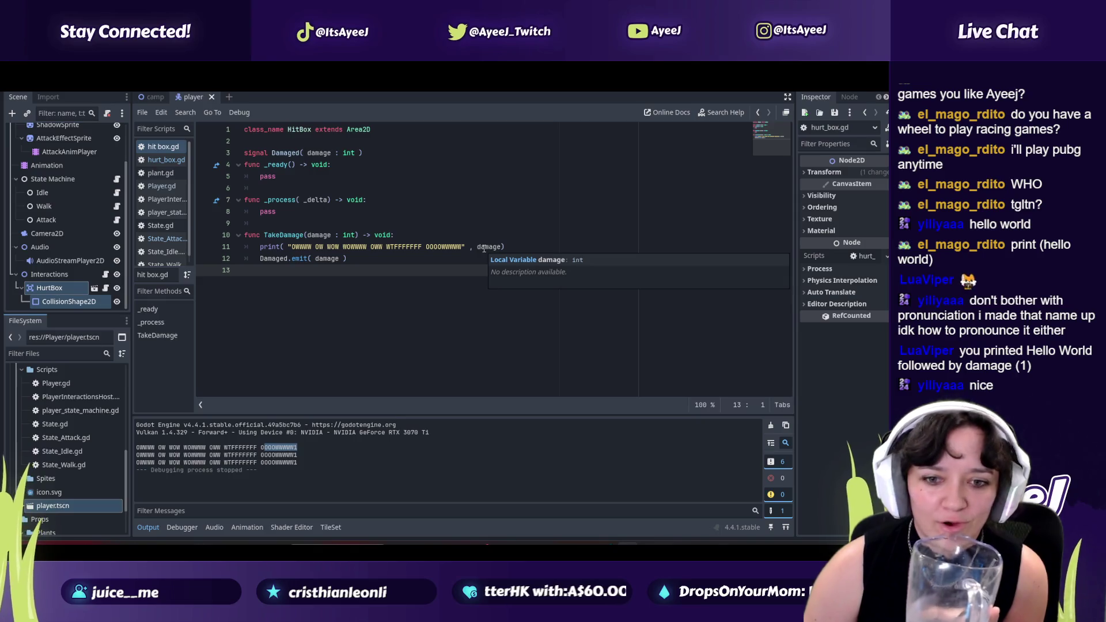
{"action": "left_click", "coordinate": [463, 246]}
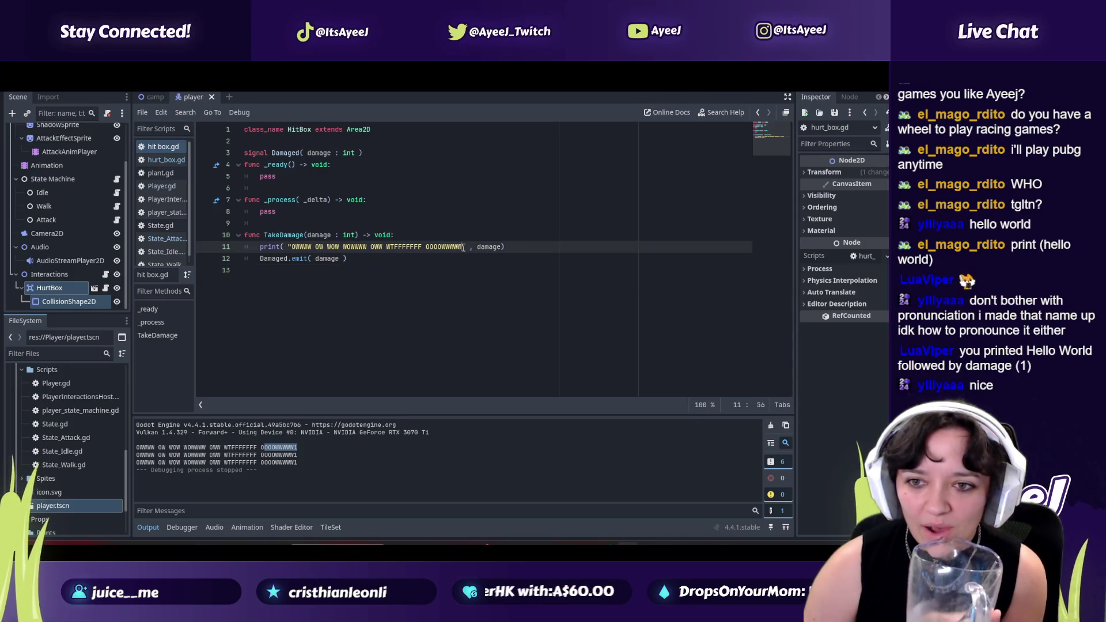
{"action": "mouse_move", "coordinate": [477, 252]}
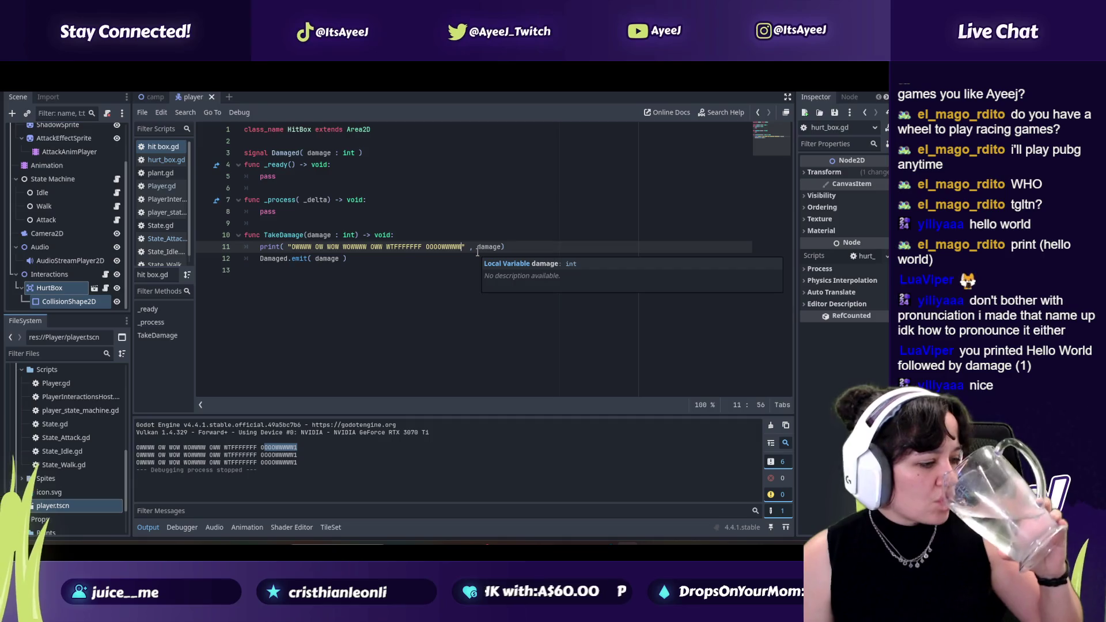
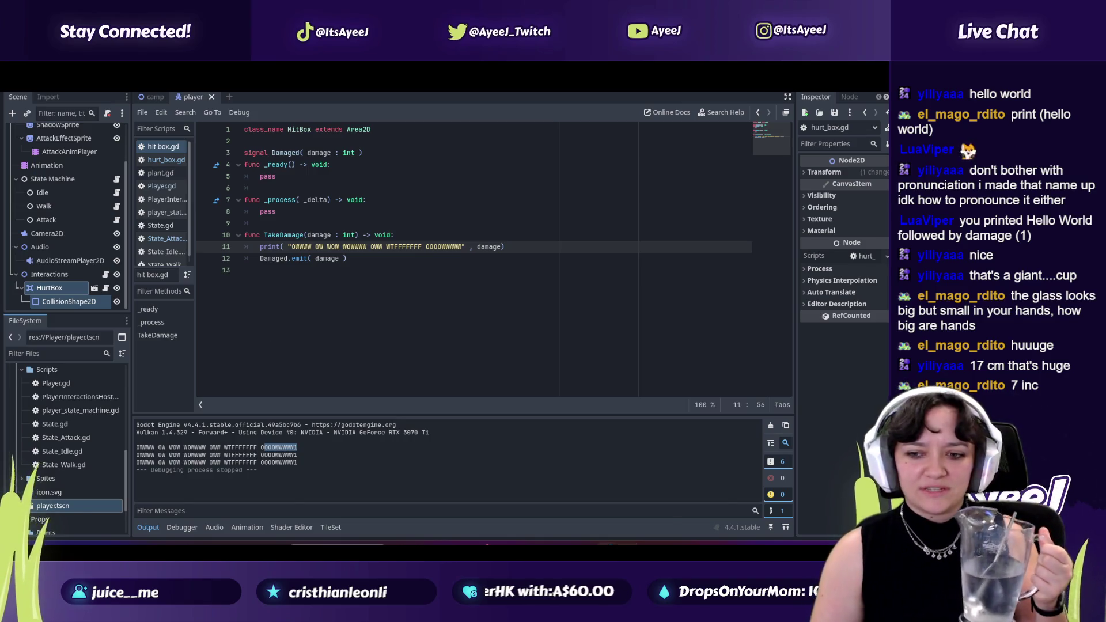
Step: Switch from the Godot editor to the browser and mute the YouTube music video
{"action": "key", "text": "alt+Tab"}
{"action": "key", "text": "ctrl+Tab"}
{"action": "key", "text": "space"}
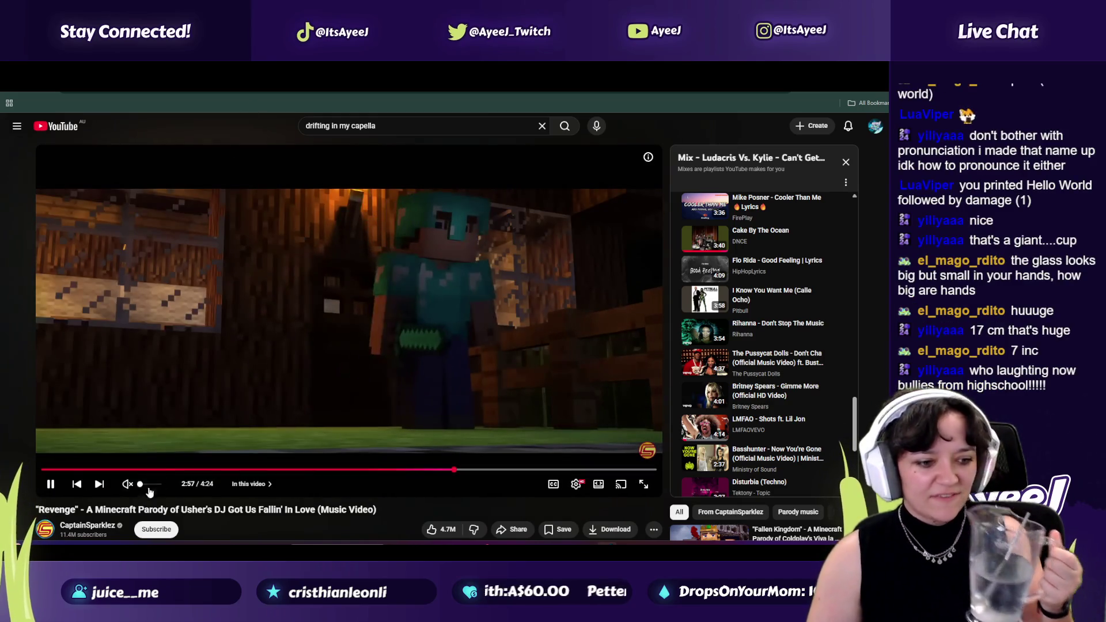
Step: Unmute at low volume, return to the E07 'Addressing Issues' tutorial, and skip the ad to resume at 2:03
{"action": "left_click", "coordinate": [140, 485]}
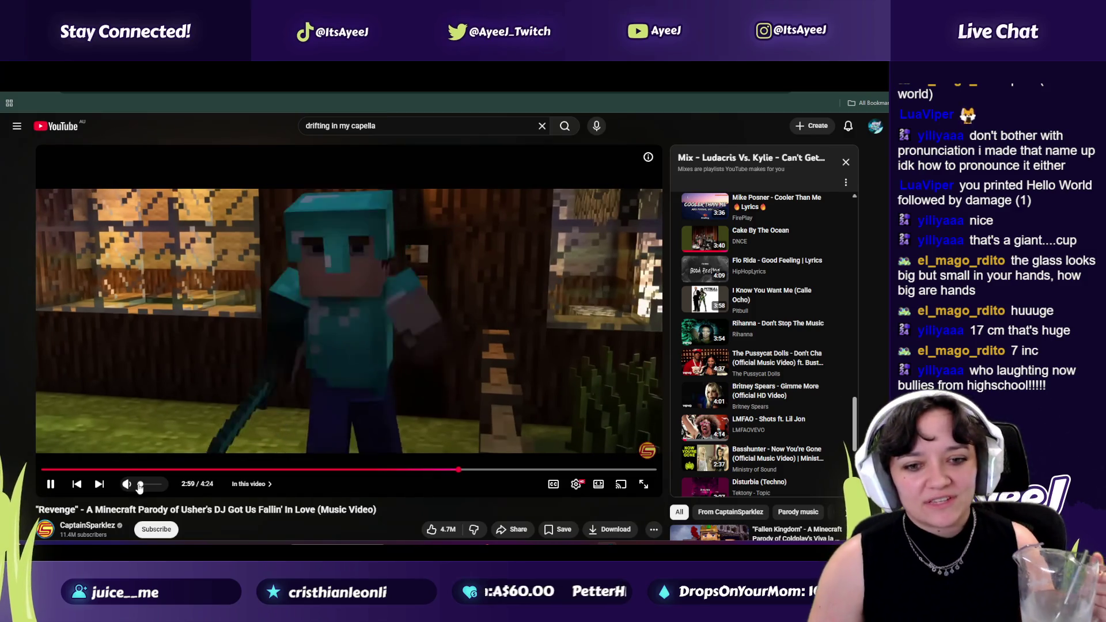
{"action": "key", "text": "alt+Left"}
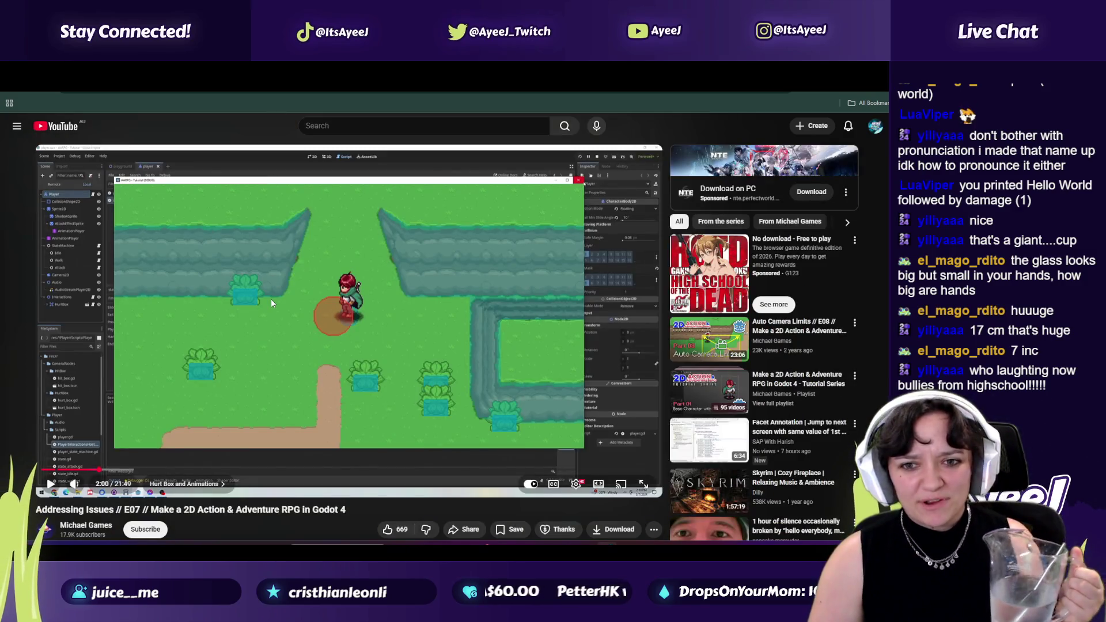
{"action": "left_click", "coordinate": [291, 345]}
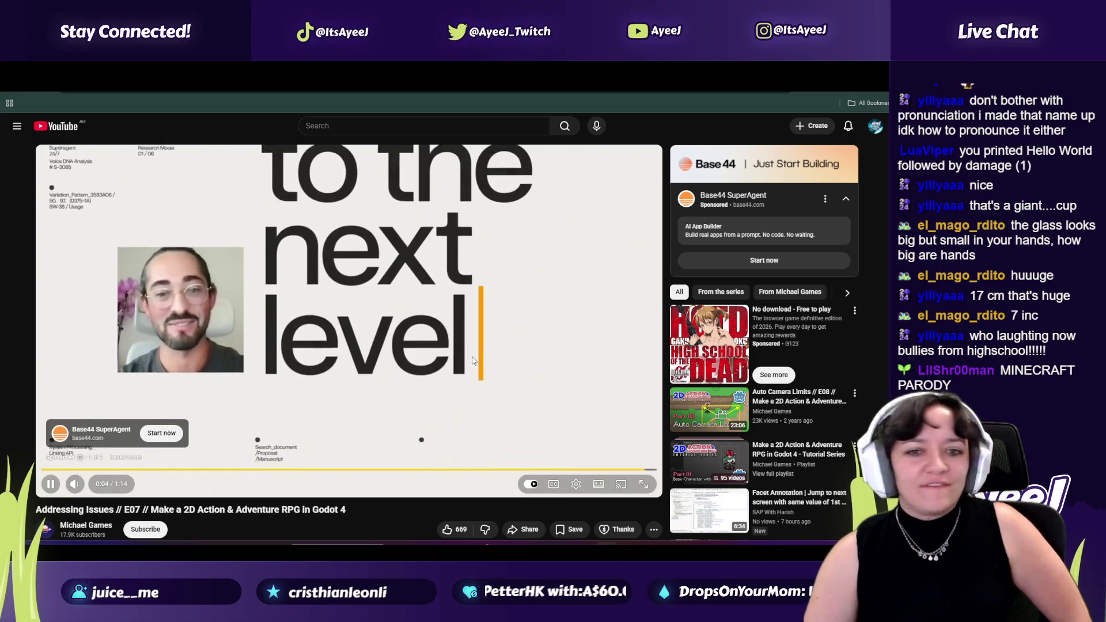
{"action": "left_click", "coordinate": [632, 455]}
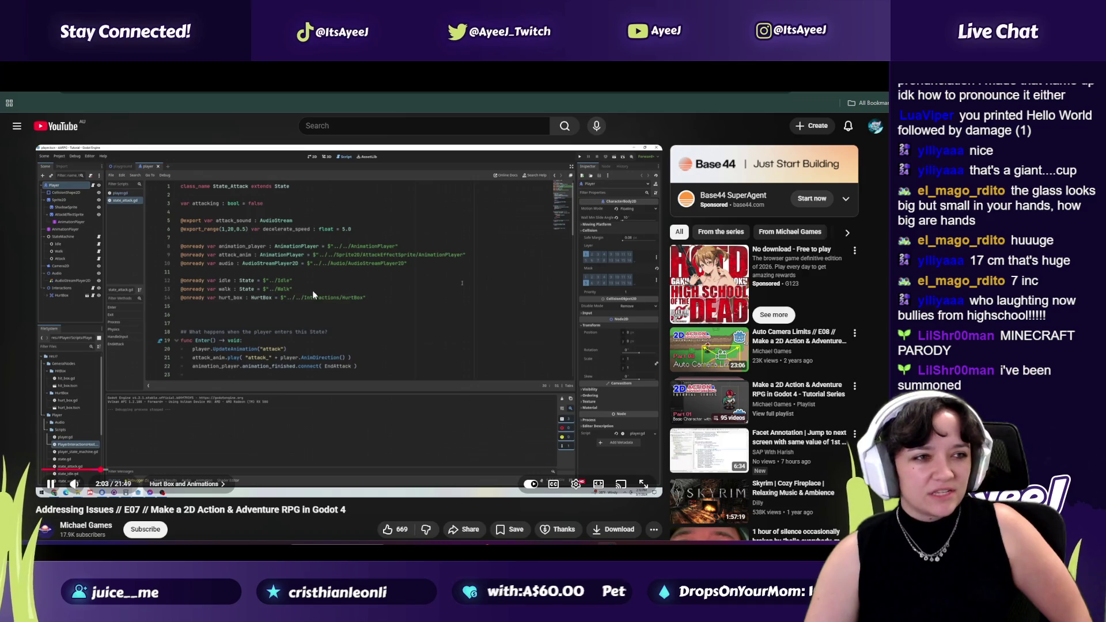
Step: Pause the tutorial at 2:04 and go back to Basshunter's 'Now You're Gone' in the mix
{"action": "left_click", "coordinate": [308, 292]}
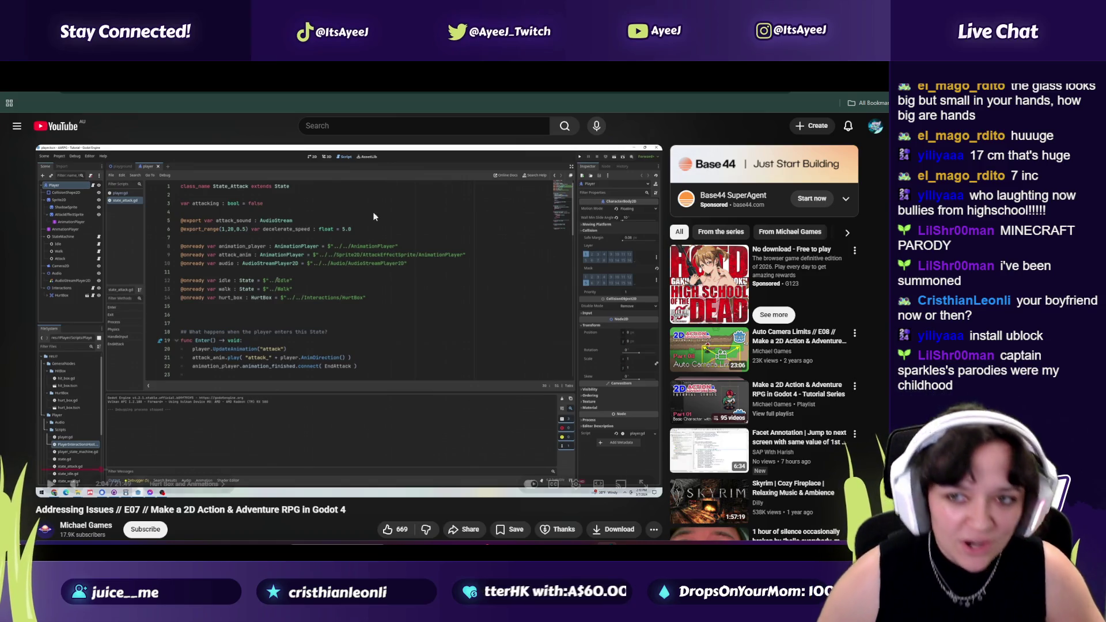
{"action": "key", "text": "alt+Left"}
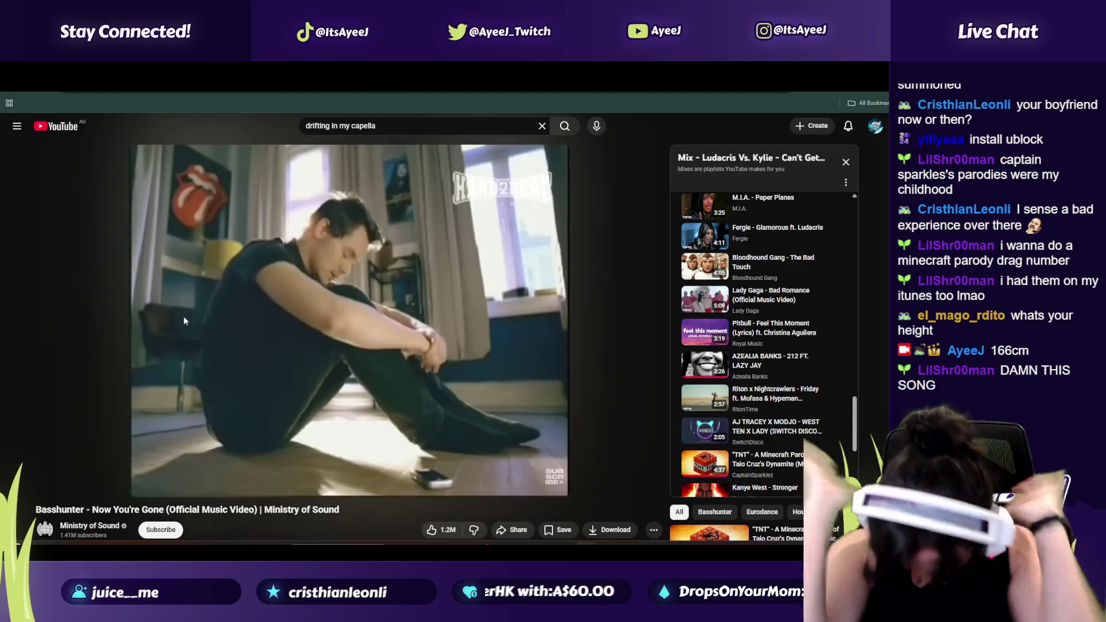
Step: Return to the E07 tutorial and resume it from 2:04
{"action": "key", "text": "alt+Left"}
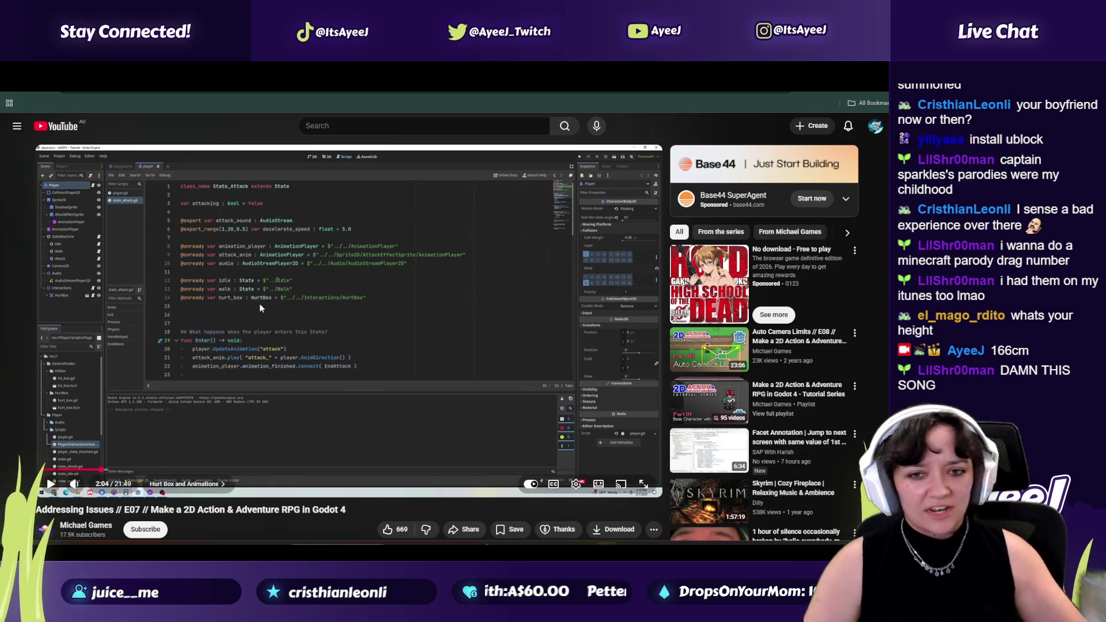
{"action": "left_click", "coordinate": [260, 303]}
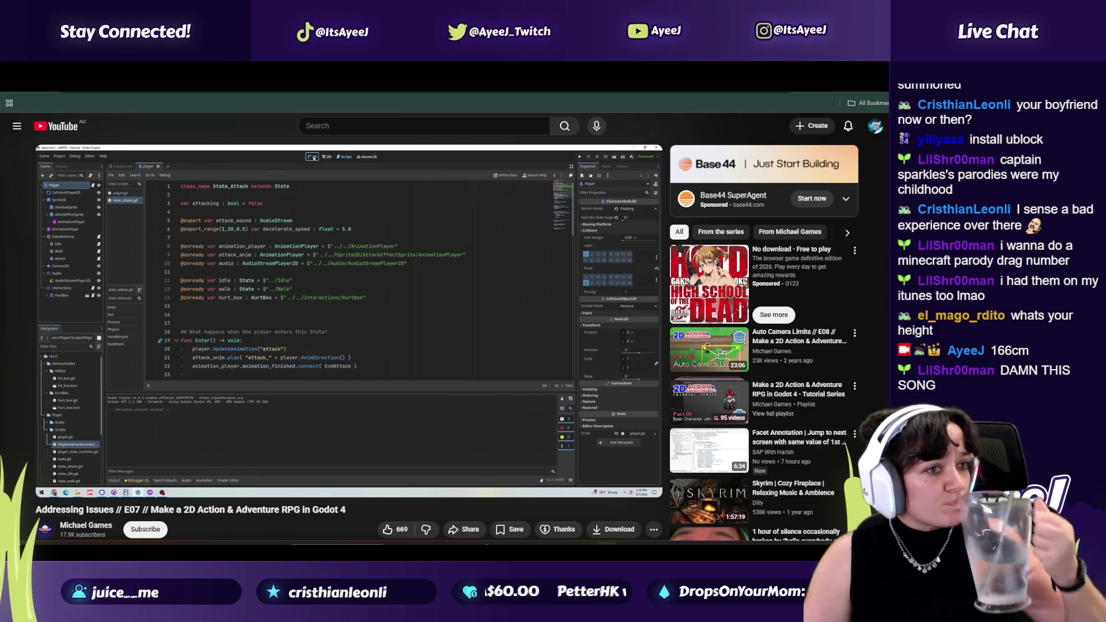
{"action": "mouse_move", "coordinate": [329, 328]}
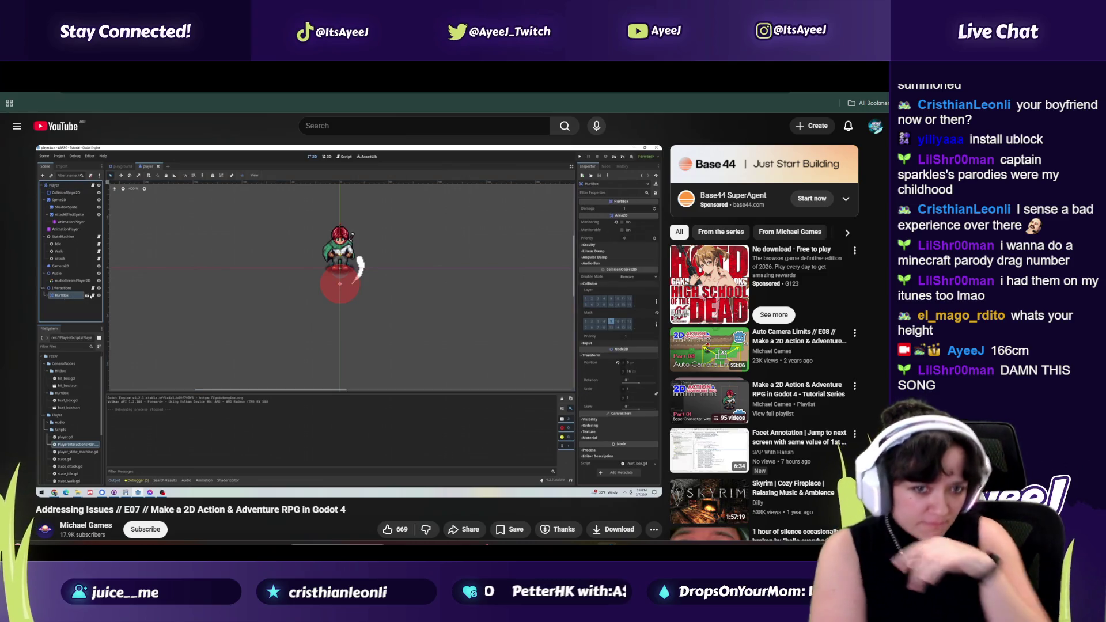
Step: Rewind the tutorial five seconds, pause at 2:28 on the hurt box setup, and open a new tab
{"action": "mouse_move", "coordinate": [396, 371]}
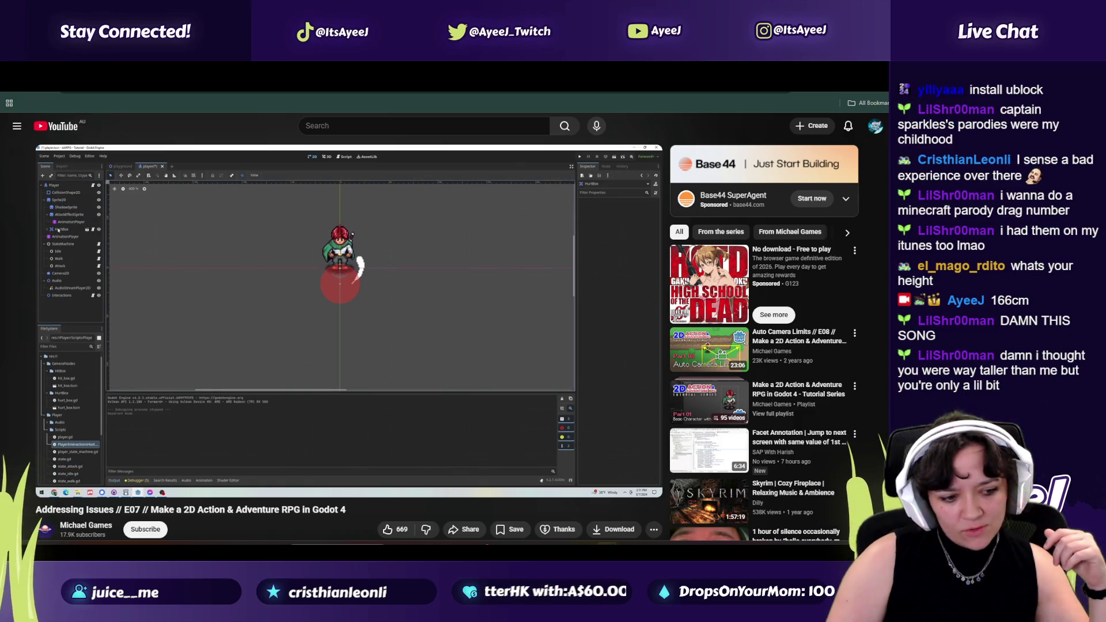
{"action": "left_click", "coordinate": [393, 364]}
{"action": "left_click", "coordinate": [393, 364]}
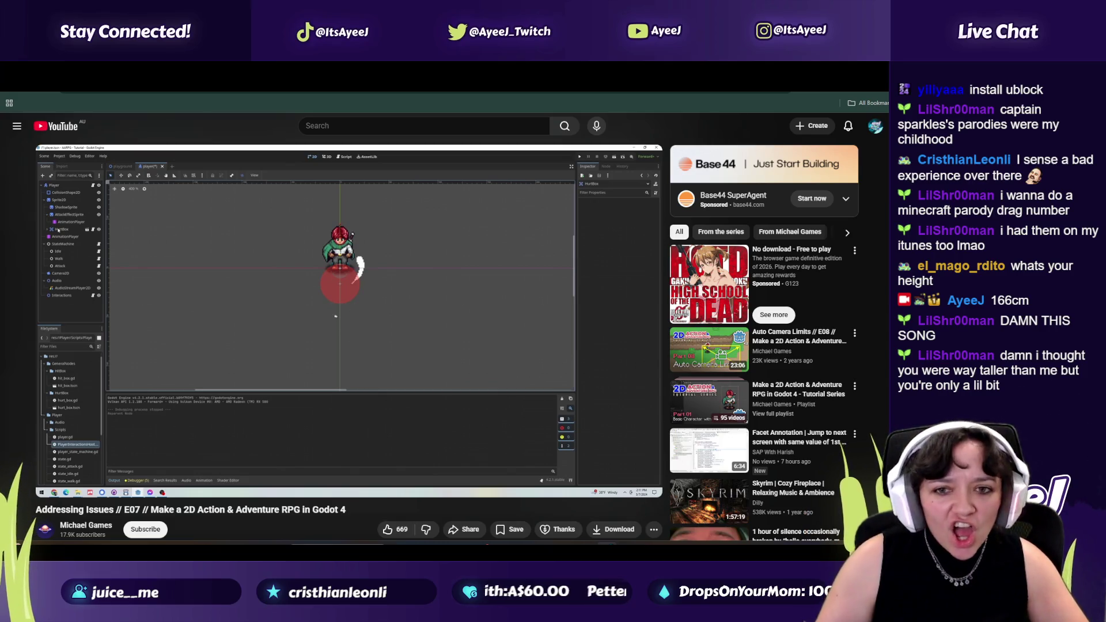
{"action": "key", "text": "Left"}
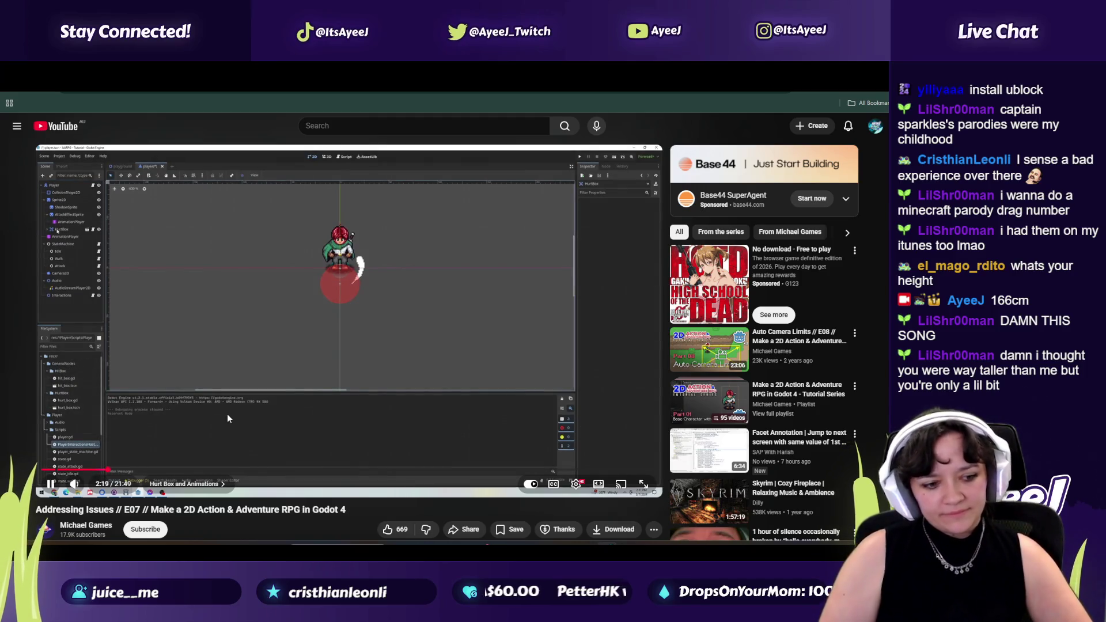
{"action": "left_click", "coordinate": [295, 385]}
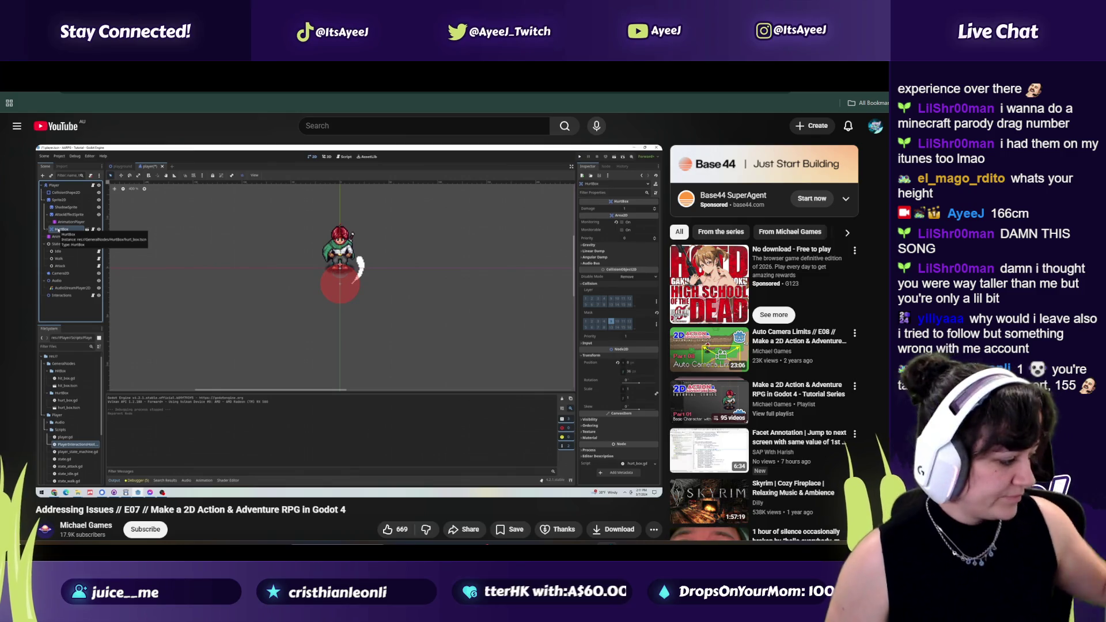
{"action": "left_click", "coordinate": [302, 410]}
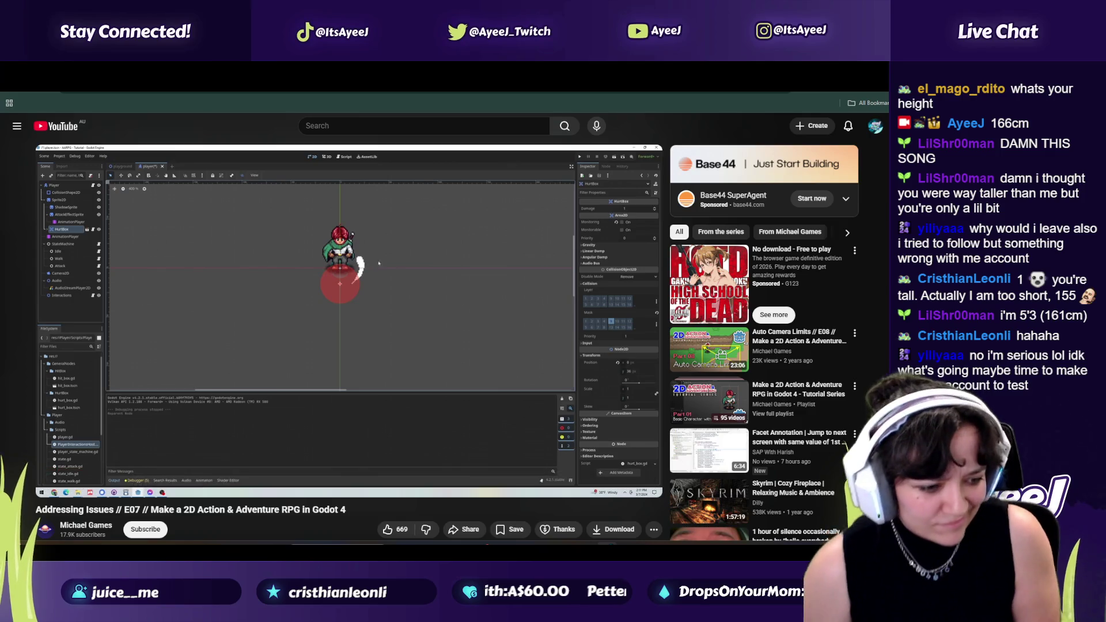
{"action": "left_click", "coordinate": [303, 411]}
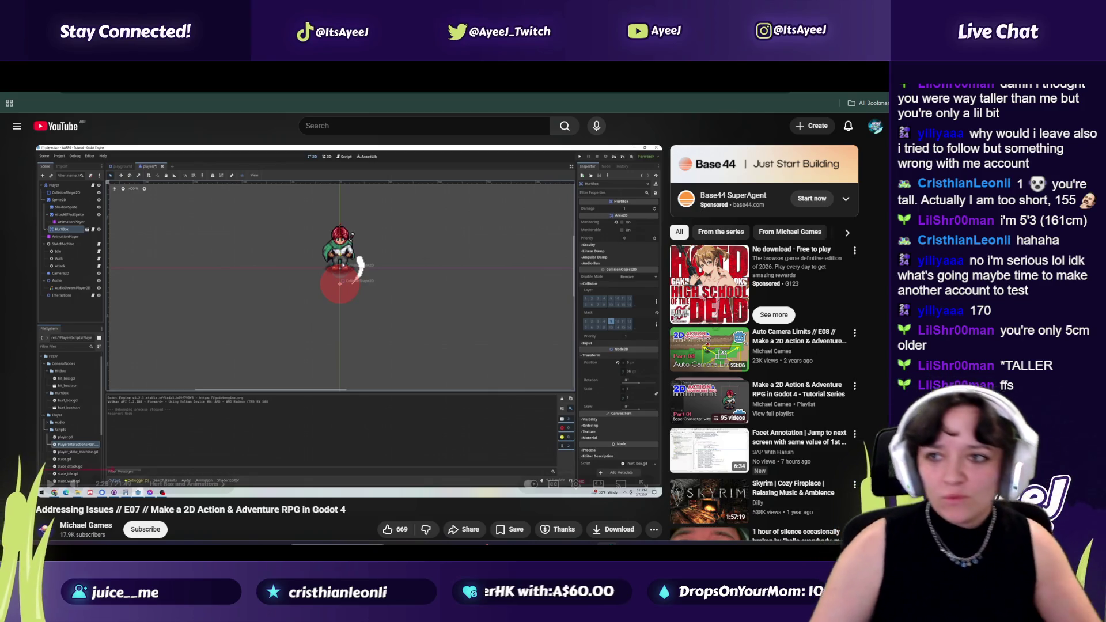
{"action": "key", "text": "ctrl+t"}
Step: Search Google for '170cm in feet', then convert 166 and 155 cm as well
{"action": "type", "text": "1"}
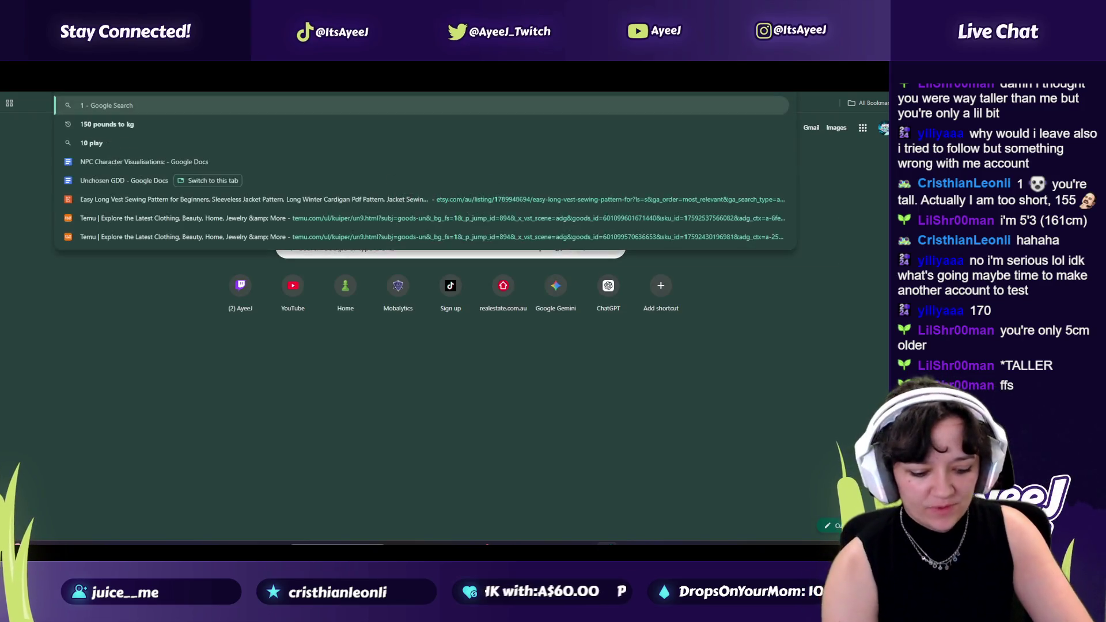
{"action": "type", "text": "70cm in feet"}
{"action": "key", "text": "Return"}
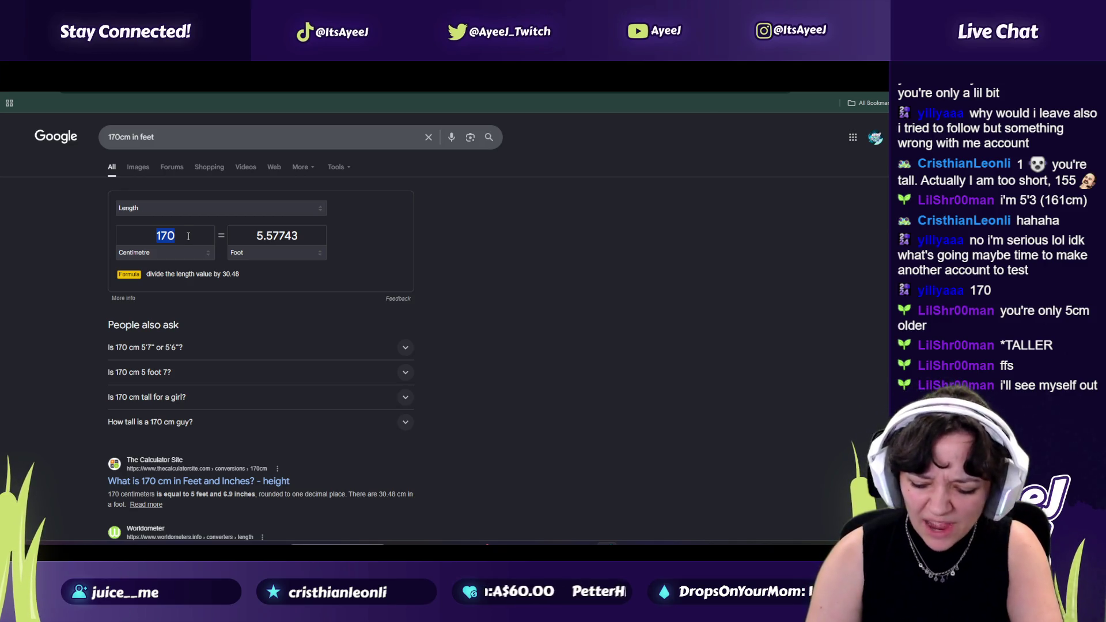
{"action": "type", "text": "166"}
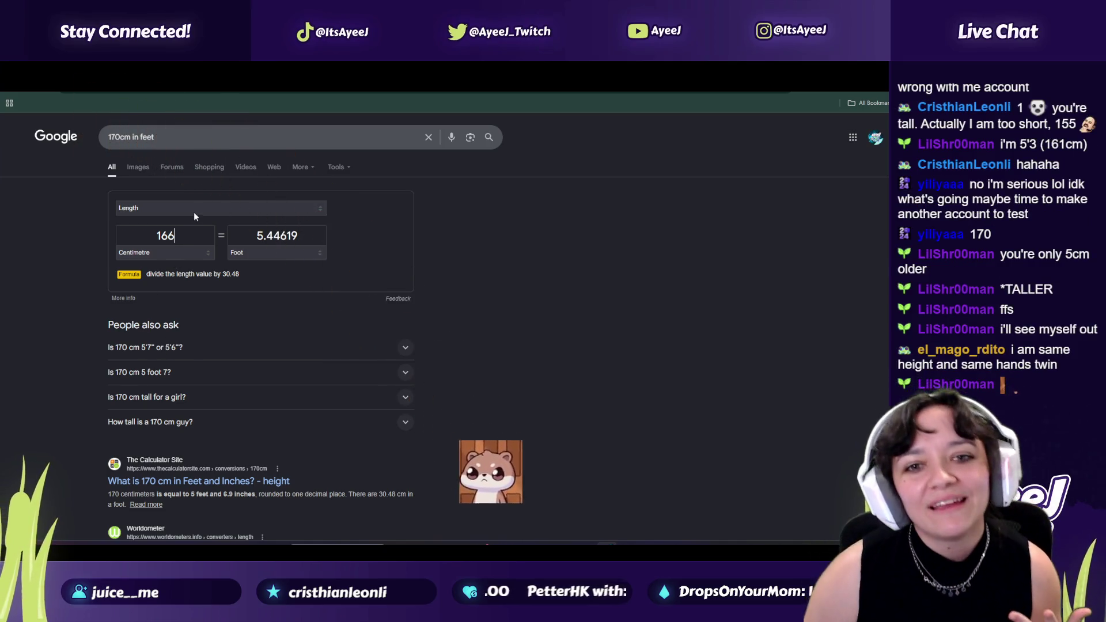
{"action": "double_click", "coordinate": [182, 233]}
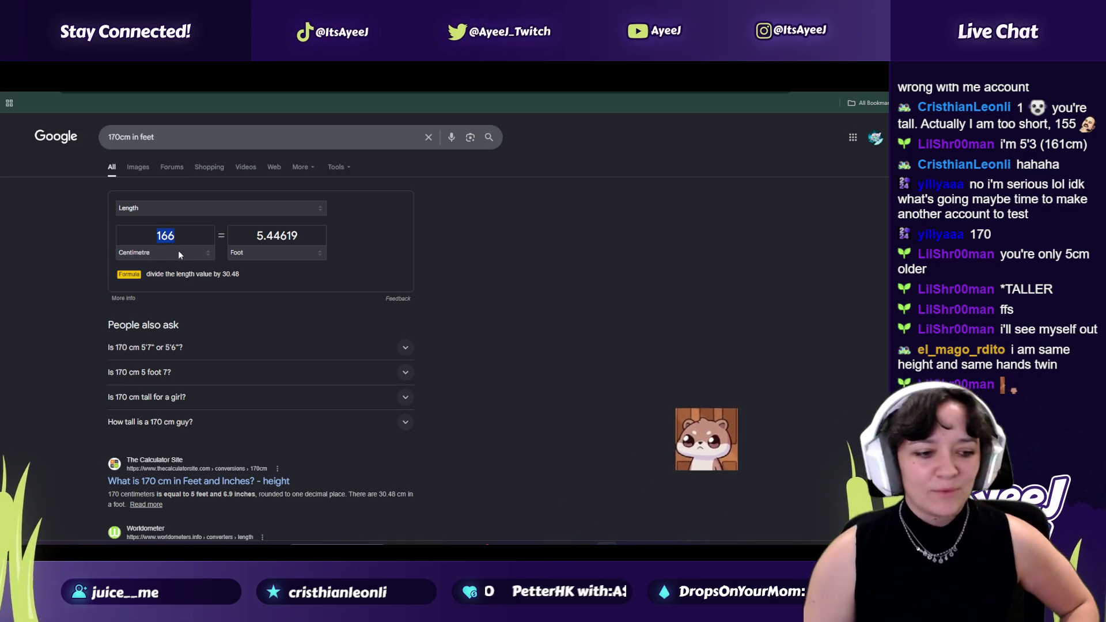
{"action": "type", "text": "15"}
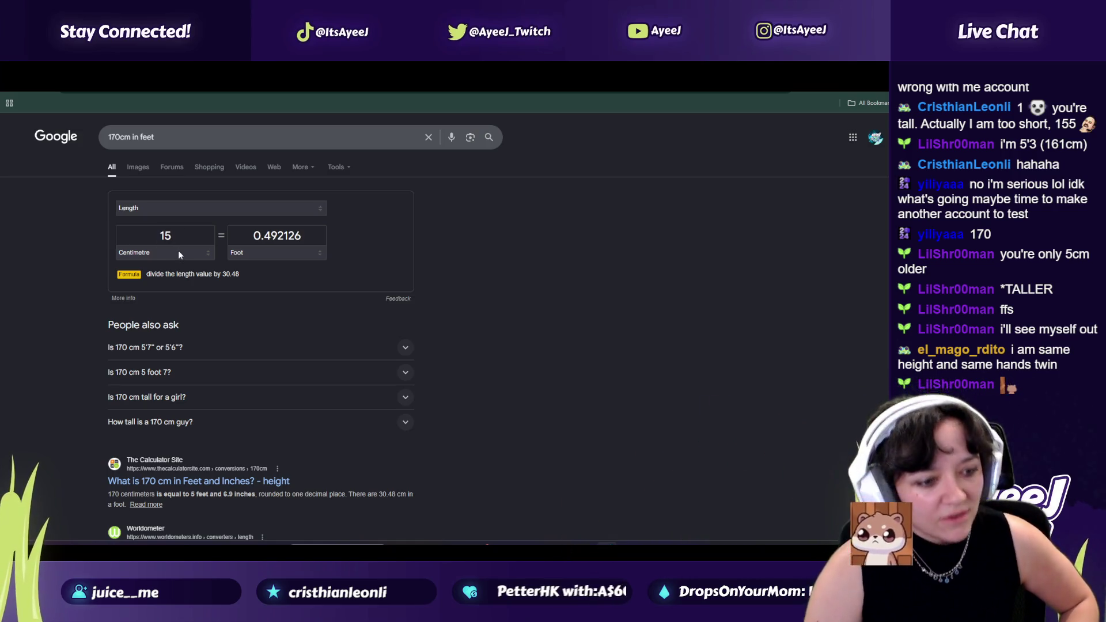
{"action": "type", "text": "5"}
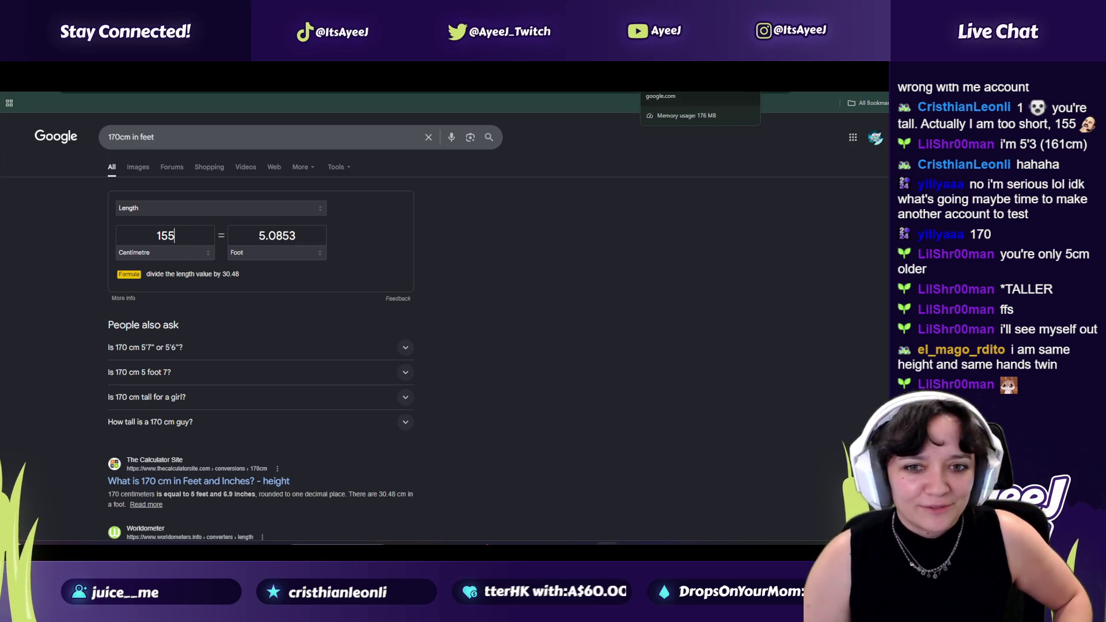
{"action": "left_click", "coordinate": [132, 399]}
{"action": "left_click", "coordinate": [134, 398]}
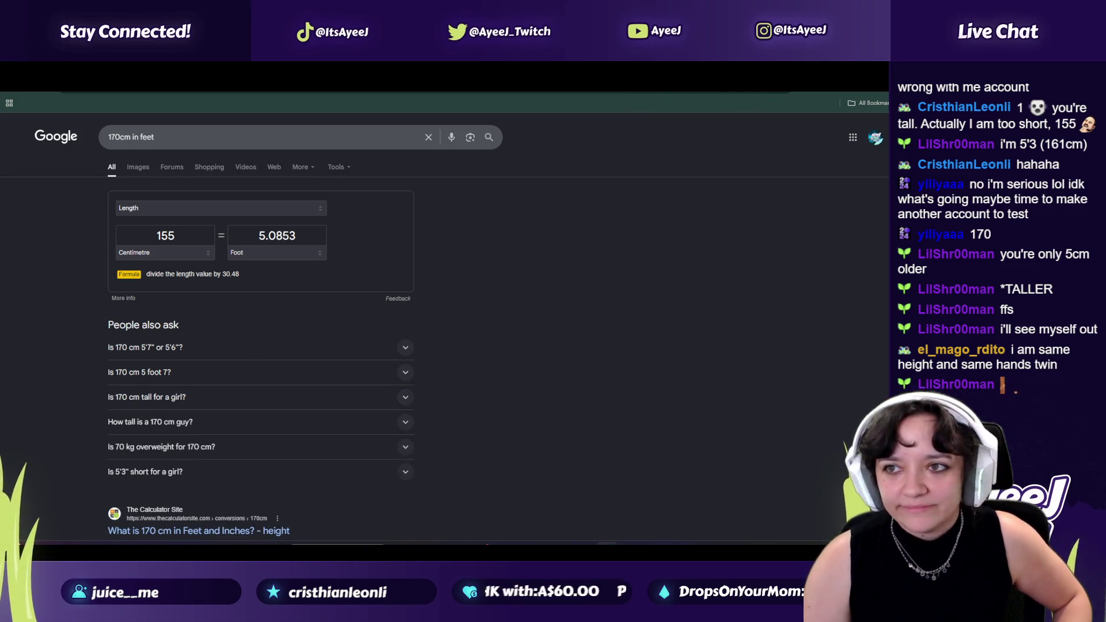
Step: Search 'leon kennedy height' in a new tab, then resume the tutorial from 2:28
{"action": "key", "text": "ctrl+Tab"}
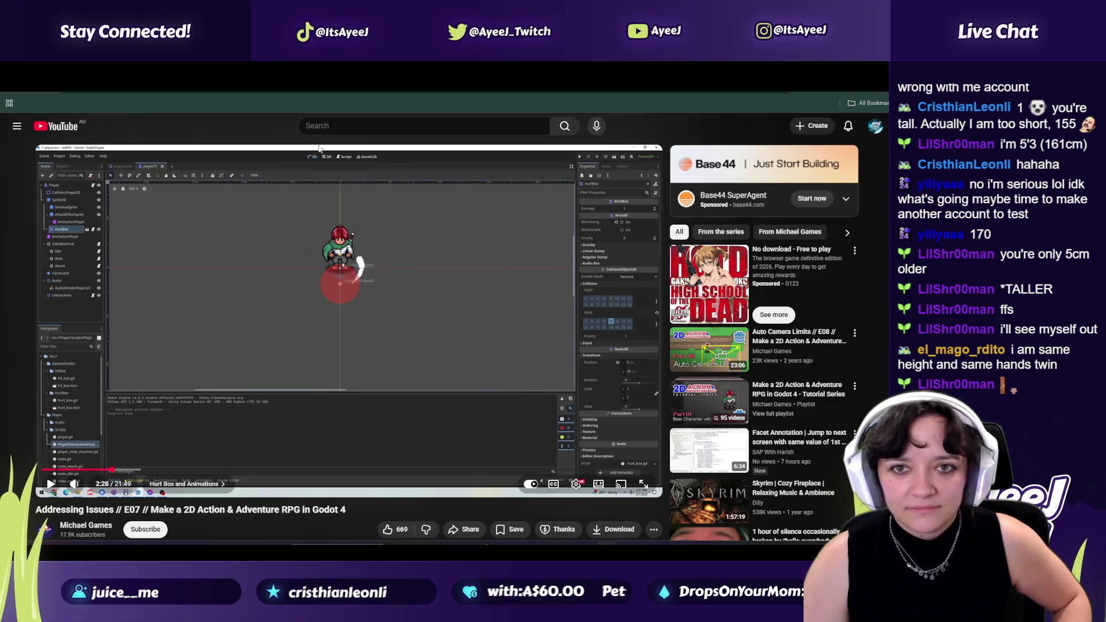
{"action": "key", "text": "ctrl+t"}
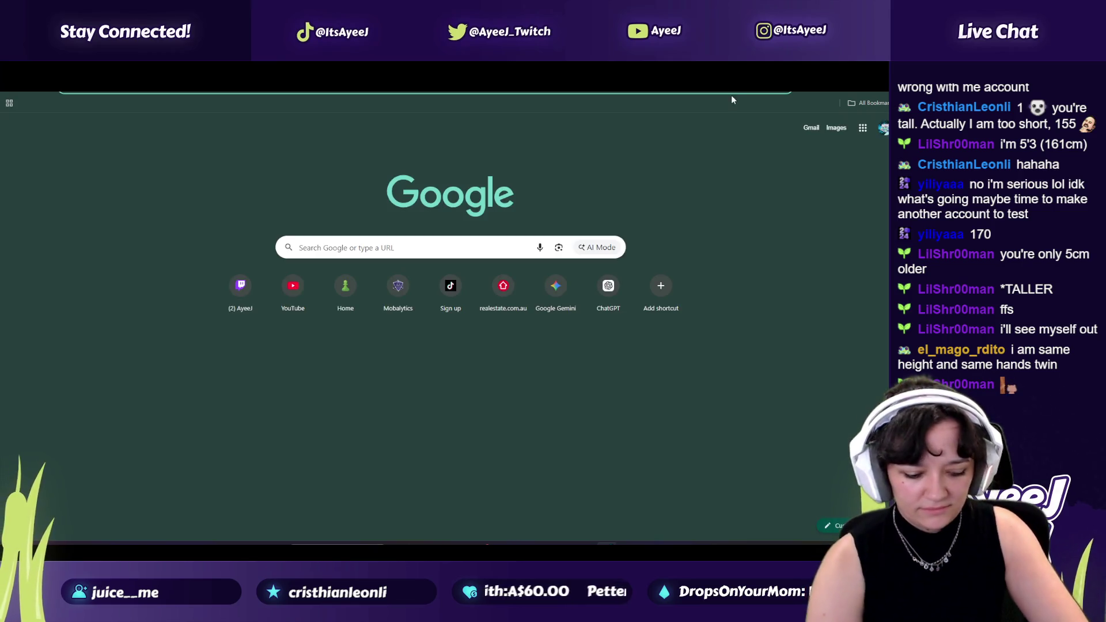
{"action": "type", "text": "leon kennedy height"}
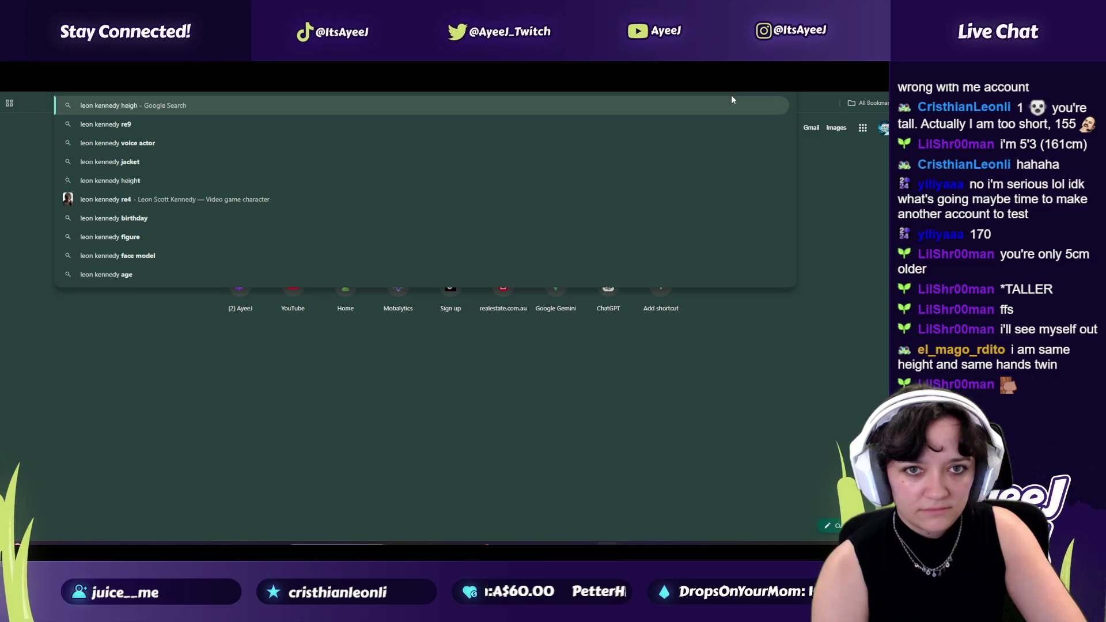
{"action": "key", "text": "Return"}
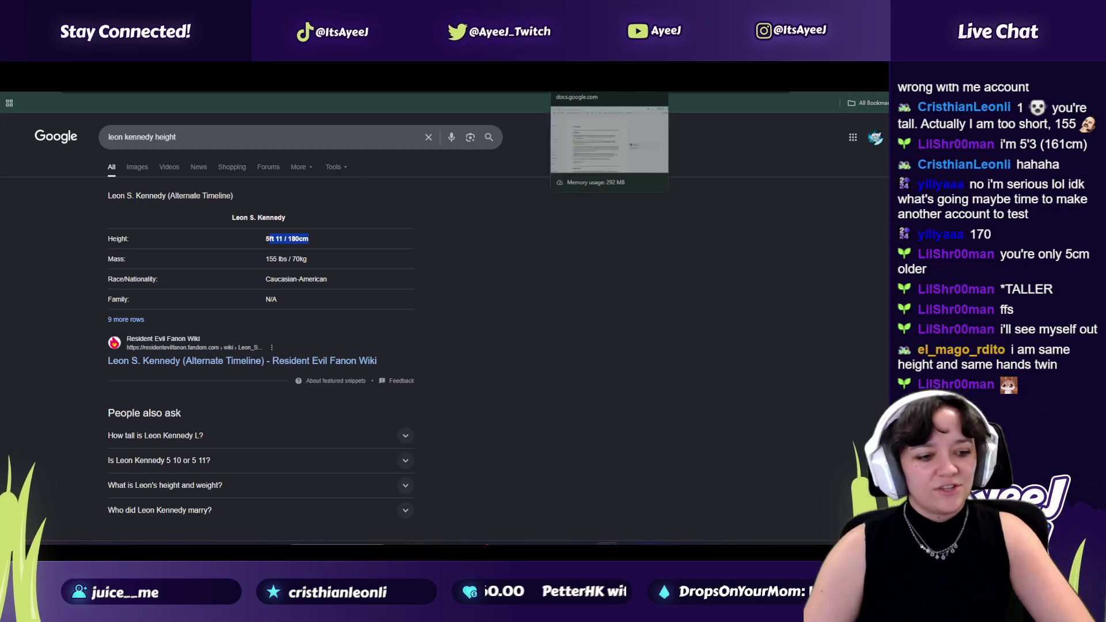
{"action": "left_click", "coordinate": [294, 81]}
{"action": "left_click", "coordinate": [380, 325]}
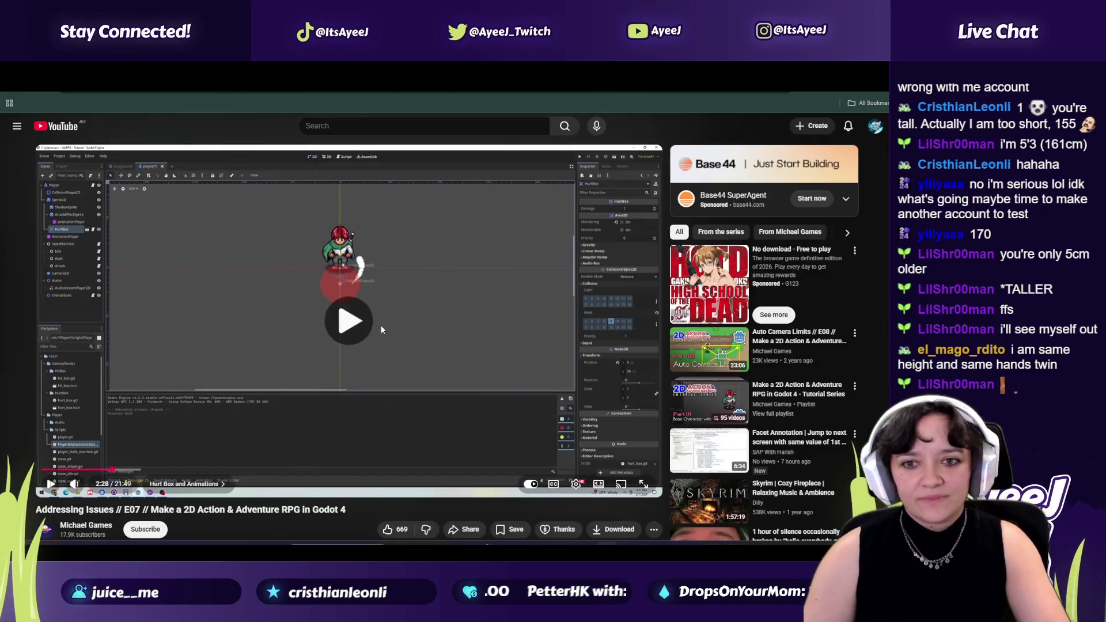
Step: Play the tutorial on from 2:30 past 2:40, pausing several times
{"action": "left_click", "coordinate": [412, 397]}
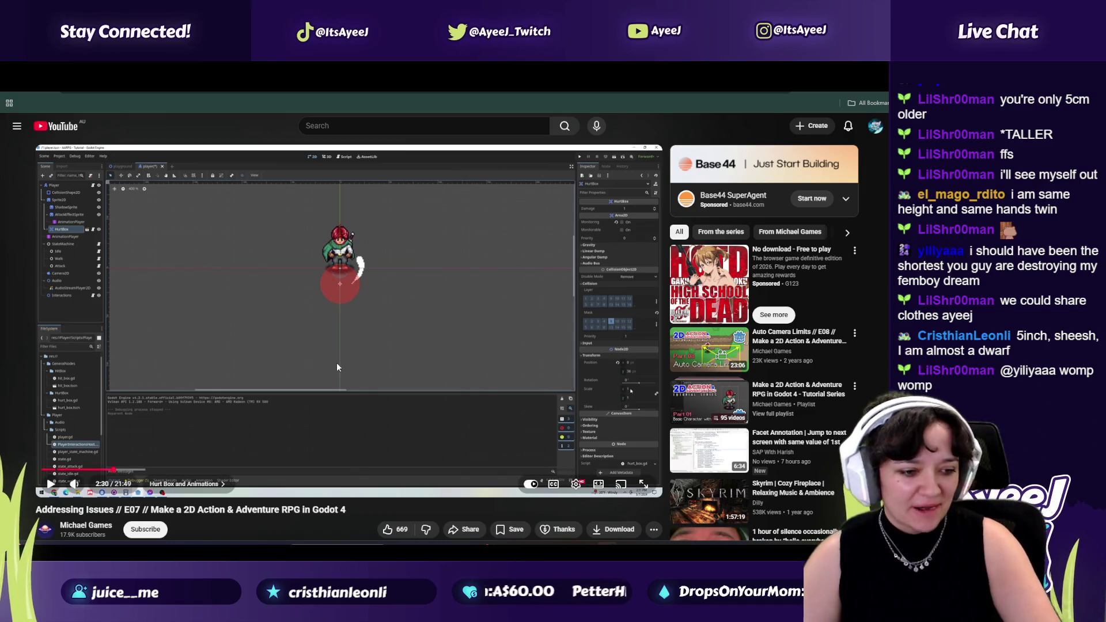
{"action": "left_click", "coordinate": [403, 326]}
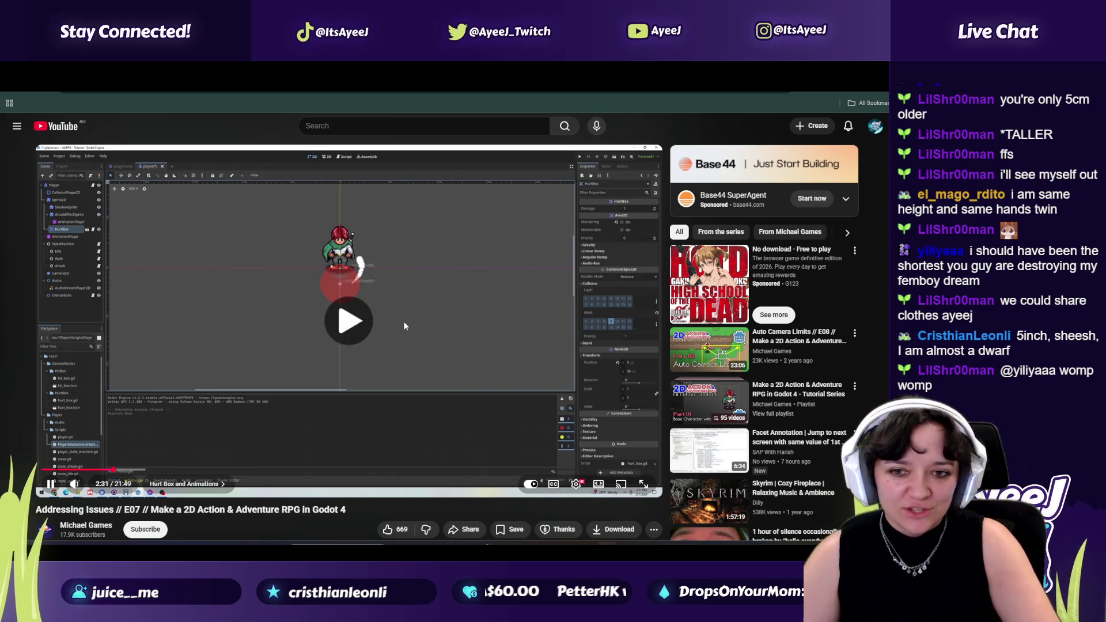
{"action": "left_click", "coordinate": [403, 326]}
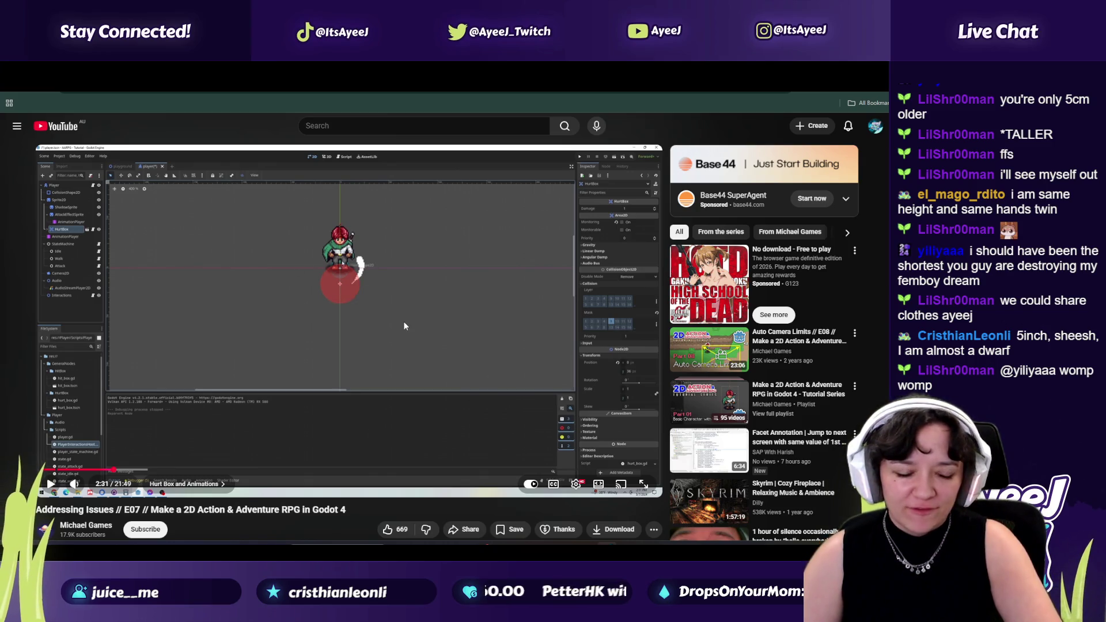
{"action": "left_click", "coordinate": [404, 325]}
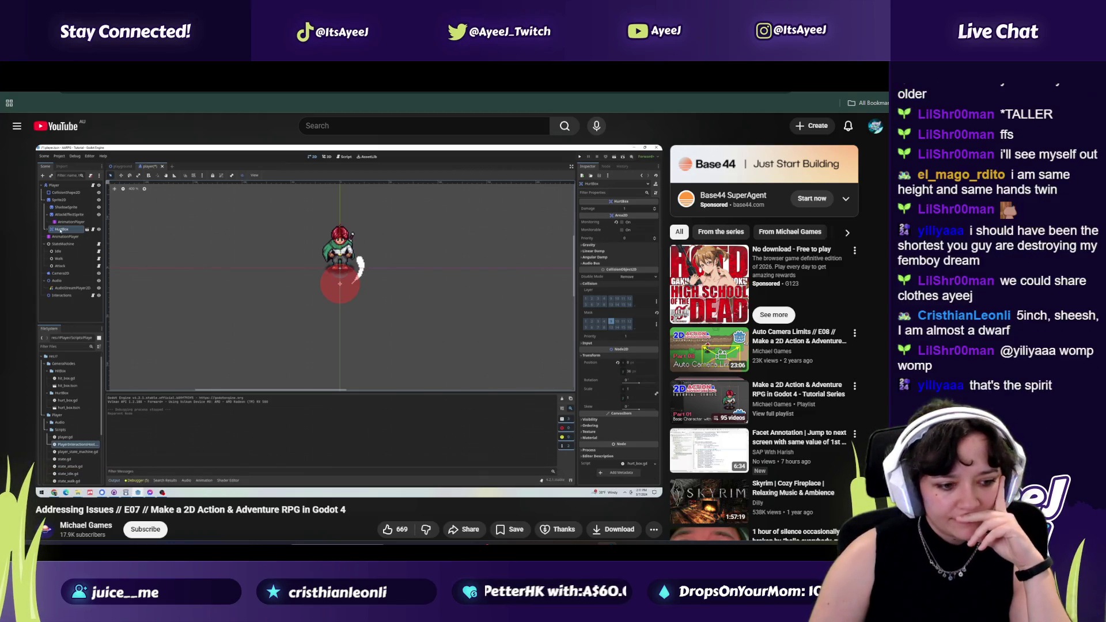
{"action": "left_click", "coordinate": [376, 333]}
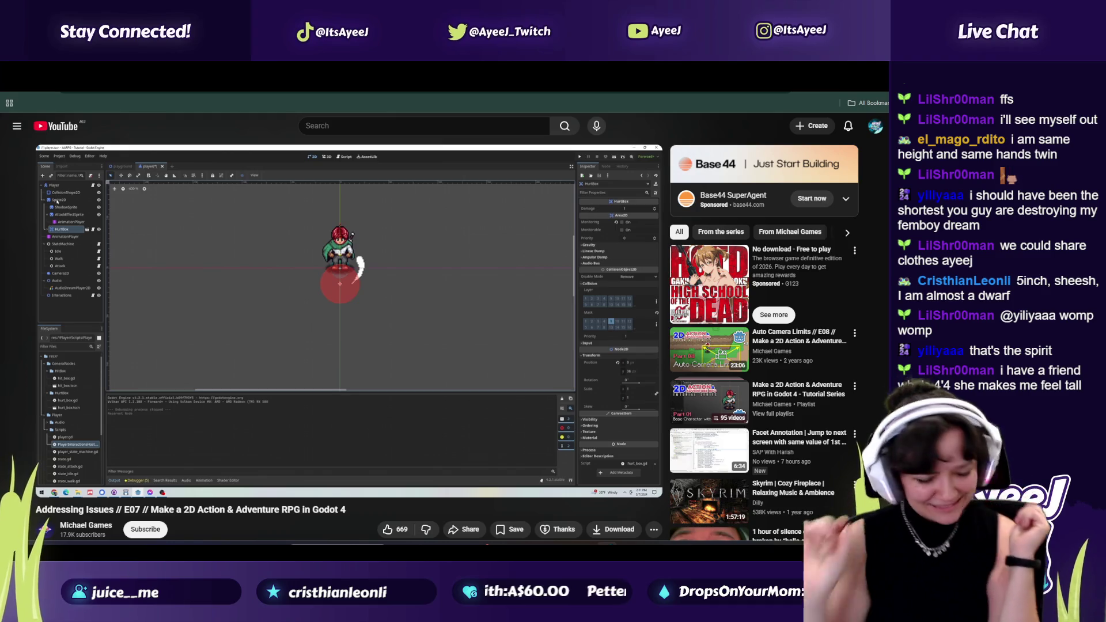
{"action": "left_click", "coordinate": [400, 285]}
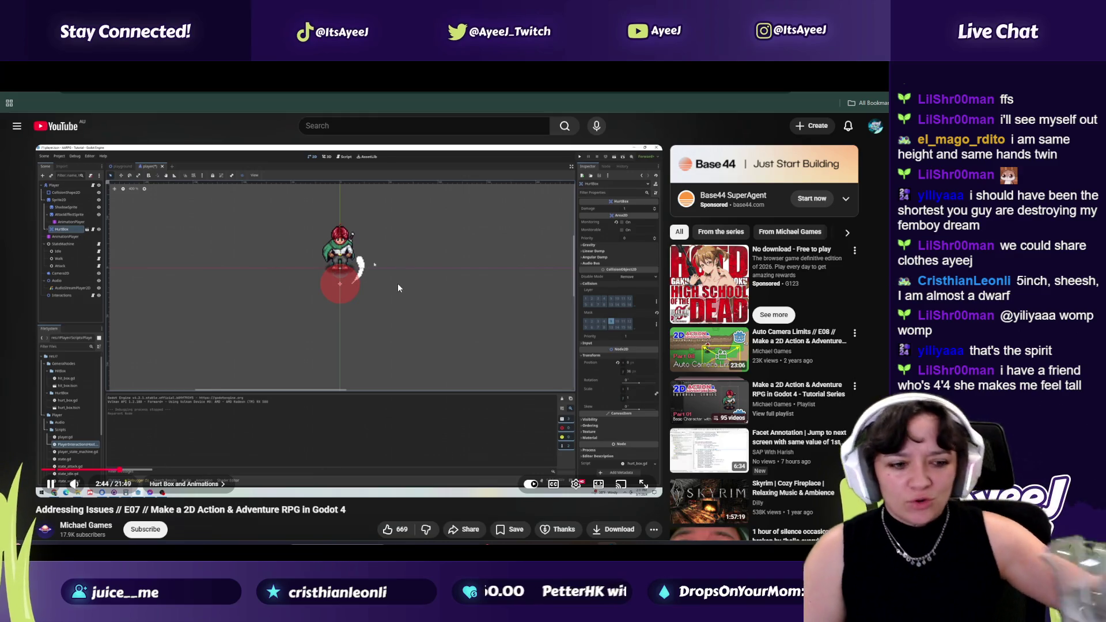
{"action": "left_click", "coordinate": [397, 283]}
Step: Pause the music in the other tab, watch the tutorial past 2:53, then return to Godot
{"action": "key", "text": "ctrl+Tab"}
{"action": "left_click", "coordinate": [284, 254]}
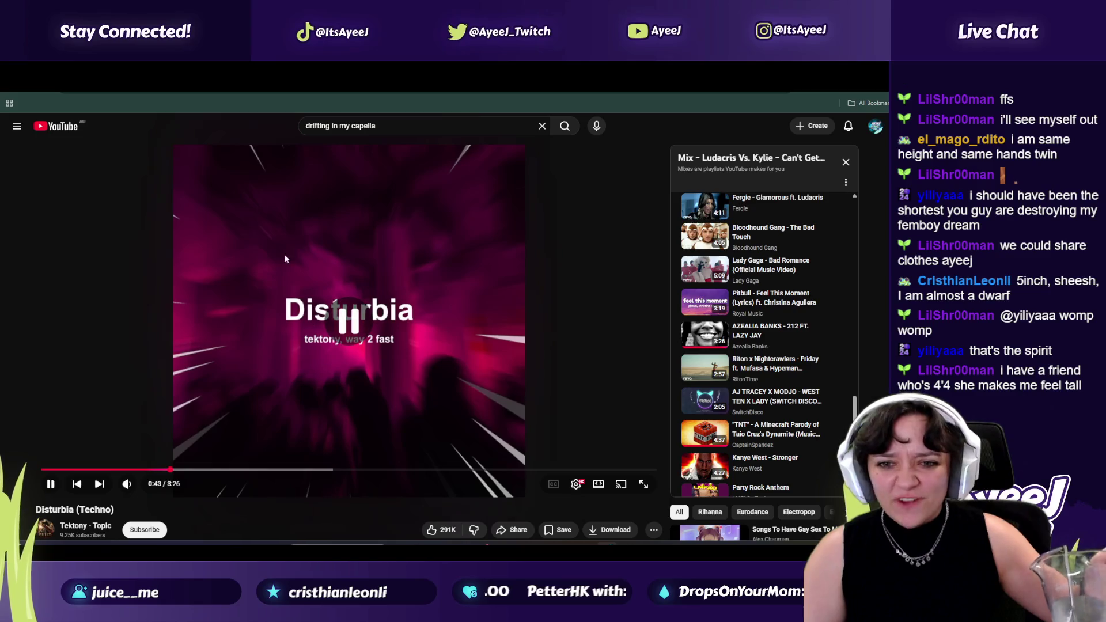
{"action": "key", "text": "ctrl+Tab"}
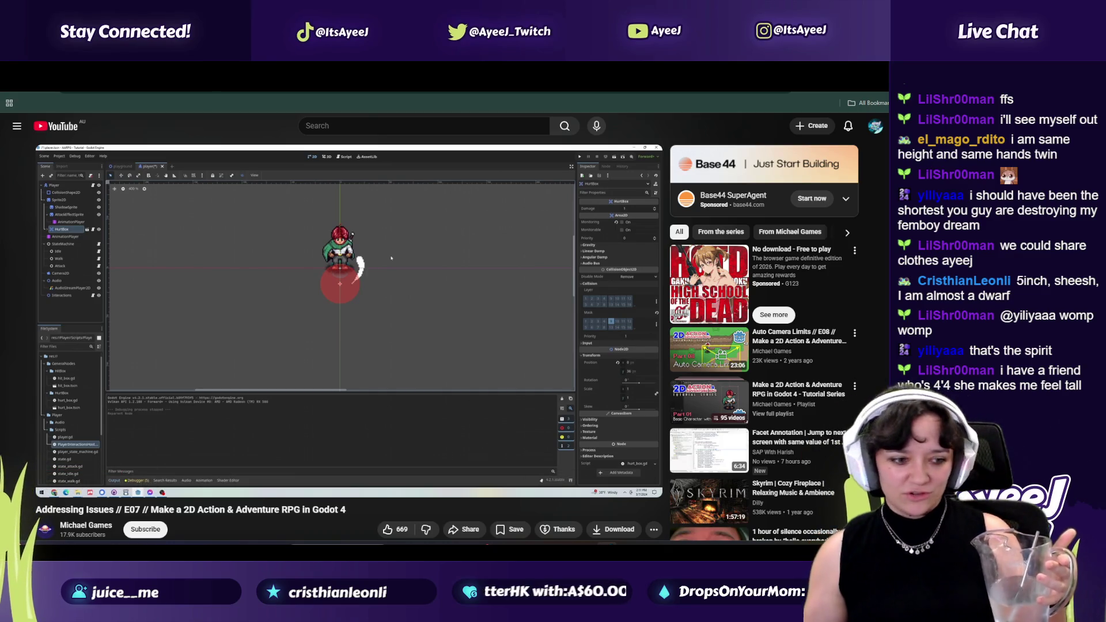
{"action": "left_click", "coordinate": [378, 282]}
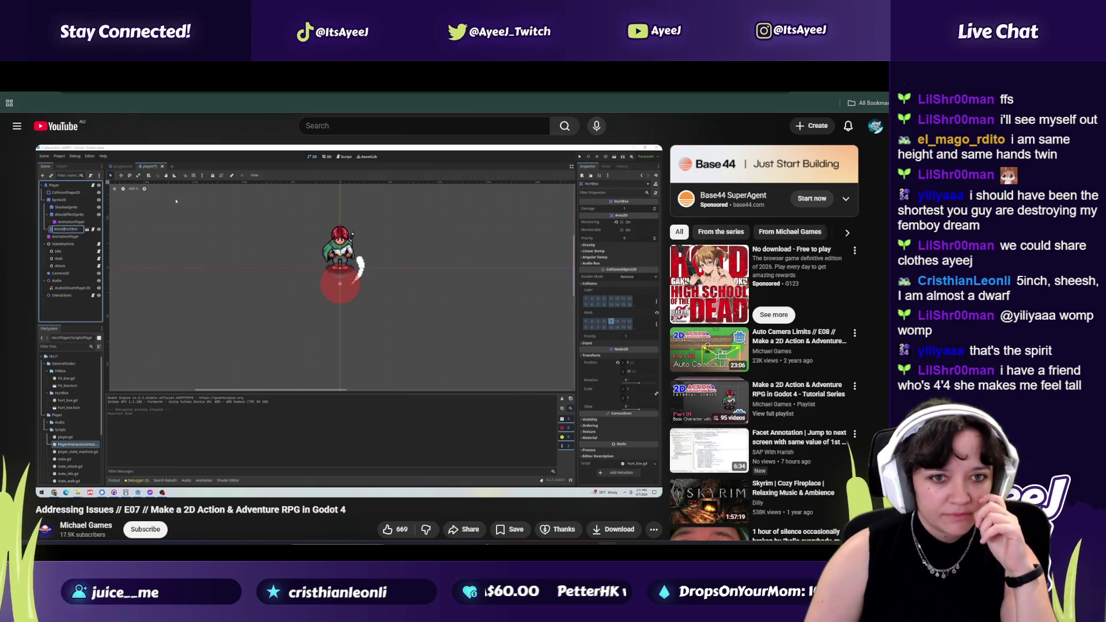
{"action": "left_click", "coordinate": [398, 382]}
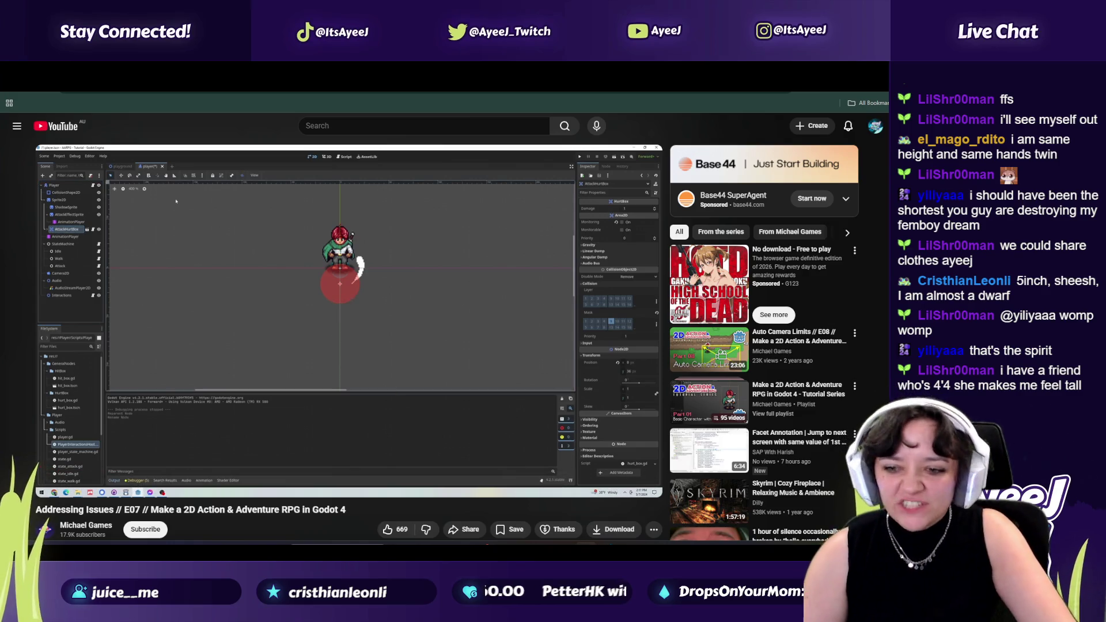
{"action": "key", "text": "alt+Tab"}
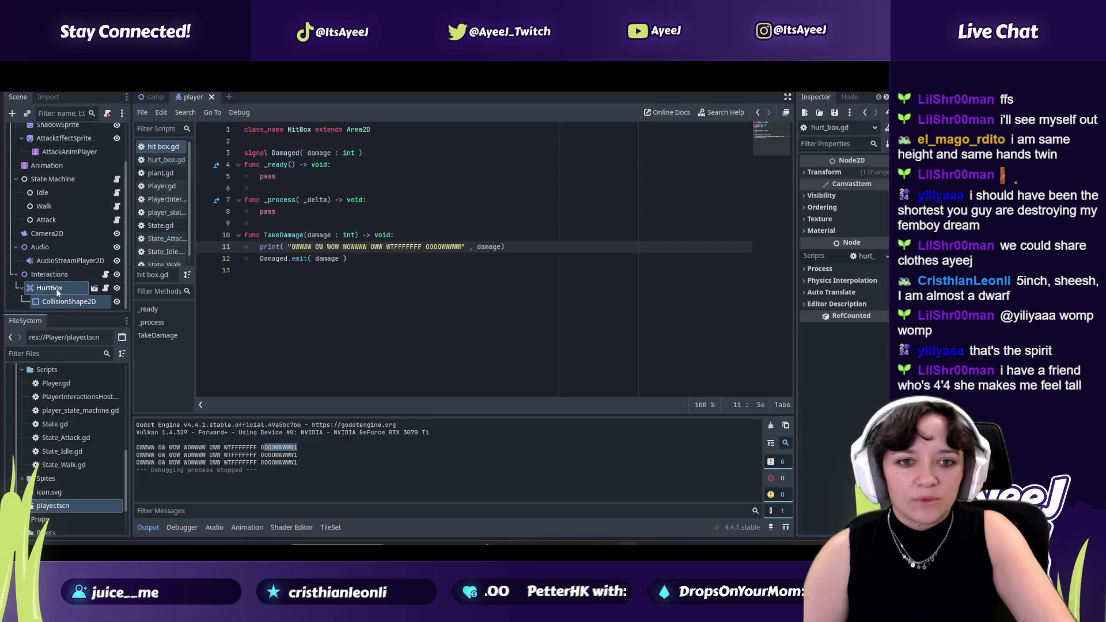
{"action": "key", "text": "alt+Tab"}
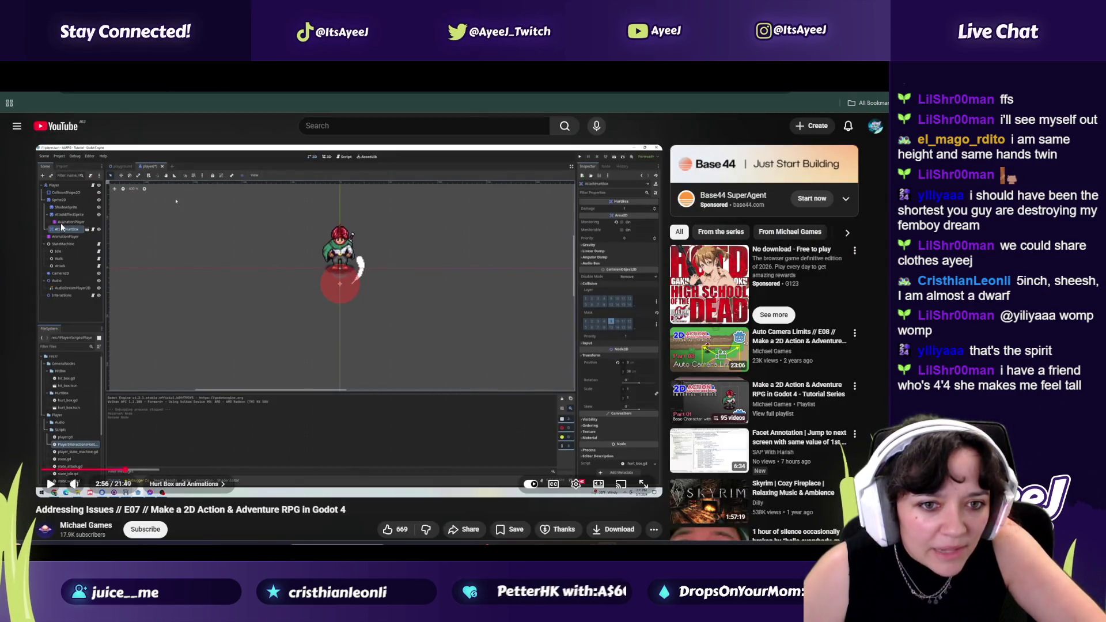
{"action": "key", "text": "alt+Tab"}
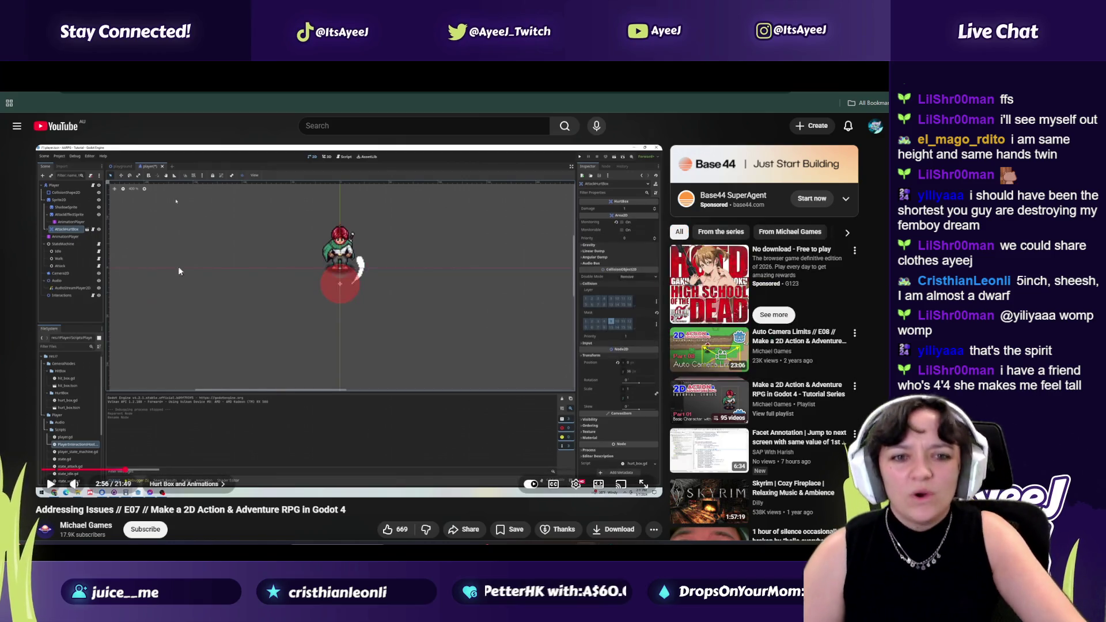
{"action": "scroll", "coordinate": [75, 196], "scroll_direction": "up", "scroll_amount": 4}
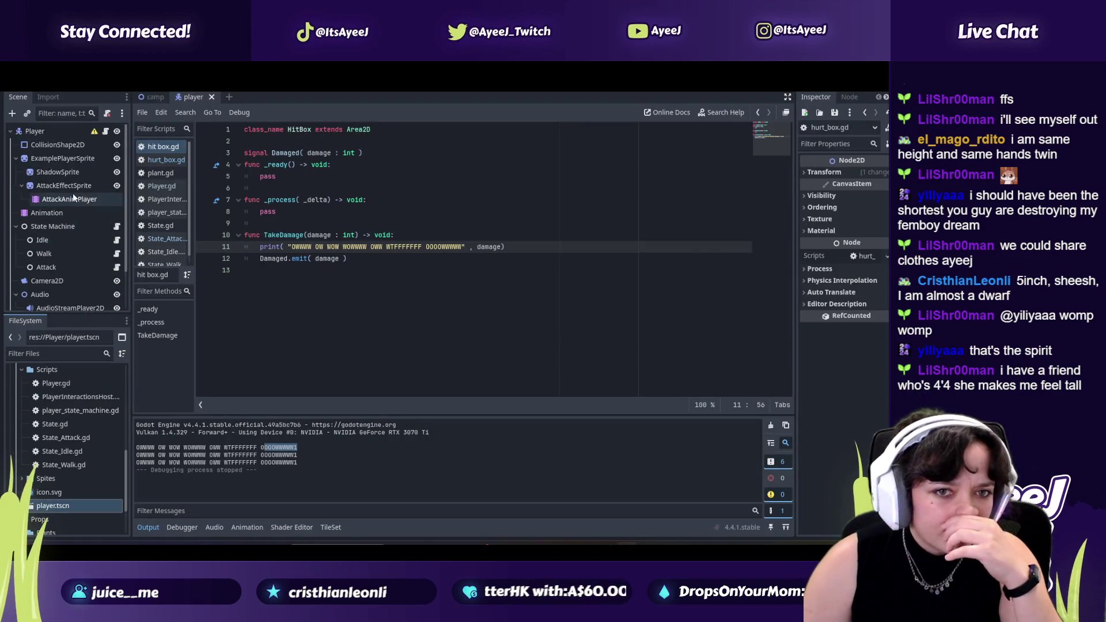
{"action": "scroll", "coordinate": [72, 193], "scroll_direction": "down", "scroll_amount": 3}
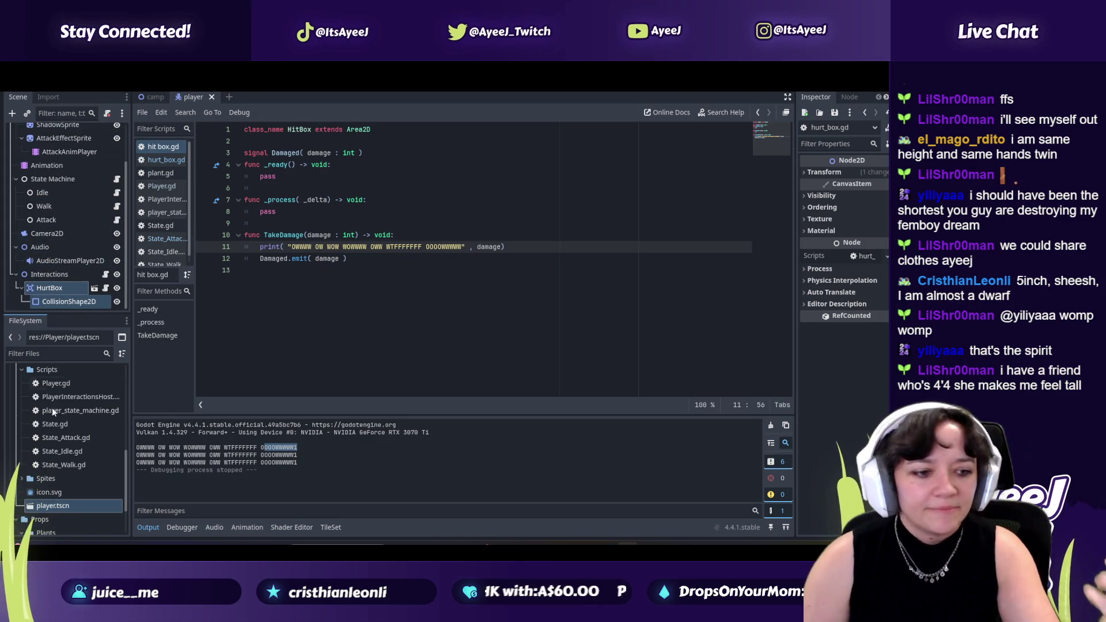
{"action": "key", "text": "alt+Tab"}
{"action": "key", "text": "Escape"}
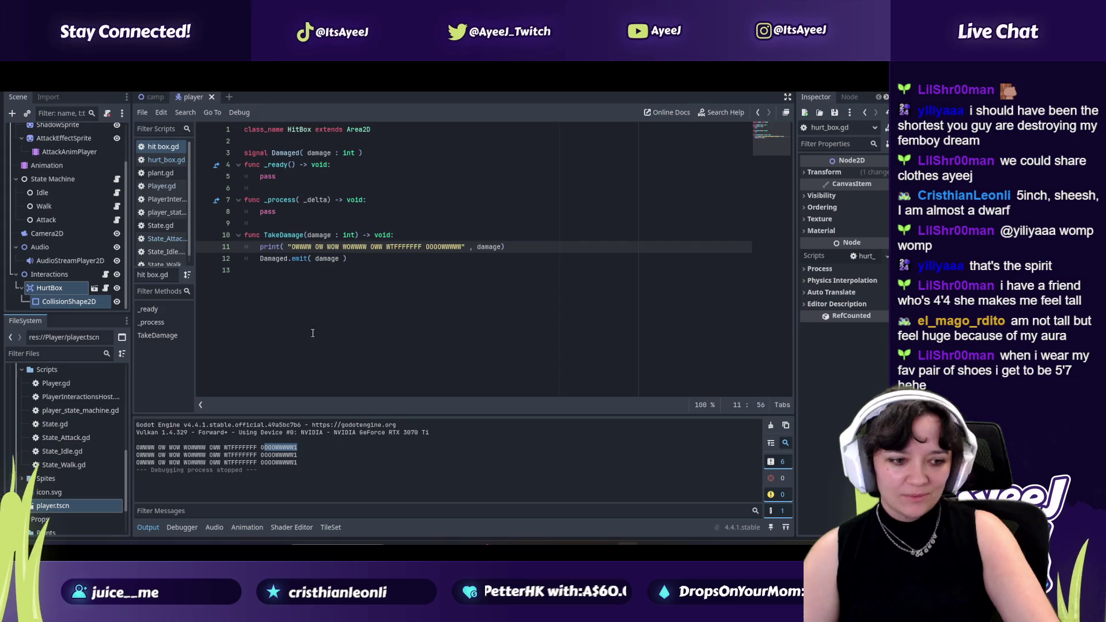
{"action": "mouse_move", "coordinate": [607, 550]}
{"action": "left_click", "coordinate": [607, 524]}
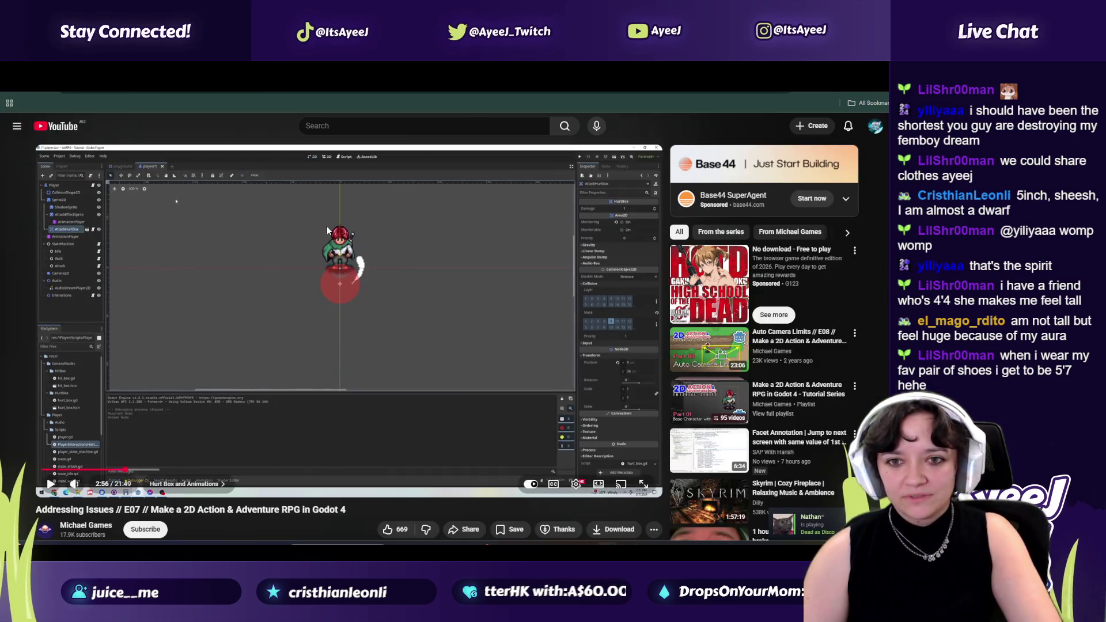
{"action": "left_click", "coordinate": [326, 226]}
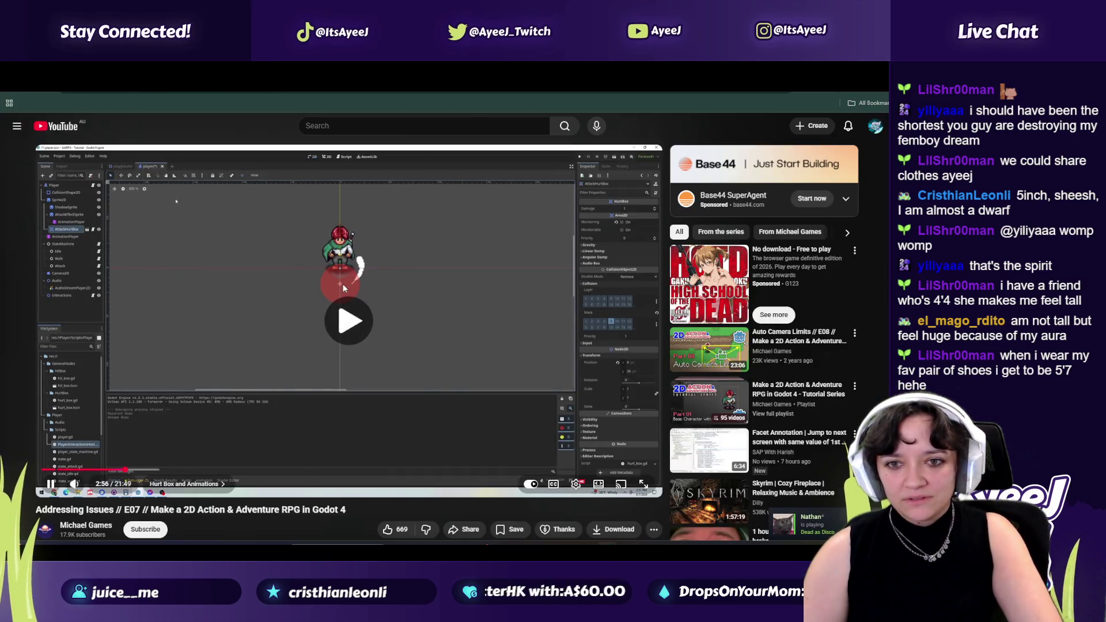
{"action": "left_click", "coordinate": [231, 279]}
{"action": "key", "text": "alt+Tab"}
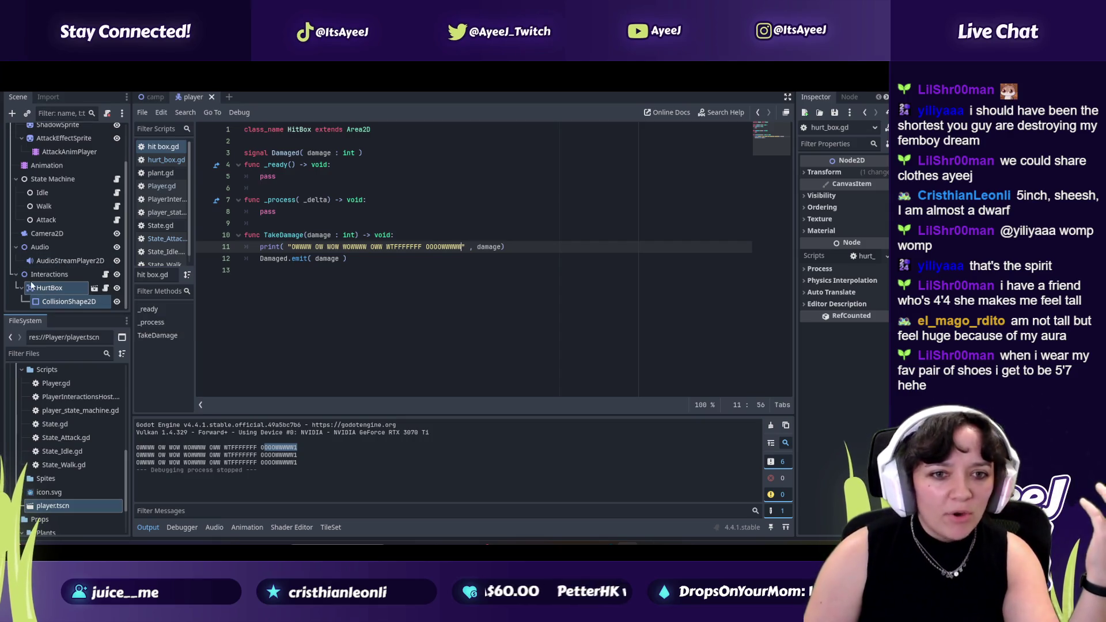
{"action": "left_click", "coordinate": [57, 290]}
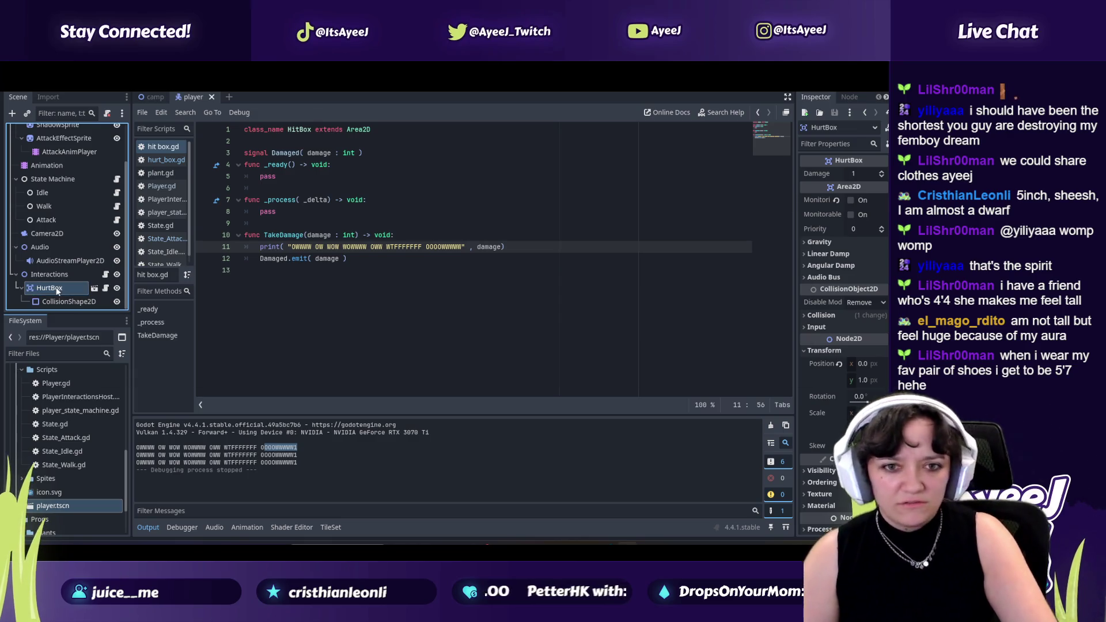
Step: Check the tutorial against the Godot editor and resume the video
{"action": "key", "text": "alt+Tab"}
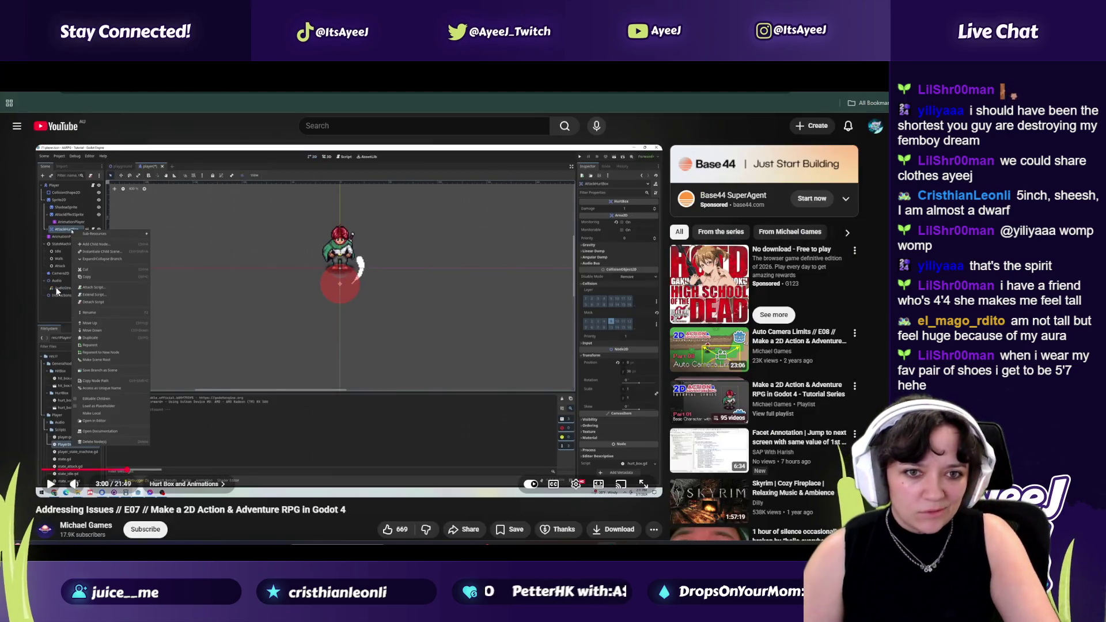
{"action": "key", "text": "alt+Tab"}
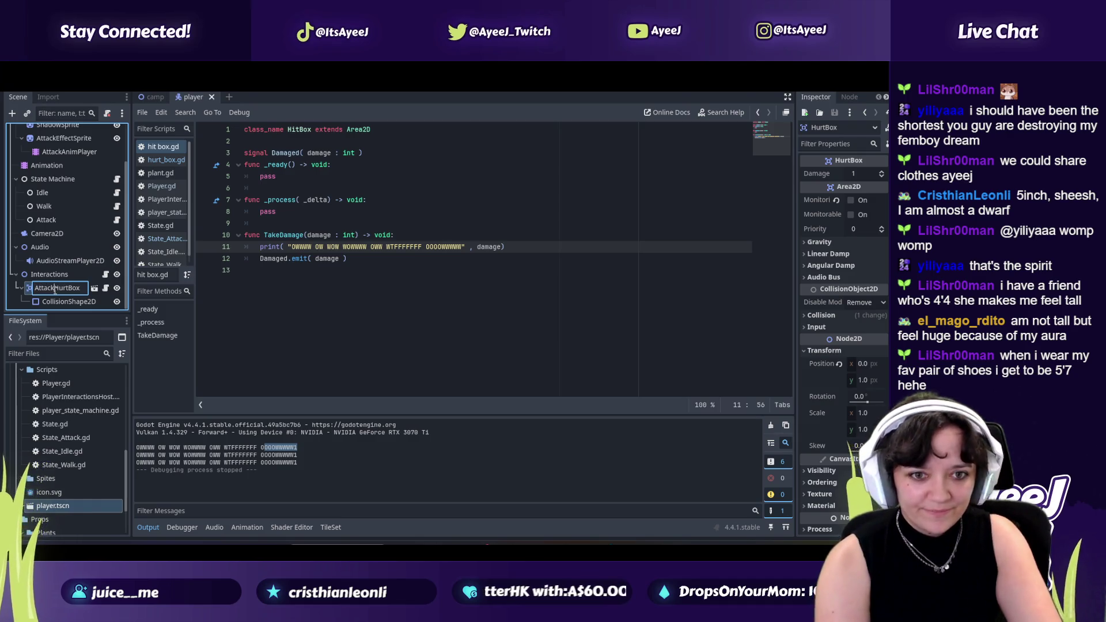
{"action": "key", "text": "alt+Tab"}
{"action": "left_click", "coordinate": [227, 313]}
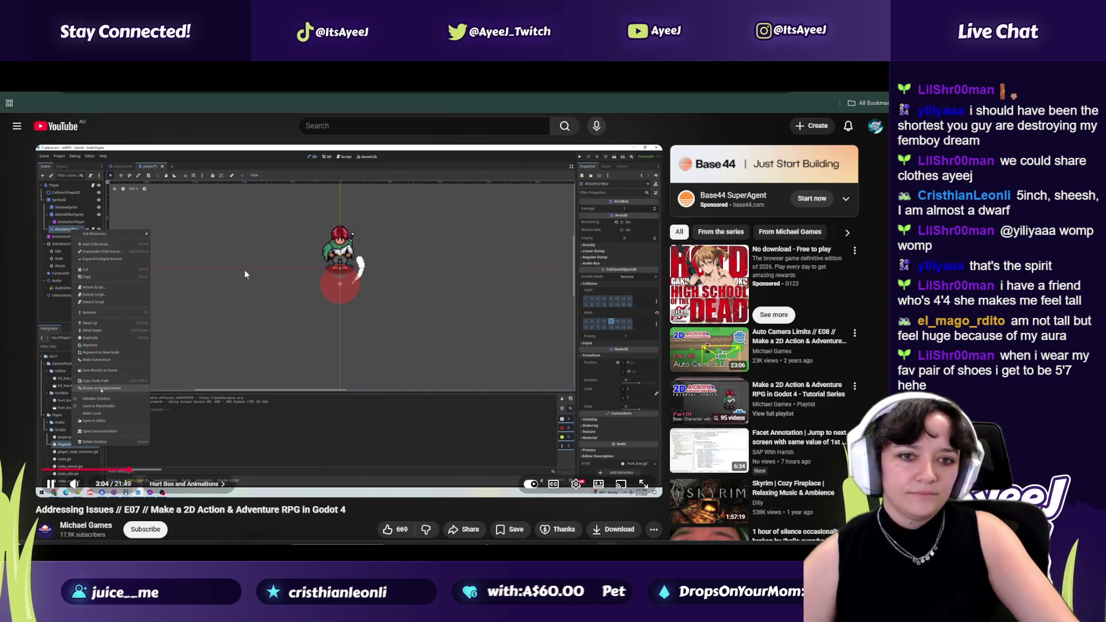
{"action": "key", "text": "alt+Tab"}
Step: Set AttackHurtBox to Access as Unique Name, then watch the tutorial to 3:18
{"action": "right_click", "coordinate": [64, 291]}
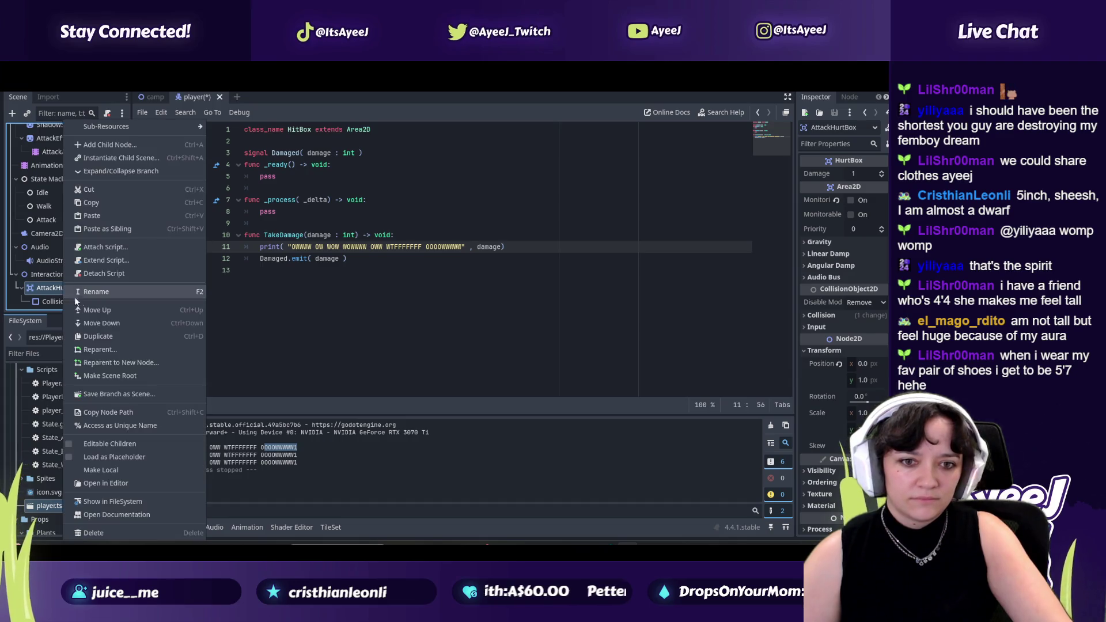
{"action": "left_click", "coordinate": [136, 424]}
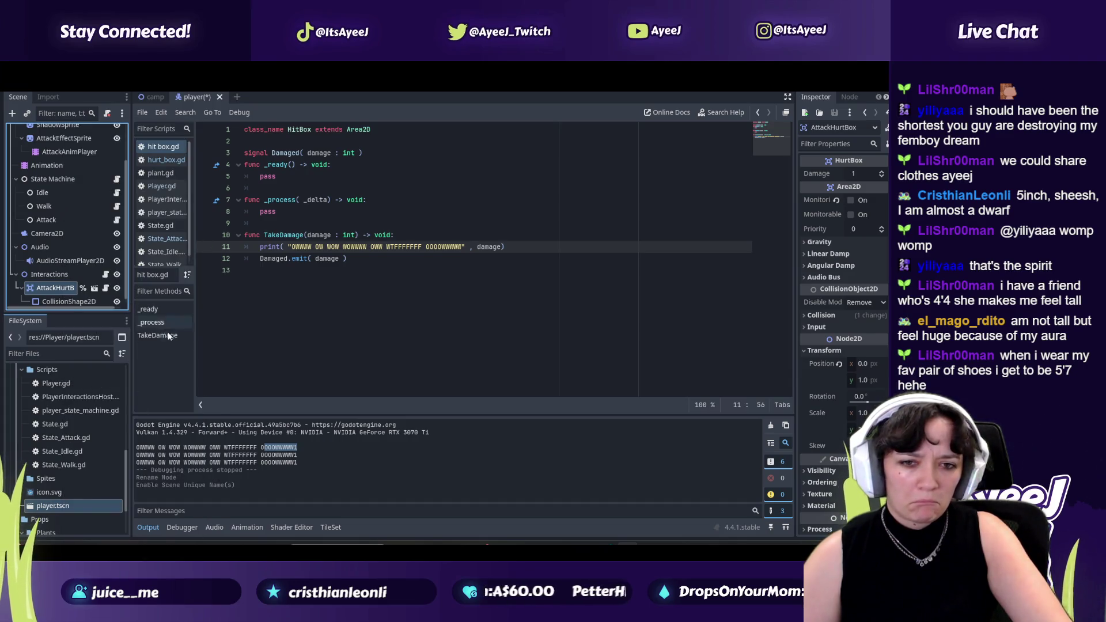
{"action": "key", "text": "alt+Tab"}
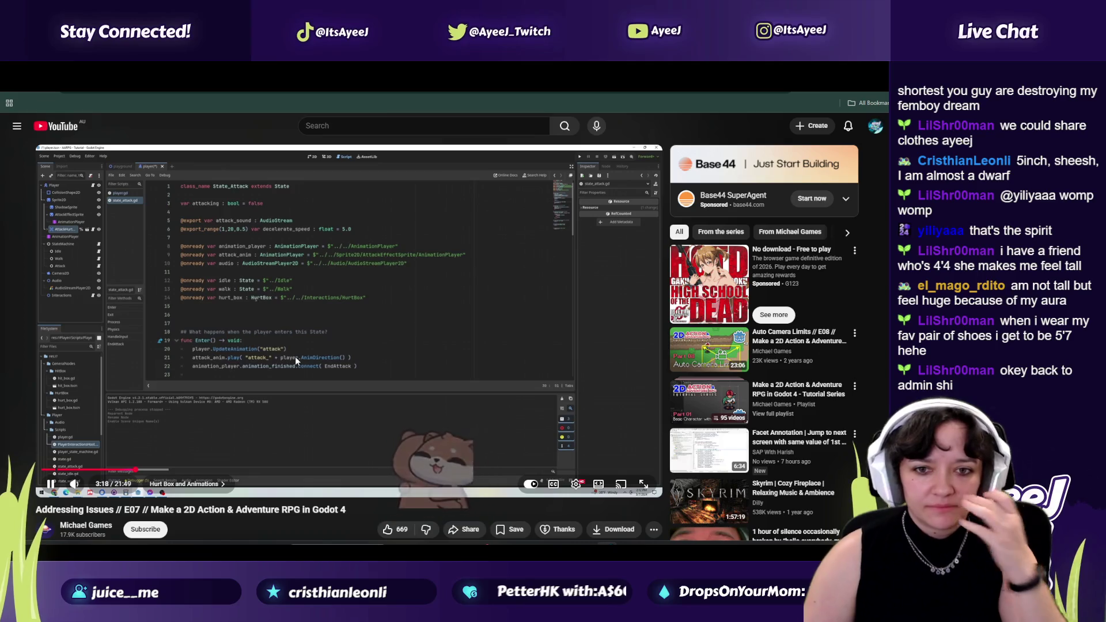
{"action": "left_click", "coordinate": [294, 357]}
Step: Scroll up the attack script and play the tutorial a bit further
{"action": "key", "text": "alt+Tab"}
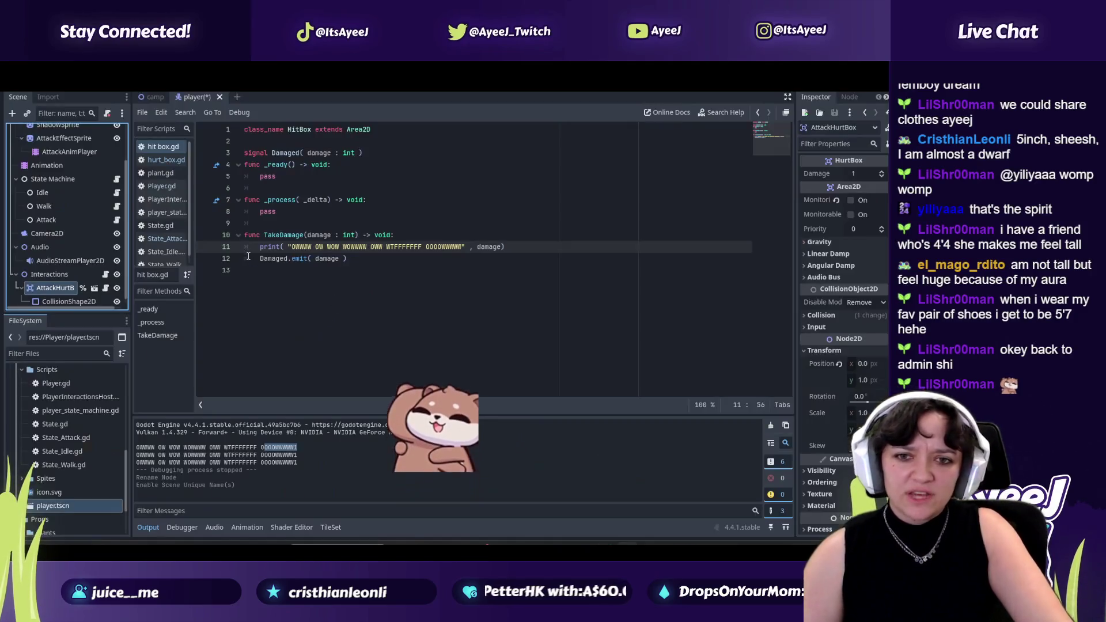
{"action": "key", "text": "alt+Tab"}
{"action": "key", "text": "alt+Tab"}
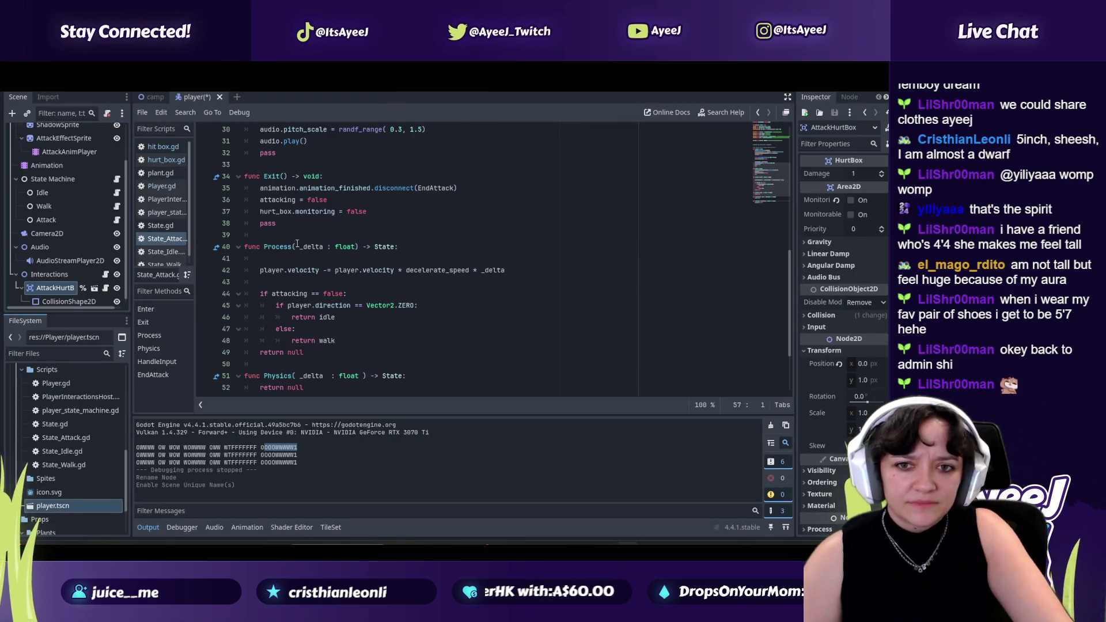
{"action": "scroll", "coordinate": [325, 245], "scroll_direction": "up", "scroll_amount": 10}
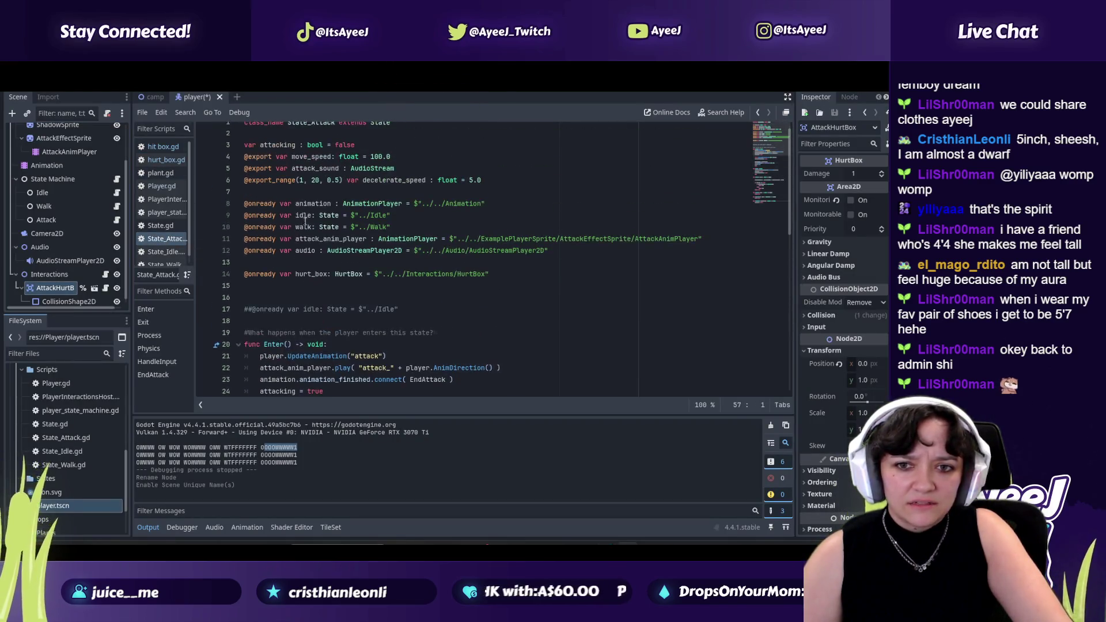
{"action": "key", "text": "alt+Tab"}
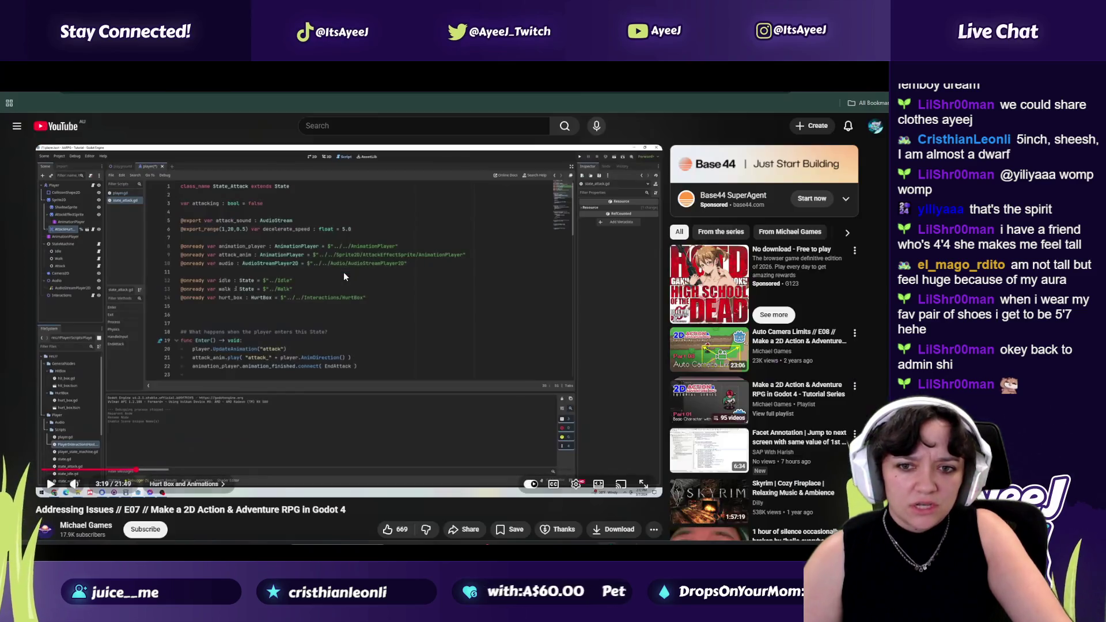
{"action": "left_click", "coordinate": [341, 275]}
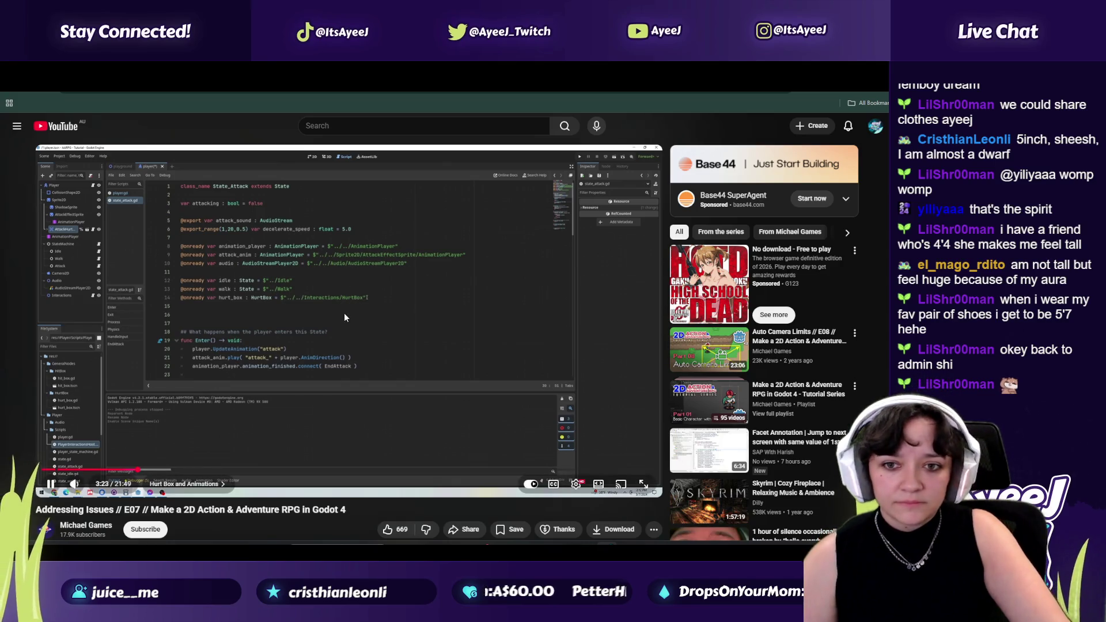
{"action": "key", "text": "alt+Tab"}
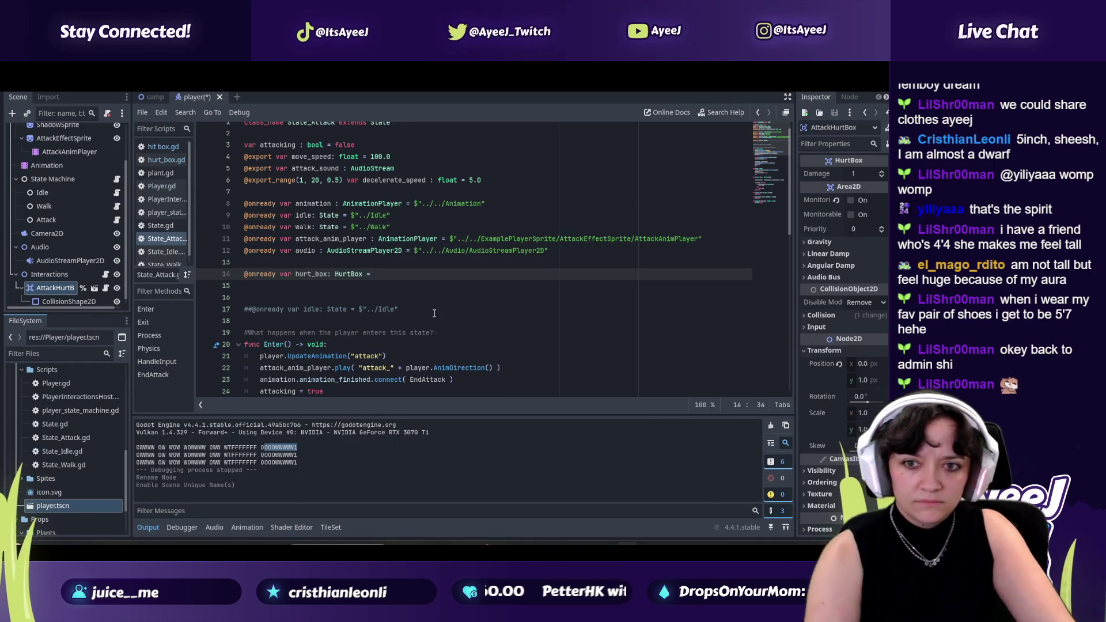
Step: Rewind the tutorial to 3:21, then drag AttackHurtBox into line 14 of State_Attack.gd
{"action": "key", "text": "alt+Tab"}
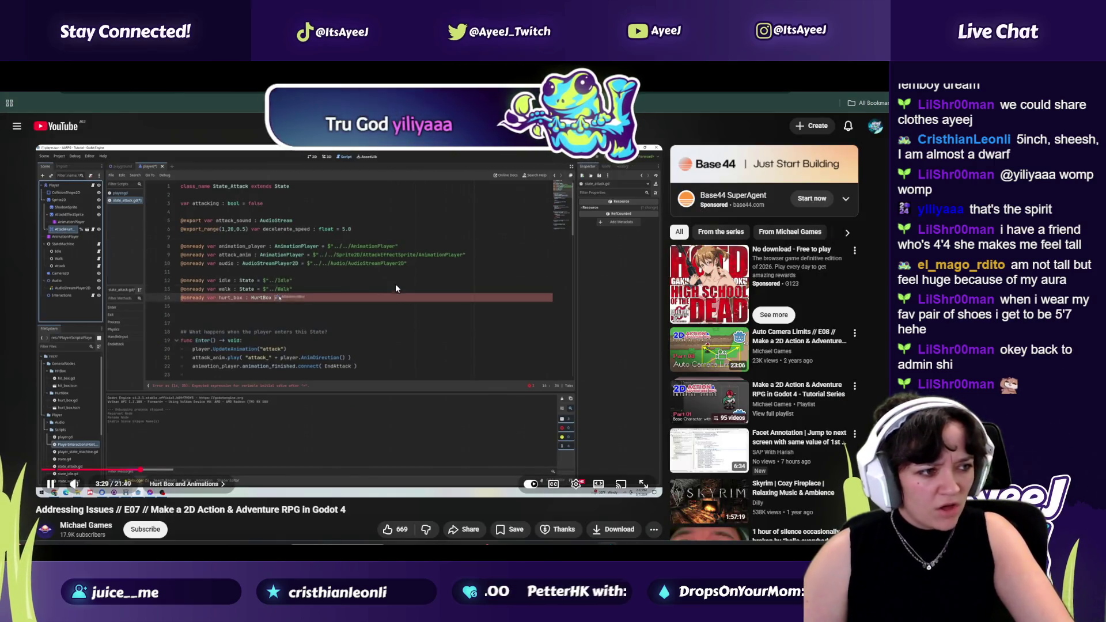
{"action": "left_click", "coordinate": [375, 324]}
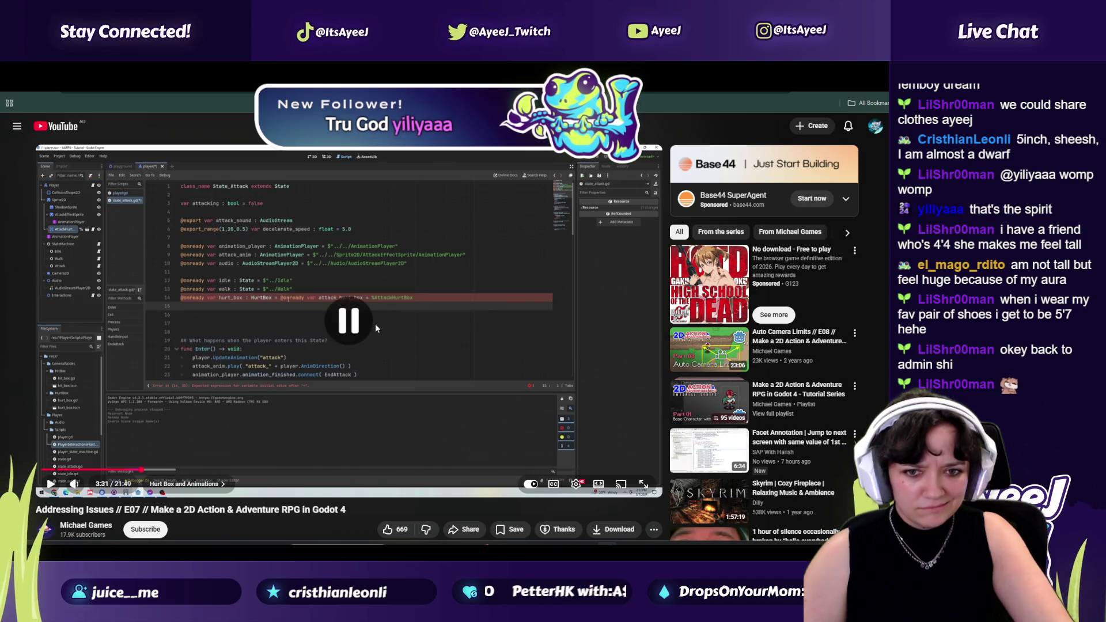
{"action": "left_click", "coordinate": [138, 470]}
{"action": "left_click", "coordinate": [348, 362]}
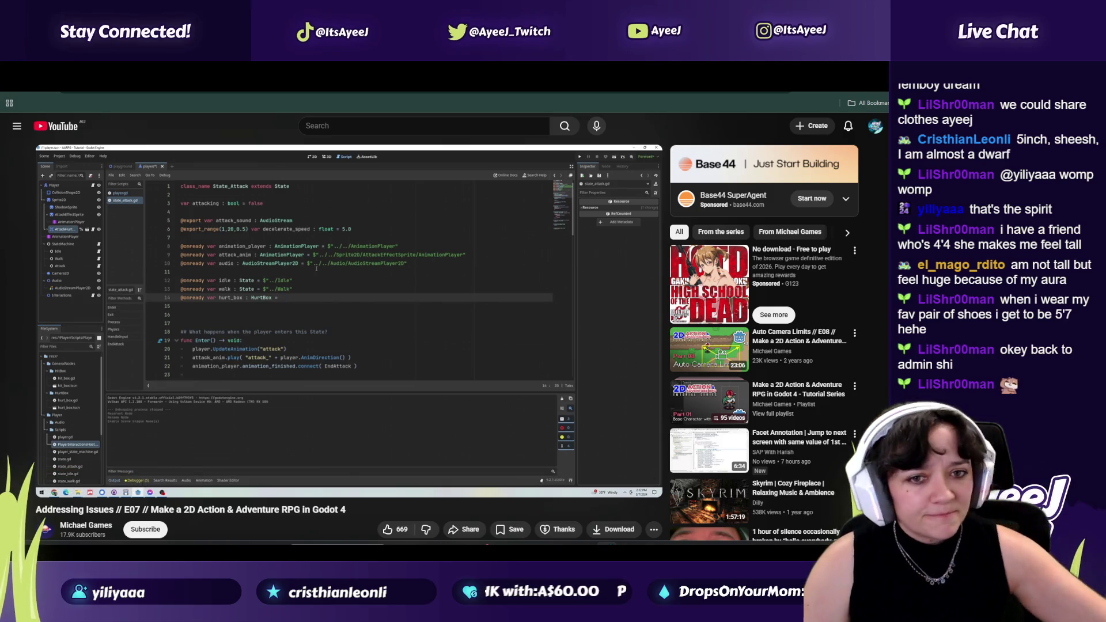
{"action": "left_click", "coordinate": [340, 368]}
{"action": "key", "text": "alt+Tab"}
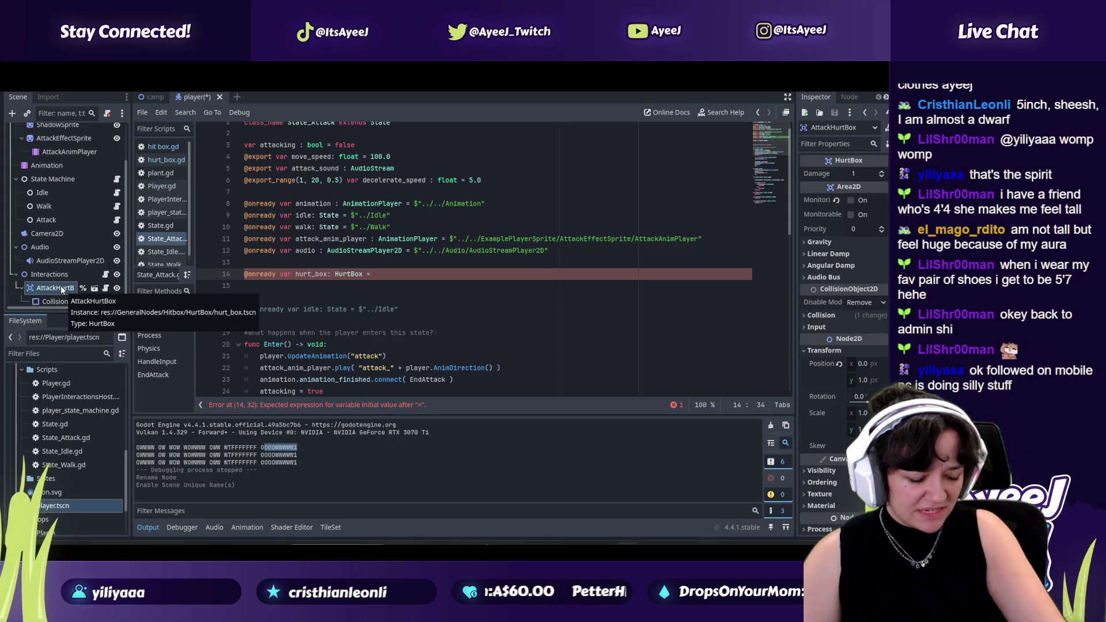
{"action": "left_click_drag", "start_coordinate": [60, 286], "coordinate": [394, 275]}
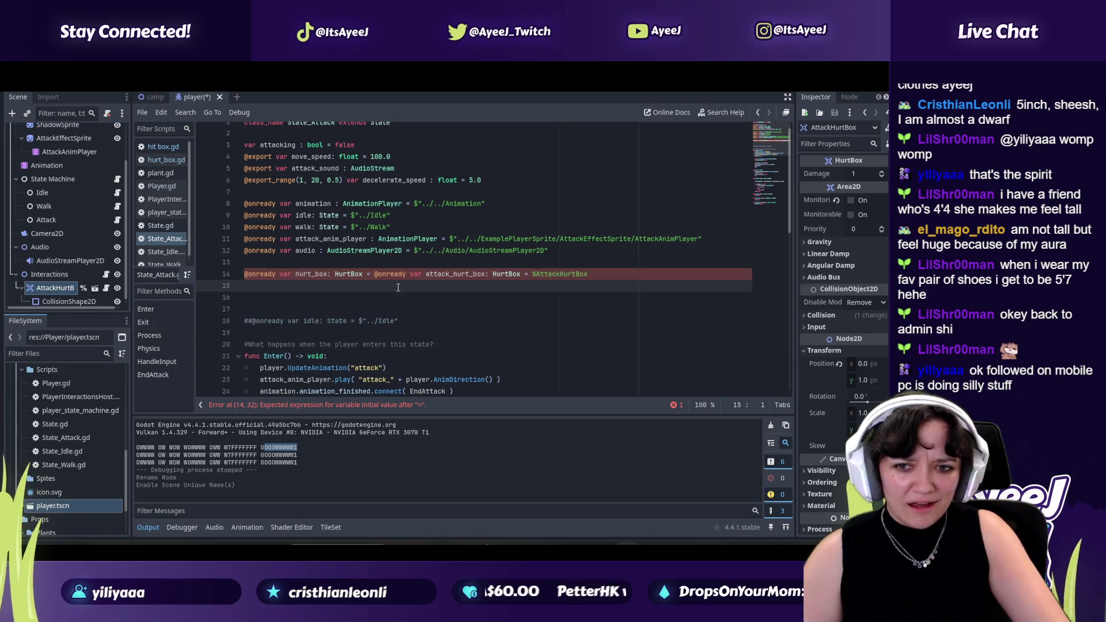
Step: Watch the tutorial to 3:34, then delete the duplicated attack_hurt_box declaration on line 14
{"action": "key", "text": "alt+Tab"}
{"action": "left_click", "coordinate": [313, 329]}
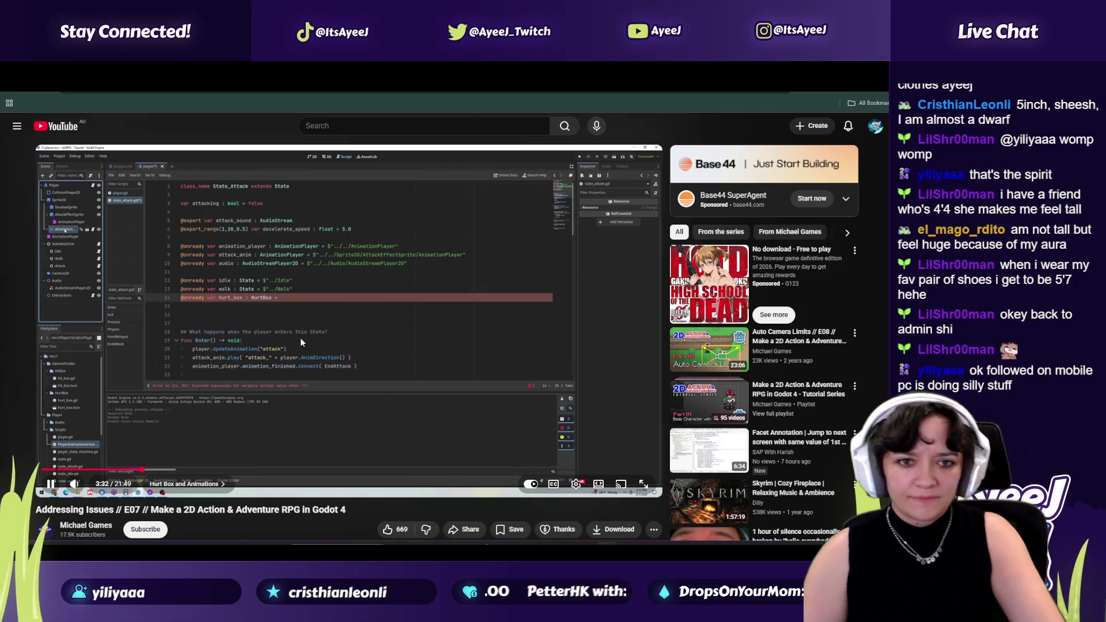
{"action": "key", "text": "space"}
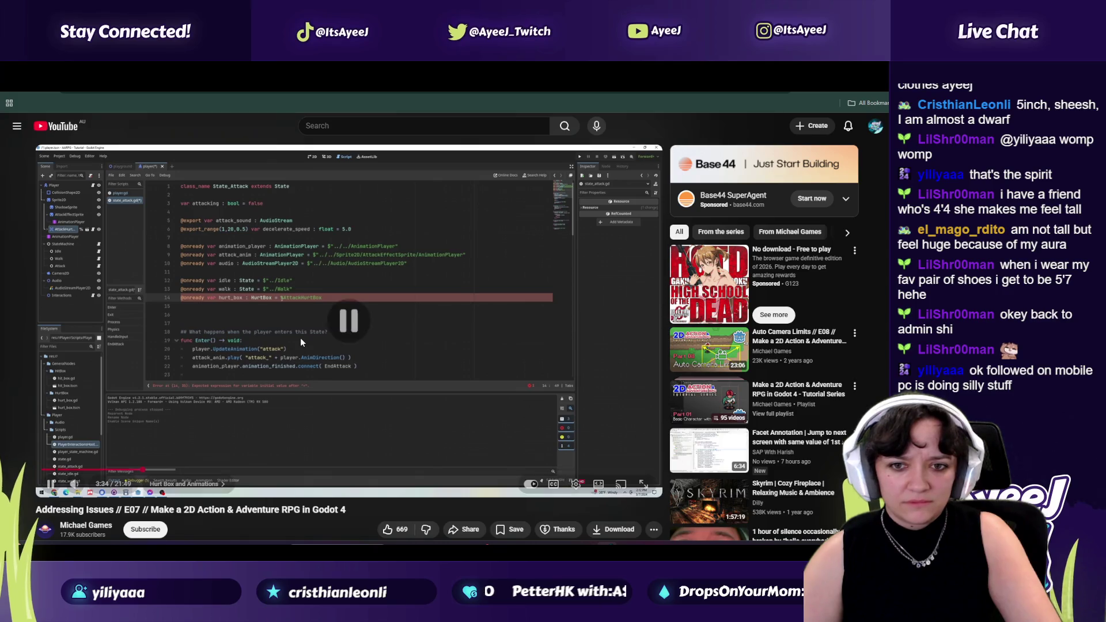
{"action": "key", "text": "alt+Tab"}
{"action": "left_click_drag", "start_coordinate": [531, 274], "coordinate": [375, 274]}
{"action": "key", "text": "BackSpace"}
Step: Return to the tutorial and play it on past 3:38
{"action": "key", "text": "alt+Tab"}
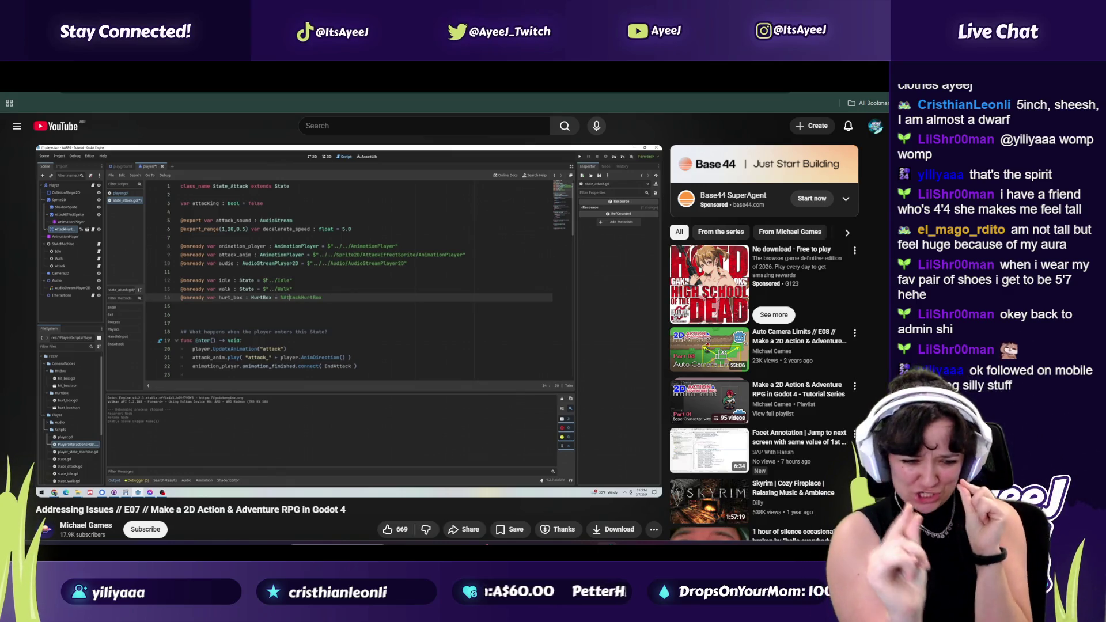
{"action": "mouse_move", "coordinate": [452, 226]}
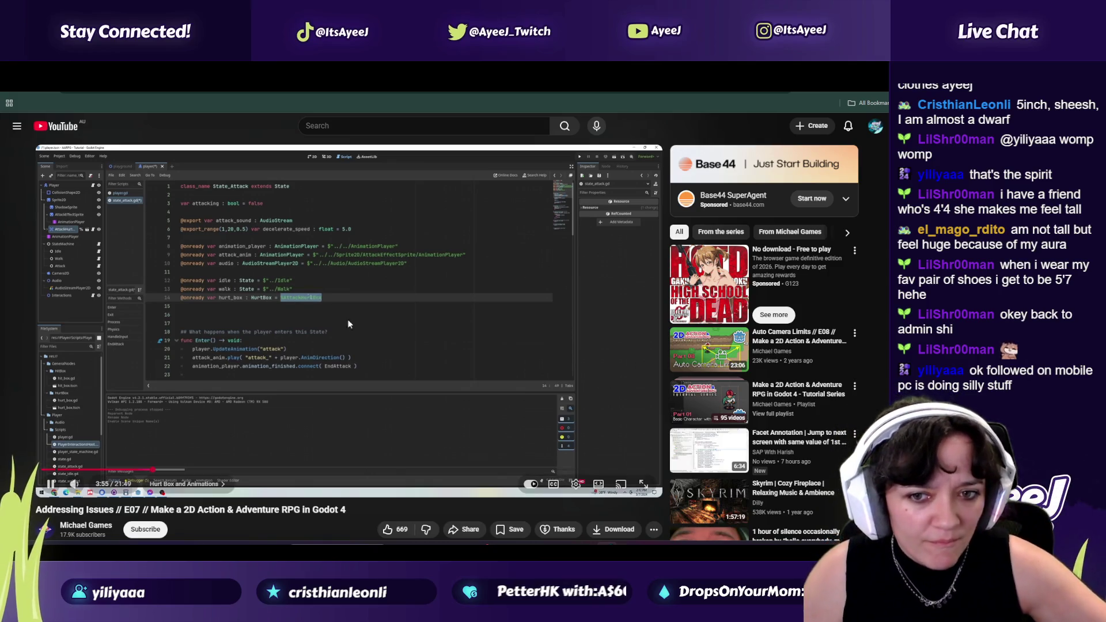
{"action": "left_click", "coordinate": [407, 315]}
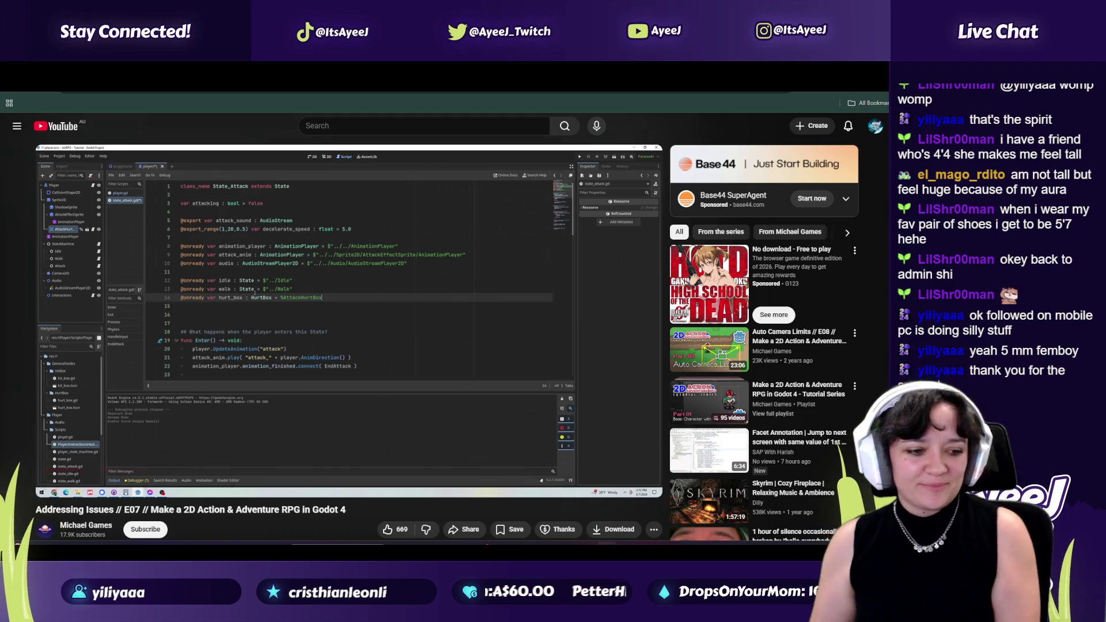
{"action": "left_click", "coordinate": [407, 313]}
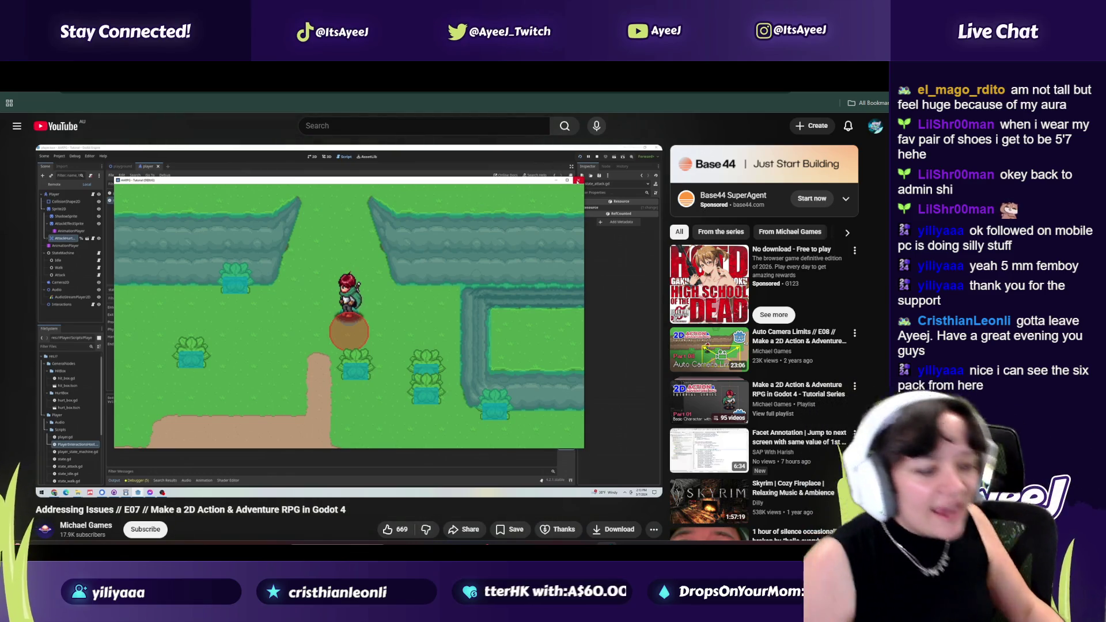
Step: Play the tutorial to 4:45 on the hurt box monitoring code, then switch to the Disturbia mix tab
{"action": "left_click", "coordinate": [407, 313]}
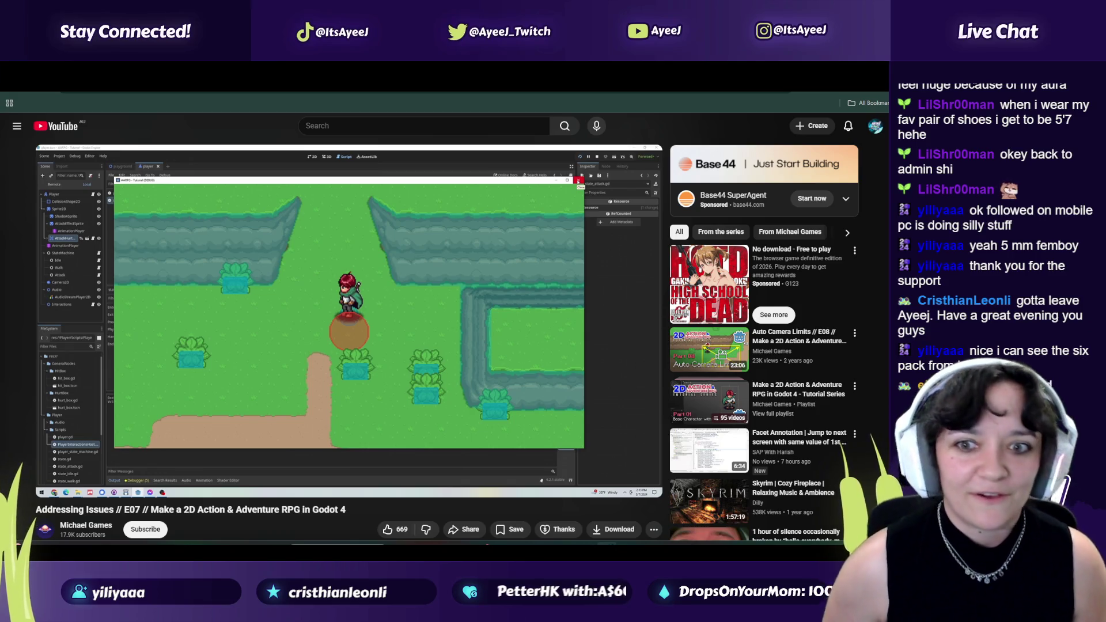
{"action": "left_click", "coordinate": [407, 313]}
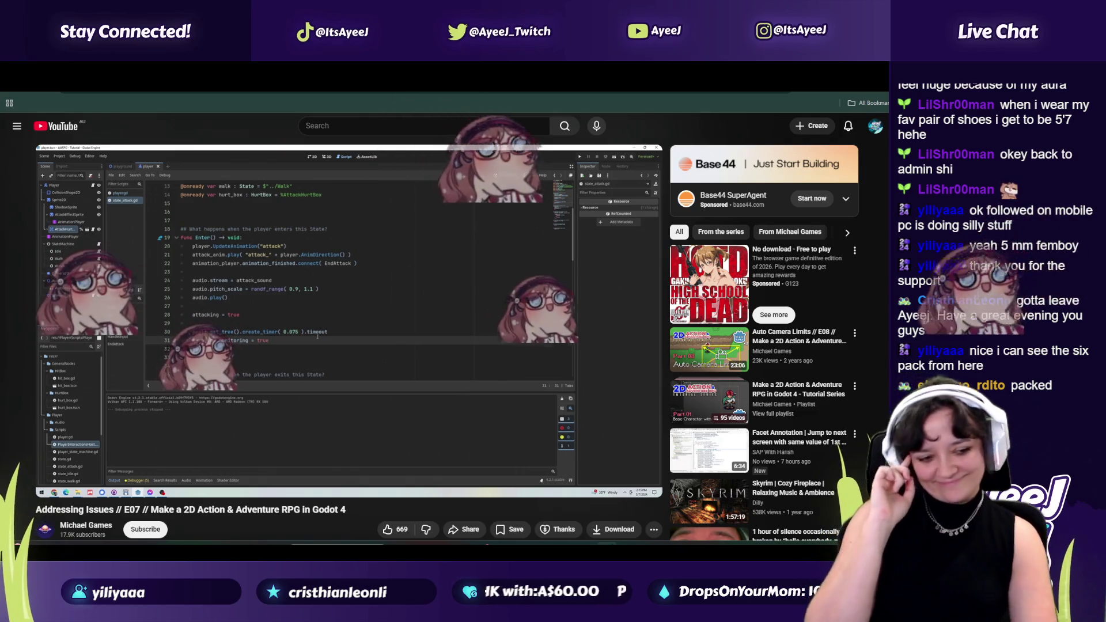
{"action": "left_click", "coordinate": [407, 313]}
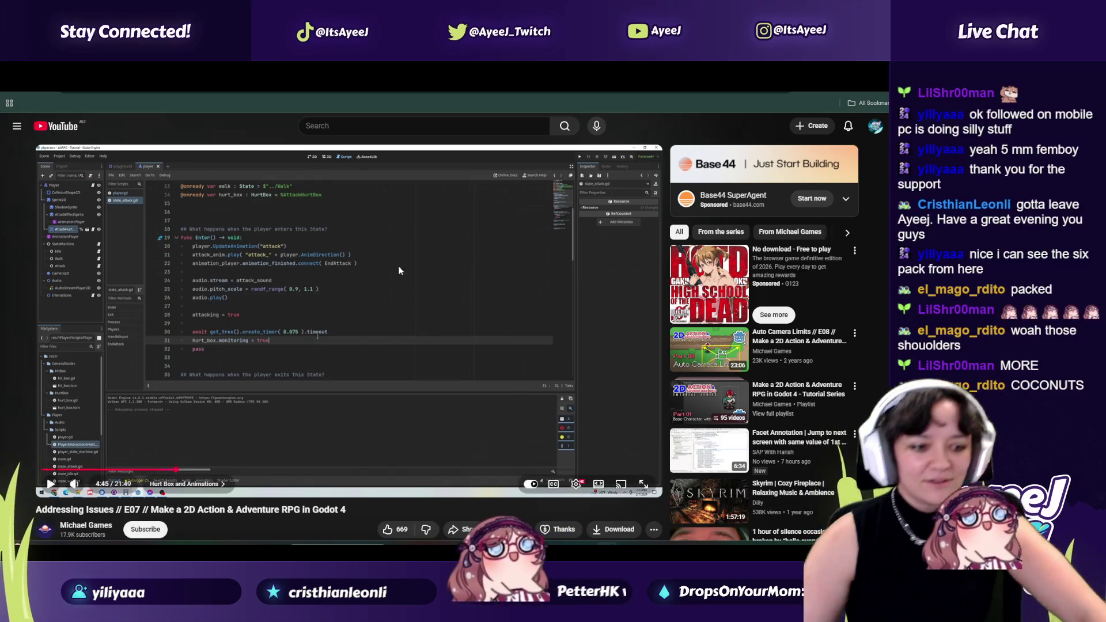
{"action": "key", "text": "ctrl+Tab"}
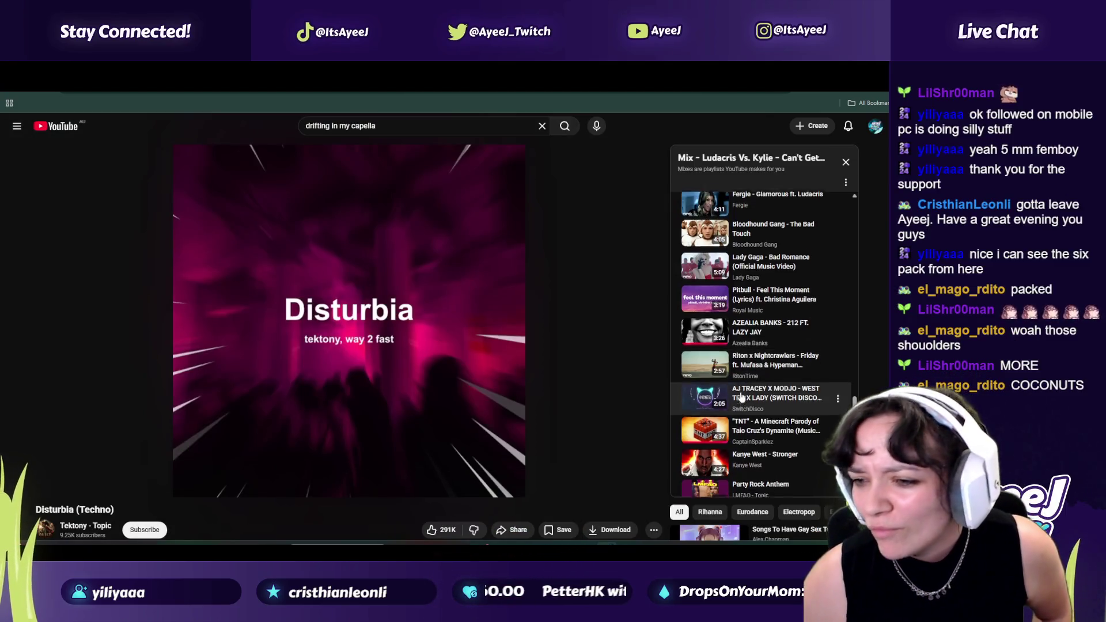
Step: Play Cascada – Everytime We Touch from the mix, skip its ad, and cycle to the GDD document tab
{"action": "scroll", "coordinate": [764, 342], "scroll_direction": "down", "scroll_amount": 3}
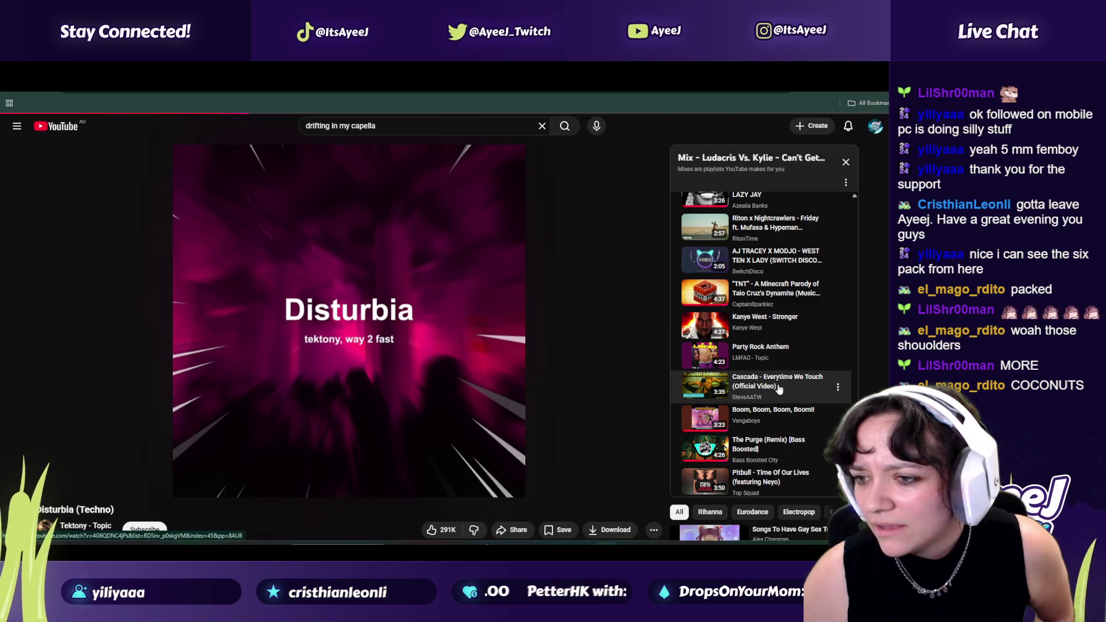
{"action": "left_click", "coordinate": [761, 381]}
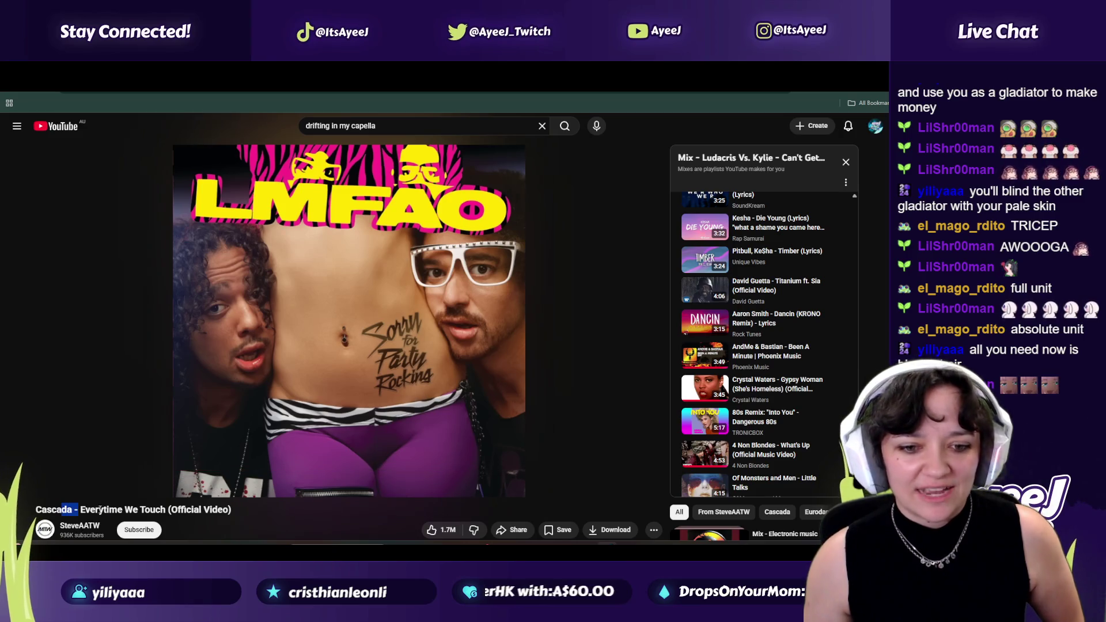
{"action": "left_click_drag", "start_coordinate": [165, 510], "coordinate": [62, 509]}
{"action": "left_click", "coordinate": [39, 92]}
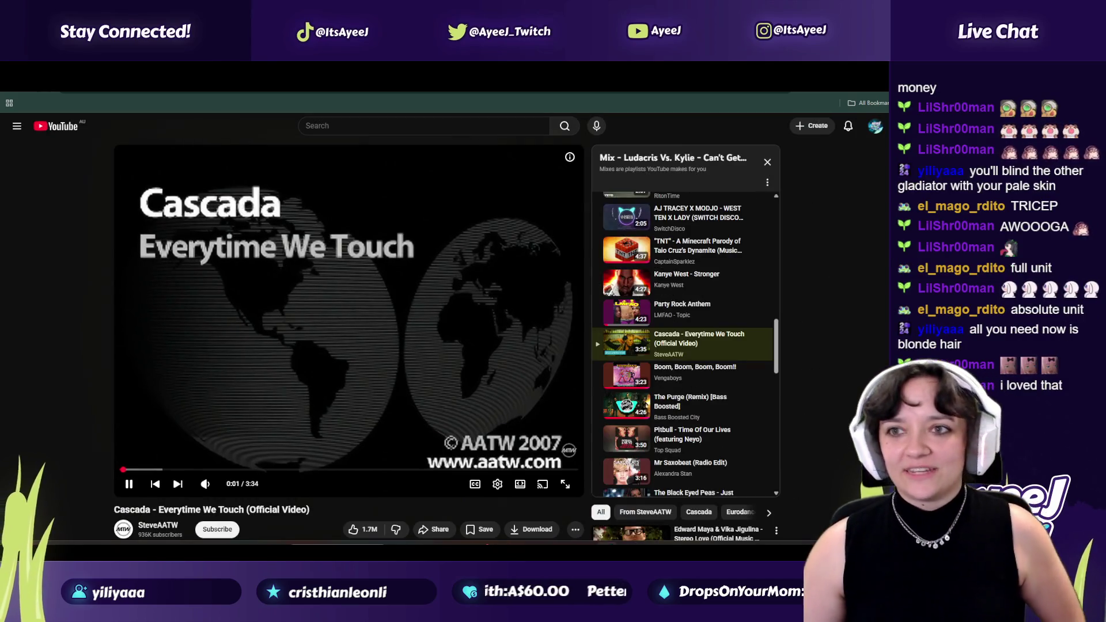
{"action": "key", "text": "ctrl+Tab"}
{"action": "key", "text": "ctrl+Tab"}
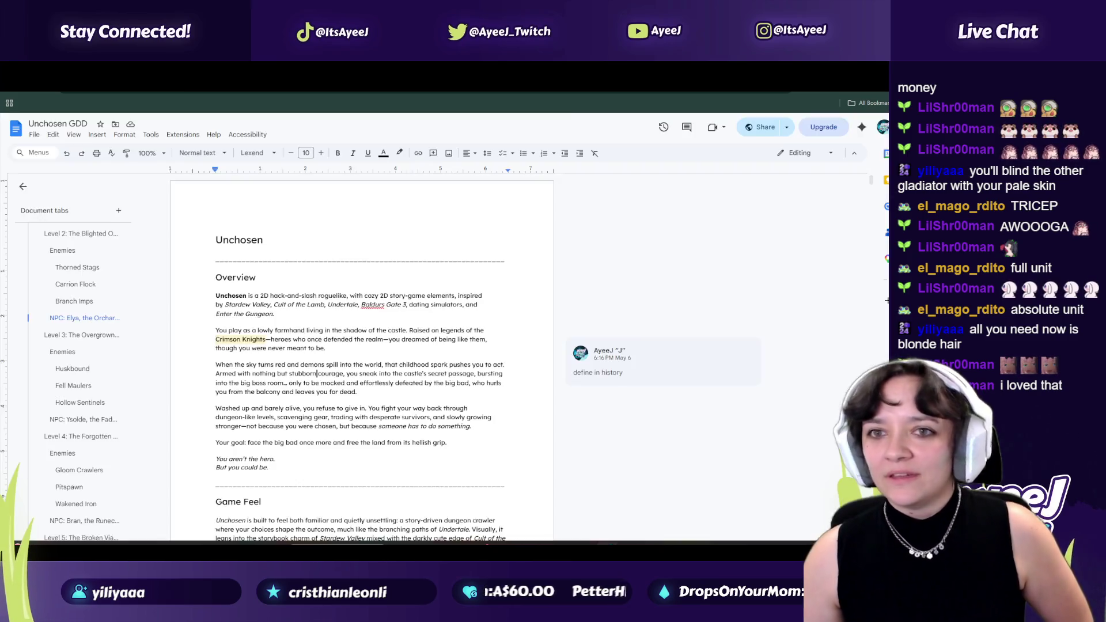
{"action": "key", "text": "ctrl+Tab"}
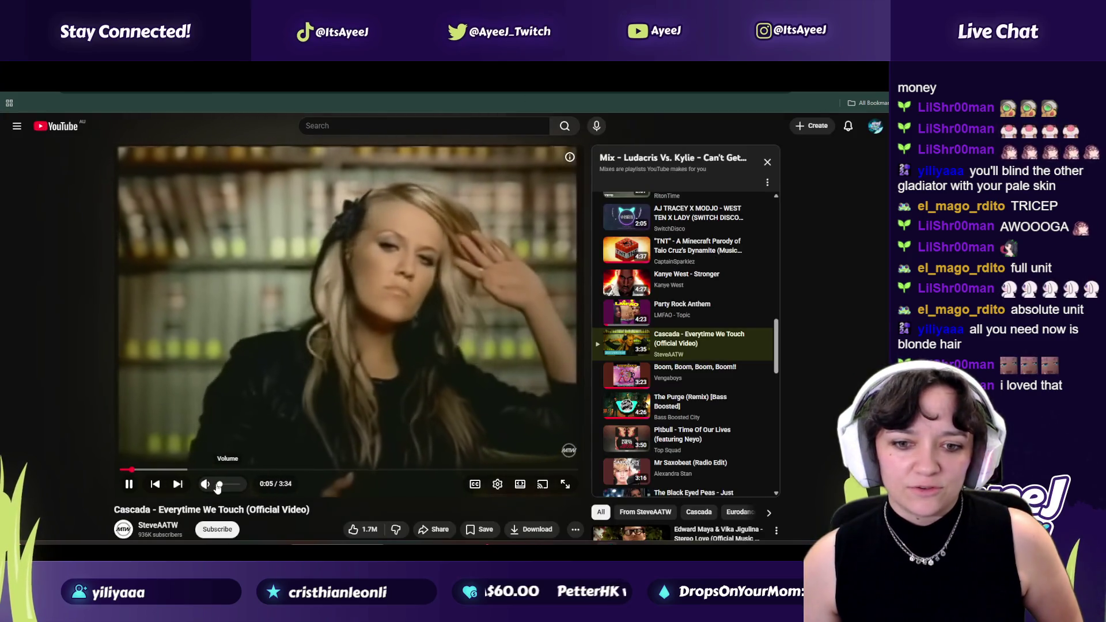
Step: Watch the tutorial to 4:56 on hurt box monitoring, then return to Godot's State_Attack script
{"action": "key", "text": "ctrl+Tab"}
{"action": "left_click", "coordinate": [307, 250]}
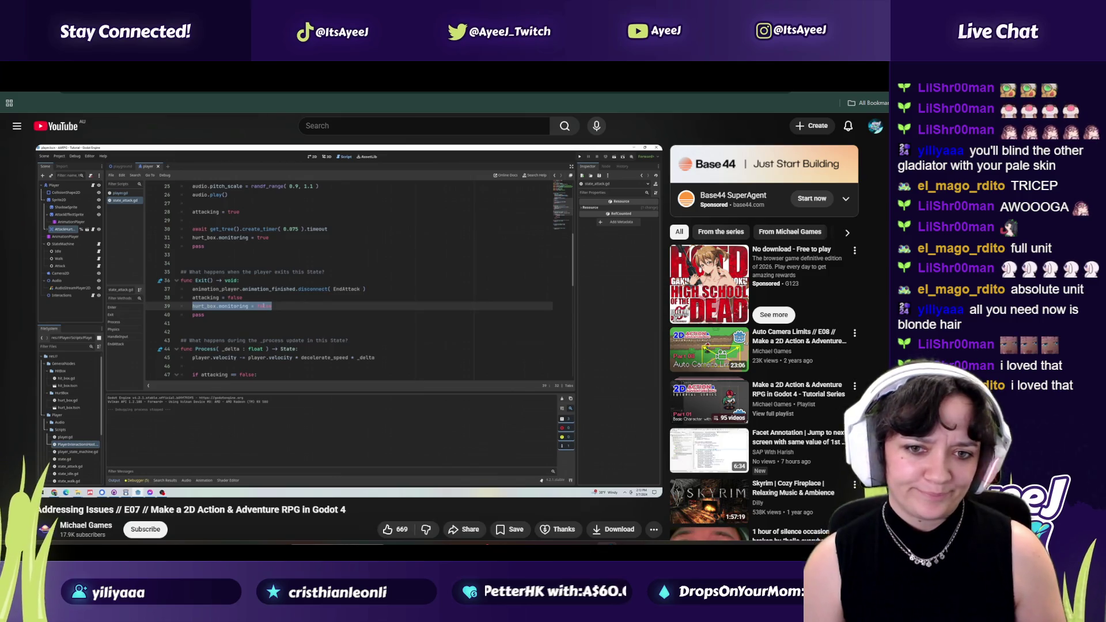
{"action": "left_click", "coordinate": [300, 346]}
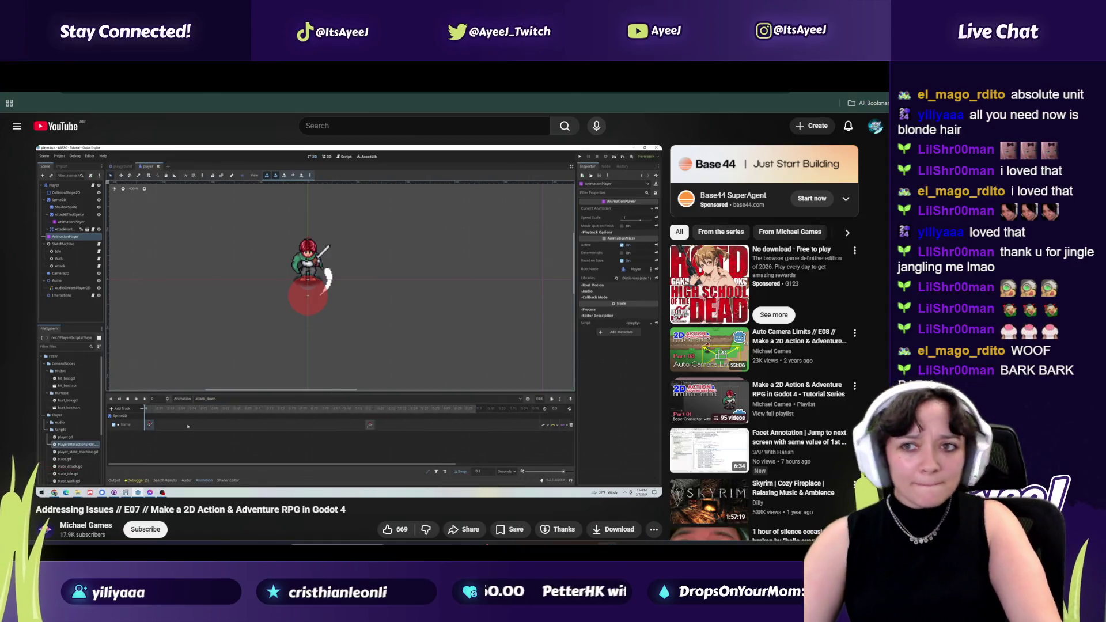
{"action": "key", "text": "ctrl+Tab"}
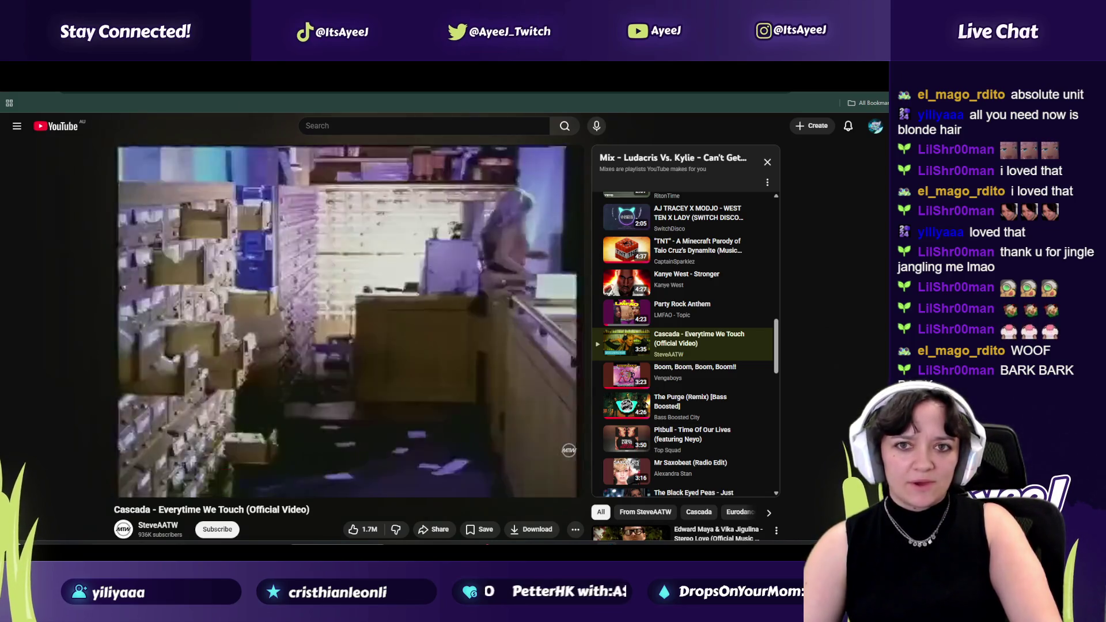
{"action": "key", "text": "ctrl+Tab"}
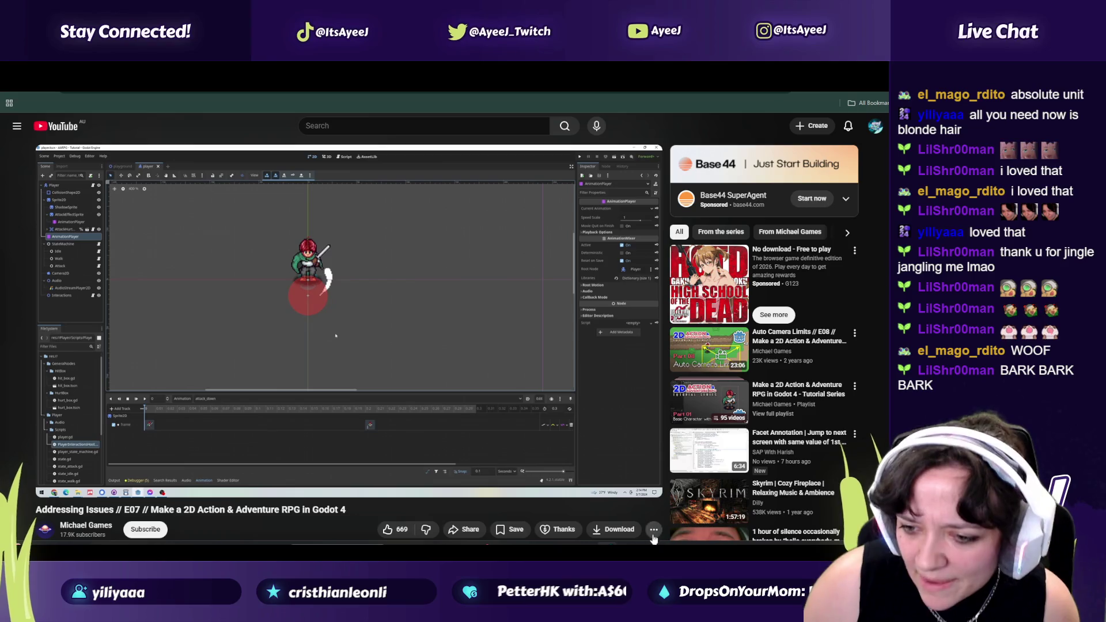
{"action": "key", "text": "alt+Tab"}
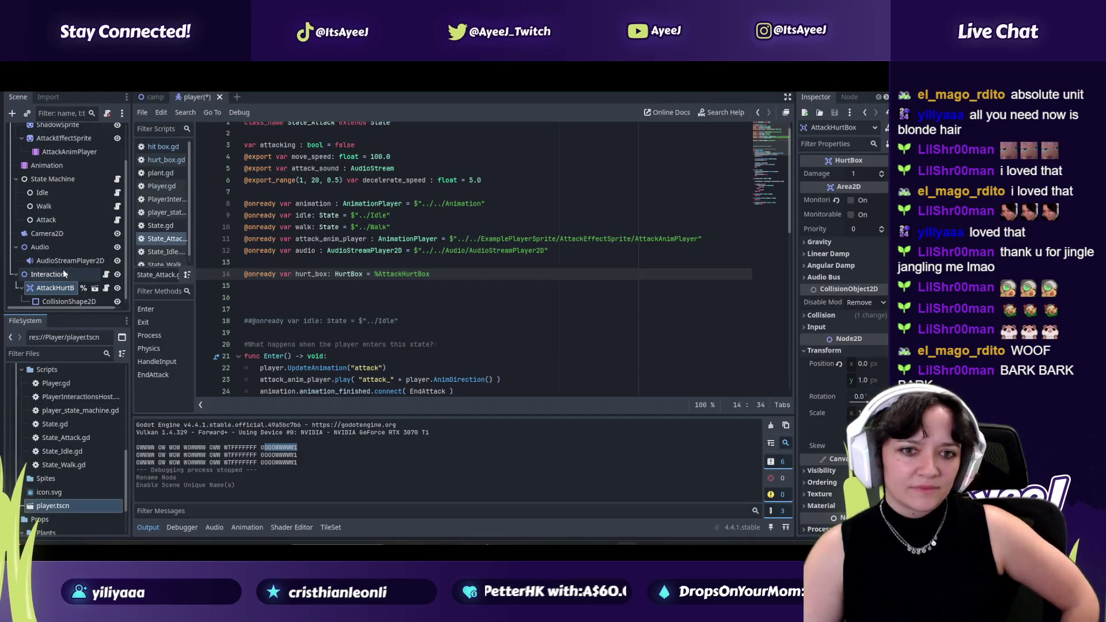
Step: Open the player's Animation node in the Animation panel, then return to the E07 tutorial
{"action": "scroll", "coordinate": [59, 266], "scroll_direction": "up", "scroll_amount": 1}
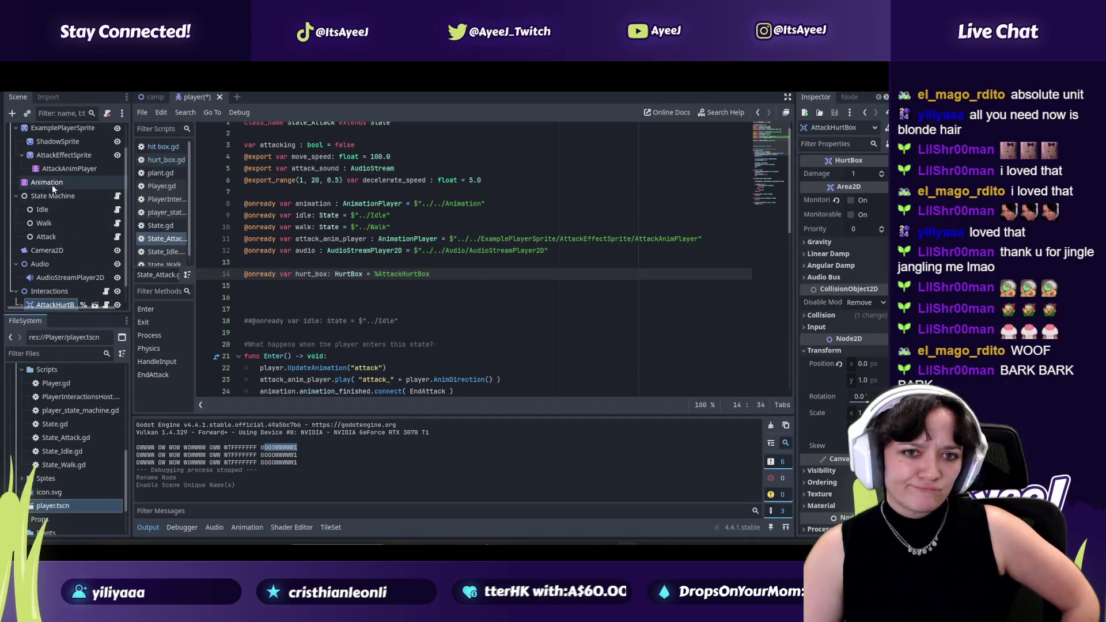
{"action": "double_click", "coordinate": [53, 182]}
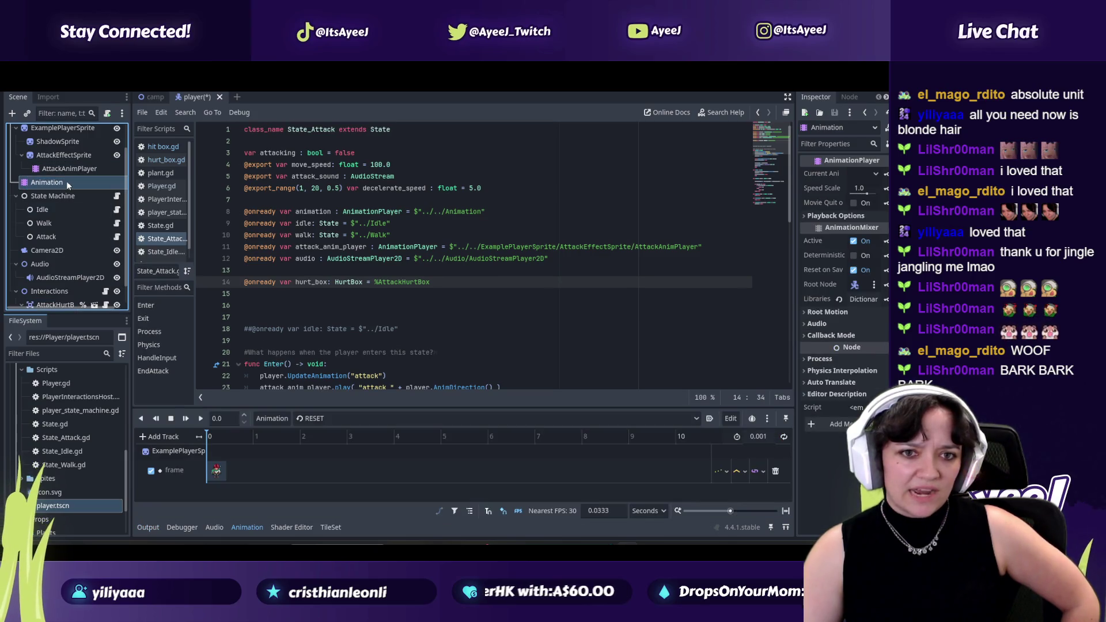
{"action": "left_click", "coordinate": [66, 181]}
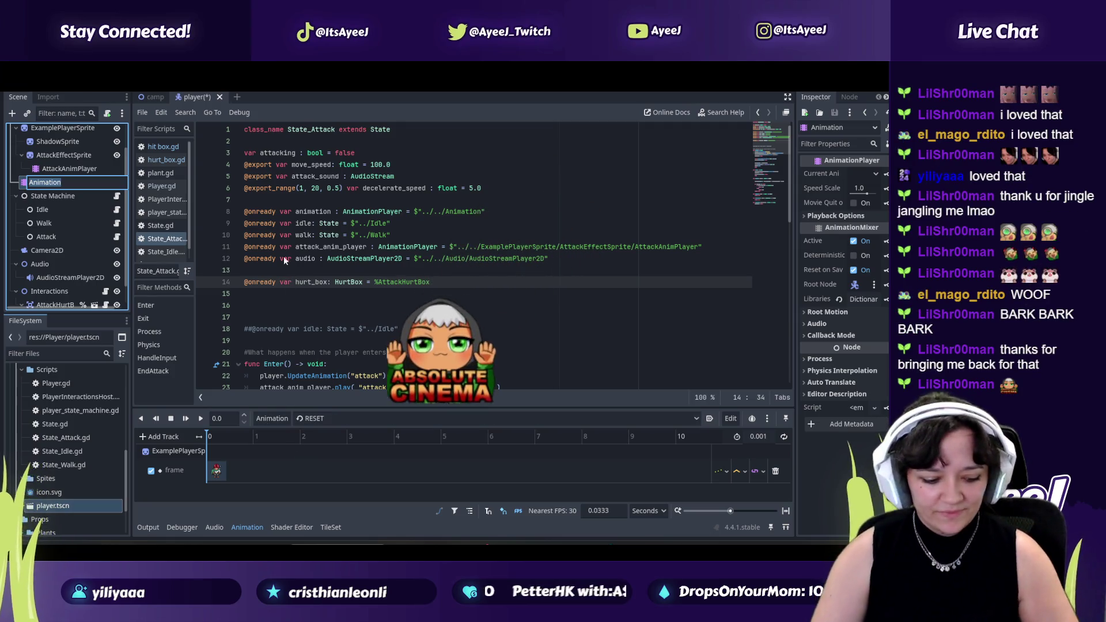
{"action": "key", "text": "alt+Tab"}
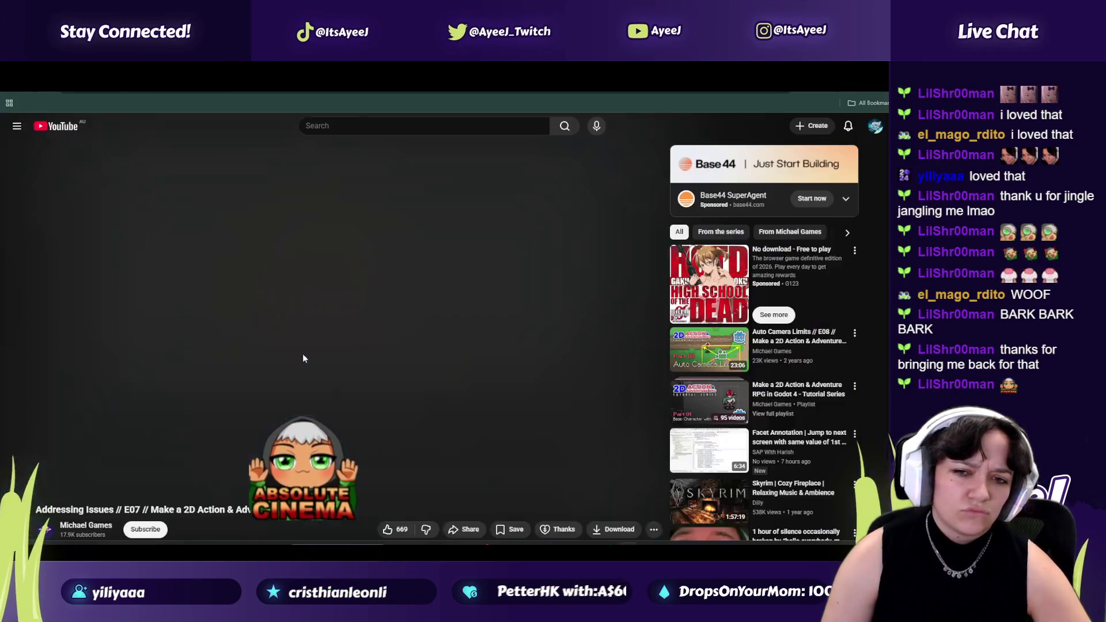
Step: Replay the tutorial from 5:00 and pause around 5:07, then return to Godot
{"action": "left_click", "coordinate": [334, 381]}
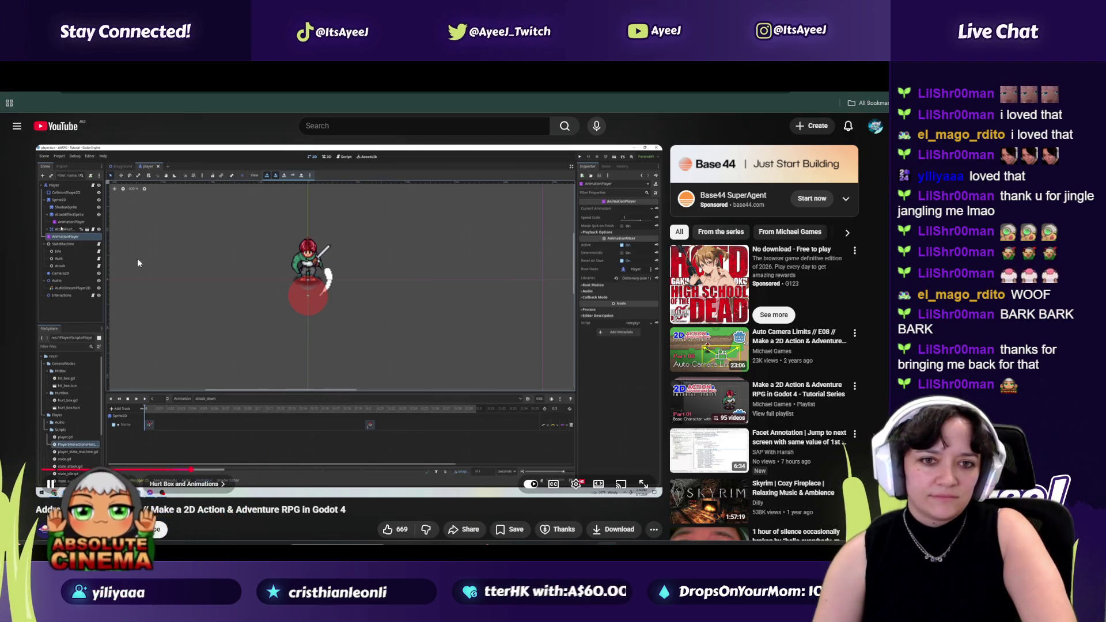
{"action": "left_click", "coordinate": [184, 470]}
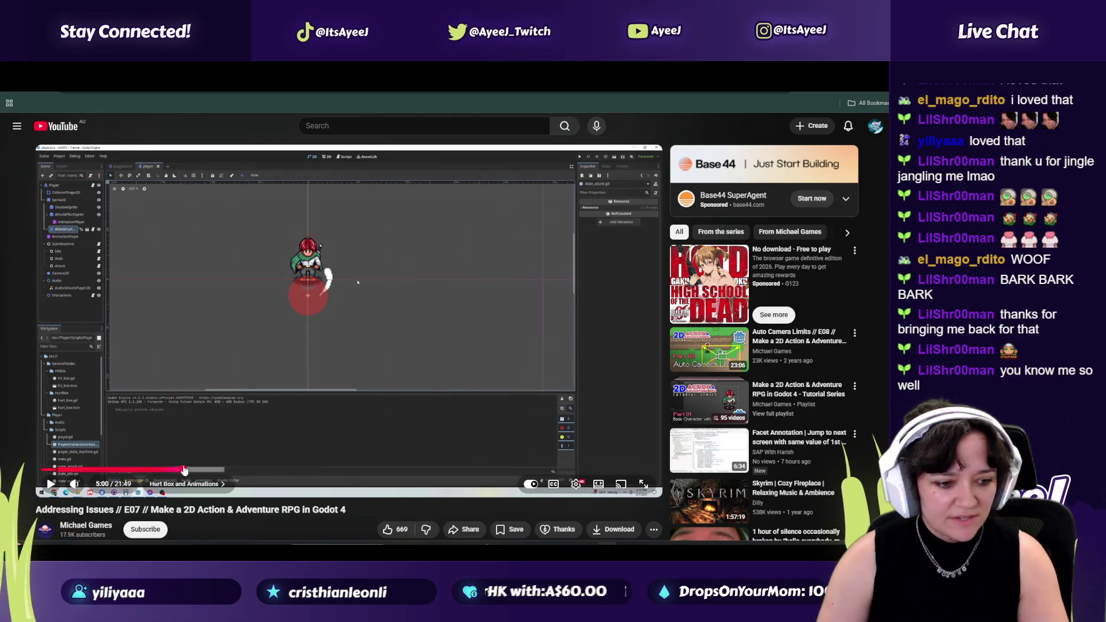
{"action": "left_click", "coordinate": [288, 349]}
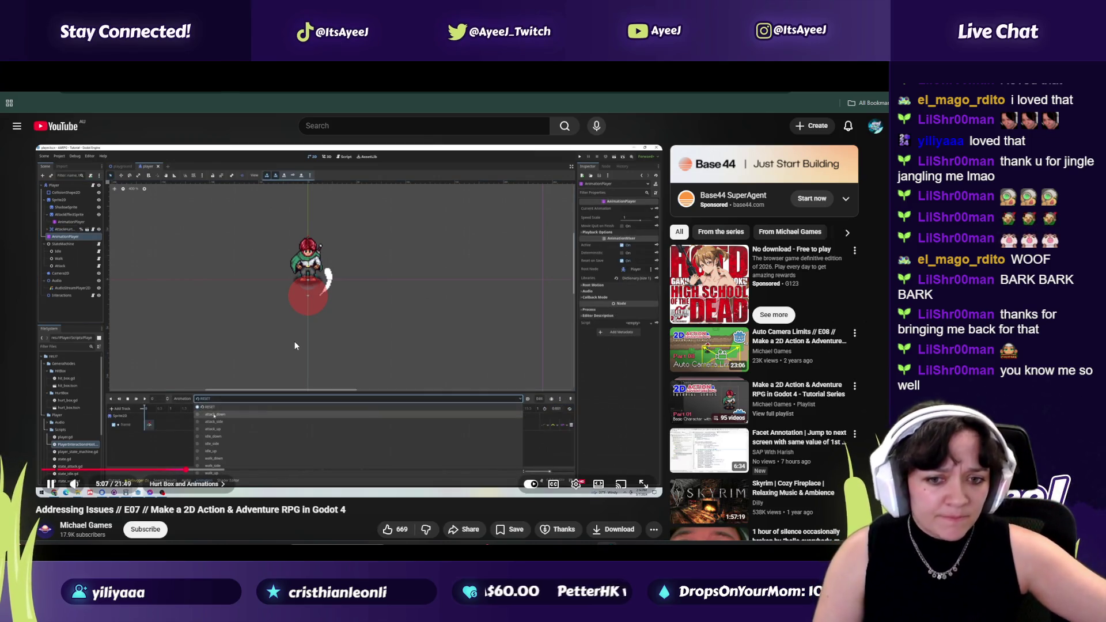
{"action": "left_click", "coordinate": [295, 344]}
{"action": "key", "text": "alt+Tab"}
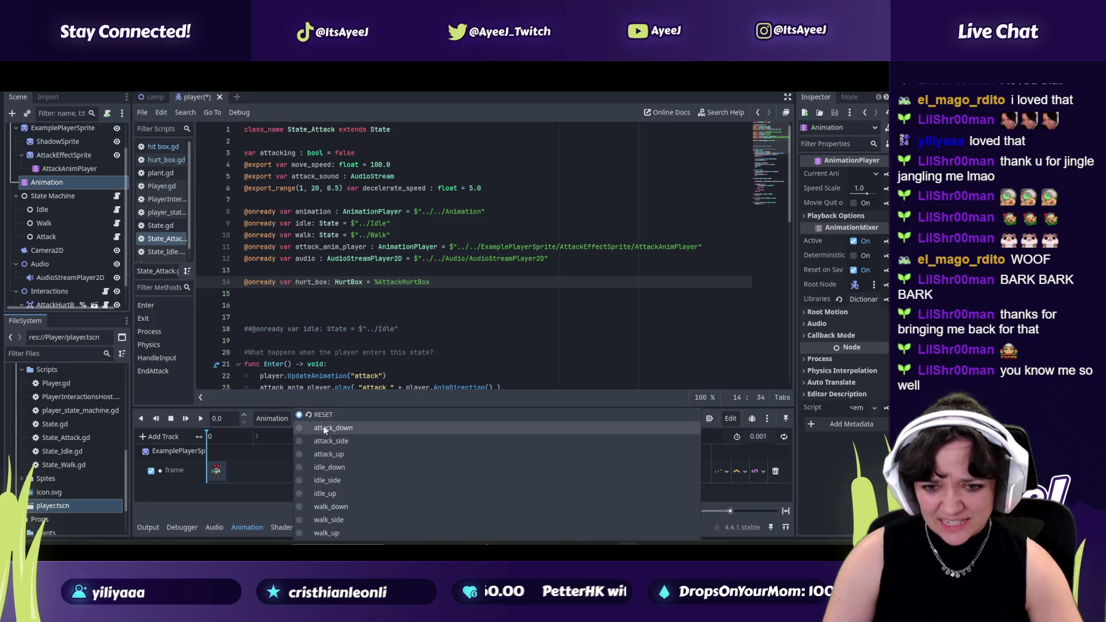
Step: Watch a few more seconds of the tutorial, then zoom the Godot animation timeline
{"action": "key", "text": "alt+Tab"}
{"action": "left_click", "coordinate": [333, 343]}
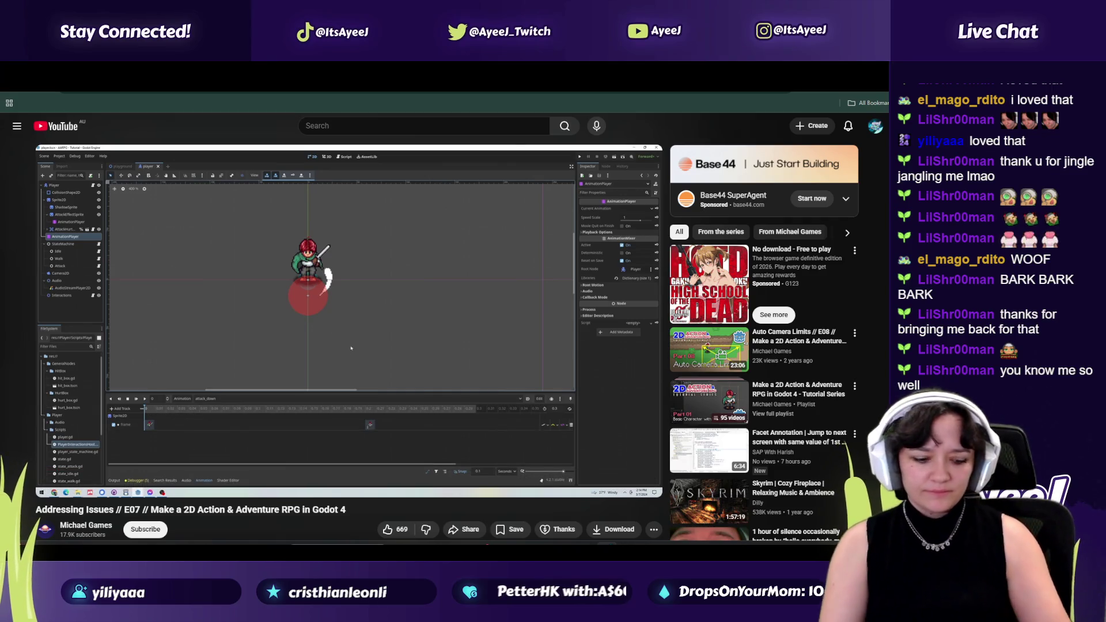
{"action": "left_click", "coordinate": [392, 330]}
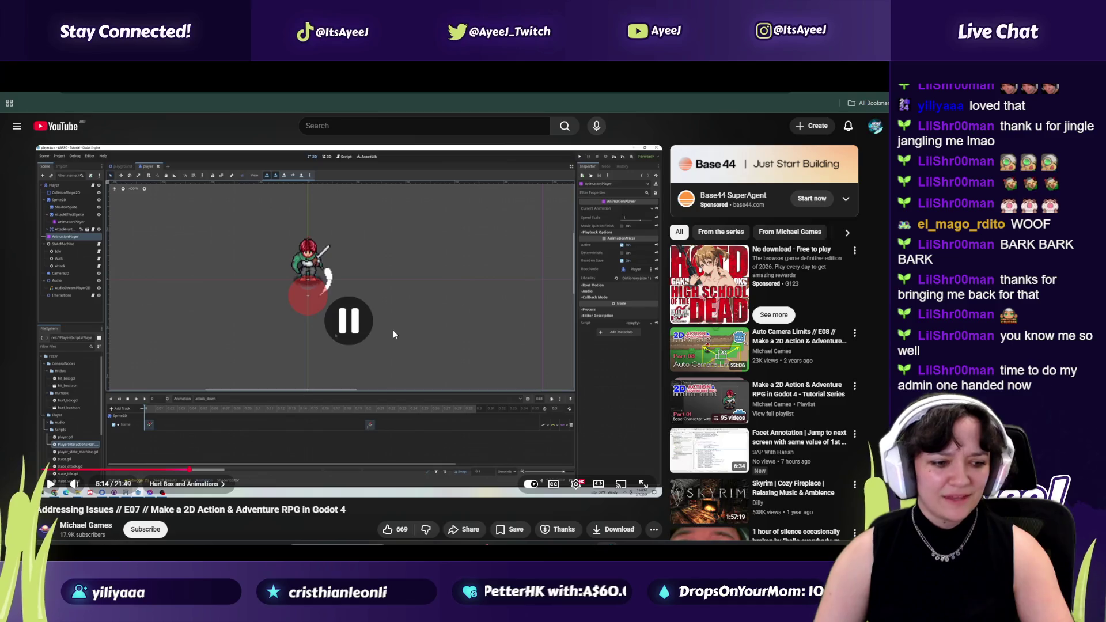
{"action": "key", "text": "alt+Tab"}
{"action": "scroll", "coordinate": [242, 463], "scroll_direction": "up", "scroll_amount": 5}
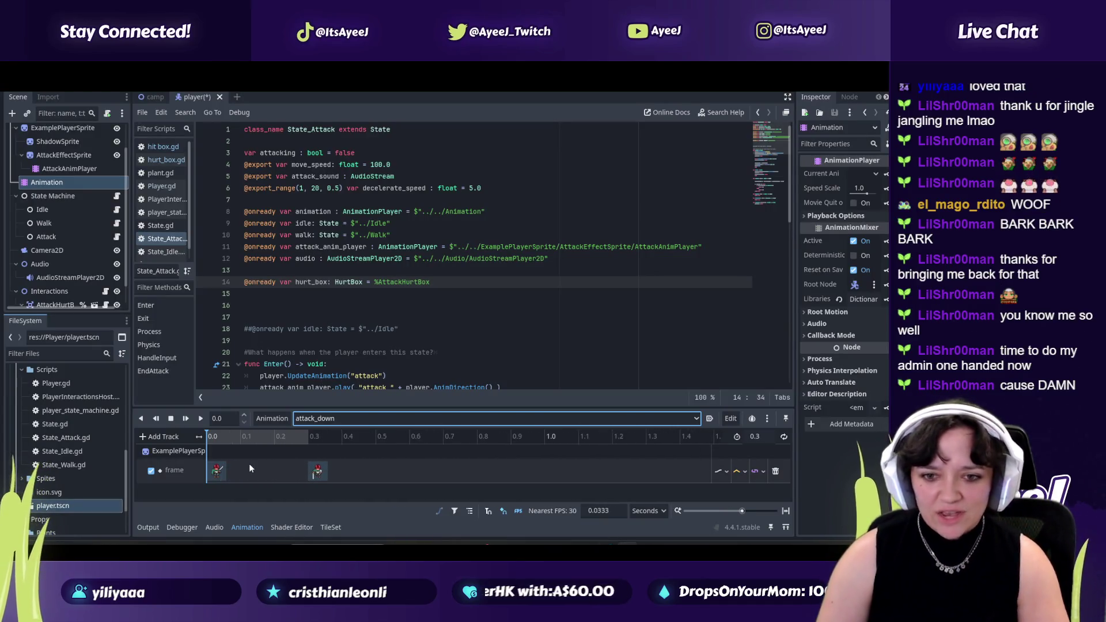
Step: Rewatch the tutorial from 5:09, then switch Godot from the script to the 2D scene view
{"action": "key", "text": "alt+Tab"}
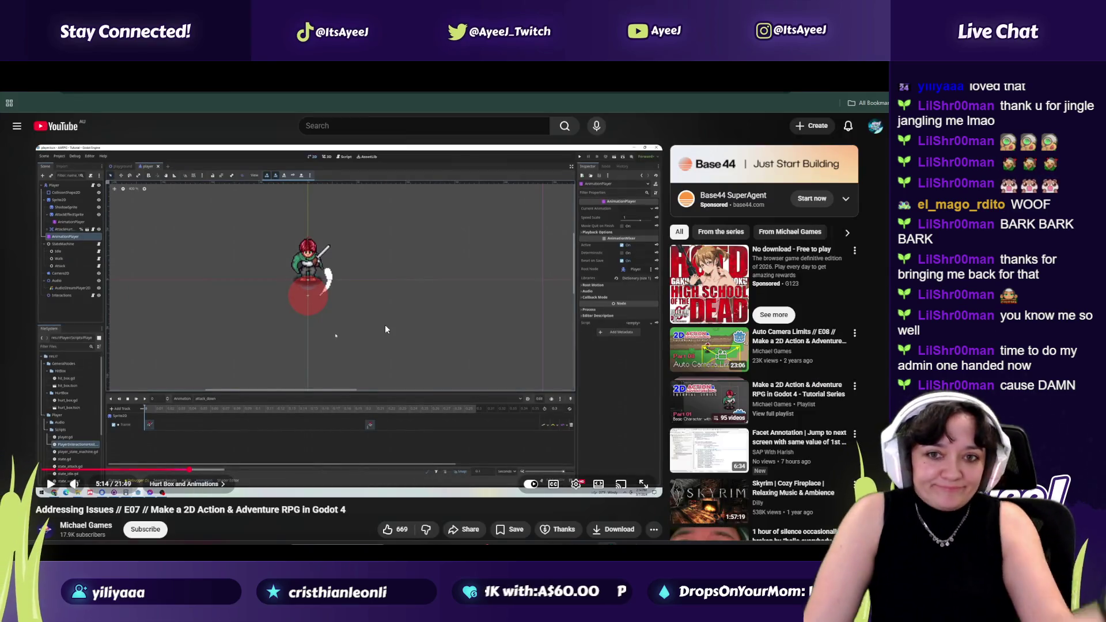
{"action": "left_click", "coordinate": [385, 324]}
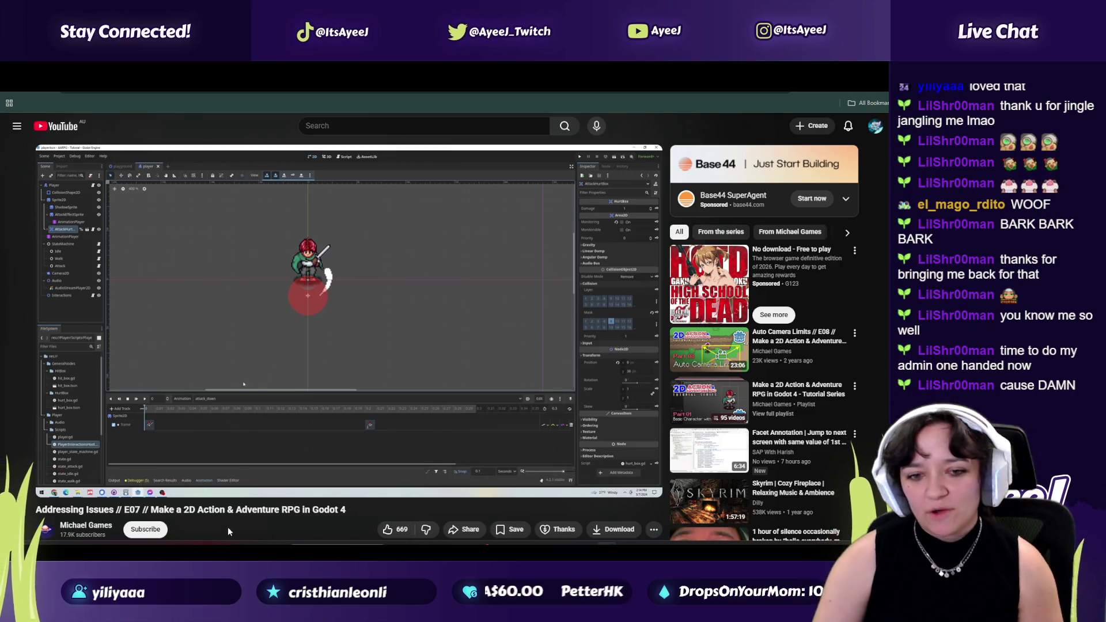
{"action": "left_click", "coordinate": [187, 469]}
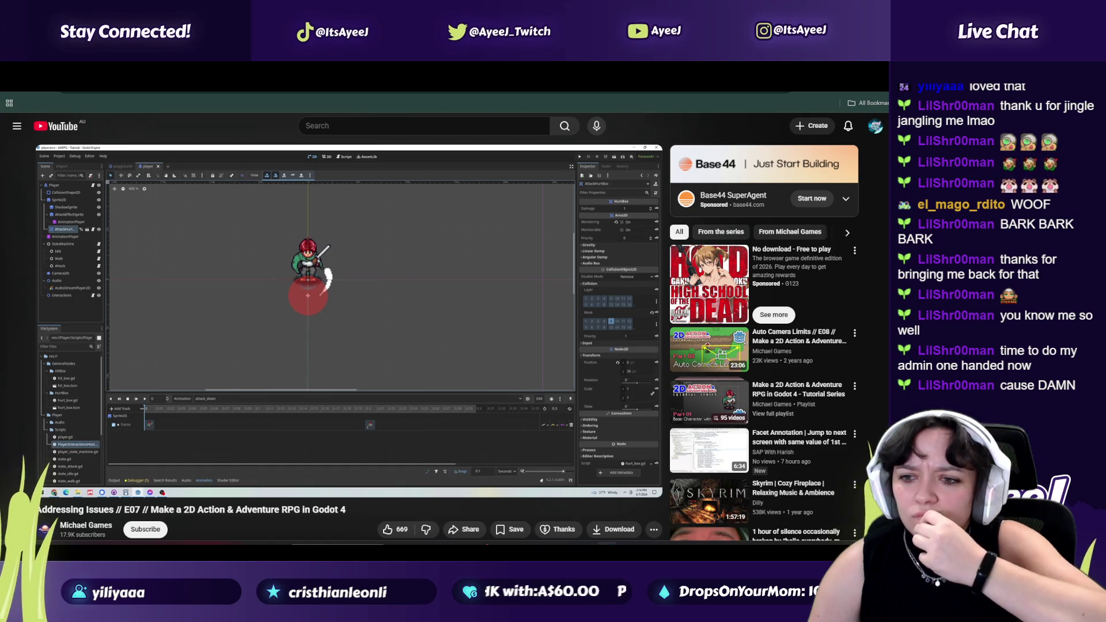
{"action": "left_click", "coordinate": [330, 367]}
{"action": "key", "text": "alt+Tab"}
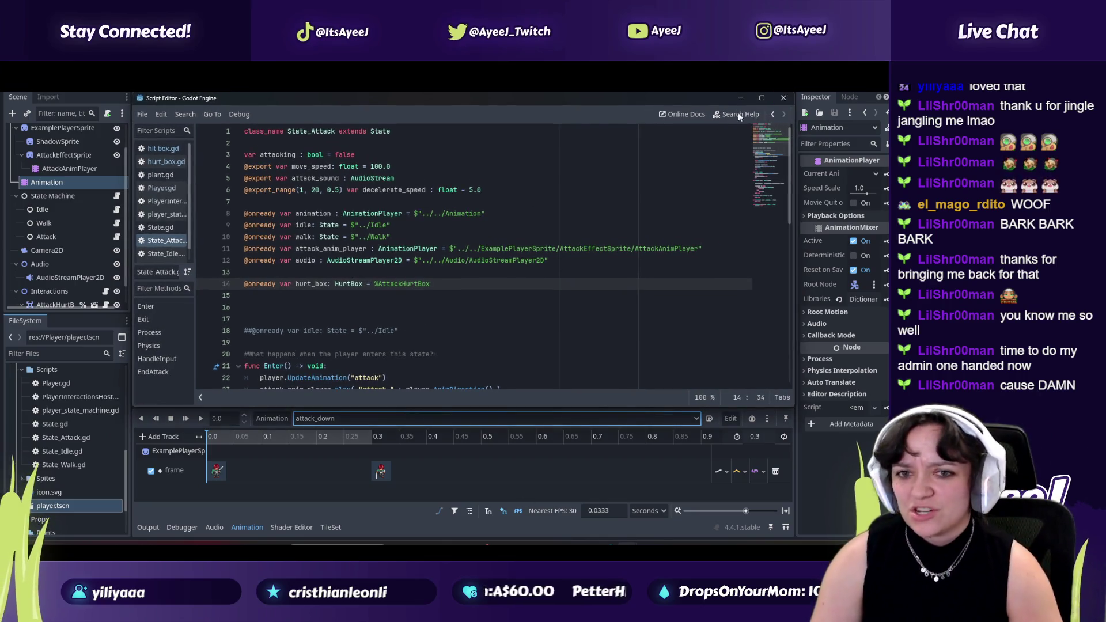
{"action": "key", "text": "ctrl+F1"}
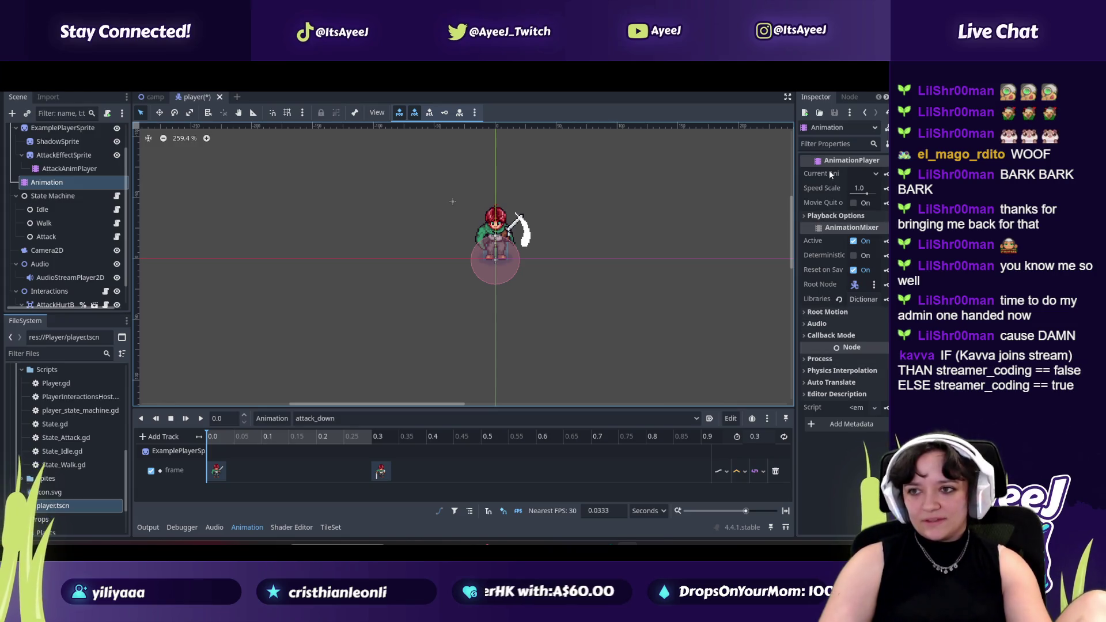
{"action": "key", "text": "alt+Tab"}
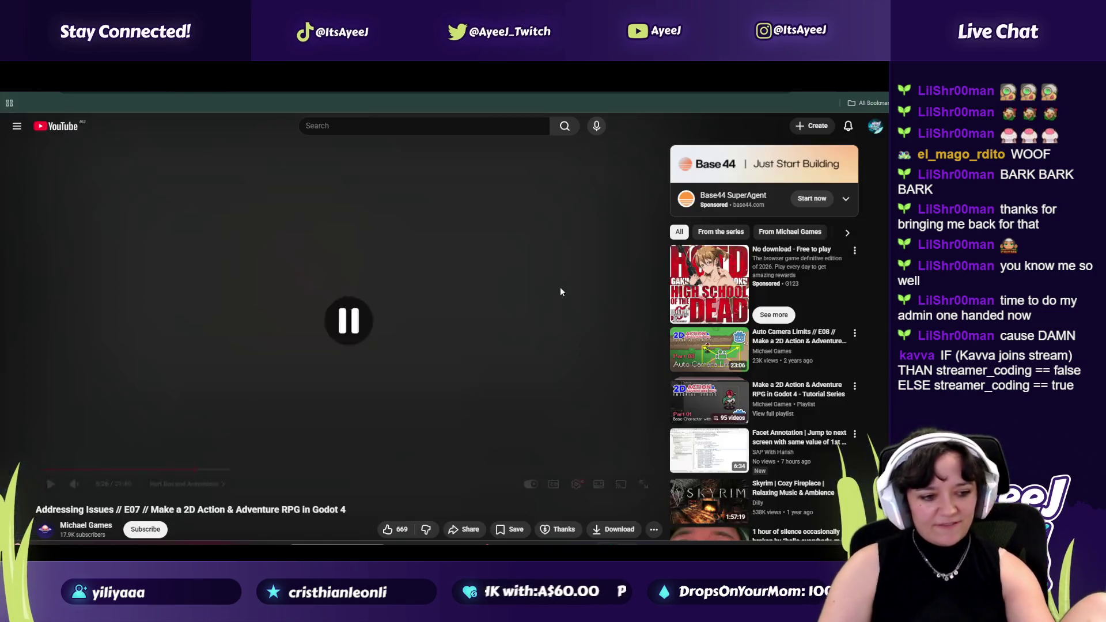
Step: Replay the tutorial from 5:09 through 5:12 to 5:19, stopping on the hurt box settings
{"action": "left_click", "coordinate": [433, 264]}
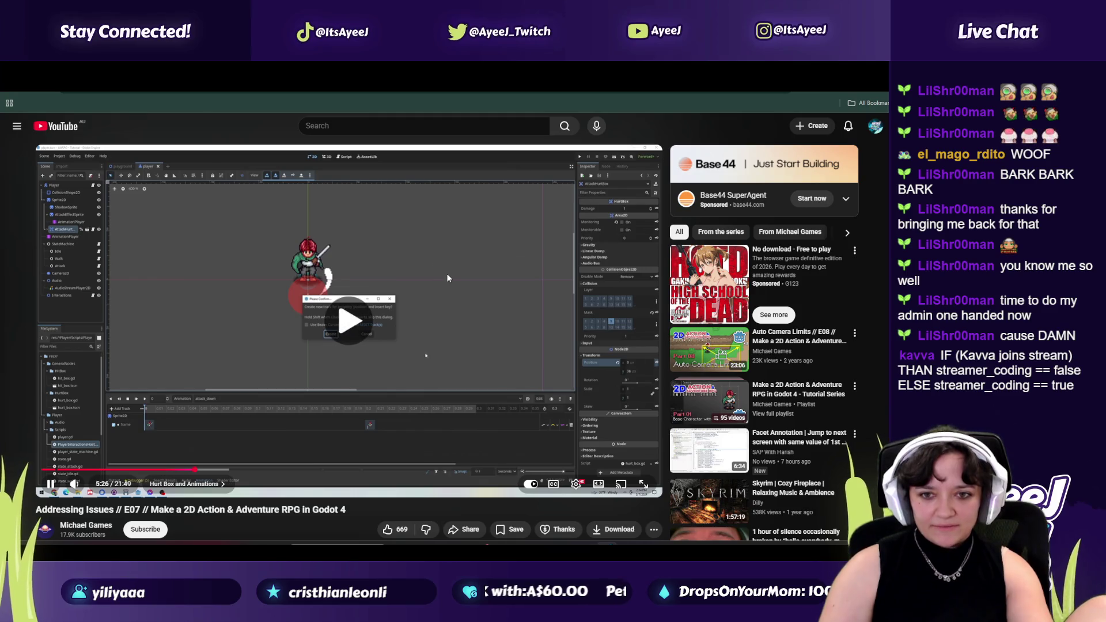
{"action": "left_click", "coordinate": [419, 333]}
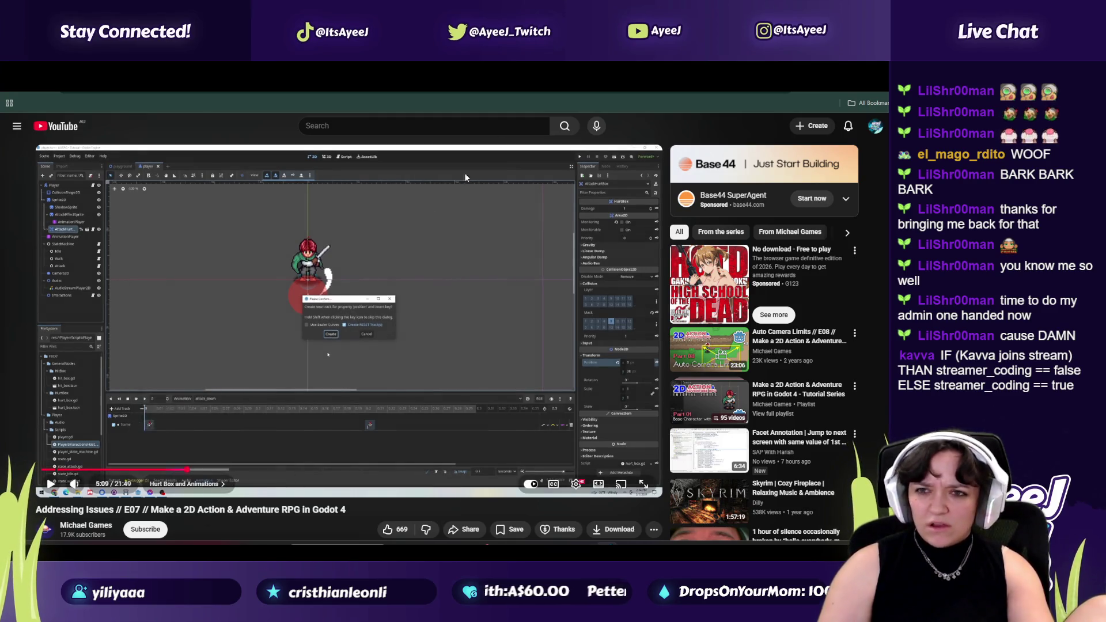
{"action": "key", "text": "ctrl+Tab"}
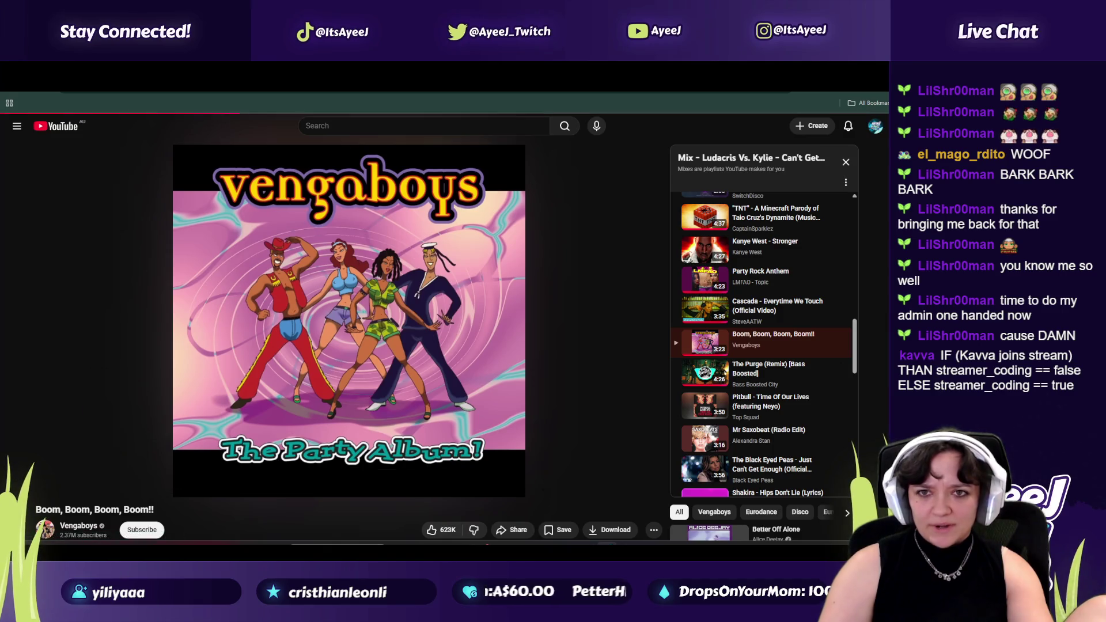
{"action": "key", "text": "ctrl+shift+Tab"}
{"action": "left_click", "coordinate": [284, 370]}
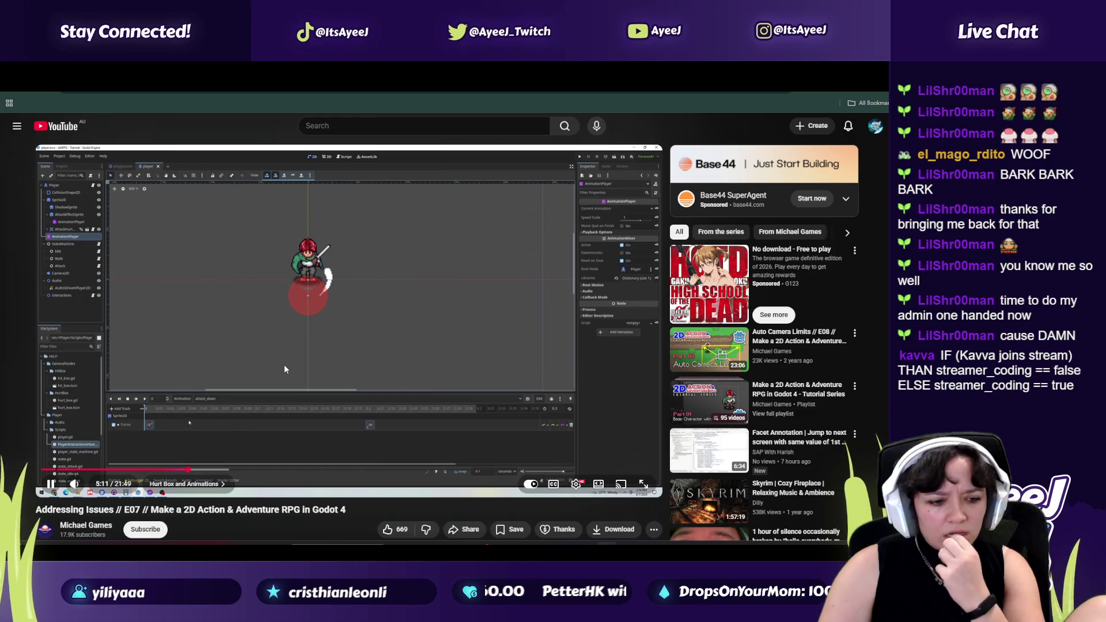
{"action": "left_click", "coordinate": [284, 369]}
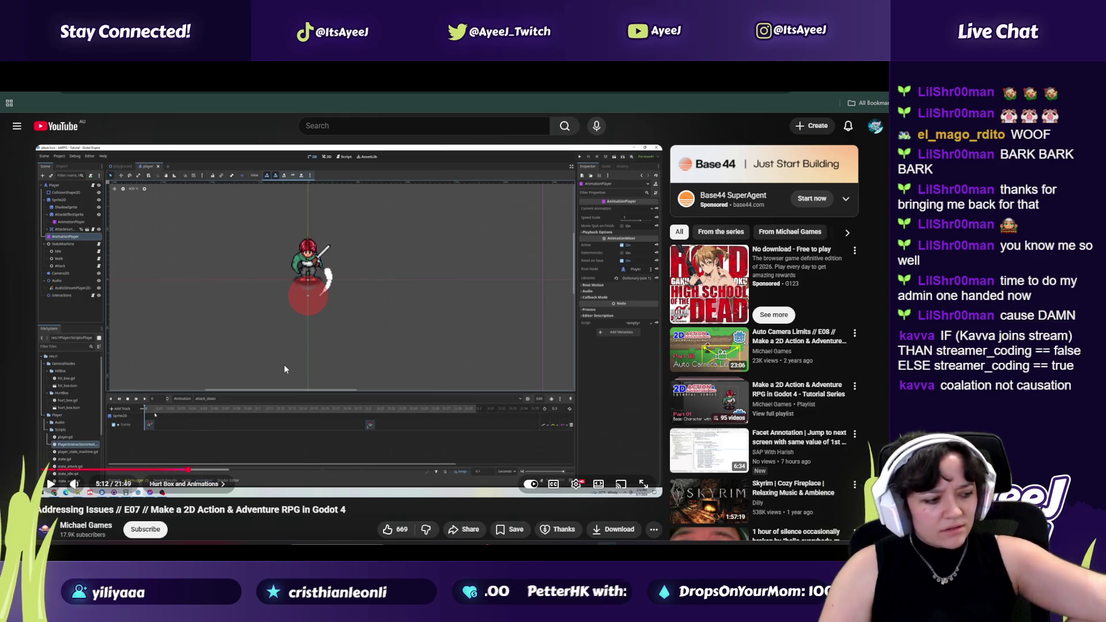
{"action": "left_click", "coordinate": [285, 365]}
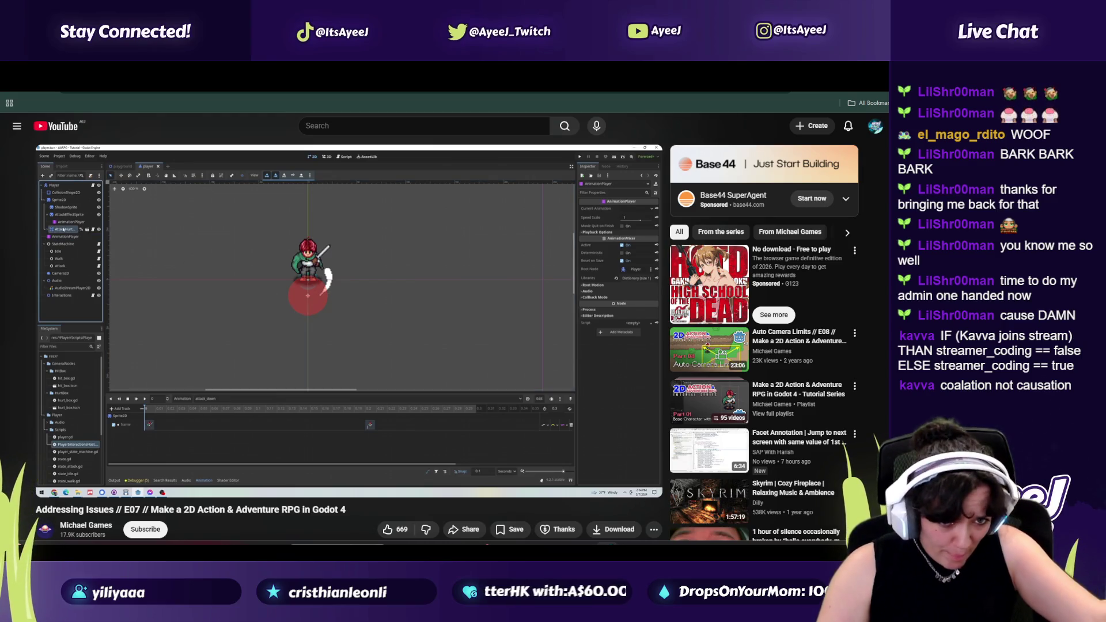
{"action": "left_click", "coordinate": [285, 365]}
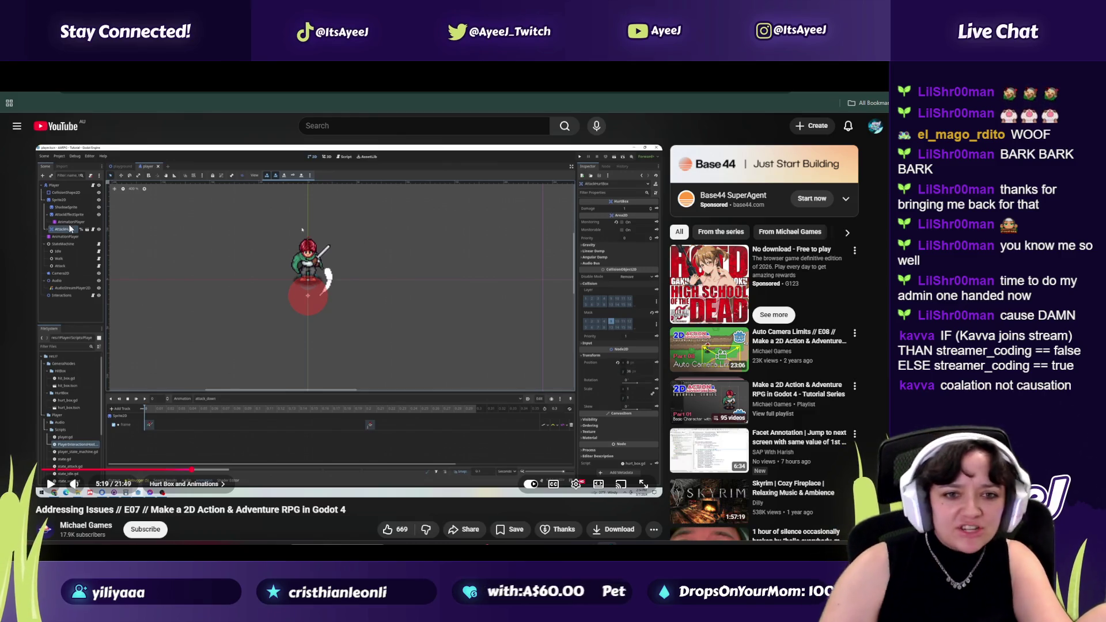
{"action": "key", "text": "alt+Tab"}
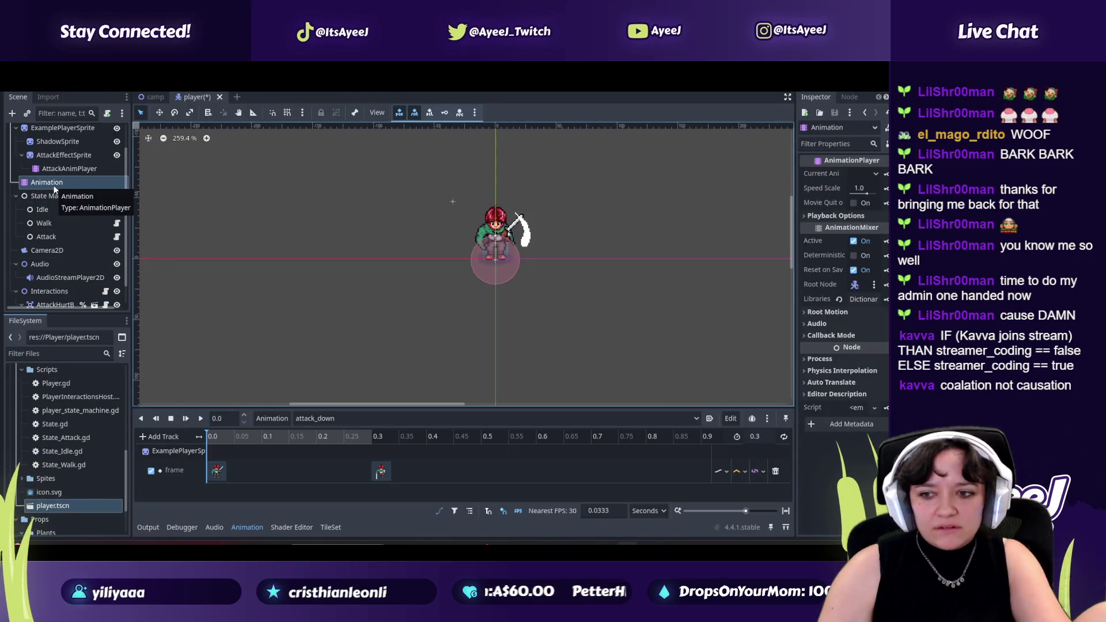
Step: Select the AttackAnimPlayer node, keeping its name unchanged
{"action": "left_click", "coordinate": [57, 170]}
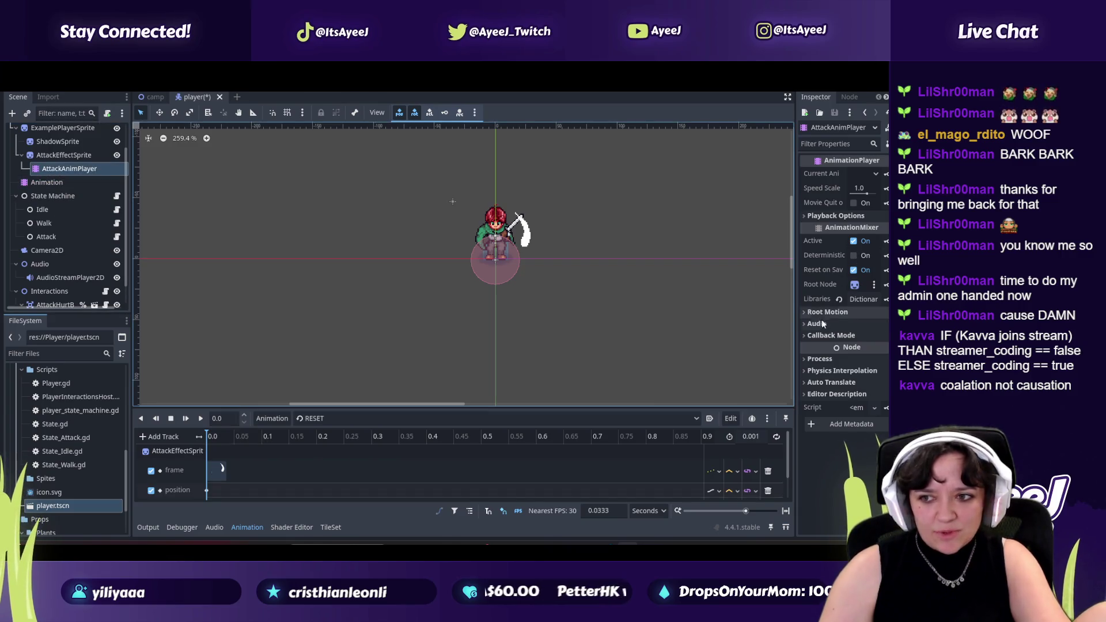
{"action": "key", "text": "alt+Tab"}
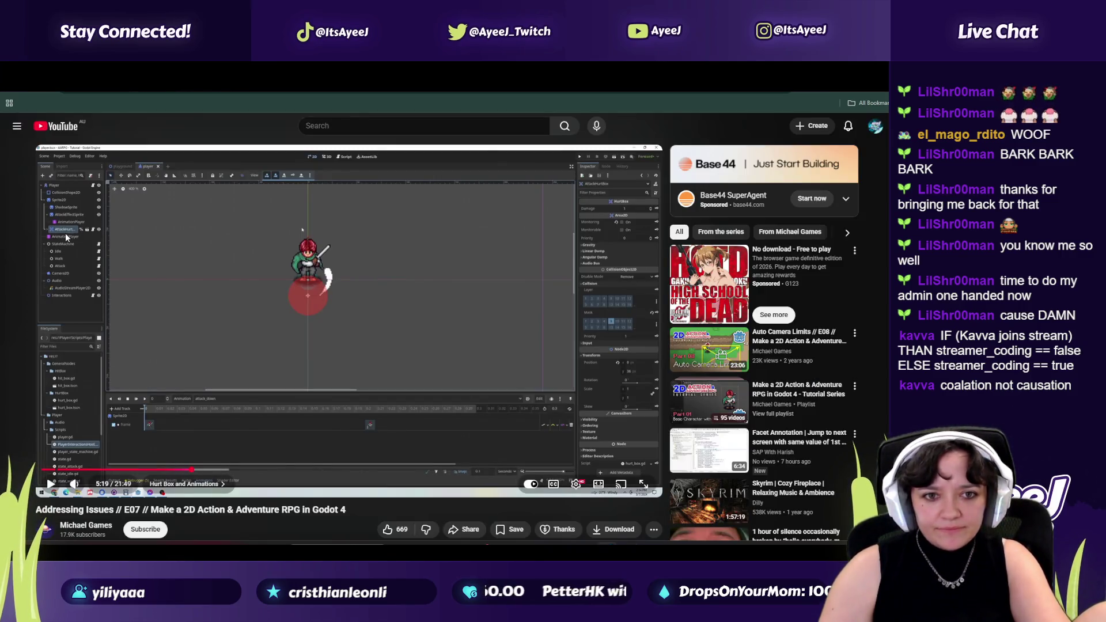
{"action": "key", "text": "alt+Tab"}
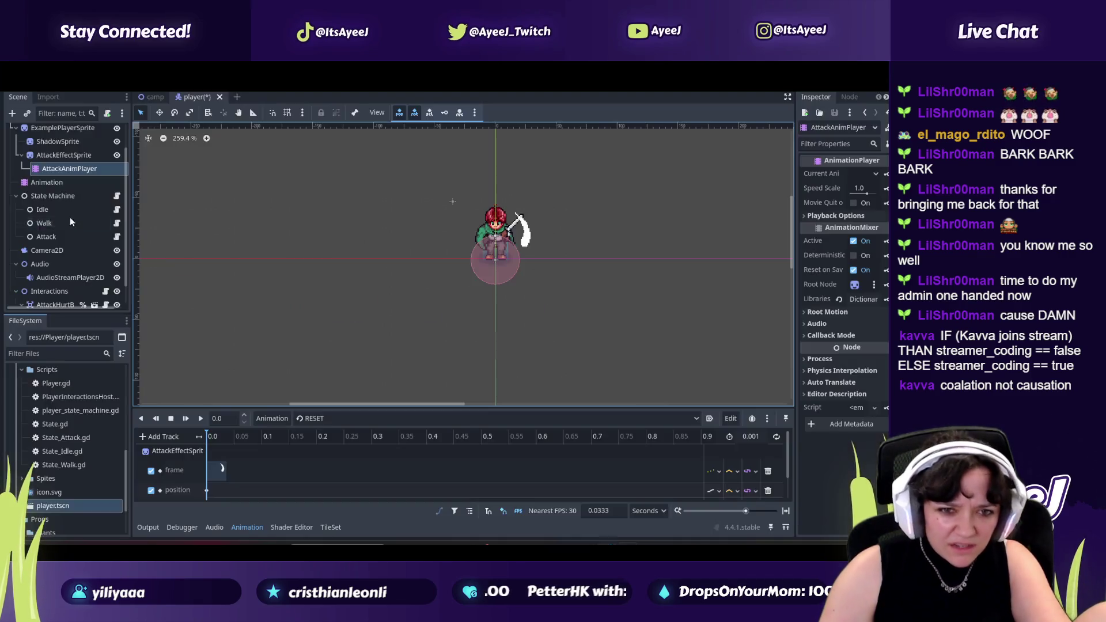
{"action": "double_click", "coordinate": [57, 172]}
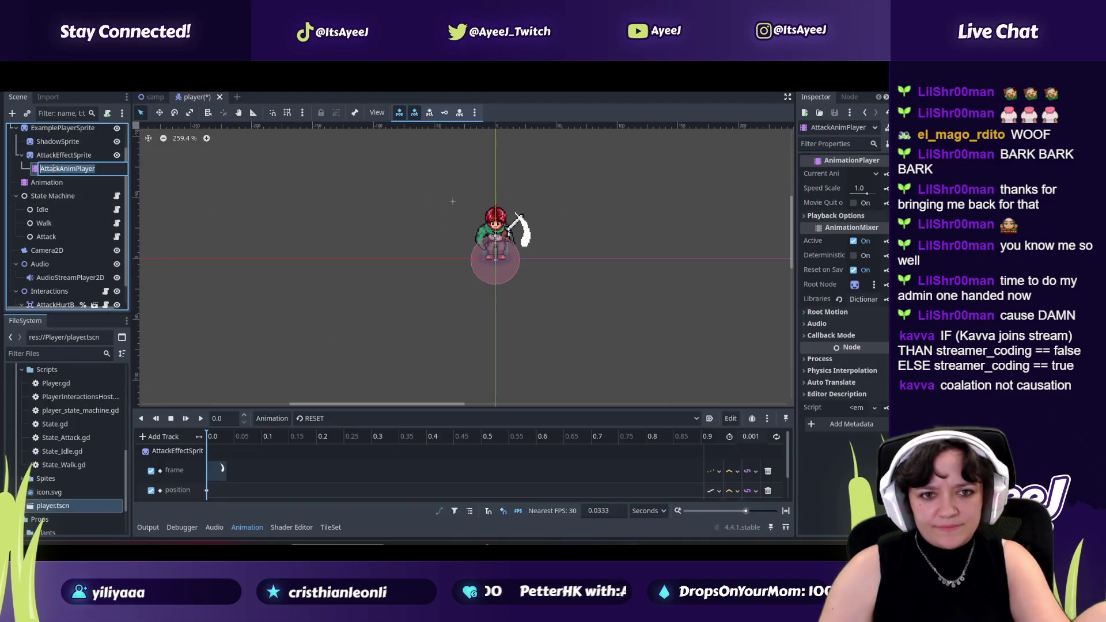
{"action": "left_click", "coordinate": [463, 347]}
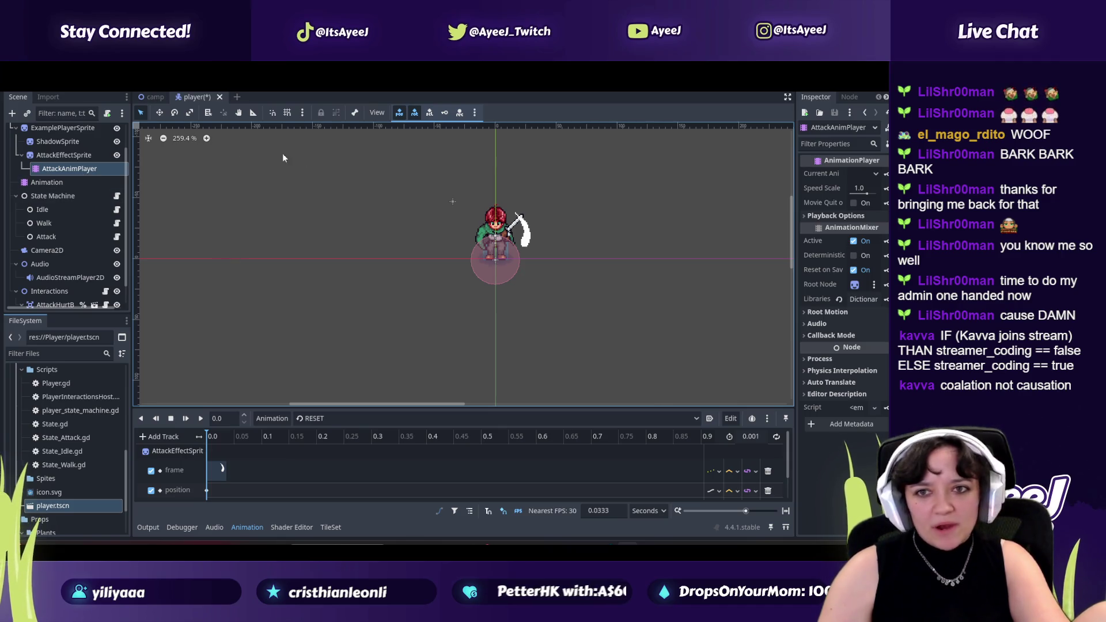
Step: Load the attack_down animation into the Animation timeline, then switch to the browser
{"action": "left_click", "coordinate": [821, 217]}
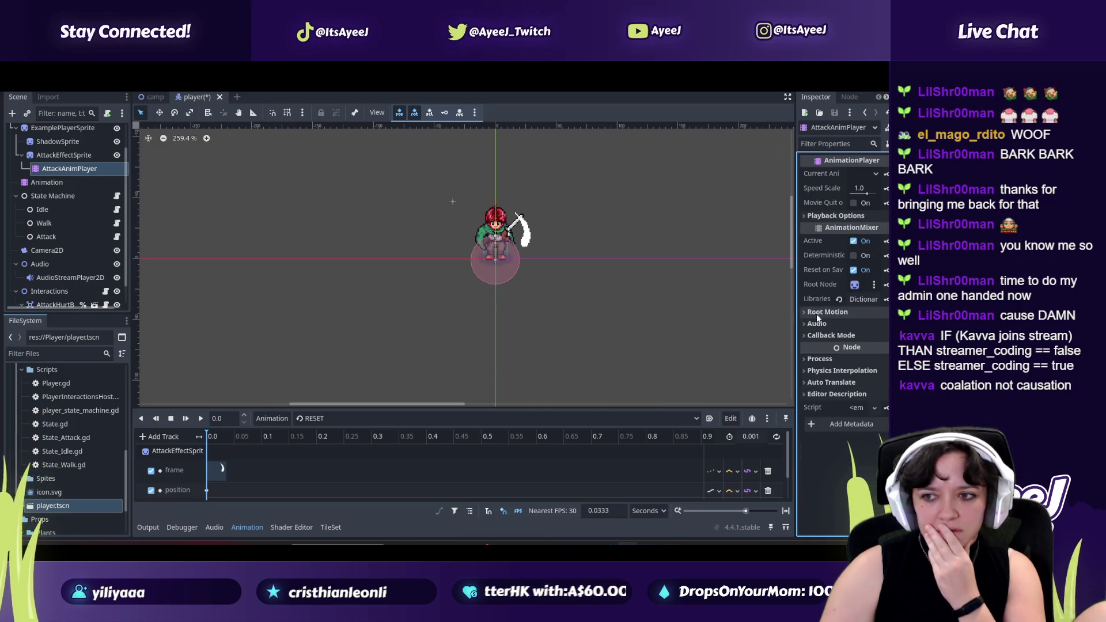
{"action": "left_click", "coordinate": [228, 491]}
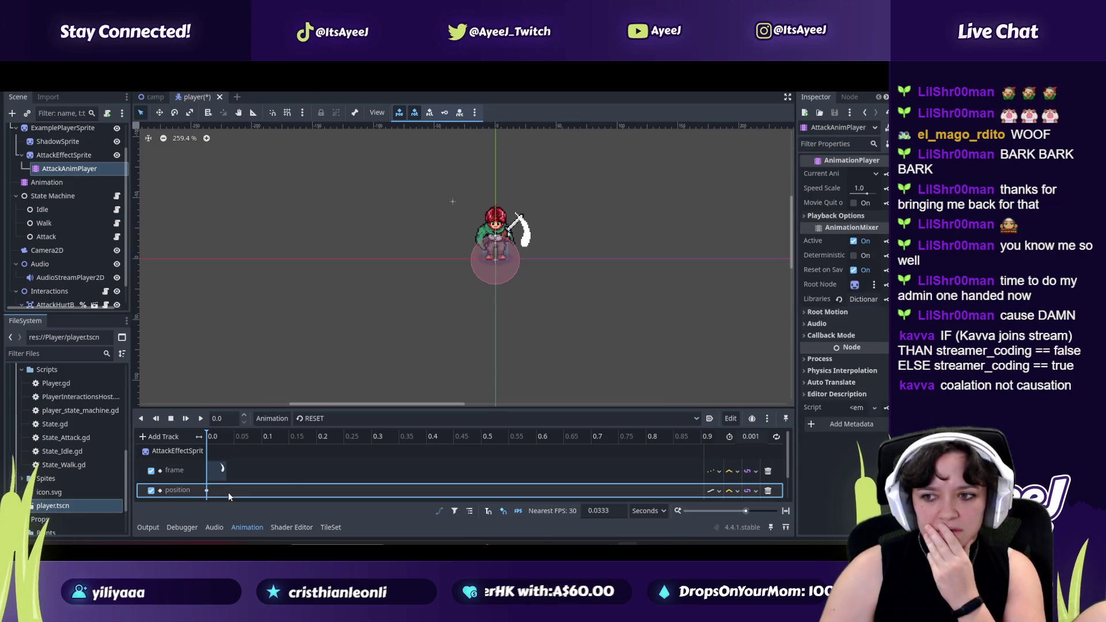
{"action": "left_click", "coordinate": [615, 383]}
{"action": "left_click", "coordinate": [81, 170]}
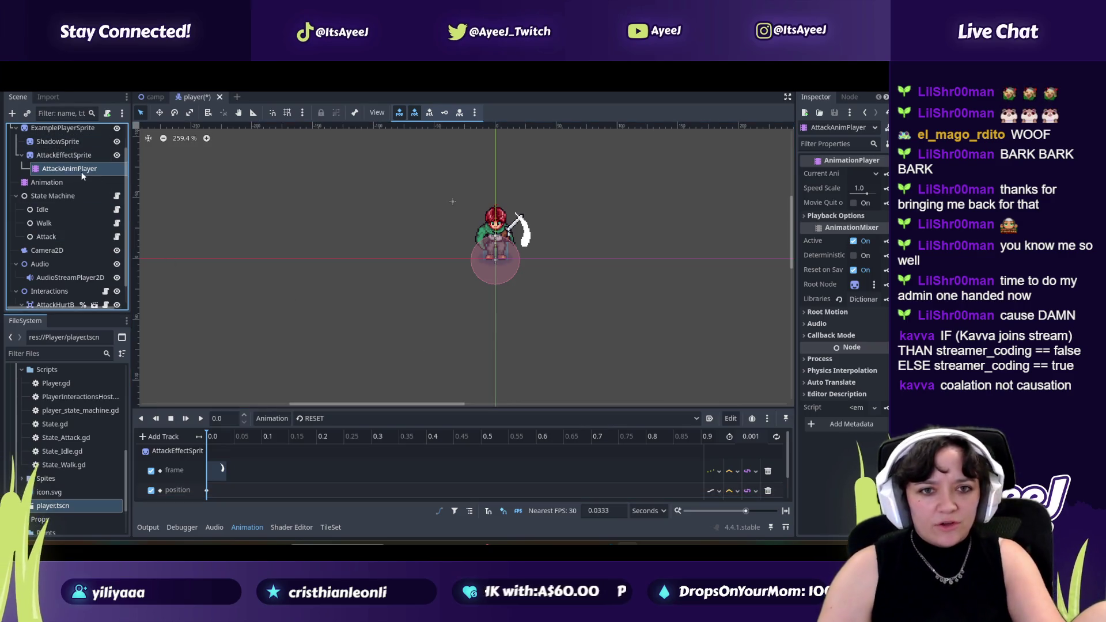
{"action": "left_click", "coordinate": [334, 418]}
{"action": "left_click", "coordinate": [327, 447]}
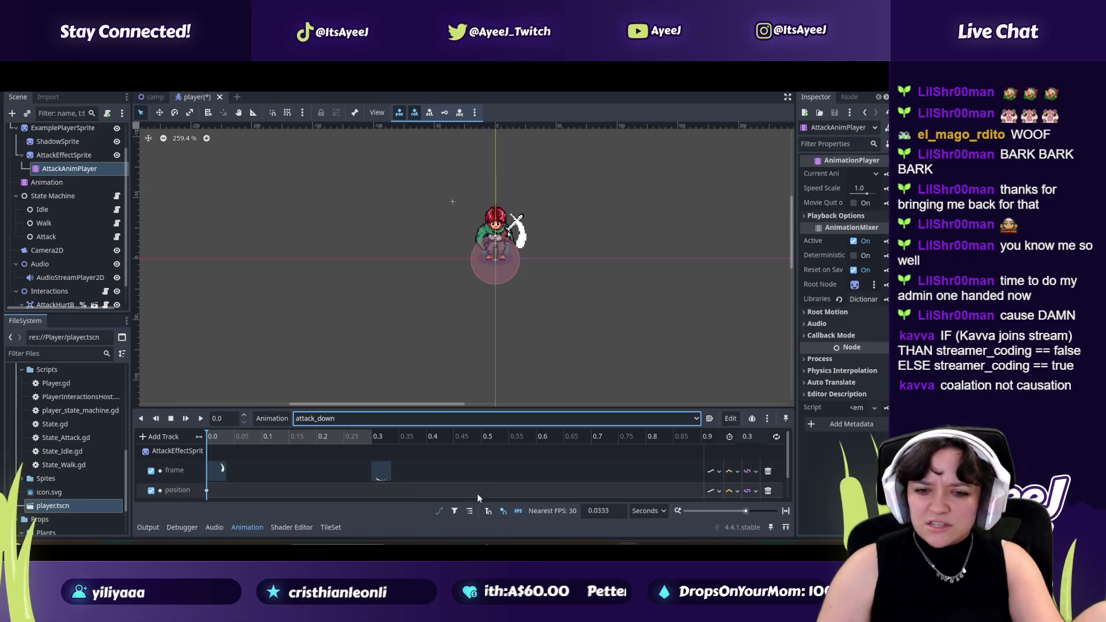
{"action": "key", "text": "alt+Tab"}
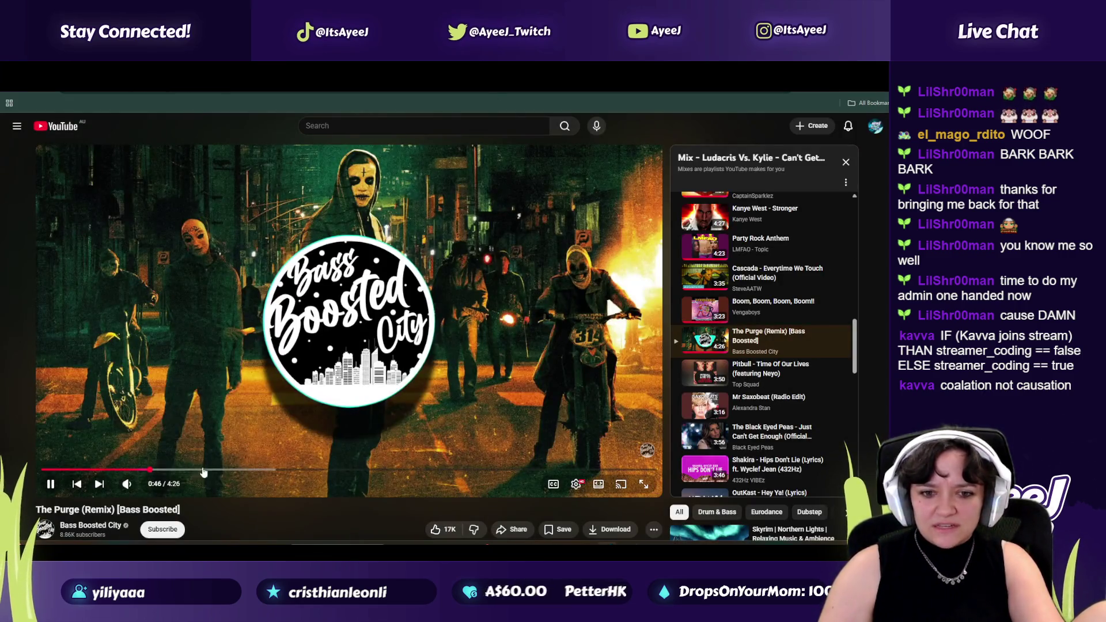
Step: Leave the music video for the Godot tutorial, resume it, and switch back to Godot
{"action": "left_click", "coordinate": [208, 470]}
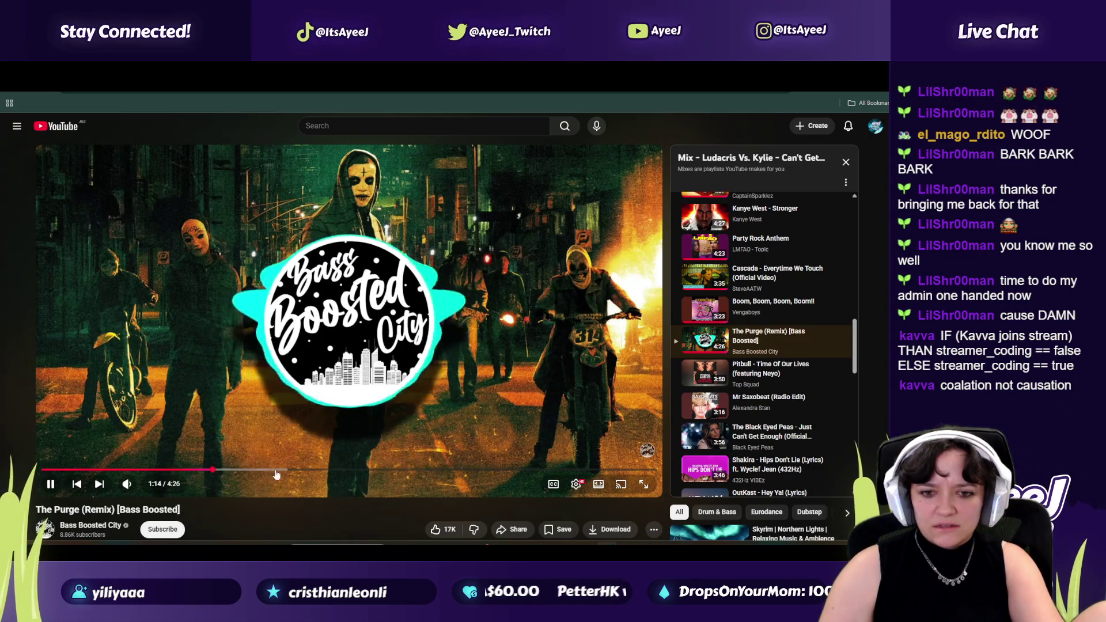
{"action": "key", "text": "alt+Left"}
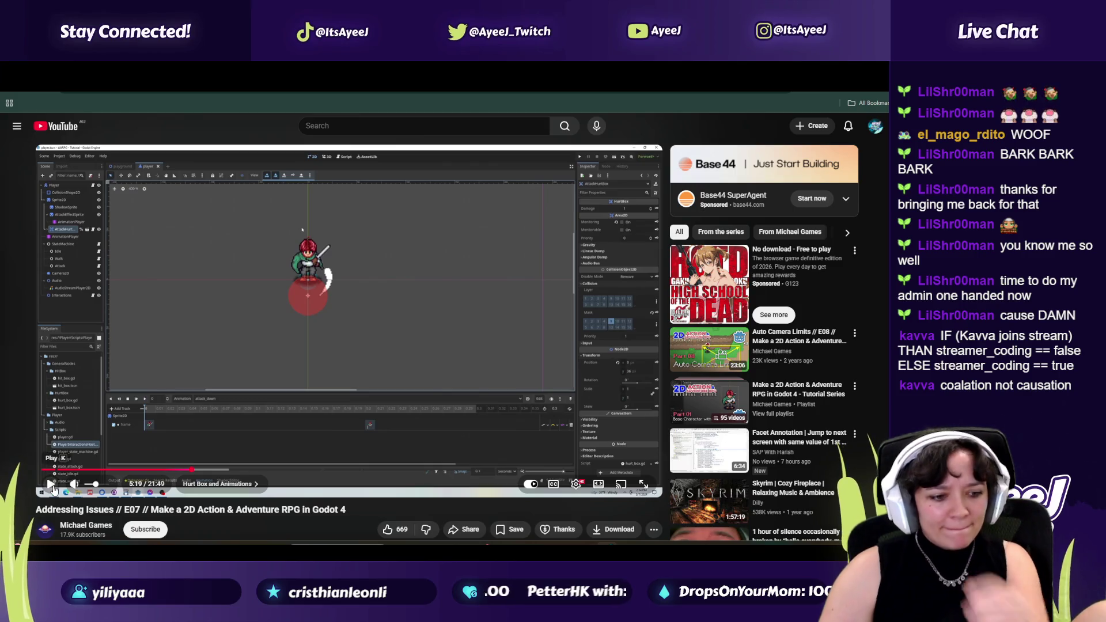
{"action": "left_click", "coordinate": [52, 486]}
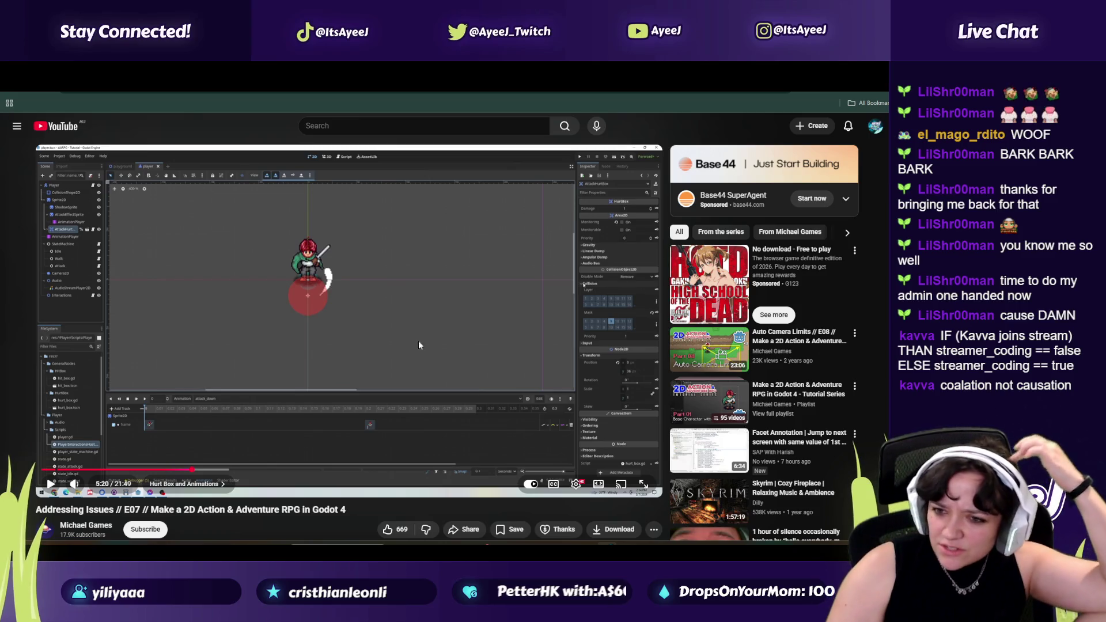
{"action": "key", "text": "alt+Tab"}
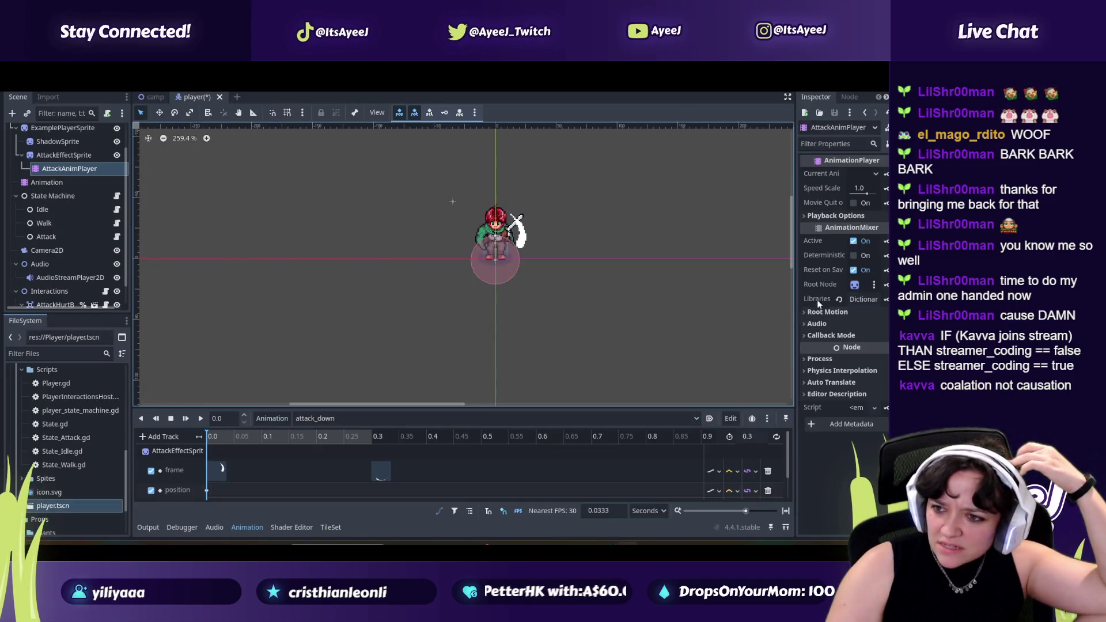
Step: Expand and collapse the animation player's Process settings in the Inspector
{"action": "left_click", "coordinate": [817, 305]}
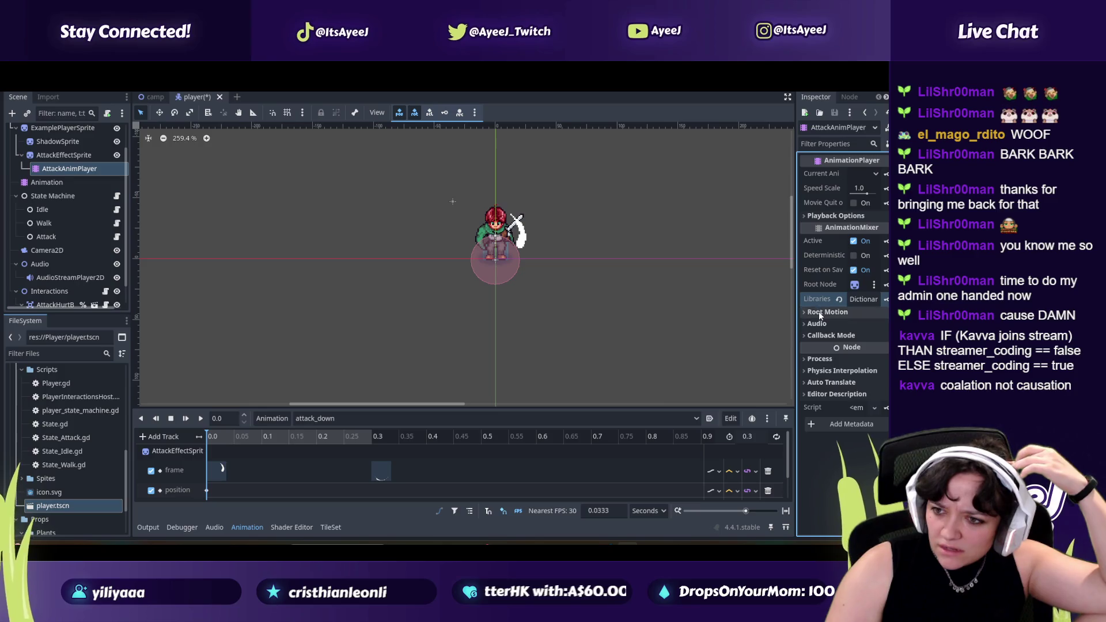
{"action": "left_click", "coordinate": [820, 359]}
{"action": "left_click", "coordinate": [821, 360]}
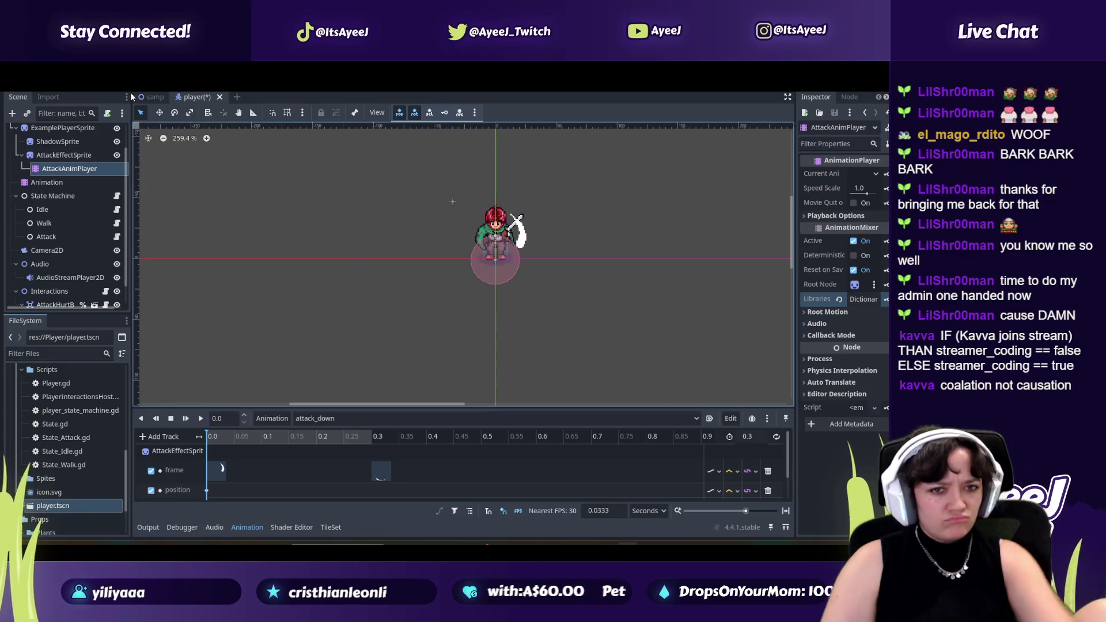
Step: Rewind the tutorial to about 4:39 and pause it at 5:07
{"action": "key", "text": "alt+Tab"}
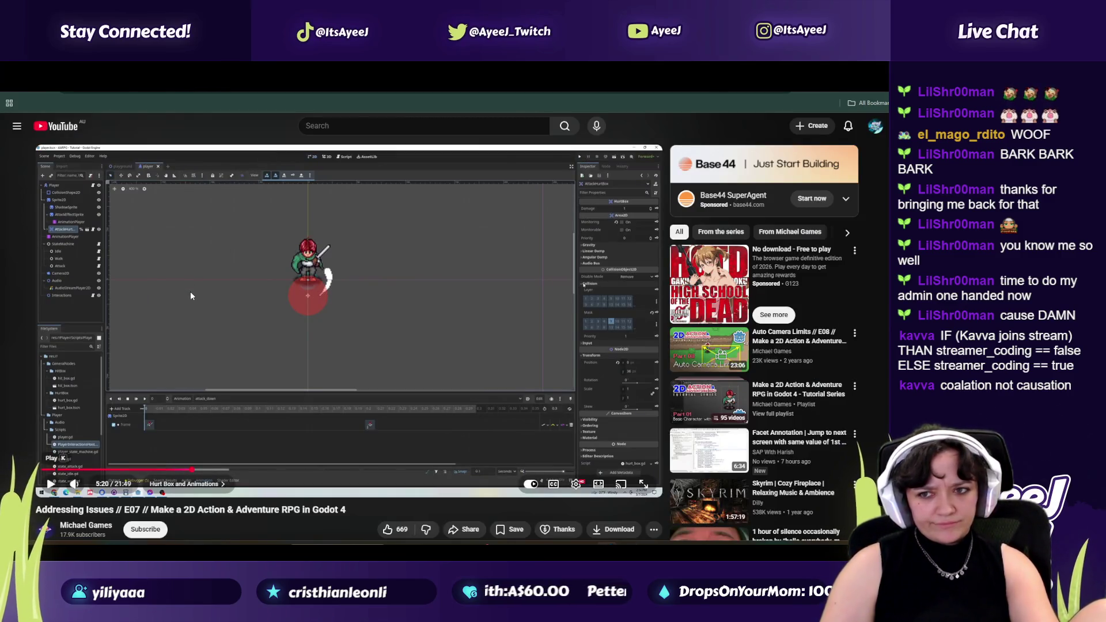
{"action": "key", "text": "alt+Tab"}
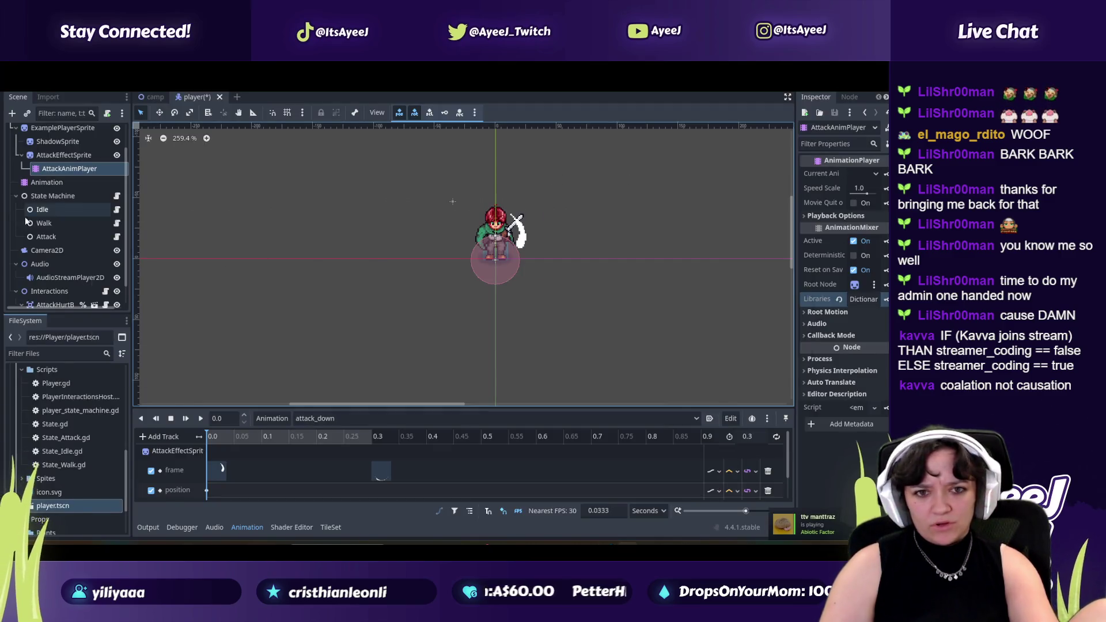
{"action": "key", "text": "alt+Tab"}
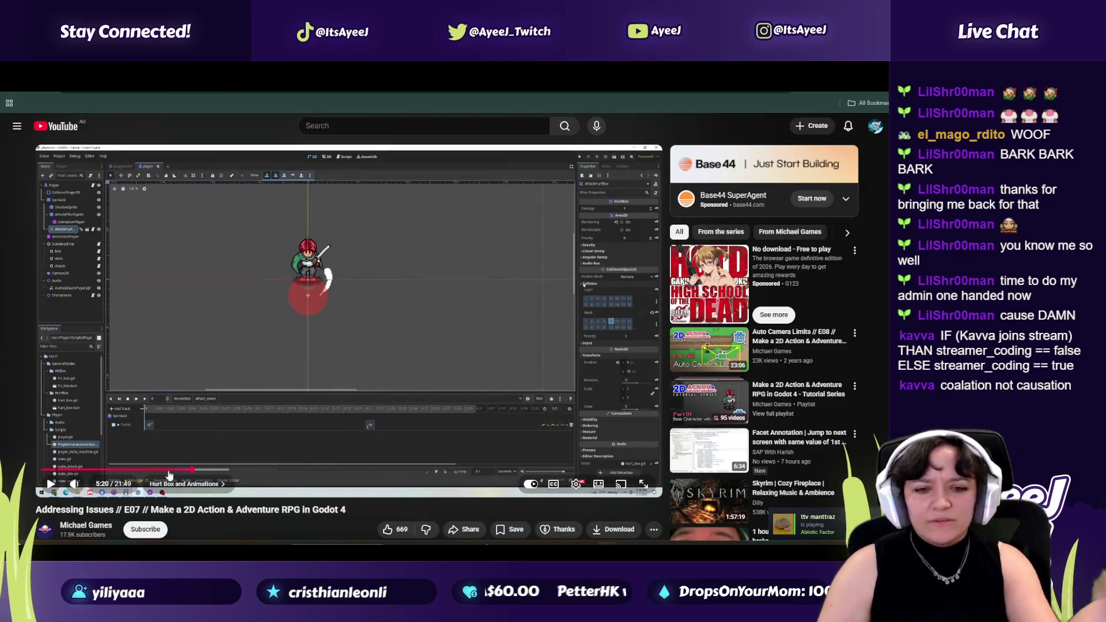
{"action": "left_click", "coordinate": [171, 471]}
{"action": "left_click", "coordinate": [264, 351]}
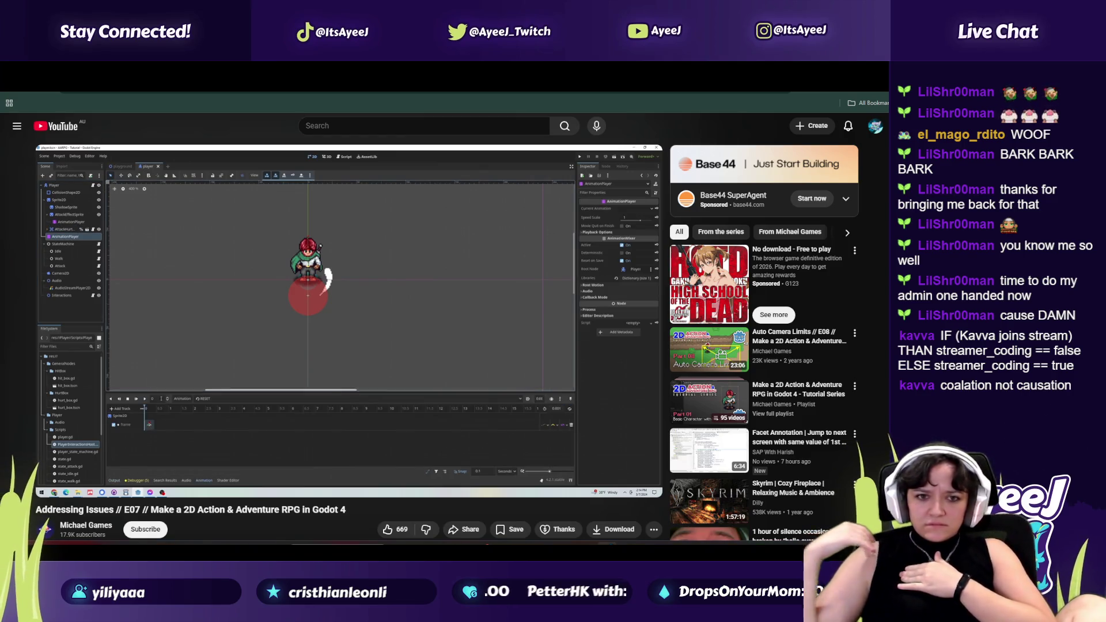
{"action": "left_click", "coordinate": [296, 363]}
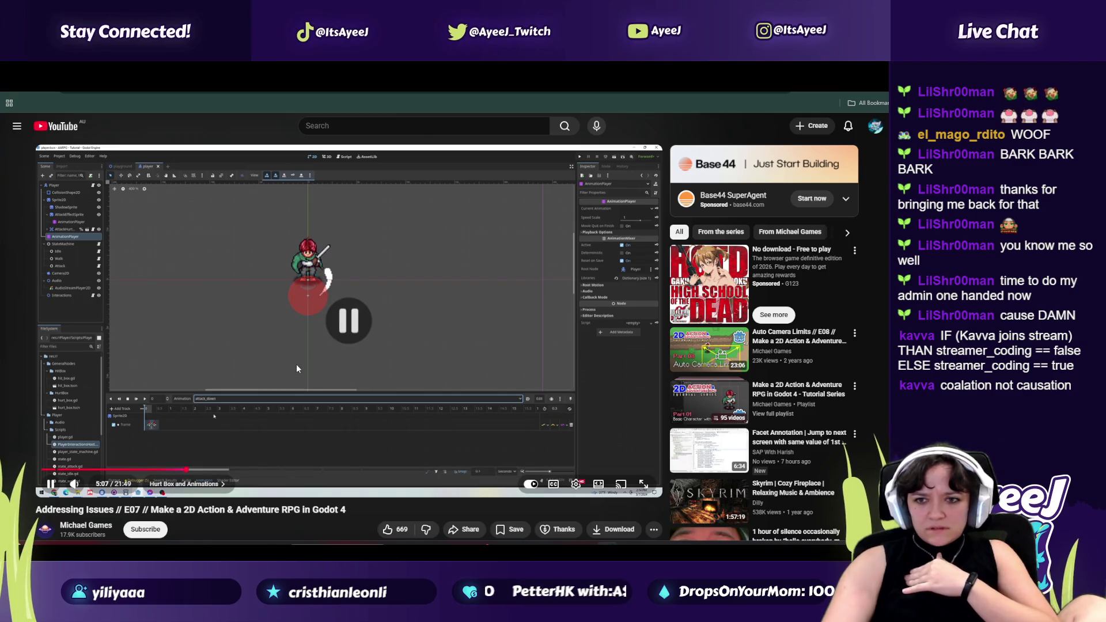
{"action": "key", "text": "alt+Tab"}
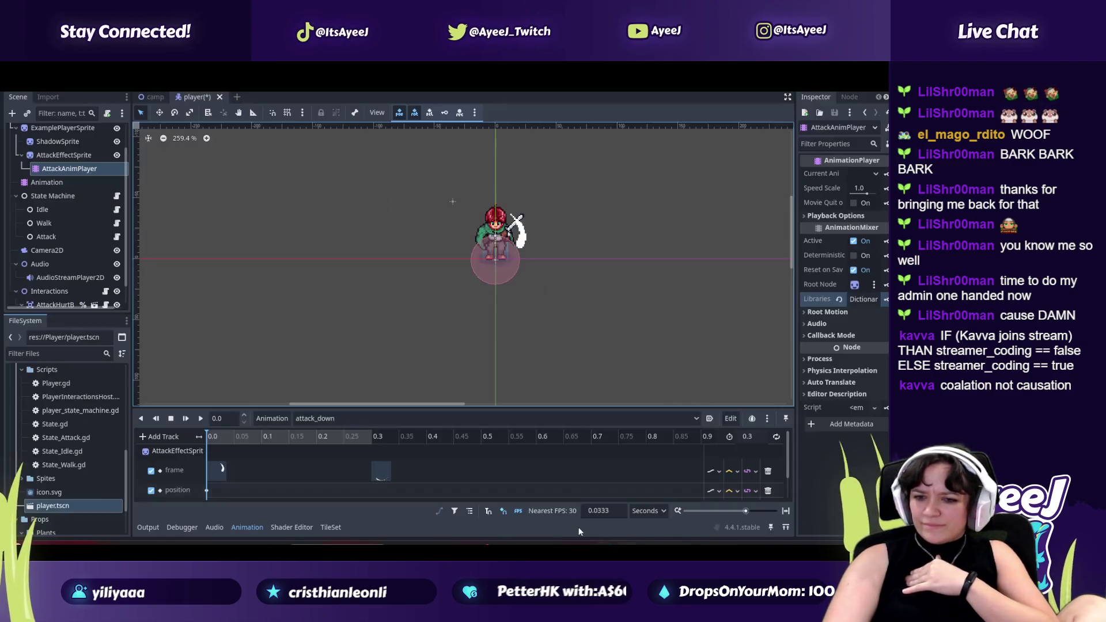
{"action": "left_click", "coordinate": [341, 420]}
{"action": "left_click", "coordinate": [341, 421]}
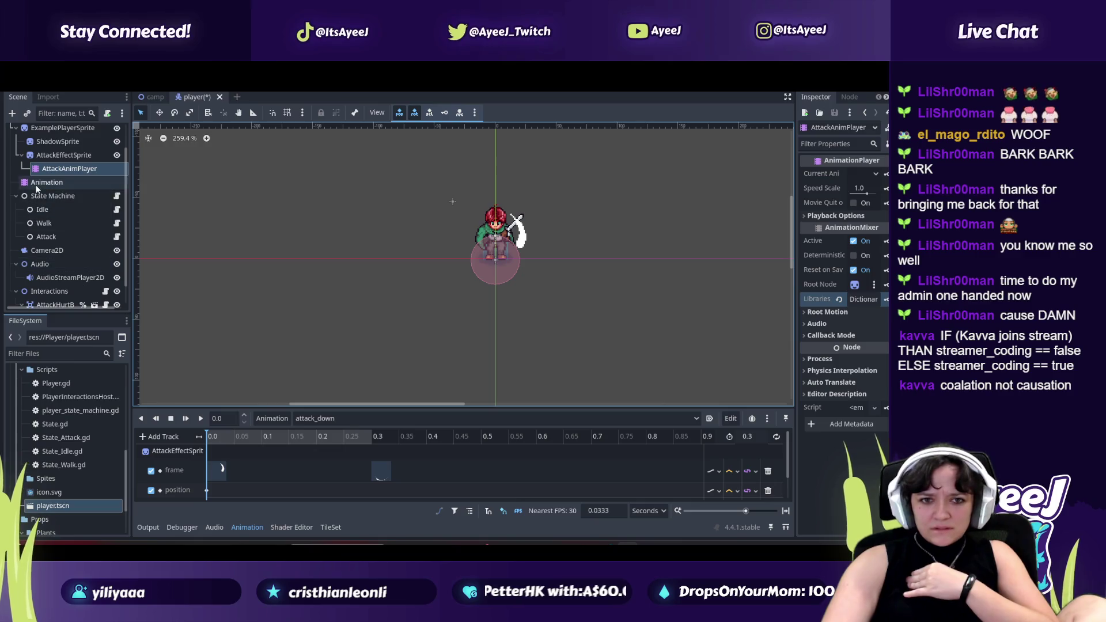
{"action": "left_click", "coordinate": [47, 182]}
{"action": "left_click", "coordinate": [340, 420]}
{"action": "left_click", "coordinate": [340, 426]}
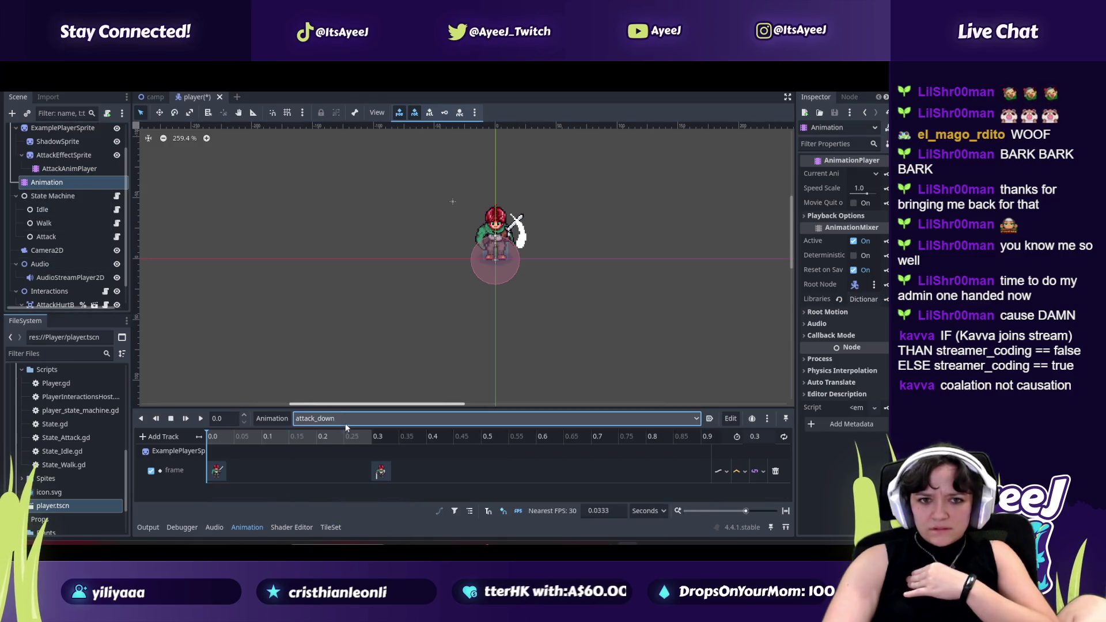
{"action": "left_click", "coordinate": [49, 168]}
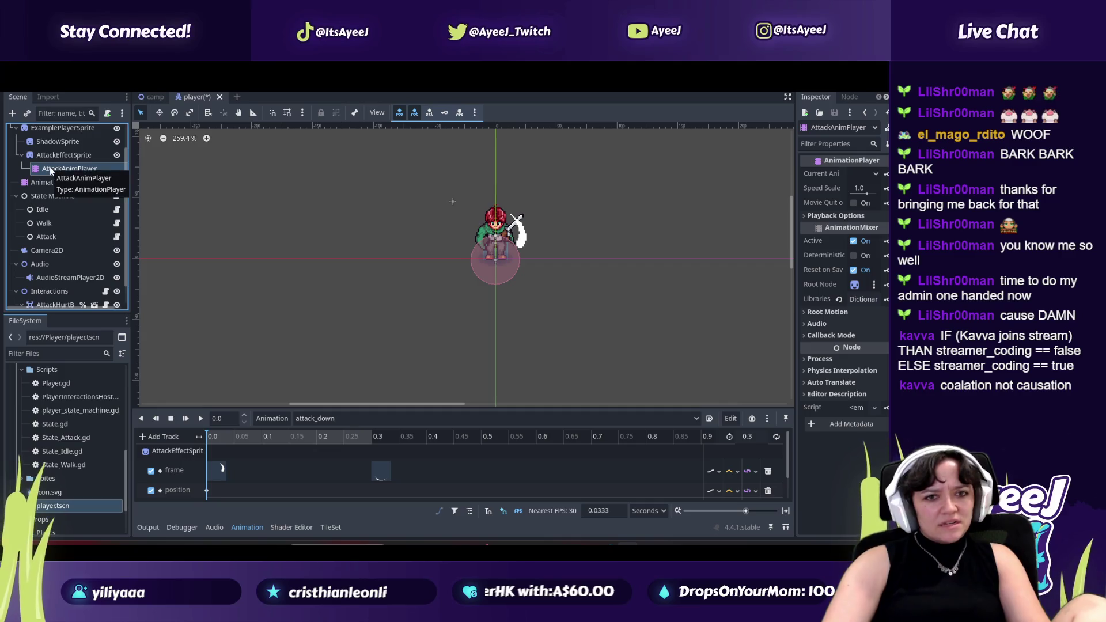
{"action": "left_click", "coordinate": [49, 183]}
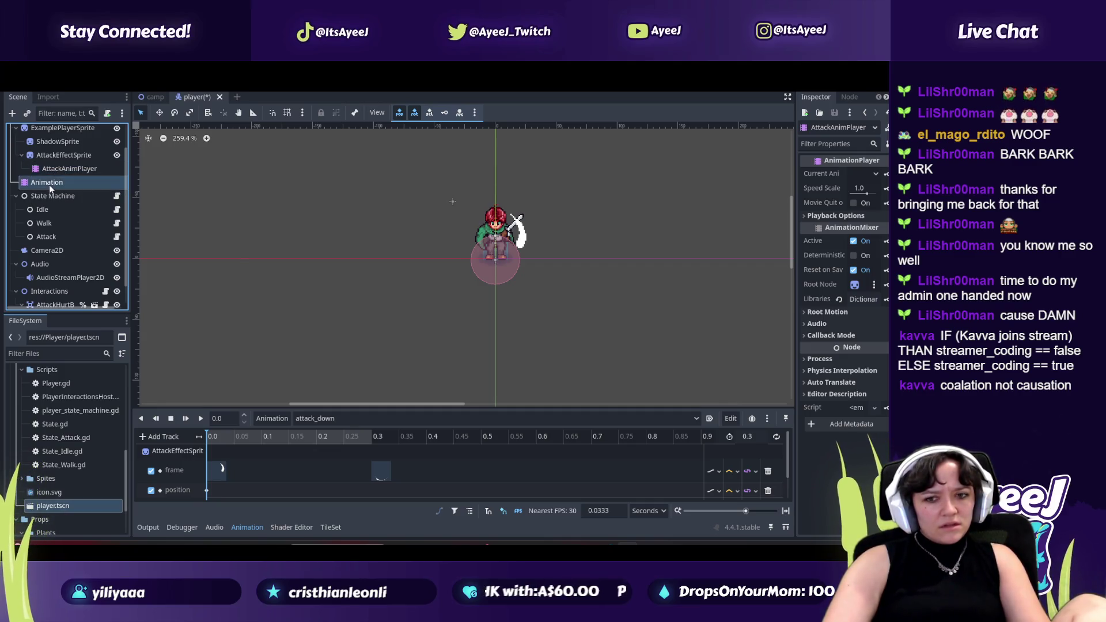
{"action": "left_click", "coordinate": [60, 169]}
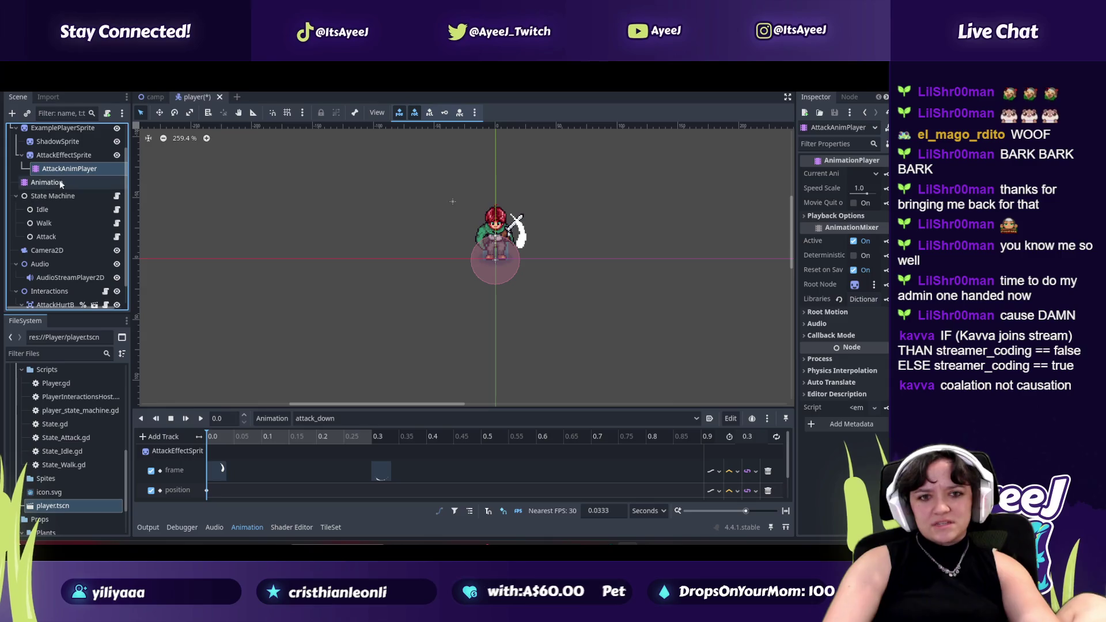
{"action": "left_click", "coordinate": [59, 183]}
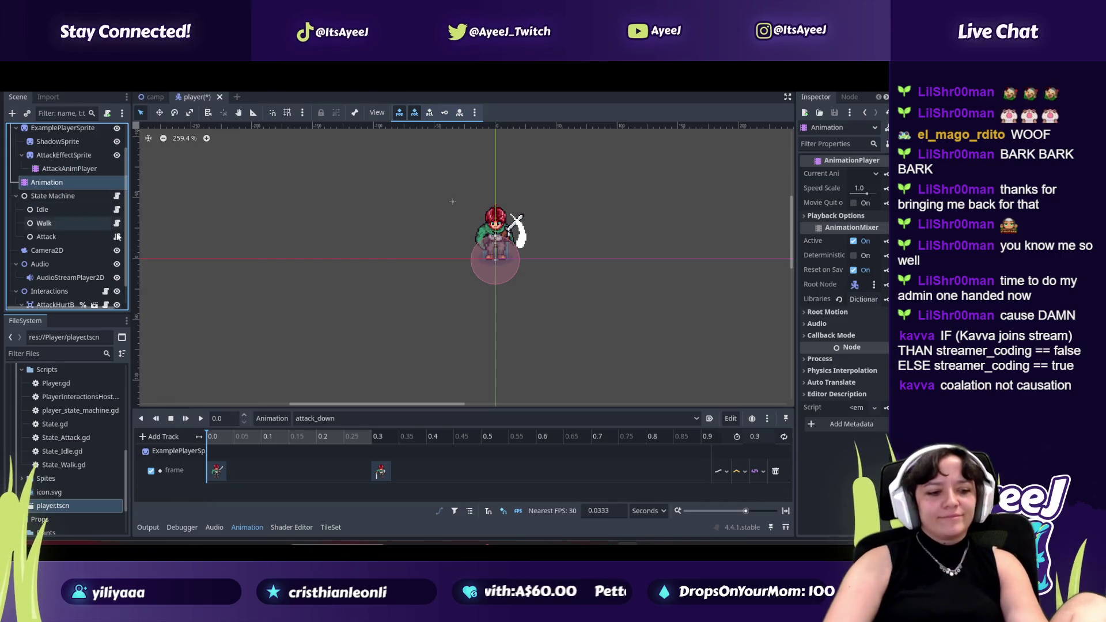
{"action": "left_click", "coordinate": [358, 420]}
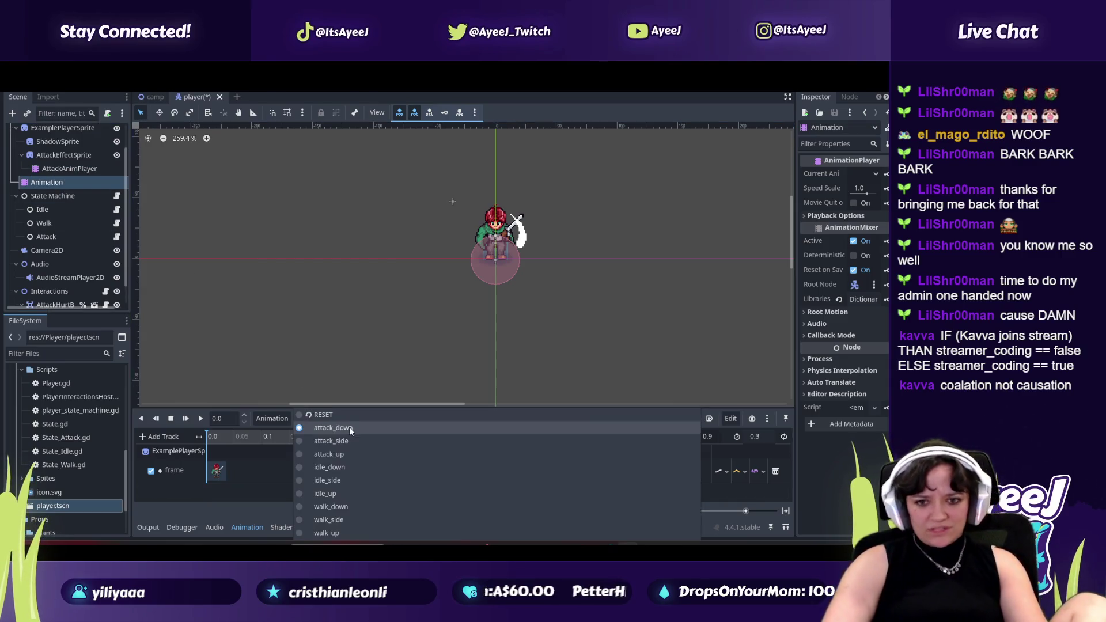
{"action": "left_click", "coordinate": [349, 427]}
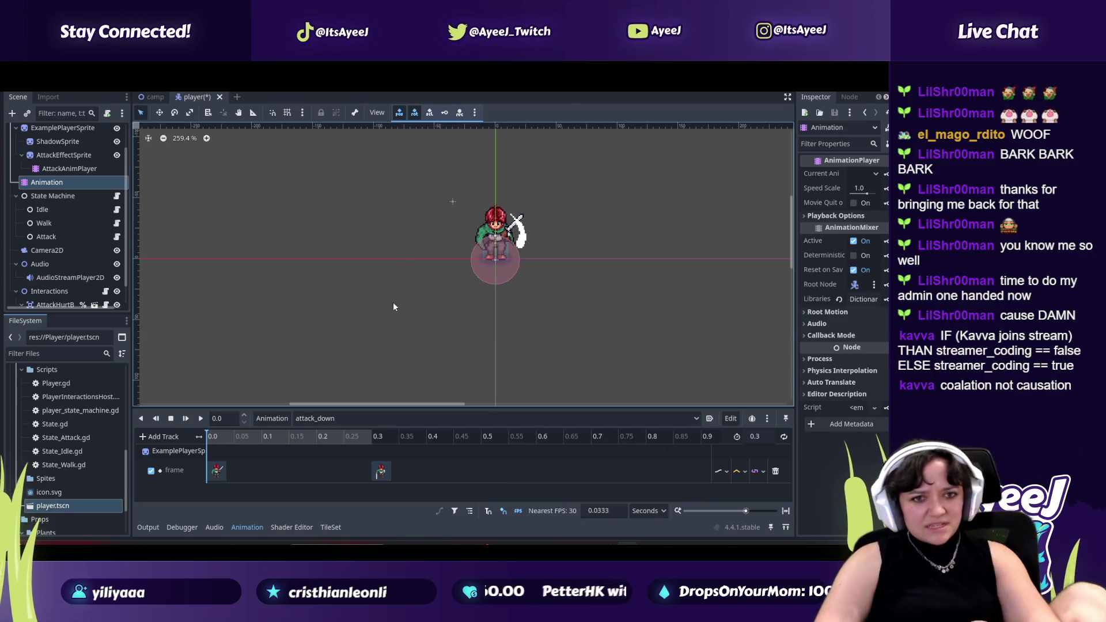
{"action": "key", "text": "alt+Tab"}
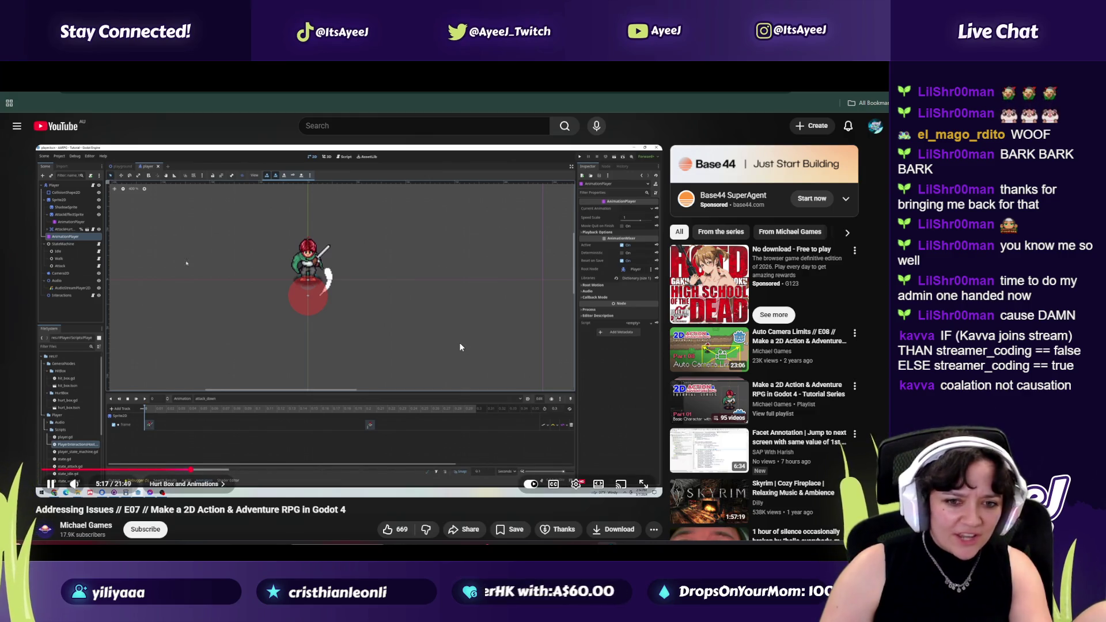
{"action": "left_click", "coordinate": [443, 353]}
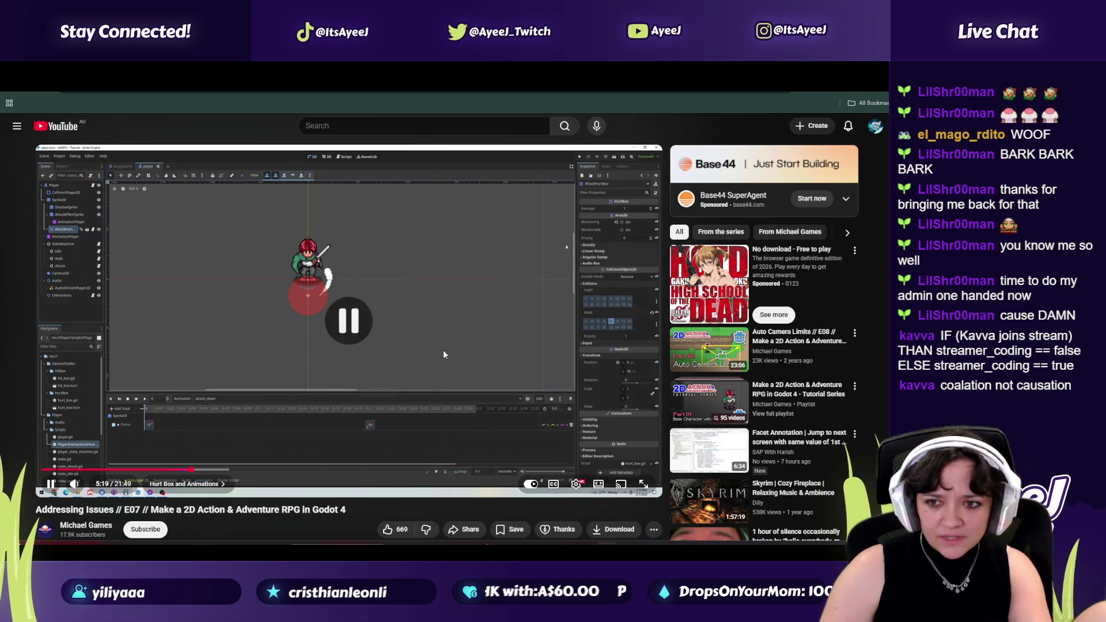
Step: Scroll the Scene tree and select the AttackHurtBox node to show its properties
{"action": "key", "text": "alt+Tab"}
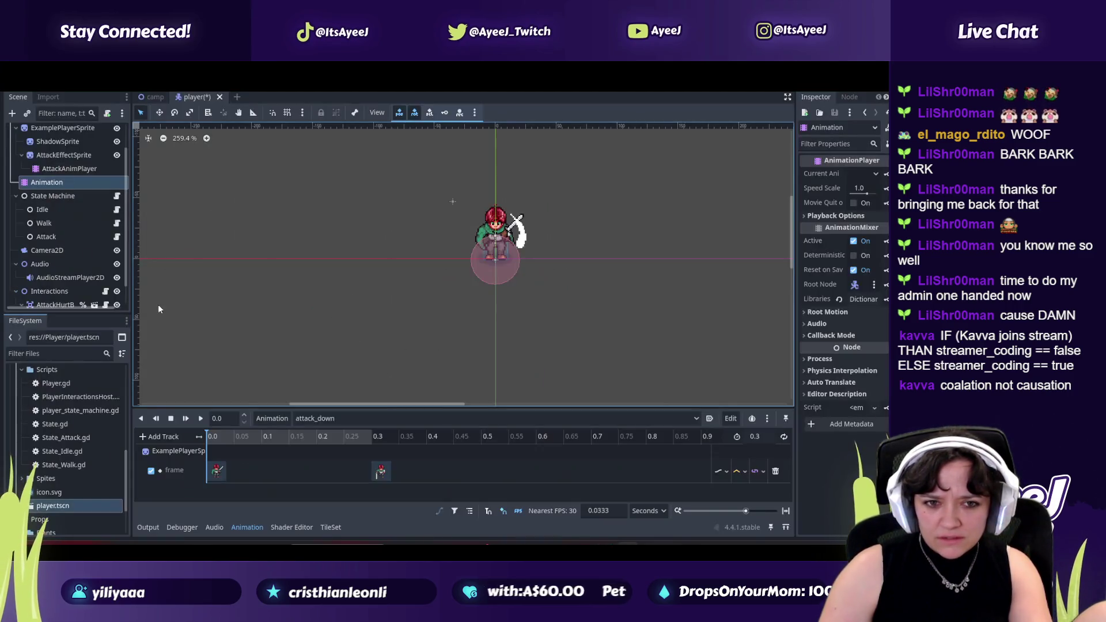
{"action": "scroll", "coordinate": [52, 231], "scroll_direction": "down", "scroll_amount": 2}
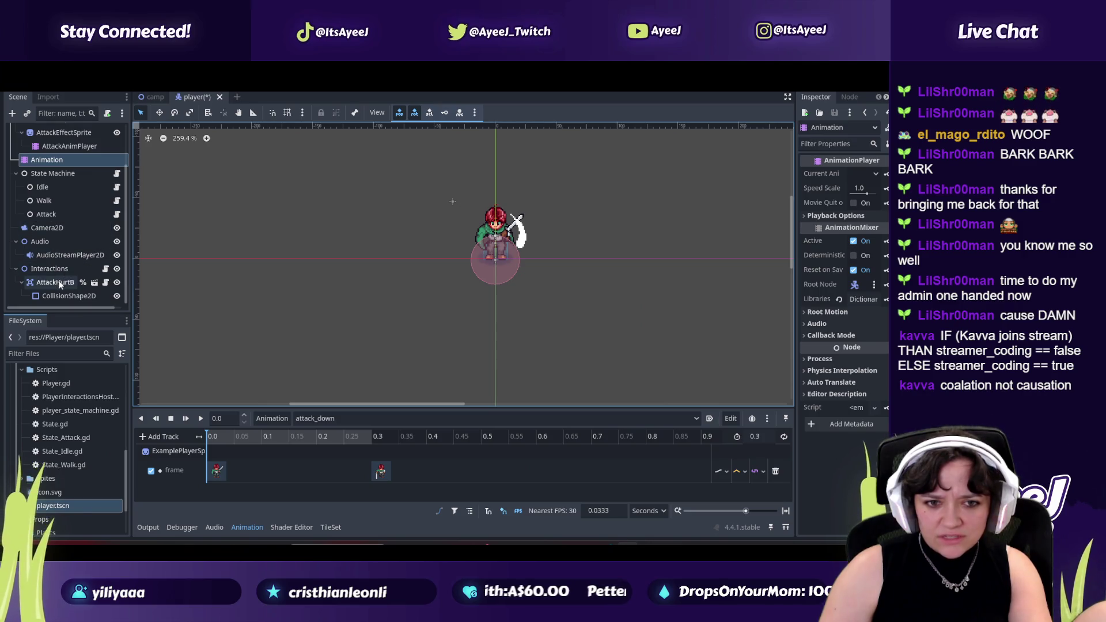
{"action": "key", "text": "alt+Tab"}
{"action": "key", "text": "alt+Tab"}
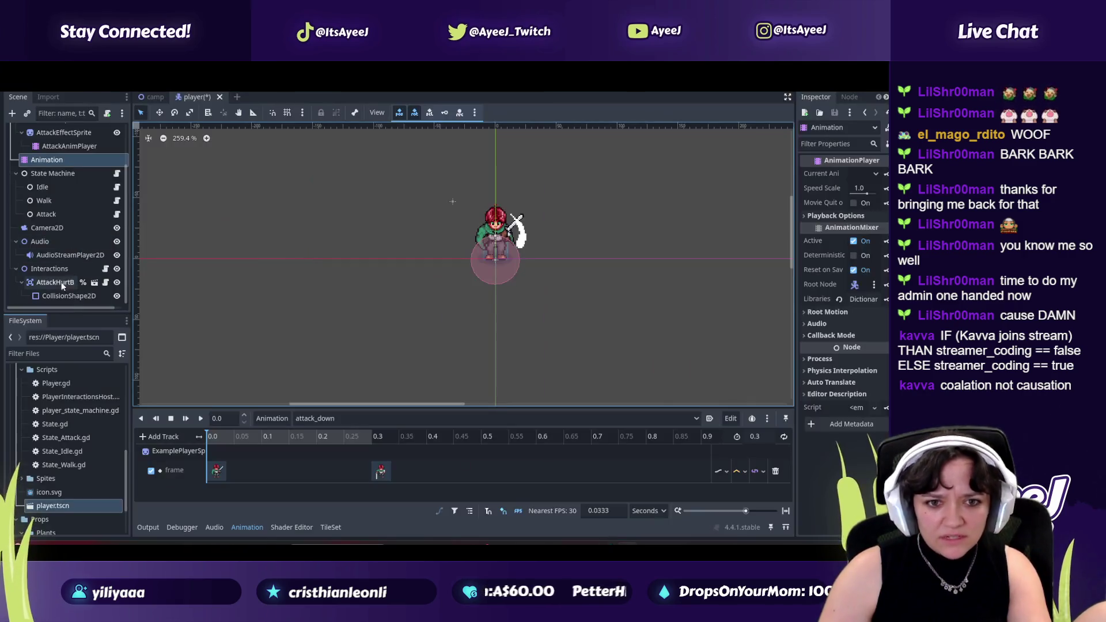
{"action": "left_click", "coordinate": [61, 282]}
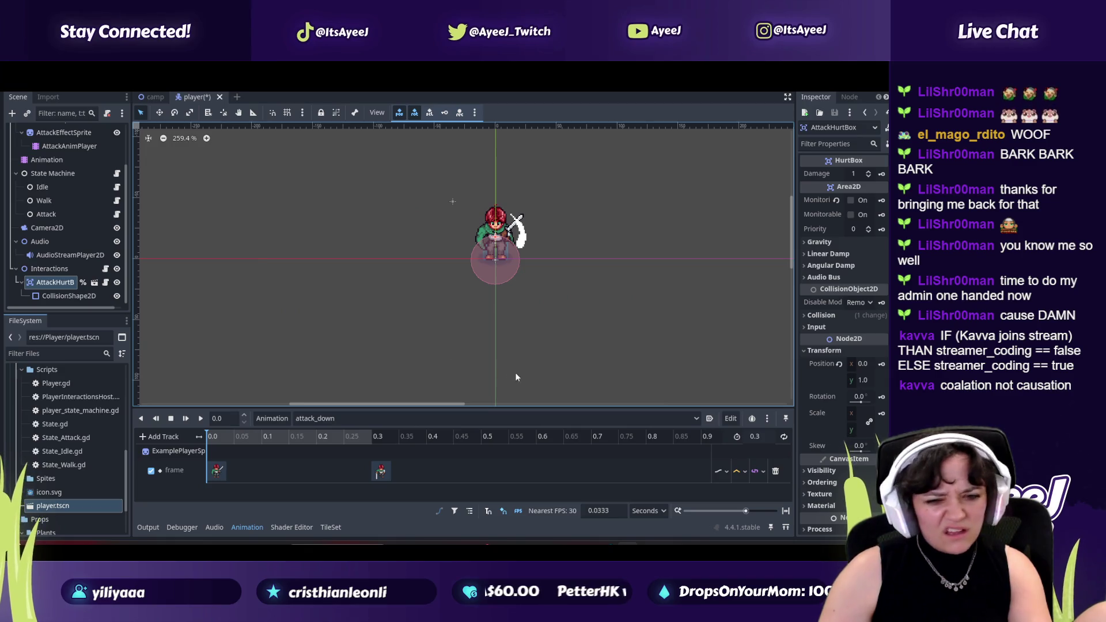
Step: Play the tutorial on to the point where it creates a position key
{"action": "key", "text": "alt+Tab"}
{"action": "left_click", "coordinate": [415, 289]}
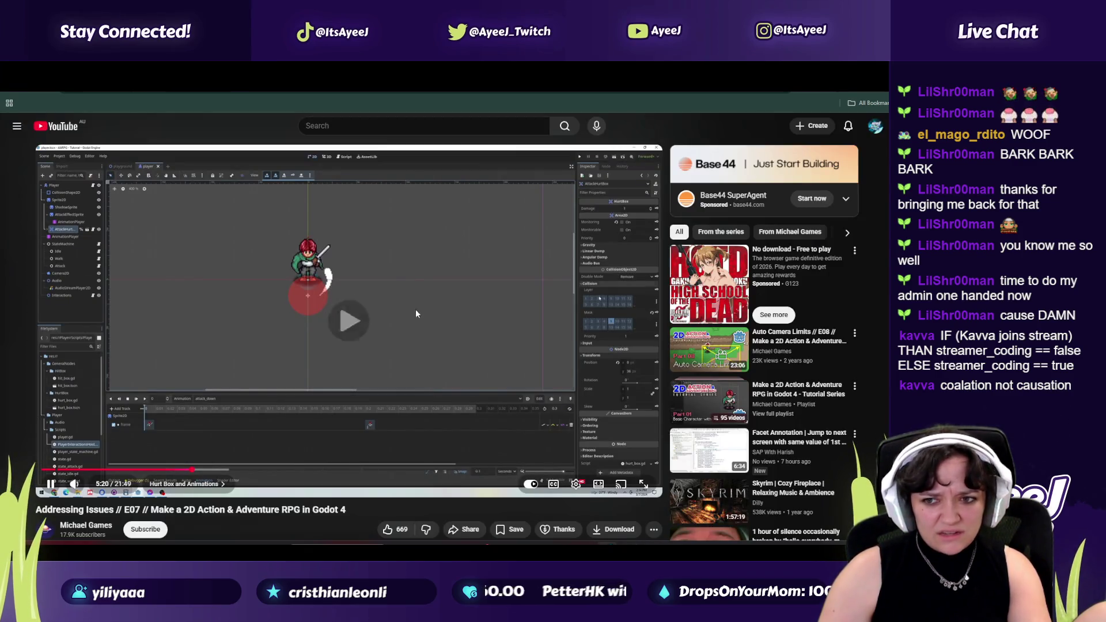
{"action": "key", "text": "alt+Tab"}
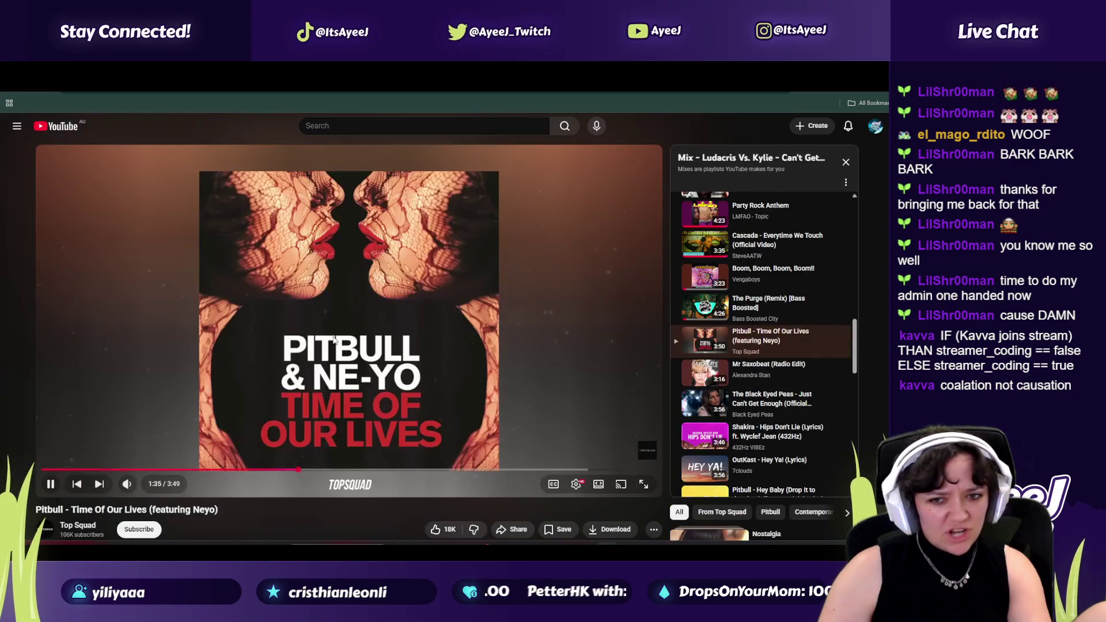
{"action": "key", "text": "alt+Tab"}
{"action": "left_click", "coordinate": [444, 386]}
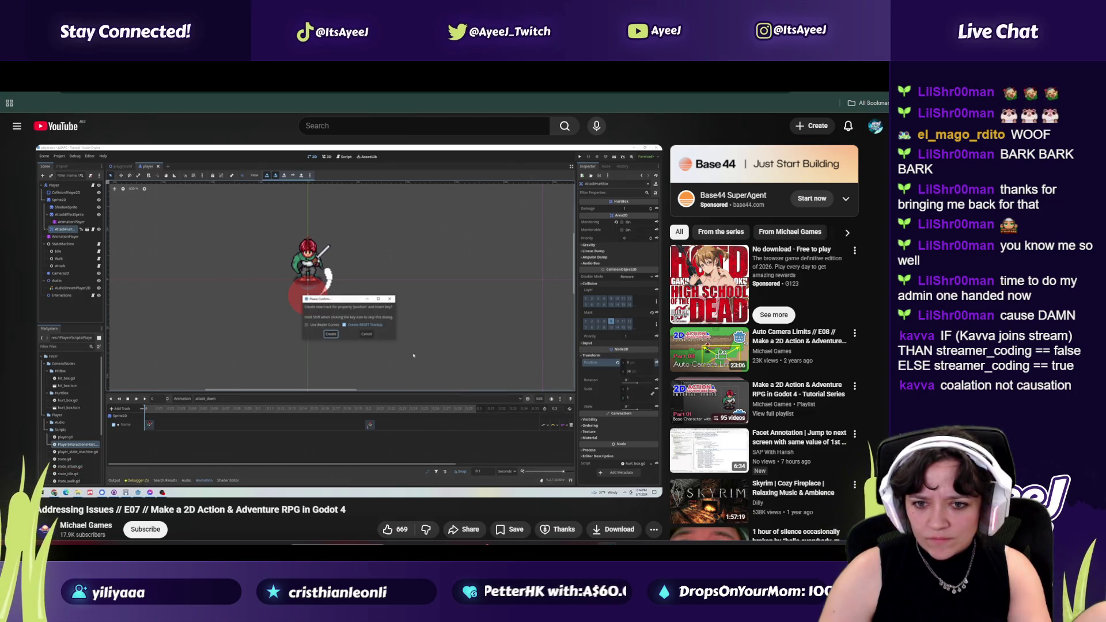
Step: Key AttackHurtBox's Position in the Inspector, confirm Create for the track, and resume the tutorial
{"action": "left_click", "coordinate": [453, 386]}
{"action": "key", "text": "alt+Tab"}
{"action": "left_click", "coordinate": [881, 364]}
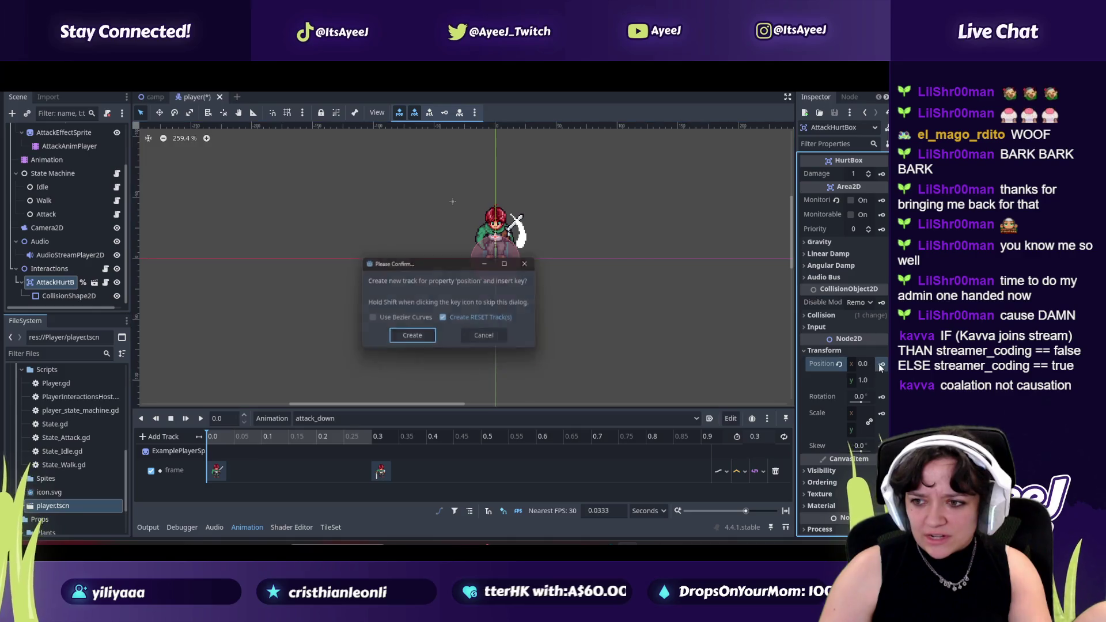
{"action": "key", "text": "alt+Tab"}
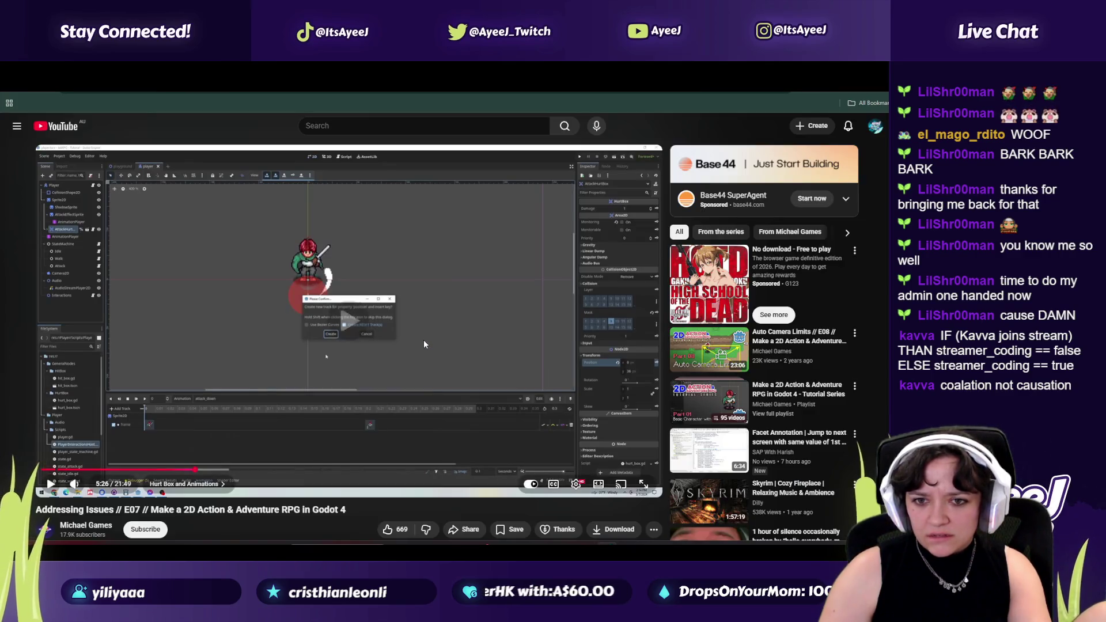
{"action": "key", "text": "alt+Tab"}
{"action": "left_click", "coordinate": [413, 338]}
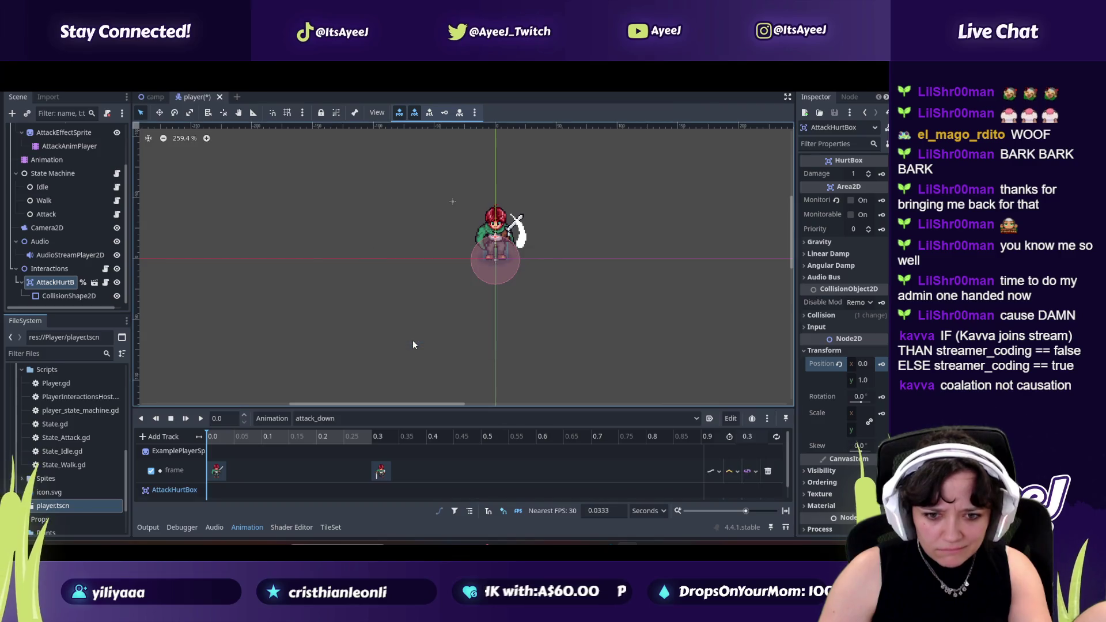
{"action": "key", "text": "alt+Tab"}
{"action": "left_click", "coordinate": [433, 329]}
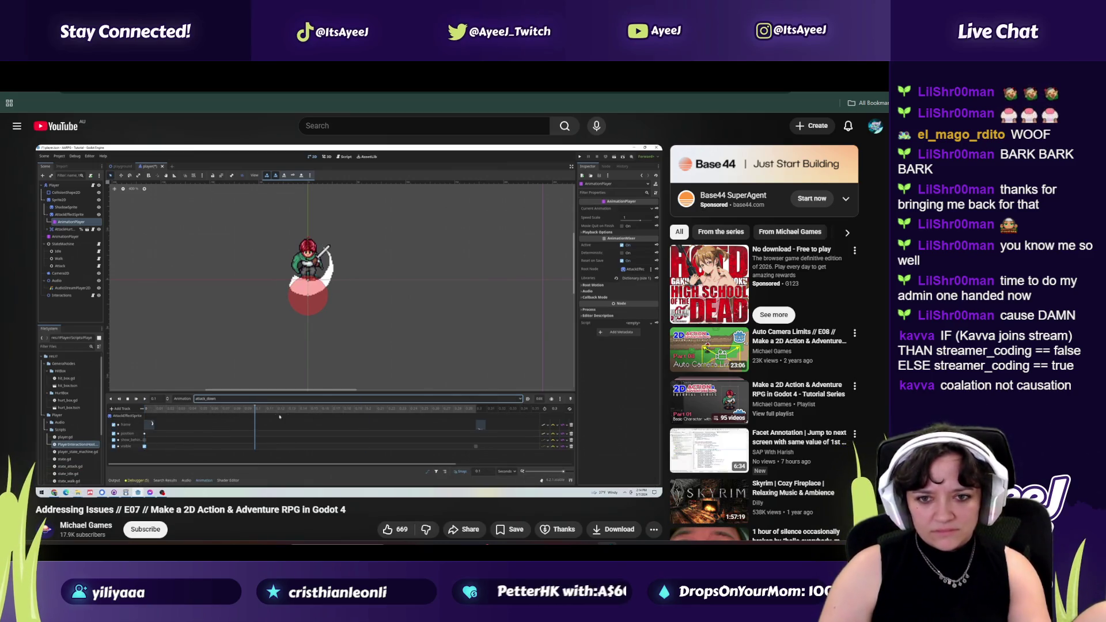
Step: Show the AttackAnimPlayer's attack_down tracks and compare them with the tutorial
{"action": "left_click", "coordinate": [434, 326]}
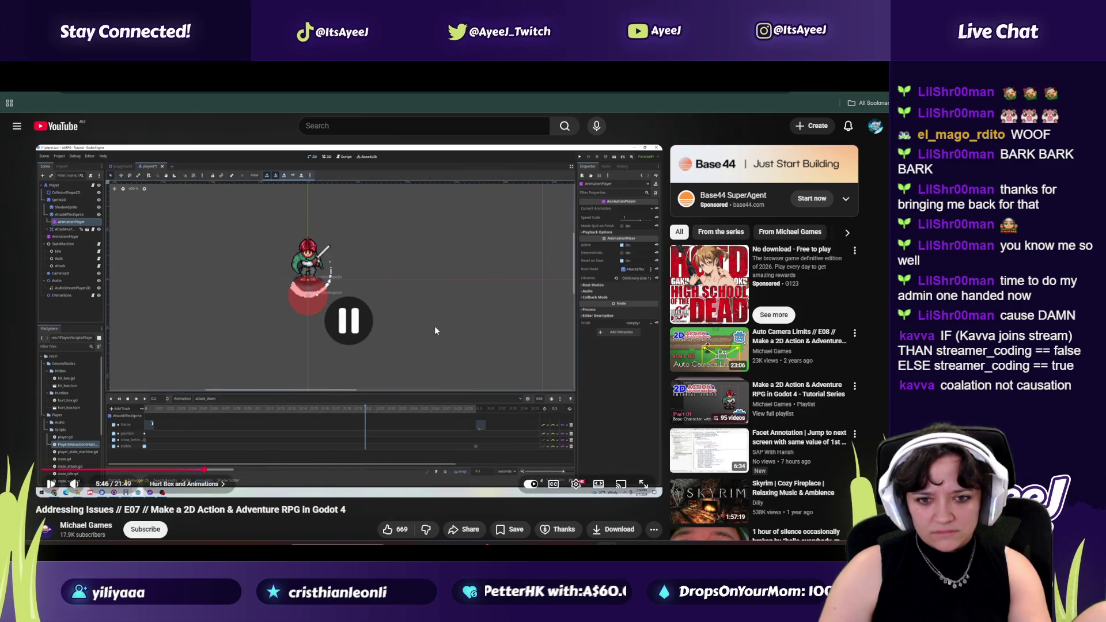
{"action": "key", "text": "alt+Tab"}
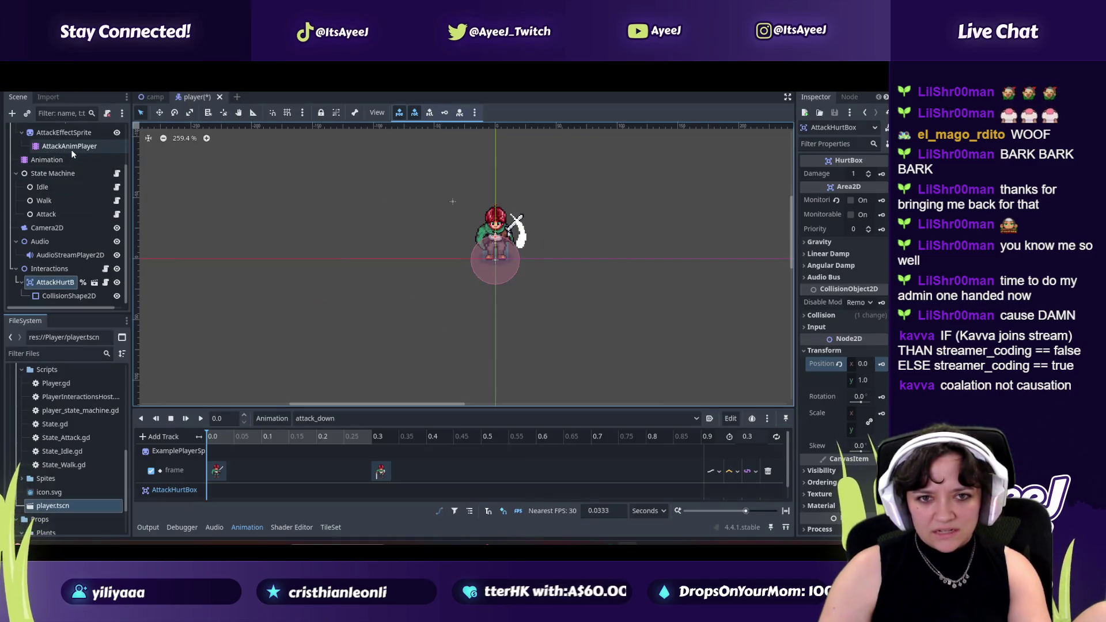
{"action": "left_click", "coordinate": [71, 147]}
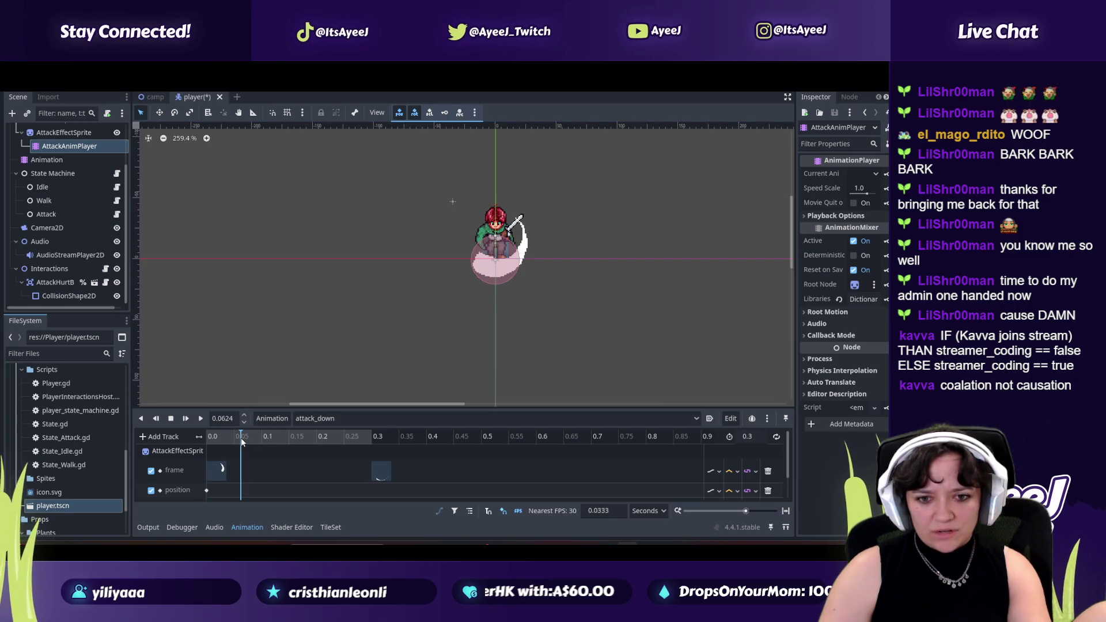
{"action": "key", "text": "alt+Tab"}
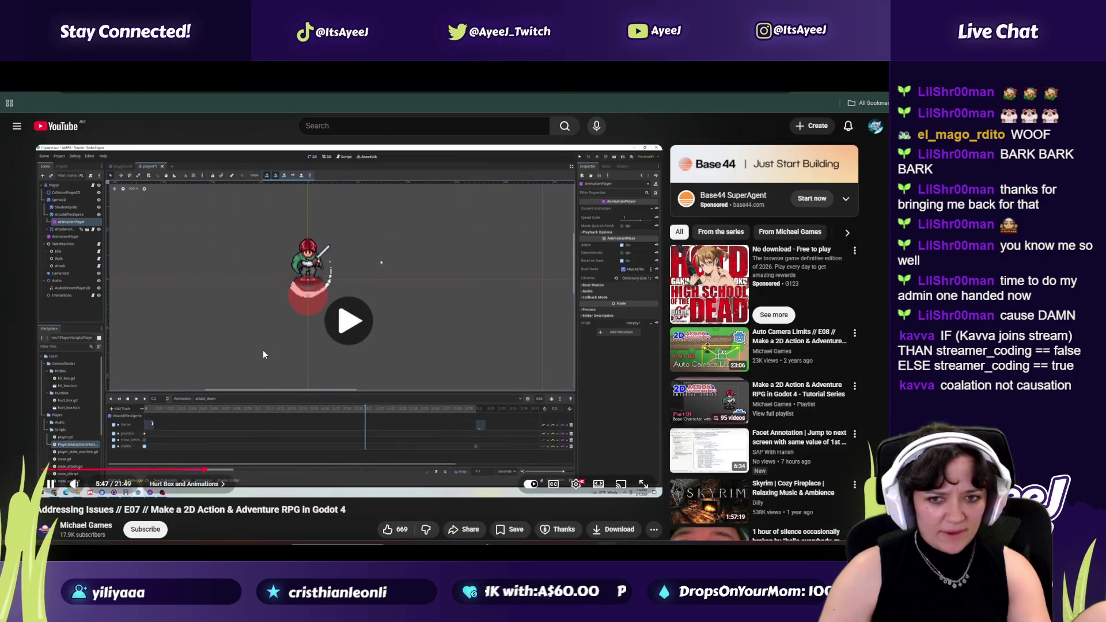
{"action": "left_click", "coordinate": [262, 352]}
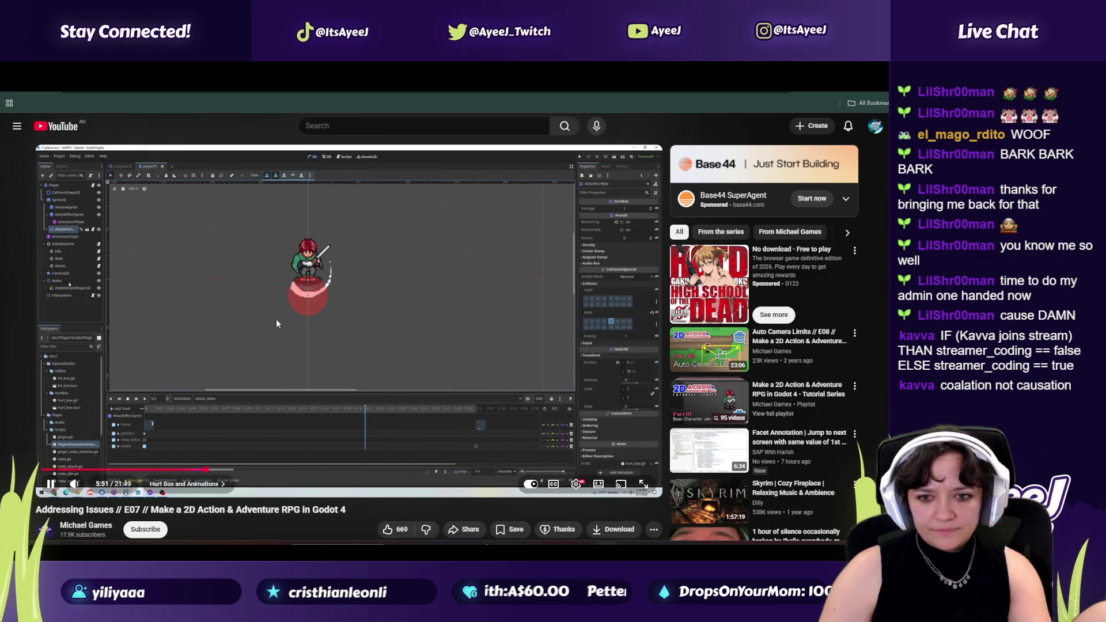
{"action": "key", "text": "alt+Tab"}
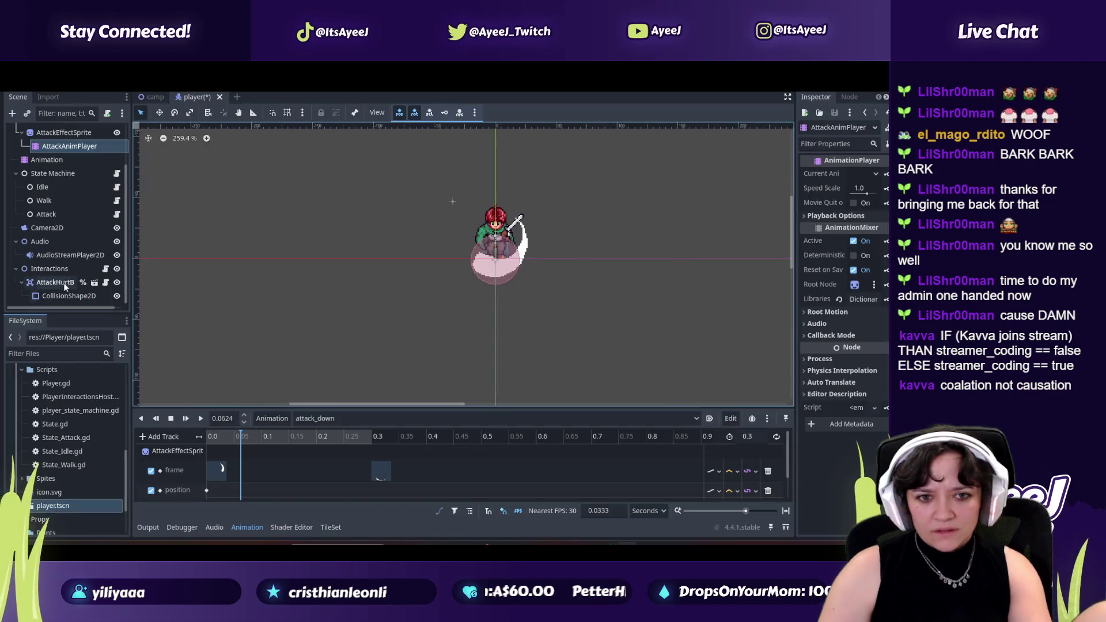
{"action": "key", "text": "alt+Tab"}
{"action": "left_click", "coordinate": [314, 329]}
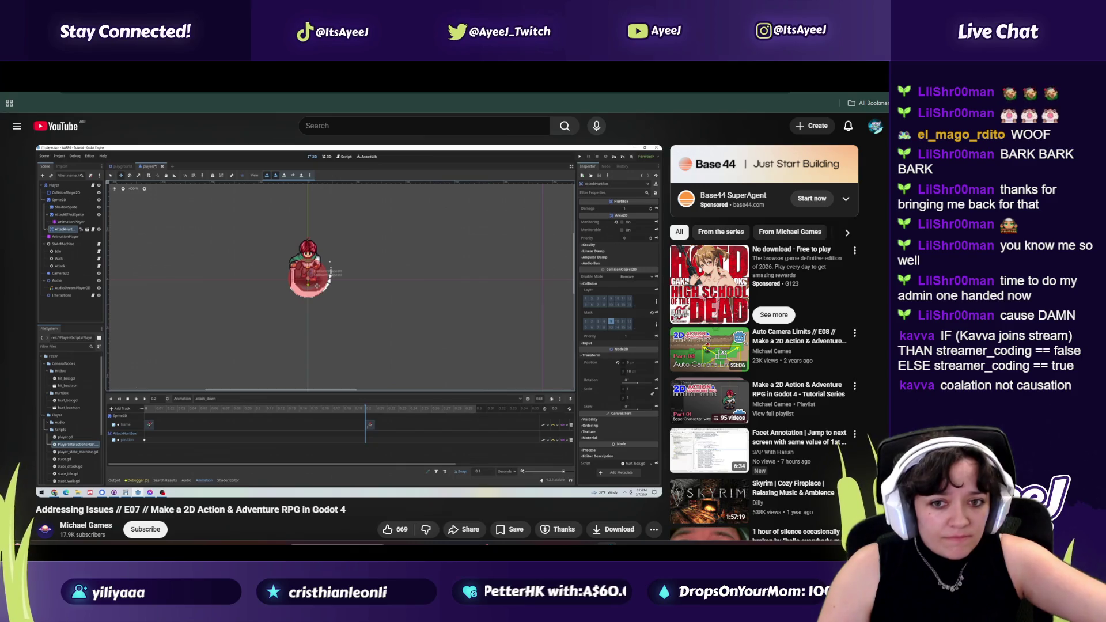
Step: Drag the CollisionShape2D about 5 px up in the viewport, then switch to Move and Scale modes
{"action": "left_click", "coordinate": [561, 419]}
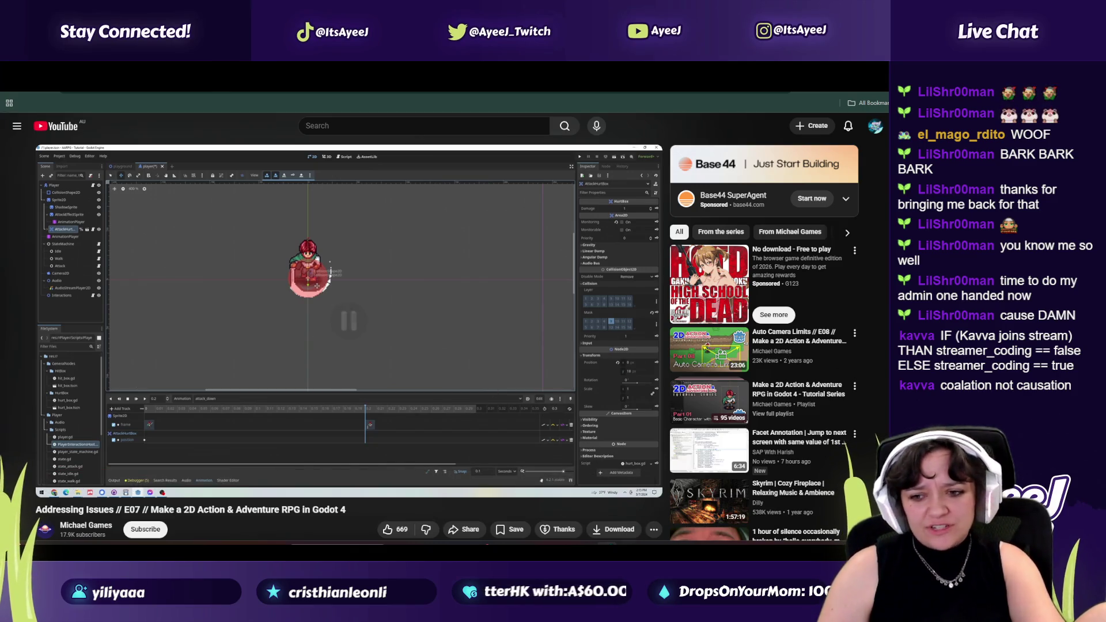
{"action": "left_click", "coordinate": [457, 374]}
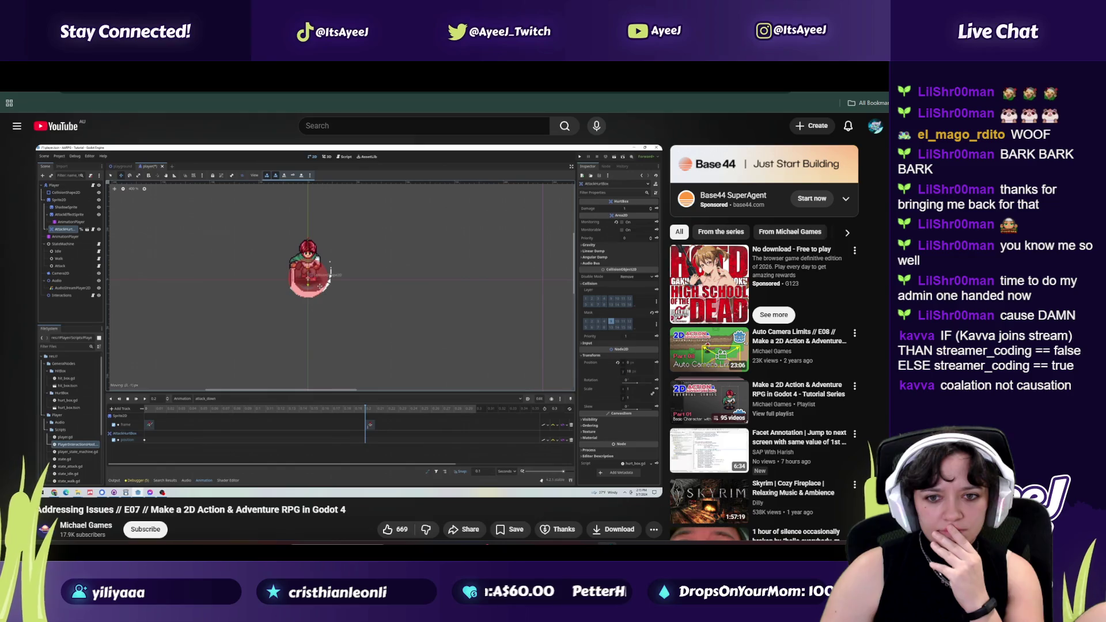
{"action": "left_click", "coordinate": [466, 408]}
{"action": "key", "text": "alt+Tab"}
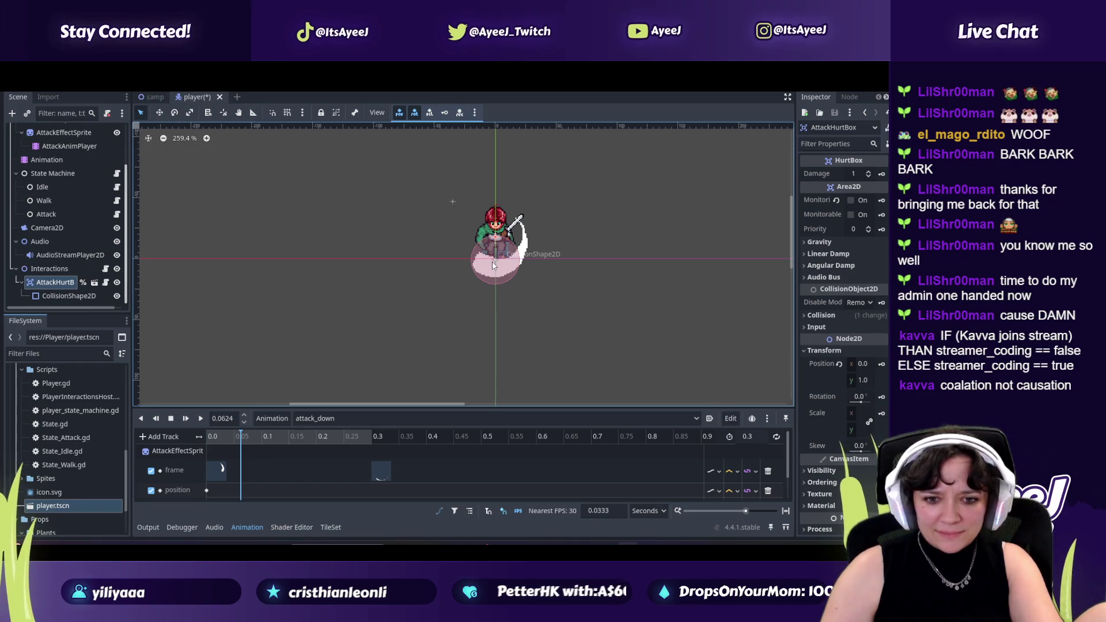
{"action": "left_click_drag", "start_coordinate": [492, 265], "coordinate": [493, 255]}
{"action": "key", "text": "w"}
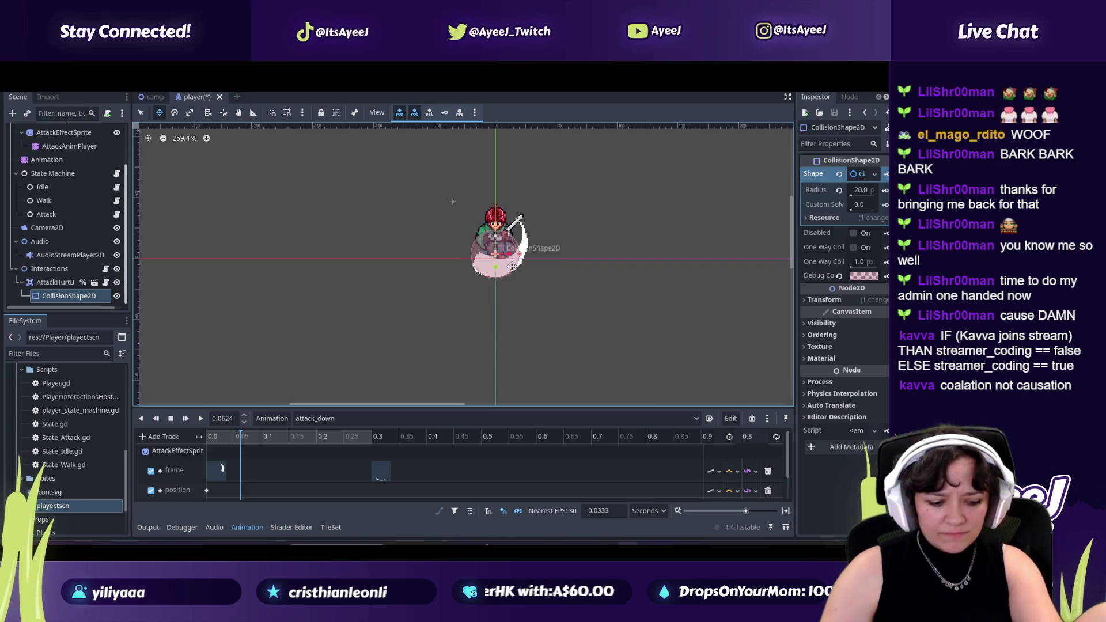
{"action": "key", "text": "s"}
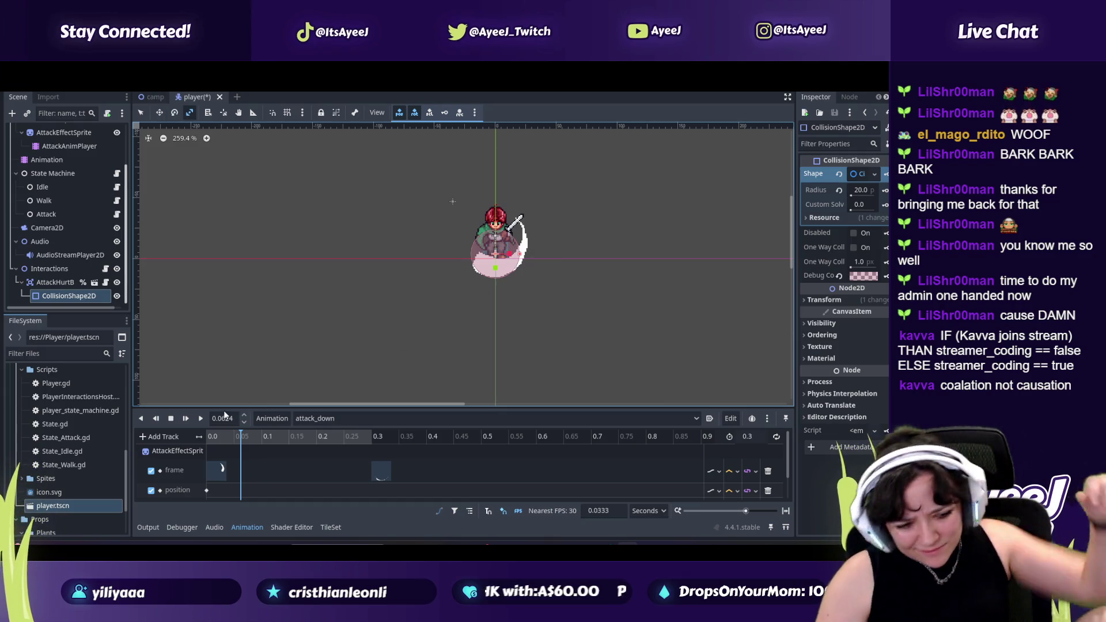
Step: Watch the tutorial on to 6:18 before returning to Godot
{"action": "key", "text": "alt+Tab"}
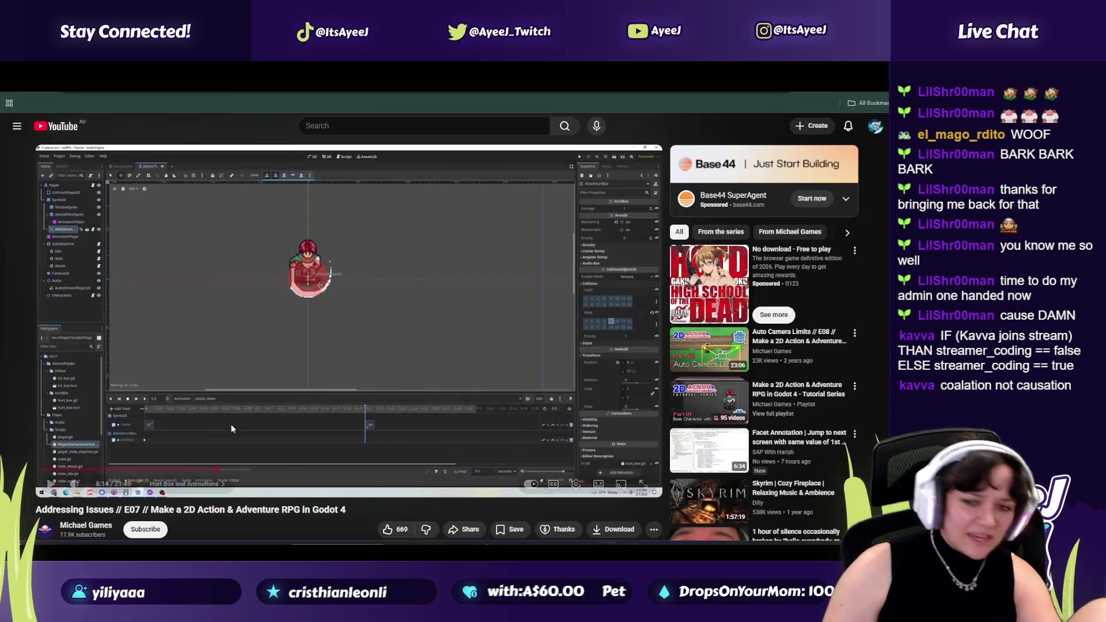
{"action": "left_click", "coordinate": [280, 382]}
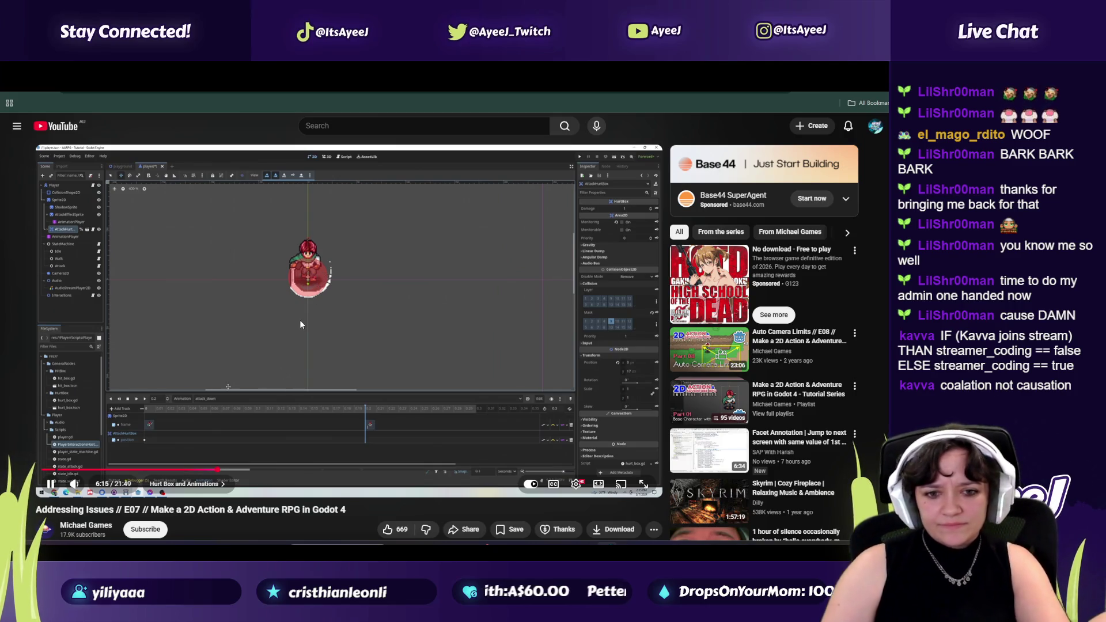
{"action": "left_click", "coordinate": [228, 381]}
{"action": "left_click", "coordinate": [227, 375]}
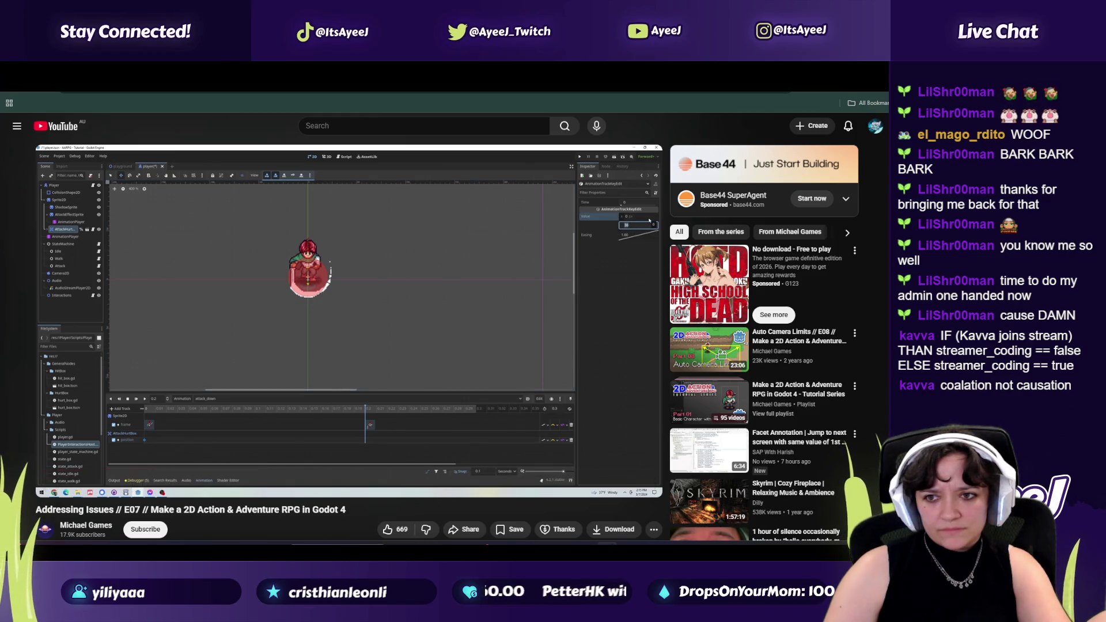
{"action": "left_click", "coordinate": [227, 376]}
{"action": "key", "text": "alt+Tab"}
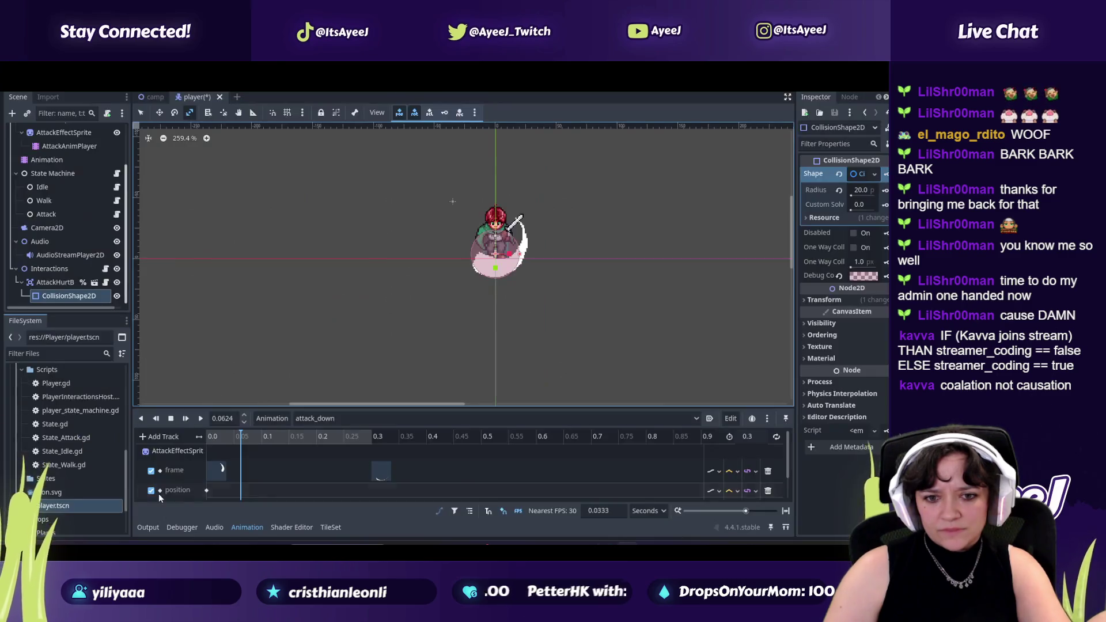
Step: Set the position keyframe's y value to 17, then undo the change
{"action": "left_click", "coordinate": [173, 490]}
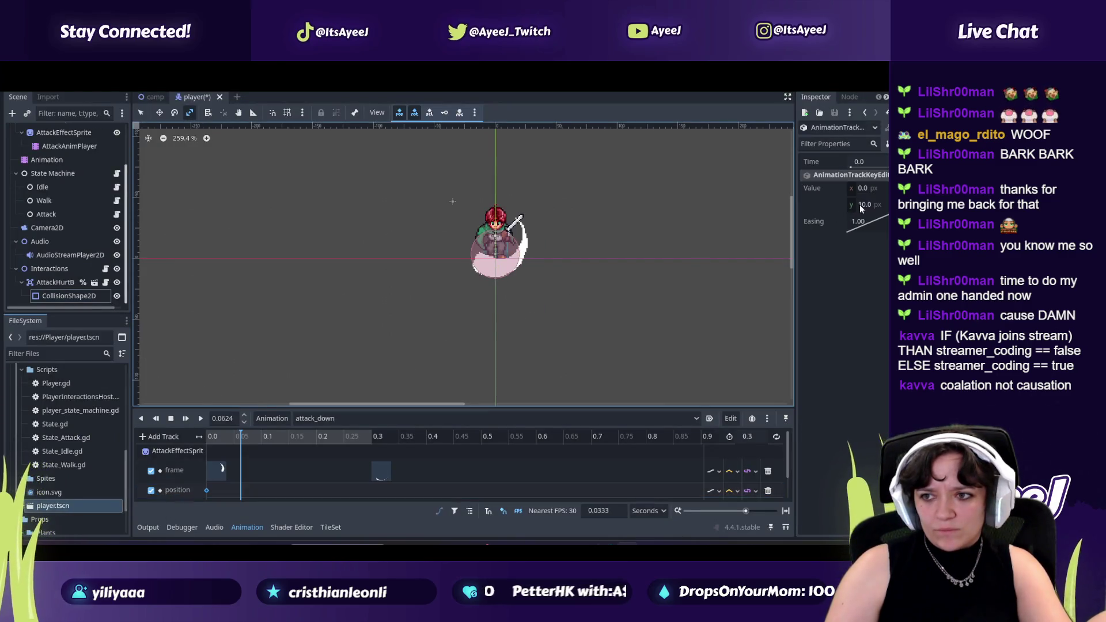
{"action": "left_click", "coordinate": [860, 205]}
{"action": "type", "text": "17"}
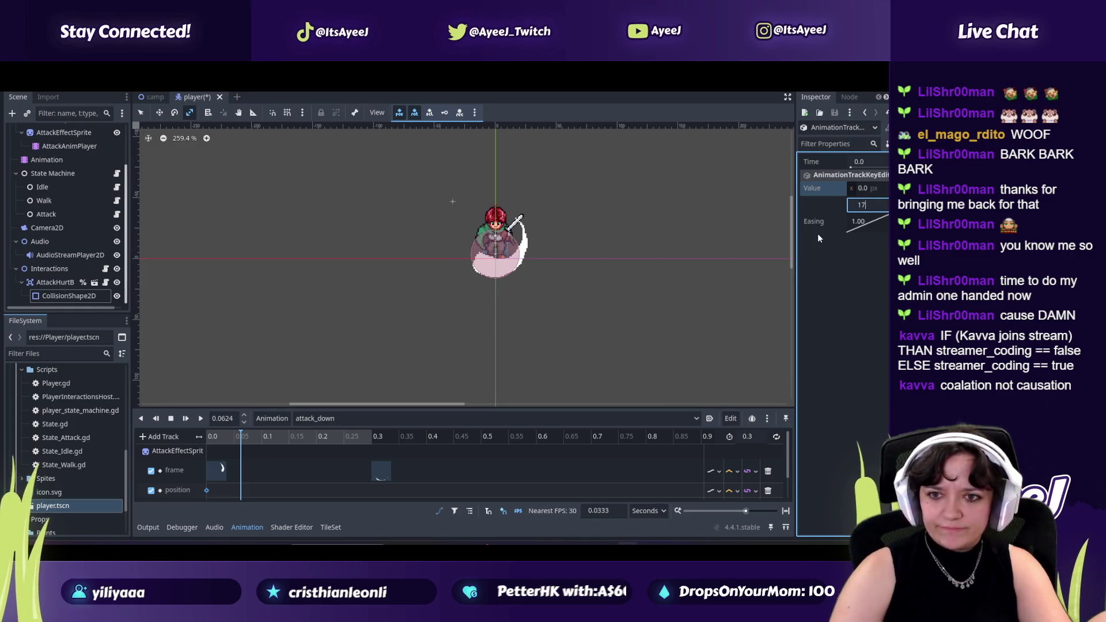
{"action": "key", "text": "Return"}
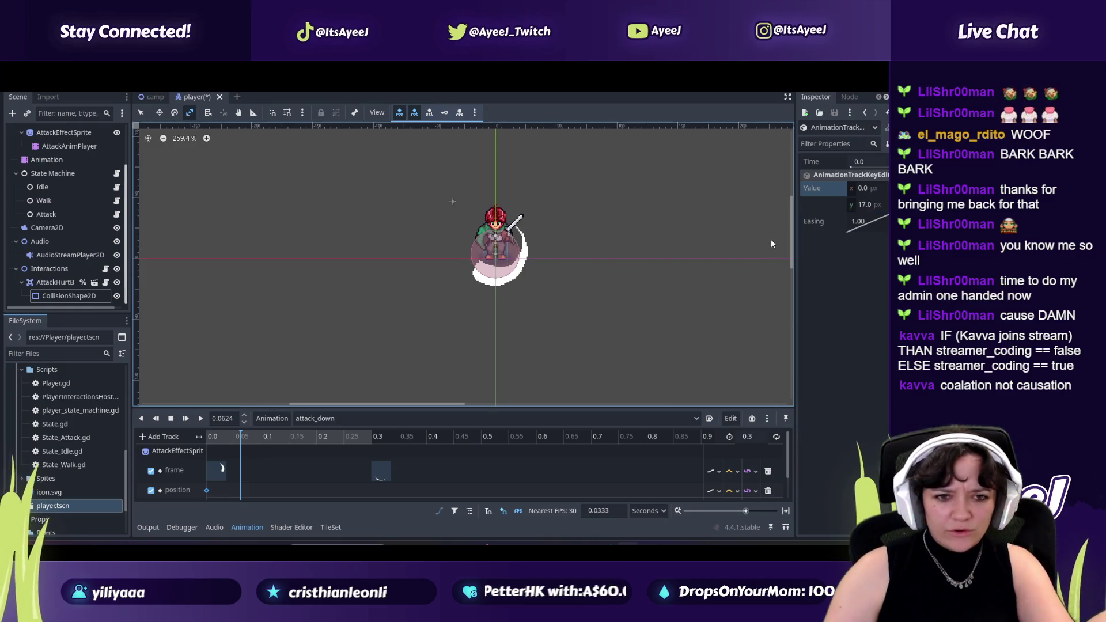
{"action": "key", "text": "ctrl+z"}
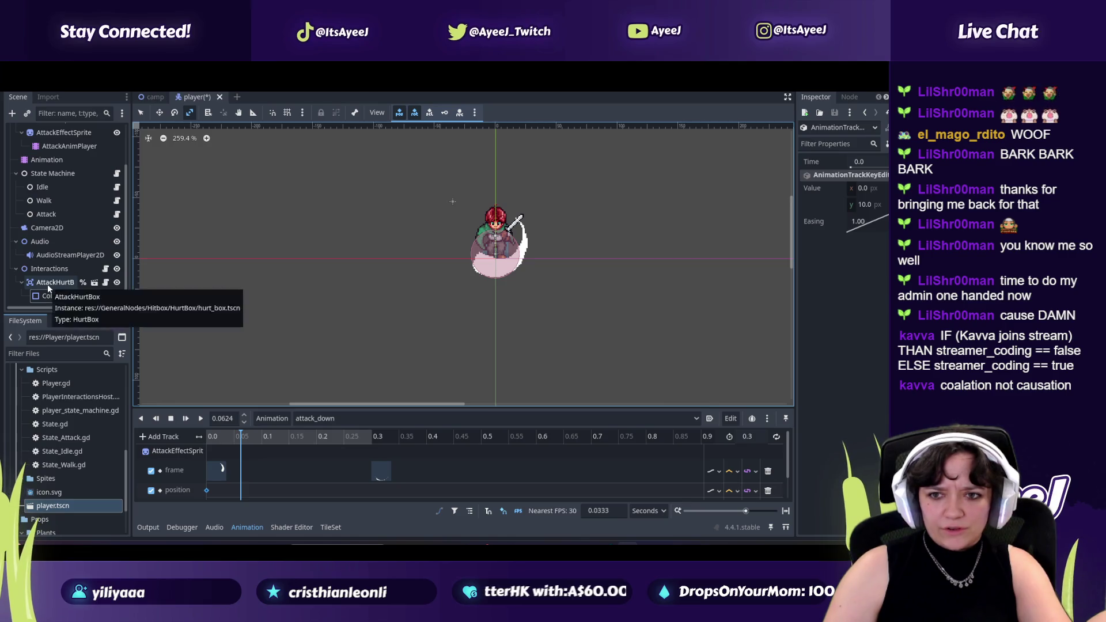
Step: Reselect AttackHurtBox, set its position keyframe's y to 17 again, and resume the tutorial
{"action": "left_click", "coordinate": [47, 285]}
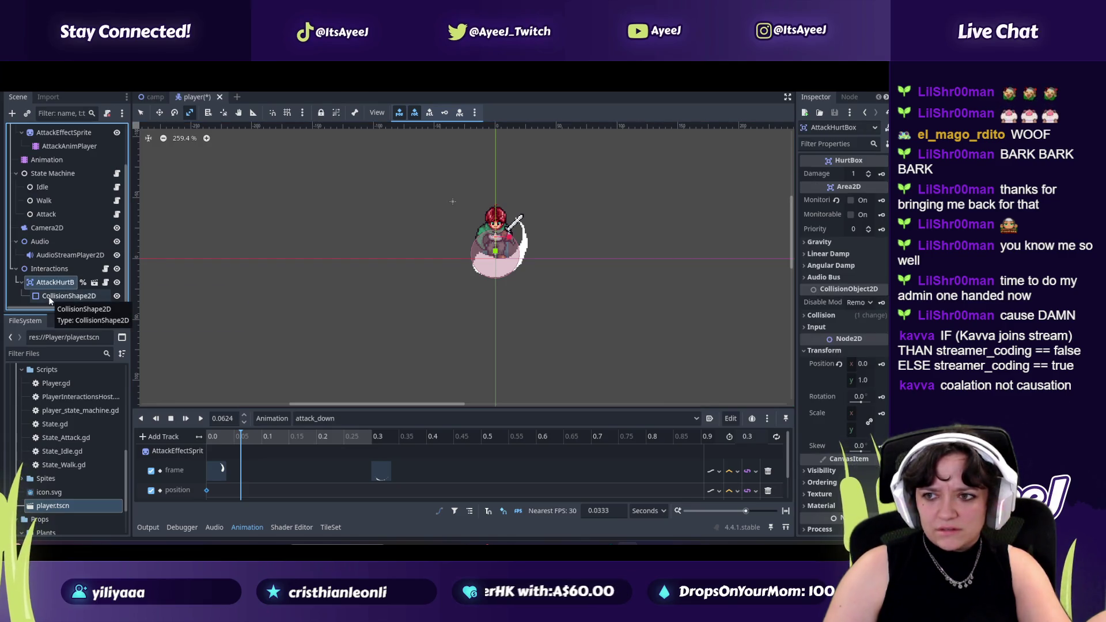
{"action": "left_click", "coordinate": [206, 490]}
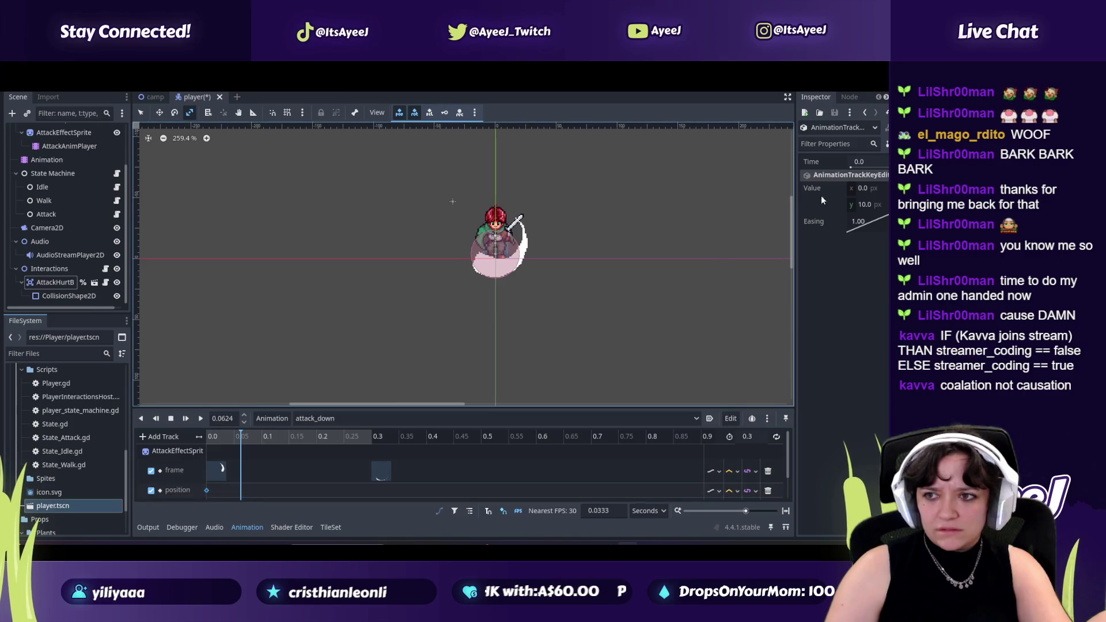
{"action": "left_click", "coordinate": [865, 206]}
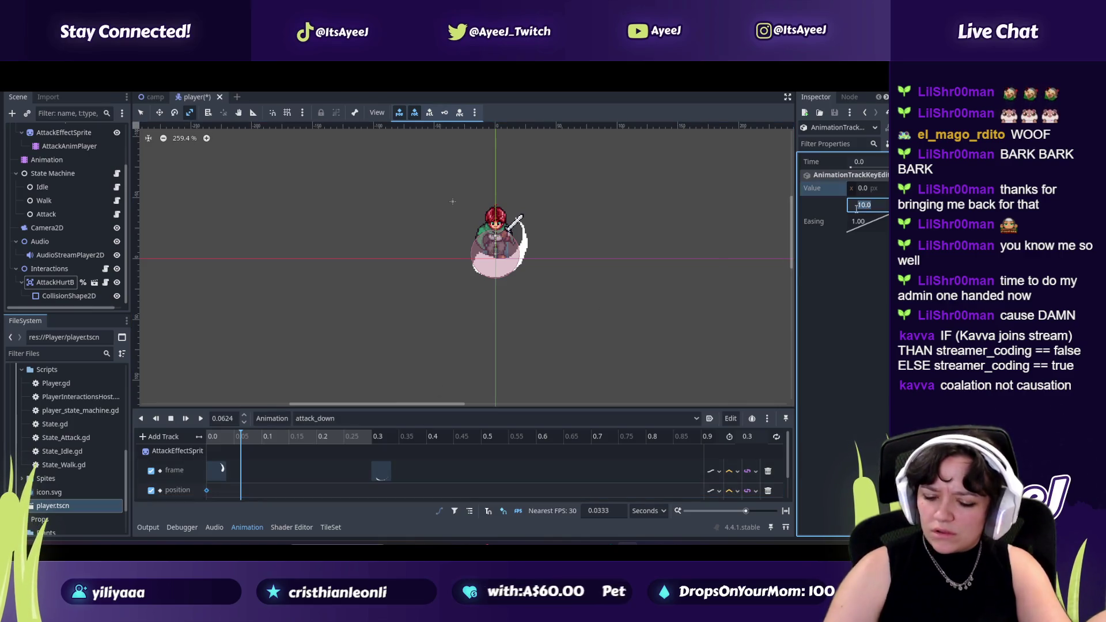
{"action": "type", "text": "17"}
{"action": "key", "text": "Return"}
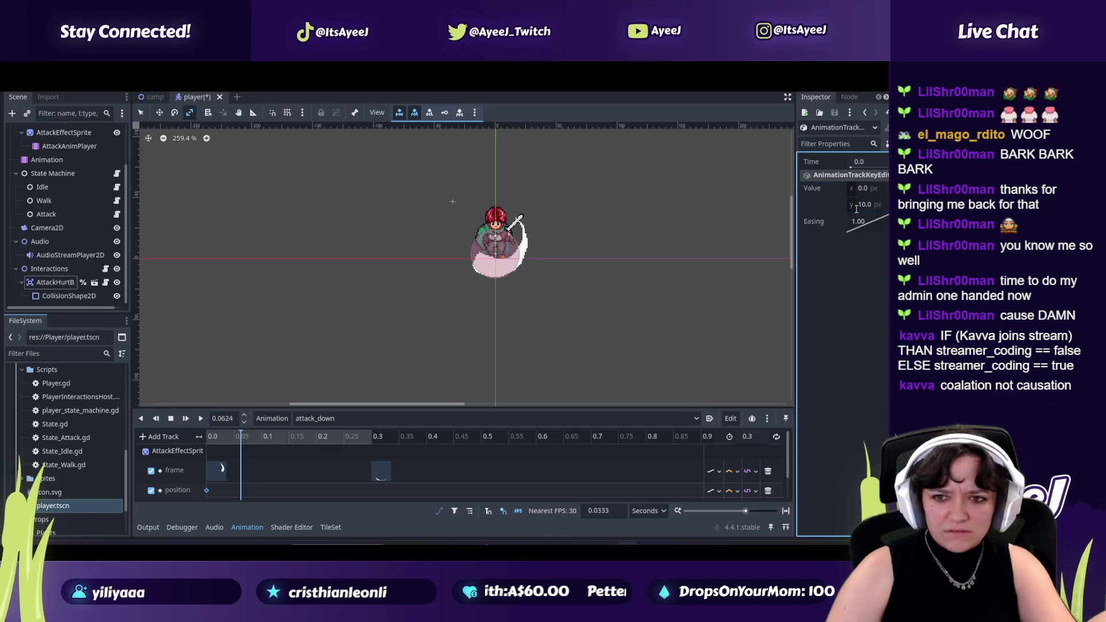
{"action": "key", "text": "alt+Tab"}
{"action": "left_click", "coordinate": [389, 291]}
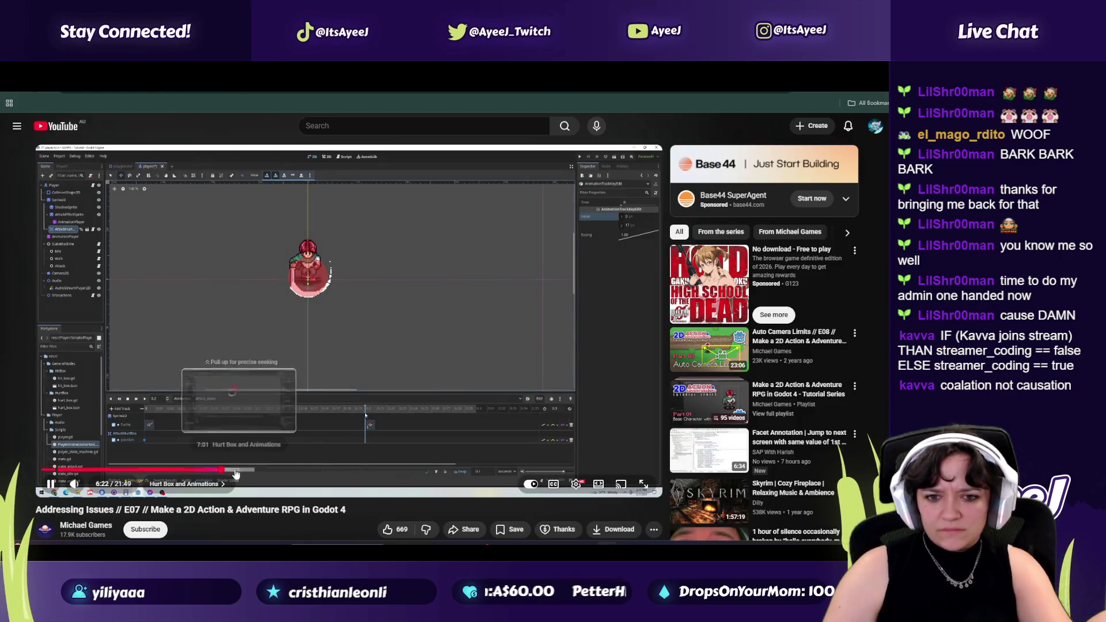
{"action": "left_click", "coordinate": [215, 470]}
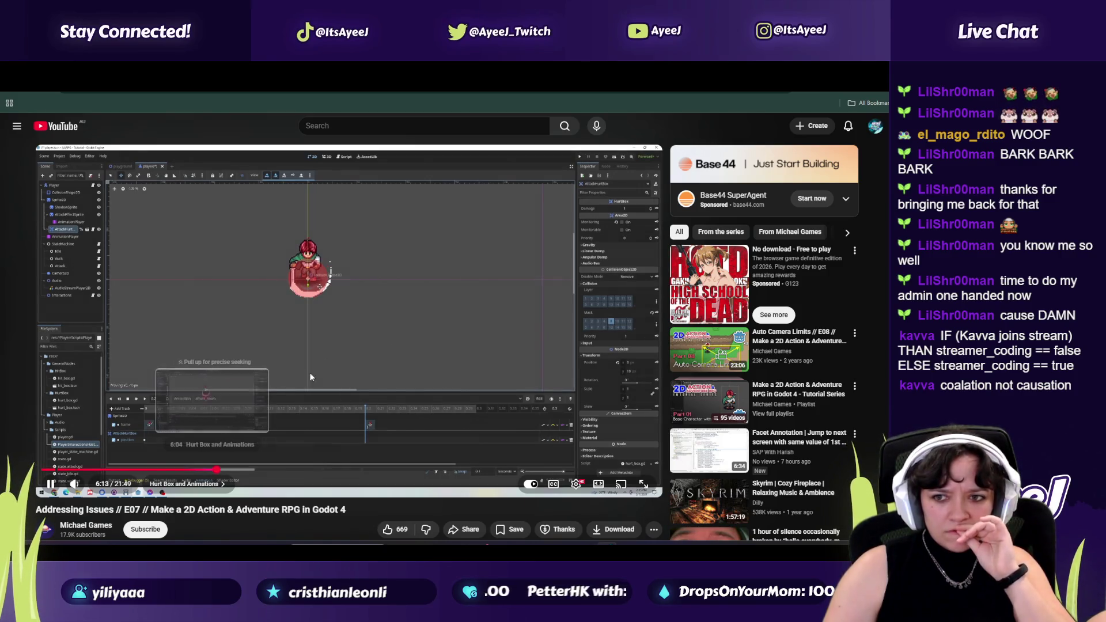
{"action": "left_click", "coordinate": [364, 334]}
{"action": "key", "text": "alt+Tab"}
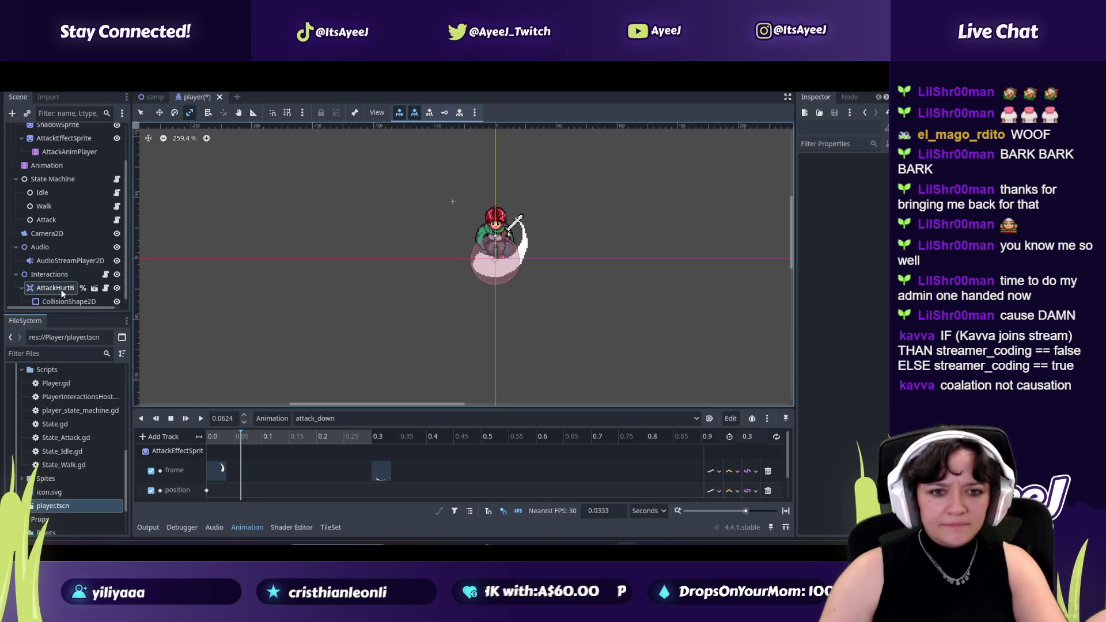
{"action": "key", "text": "alt+Tab"}
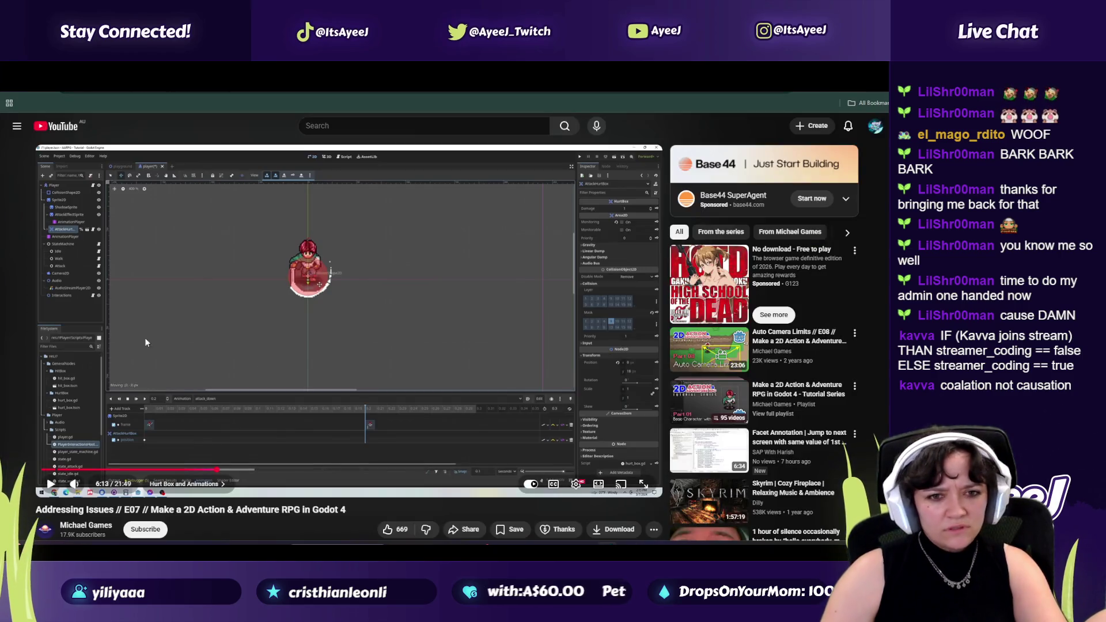
{"action": "key", "text": "alt+Tab"}
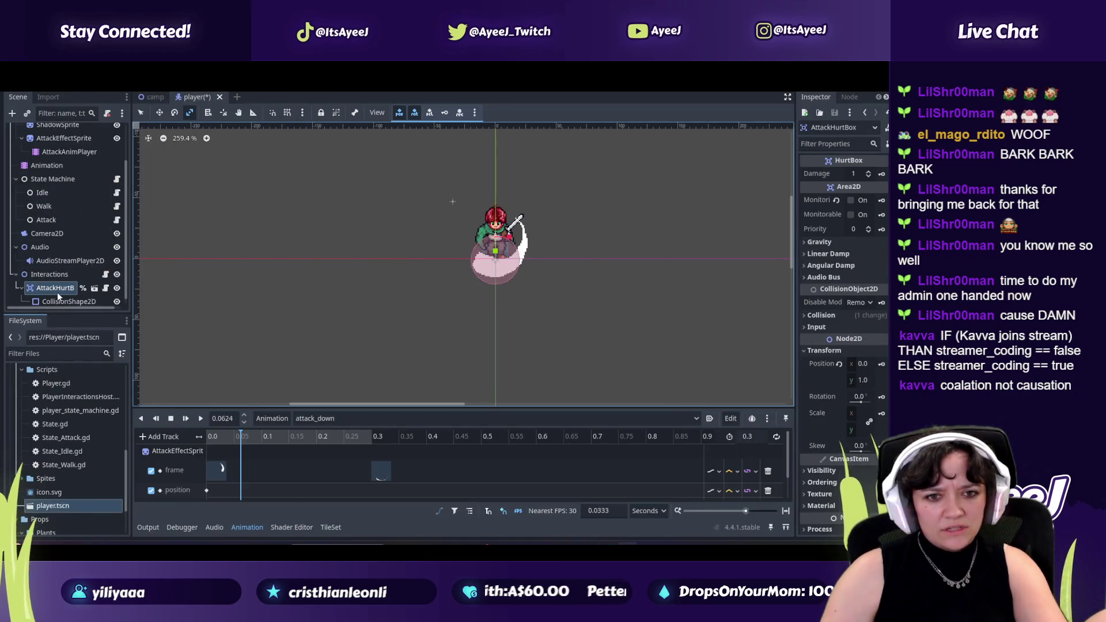
{"action": "key", "text": "alt+Tab"}
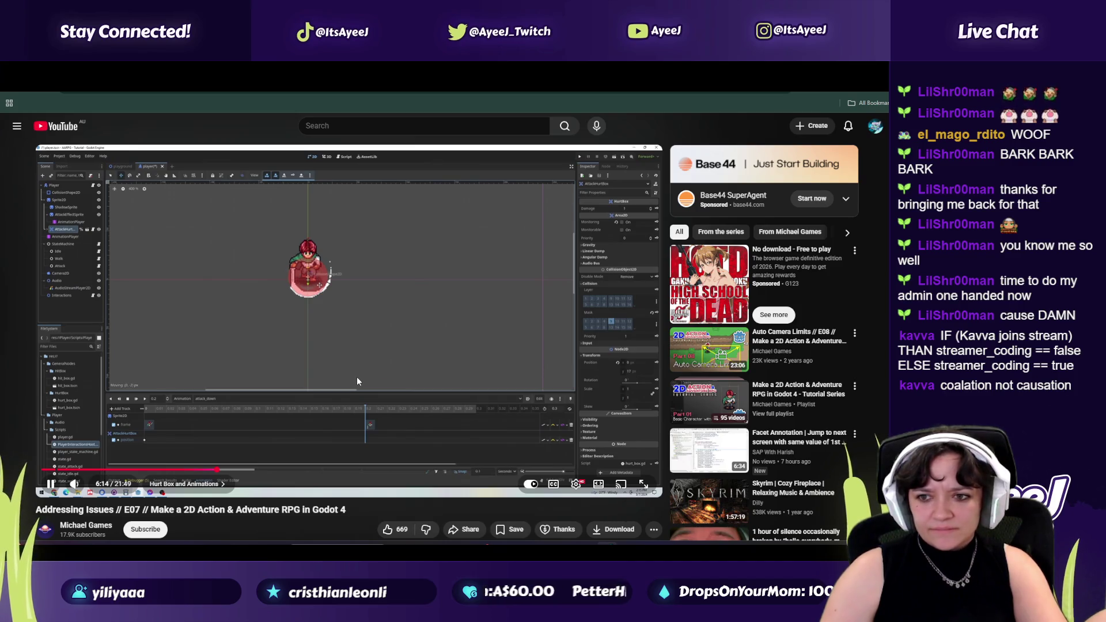
{"action": "left_click", "coordinate": [357, 377]}
{"action": "key", "text": "alt+Tab"}
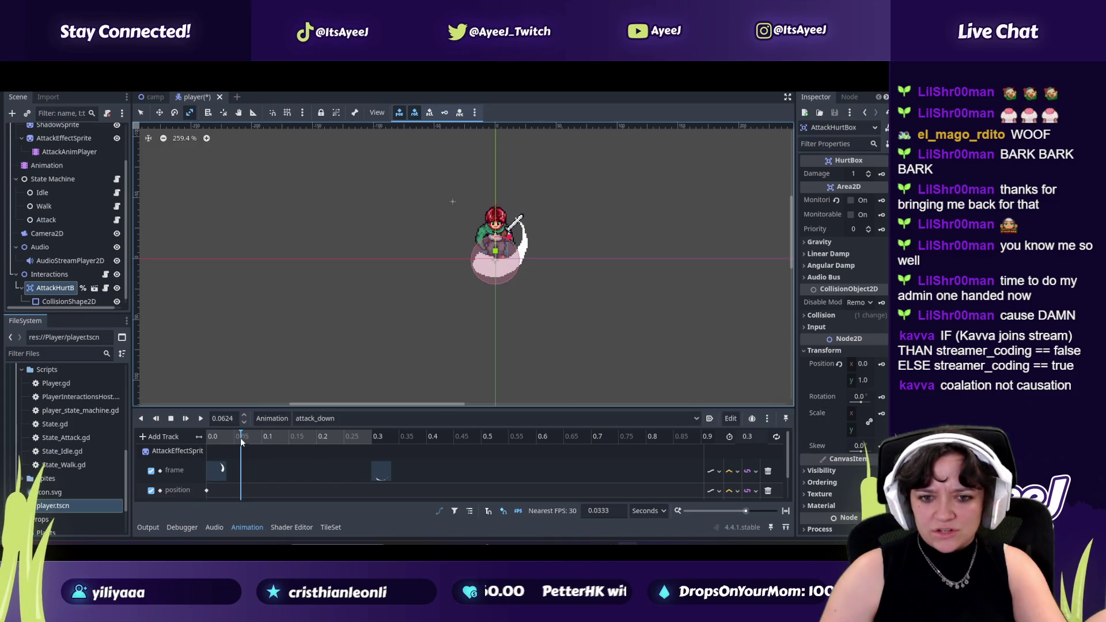
{"action": "mouse_move", "coordinate": [241, 438]}
{"action": "left_mouse_down"}
{"action": "mouse_move", "coordinate": [205, 446]}
{"action": "mouse_move", "coordinate": [241, 450]}
{"action": "left_mouse_up"}
{"action": "scroll", "coordinate": [66, 276], "scroll_direction": "down", "scroll_amount": 1}
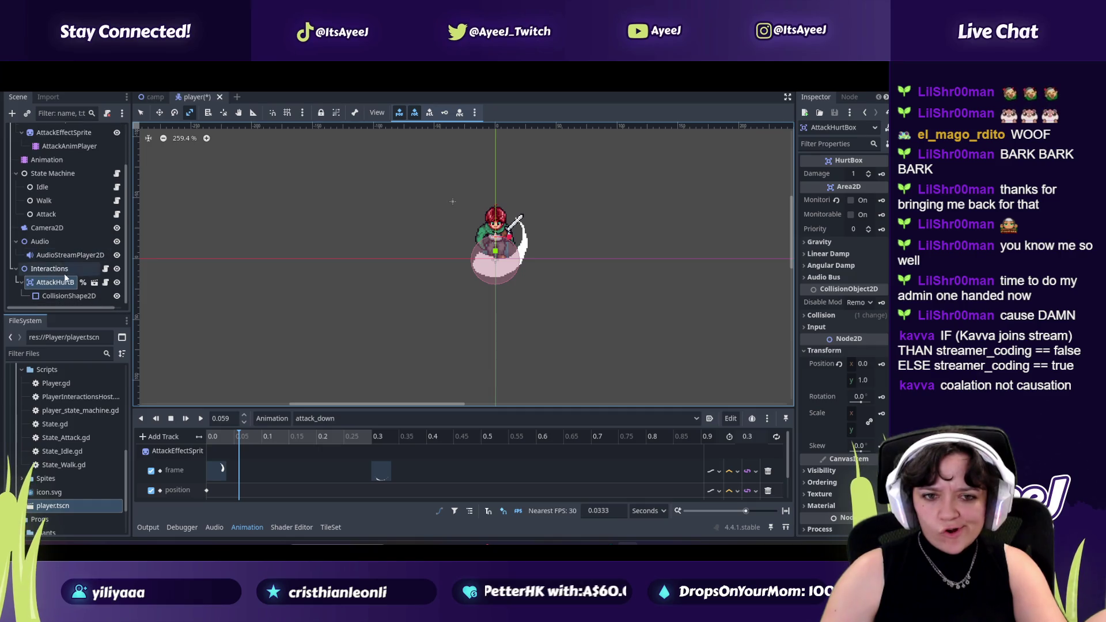
Step: Key the CollisionShape2D's position into attack_down and place the new keyframe at 0.0
{"action": "left_click", "coordinate": [65, 296]}
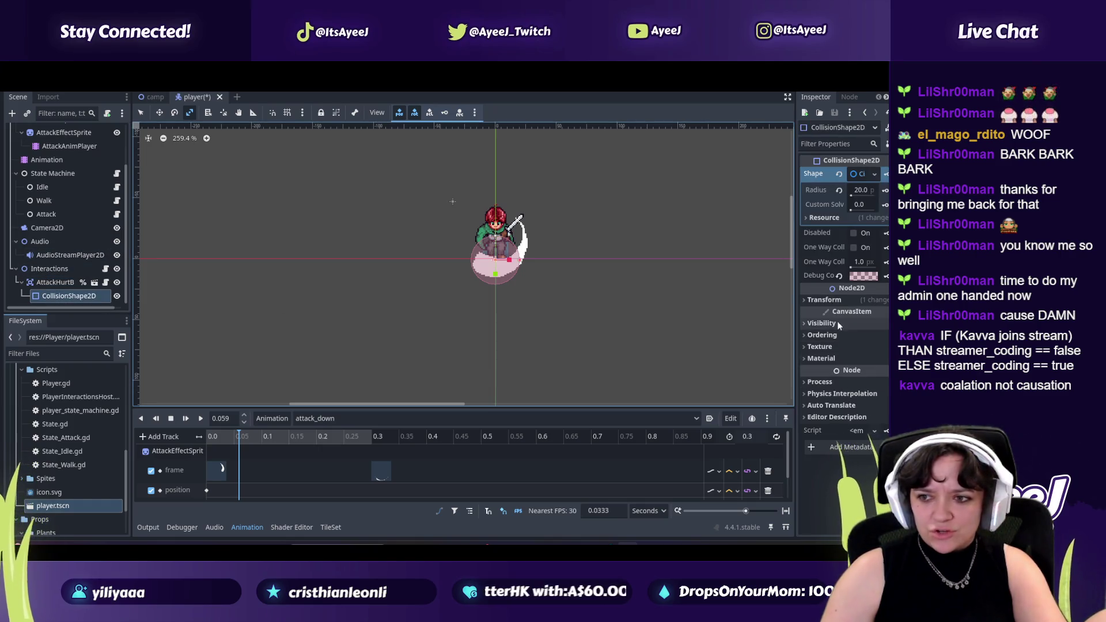
{"action": "left_click", "coordinate": [826, 300]}
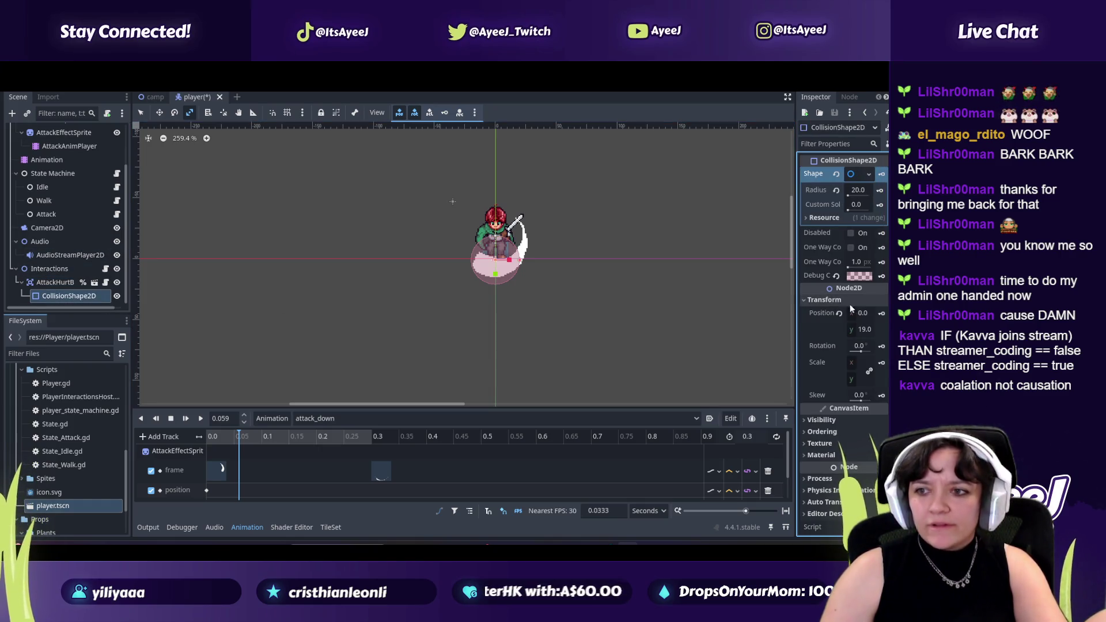
{"action": "left_click", "coordinate": [880, 313]}
{"action": "left_click", "coordinate": [410, 339]}
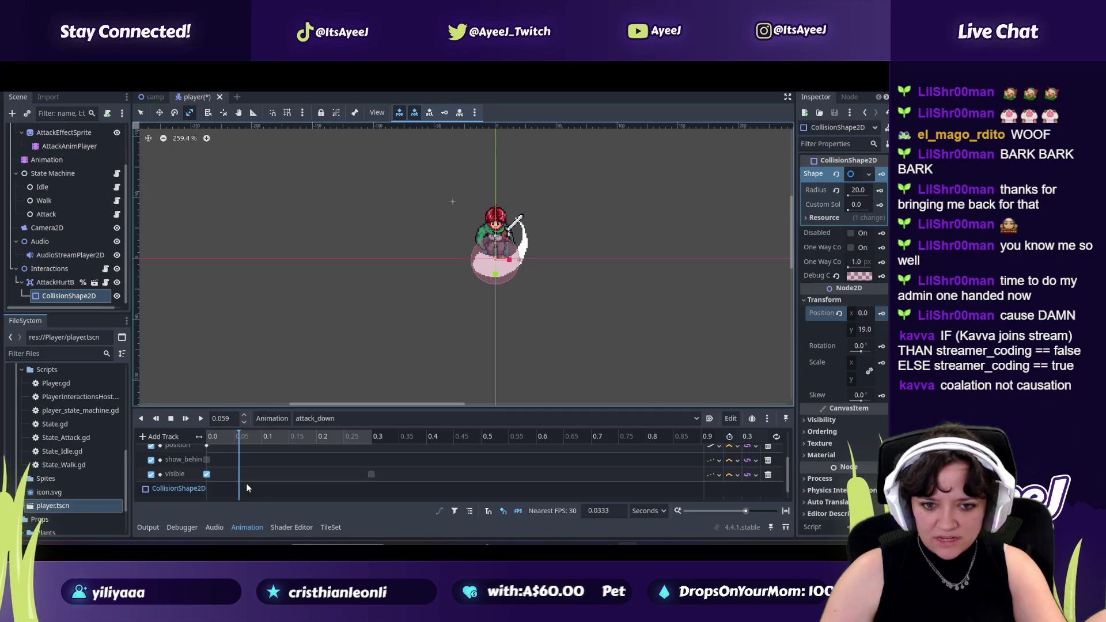
{"action": "scroll", "coordinate": [246, 482], "scroll_direction": "down", "scroll_amount": 3}
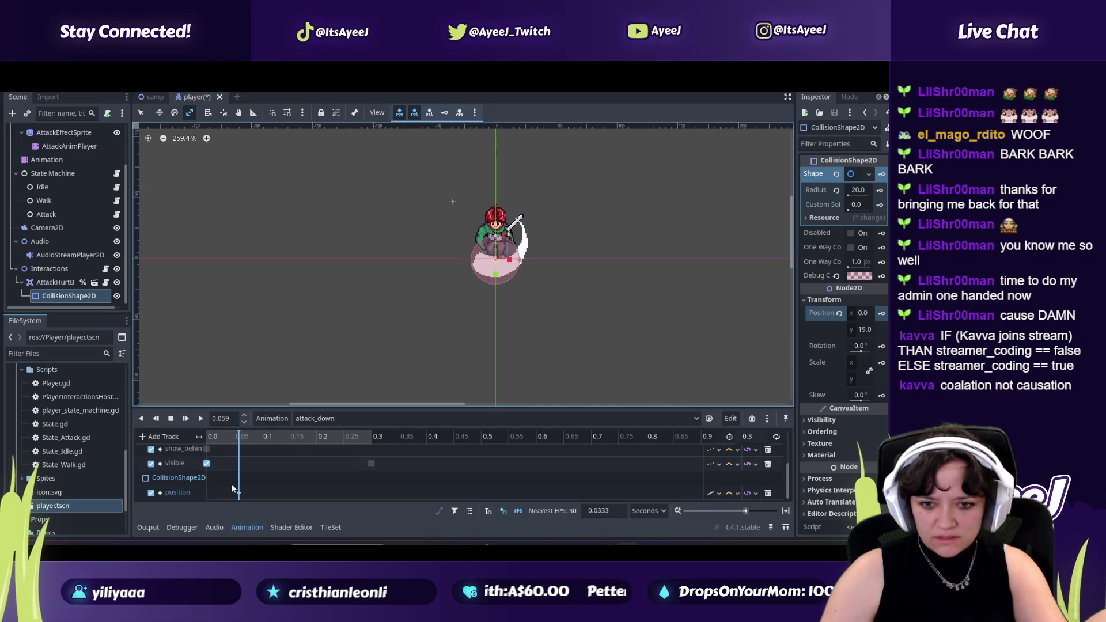
{"action": "left_click", "coordinate": [234, 493]}
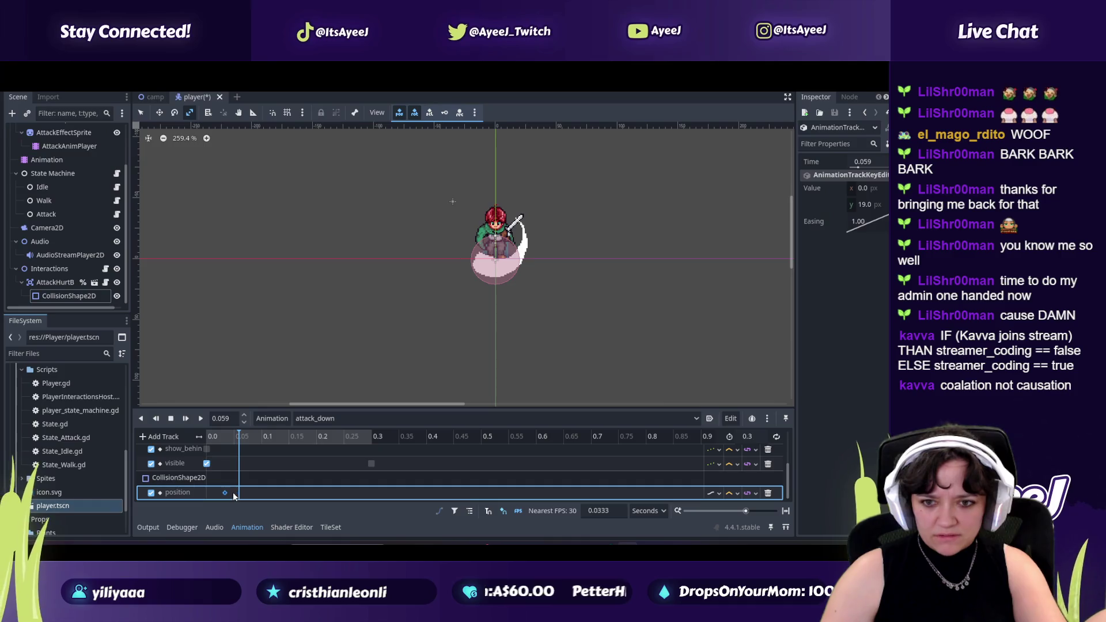
{"action": "left_click_drag", "start_coordinate": [209, 489], "coordinate": [210, 488]}
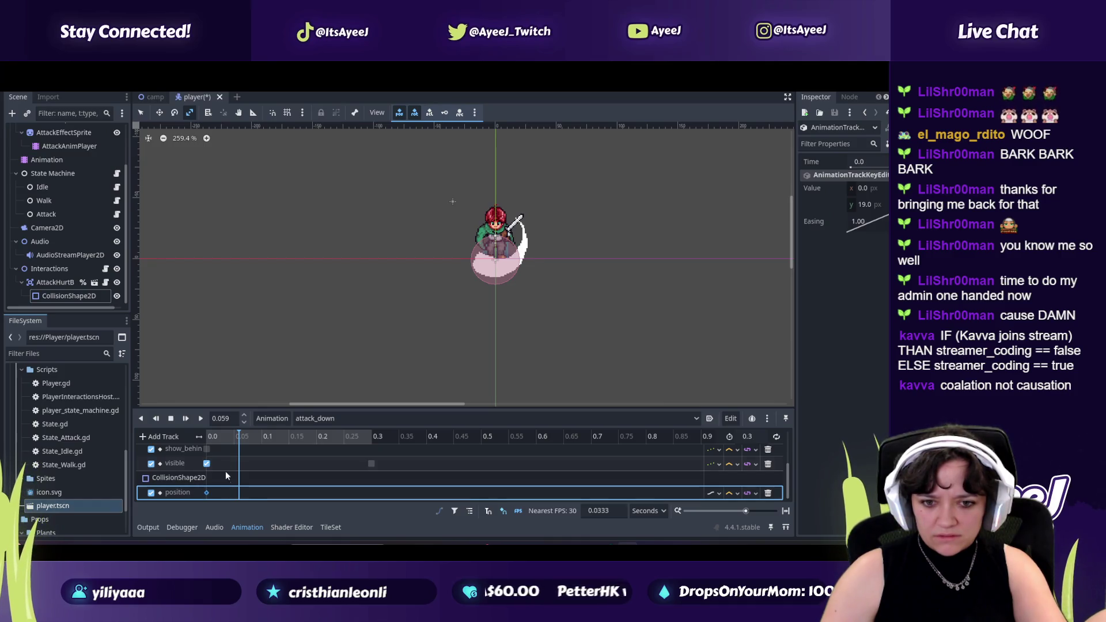
{"action": "left_click", "coordinate": [207, 436]}
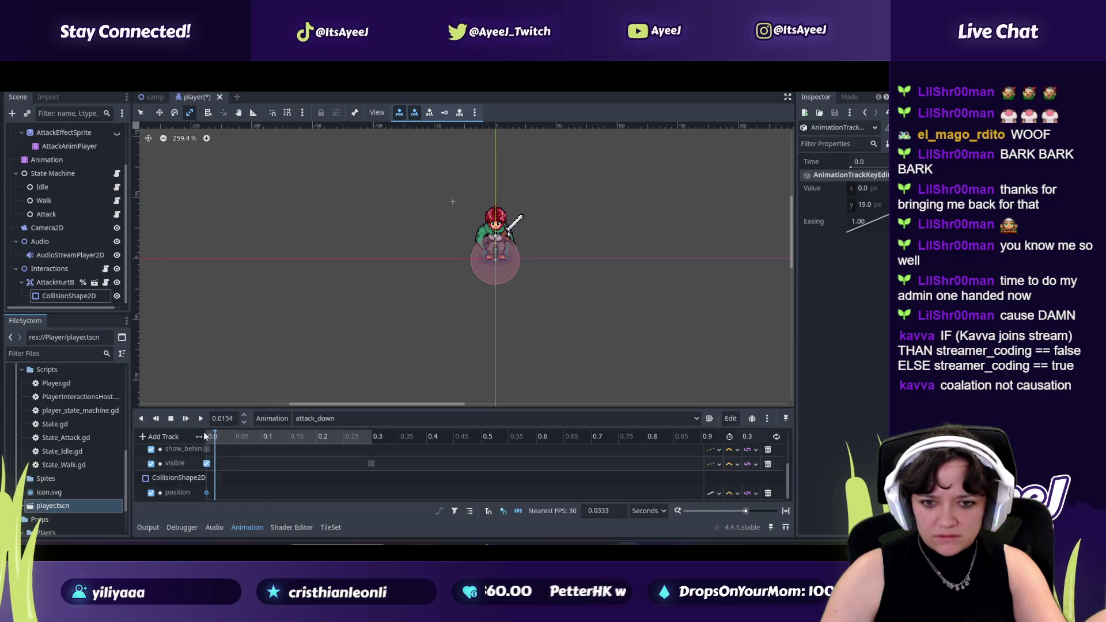
Step: Insert a second position key at about 0.0675 s, trying y values 17 then 10
{"action": "left_click", "coordinate": [63, 295]}
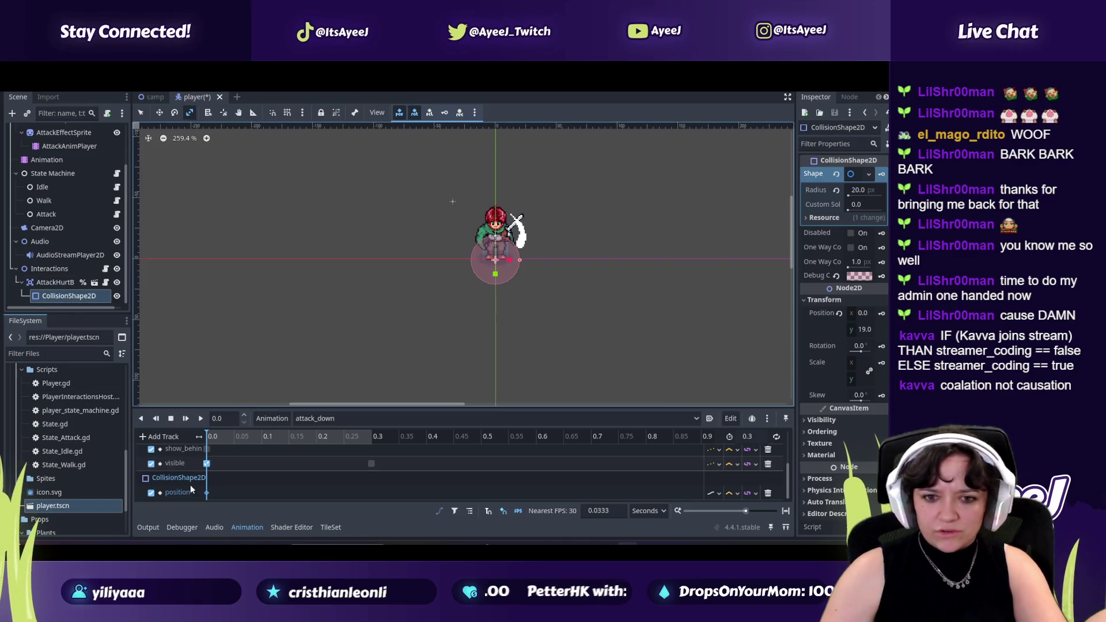
{"action": "left_click_drag", "start_coordinate": [212, 439], "coordinate": [243, 448]}
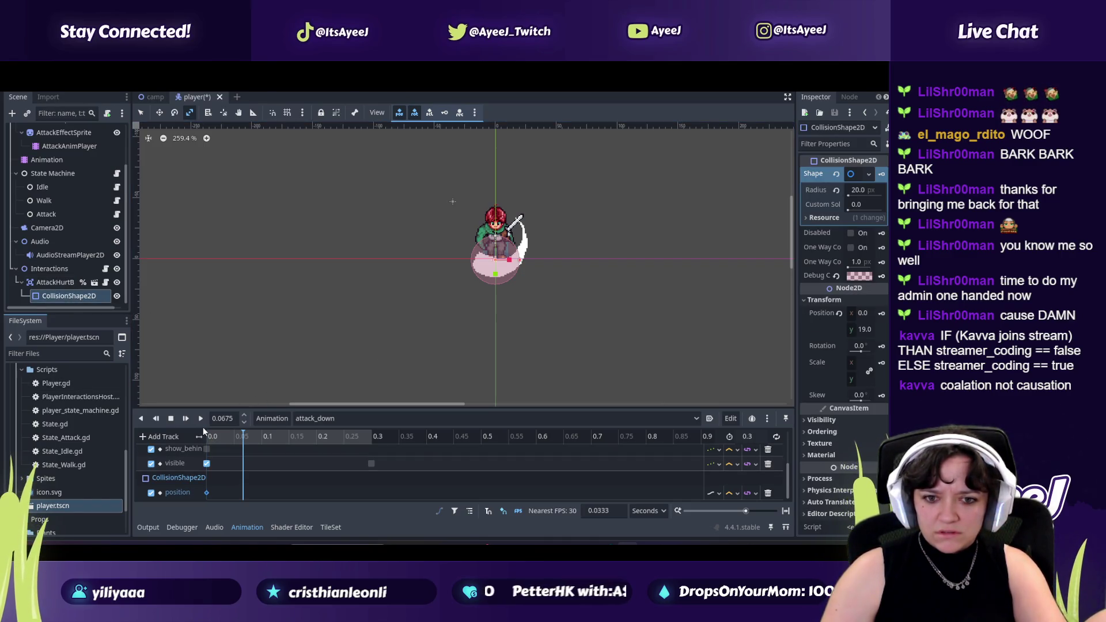
{"action": "right_click", "coordinate": [244, 493]}
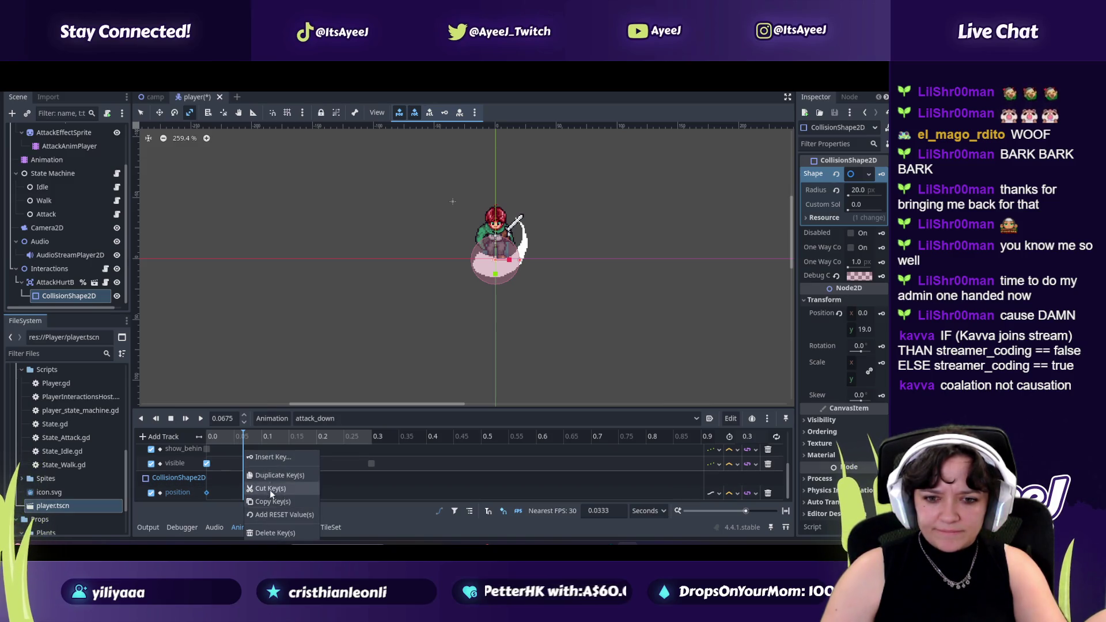
{"action": "left_click", "coordinate": [271, 457]}
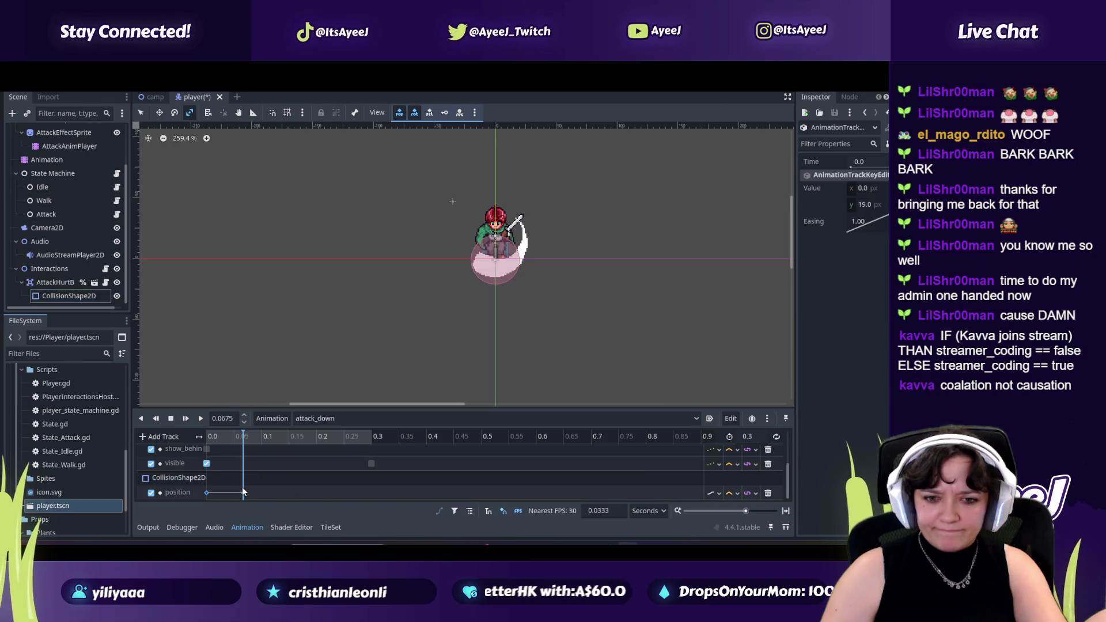
{"action": "left_click", "coordinate": [875, 204]}
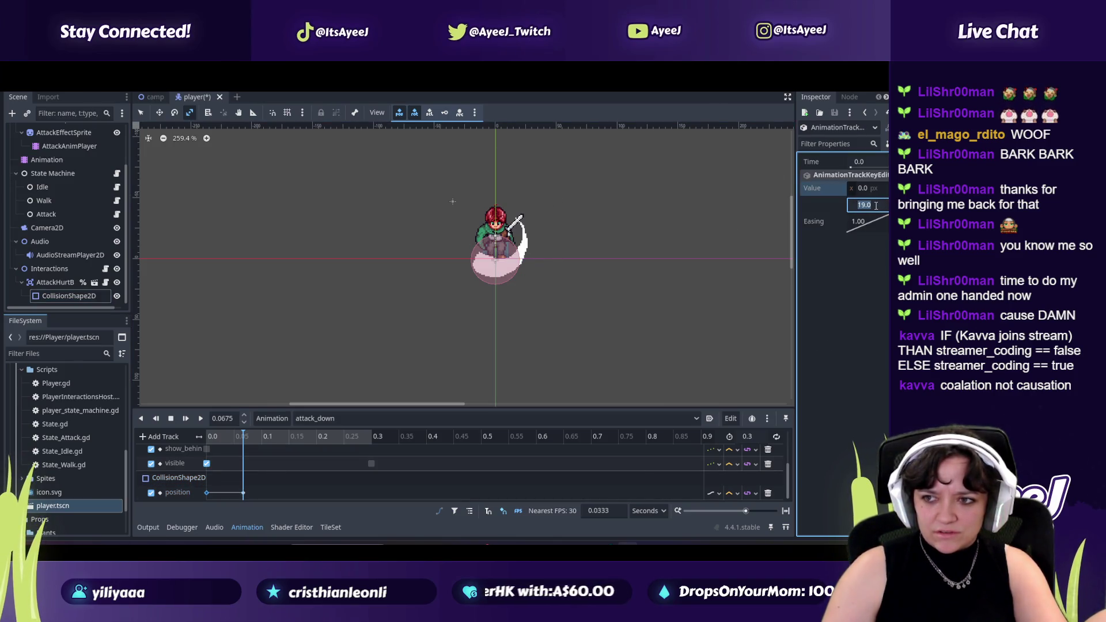
{"action": "type", "text": "17"}
{"action": "key", "text": "Return"}
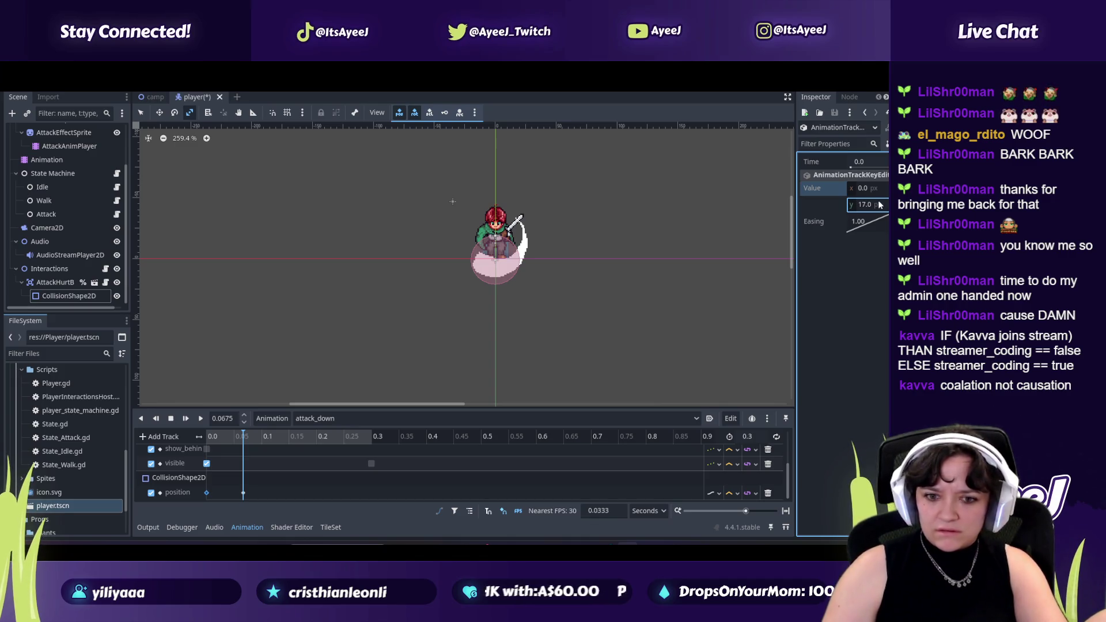
{"action": "left_click", "coordinate": [865, 207]}
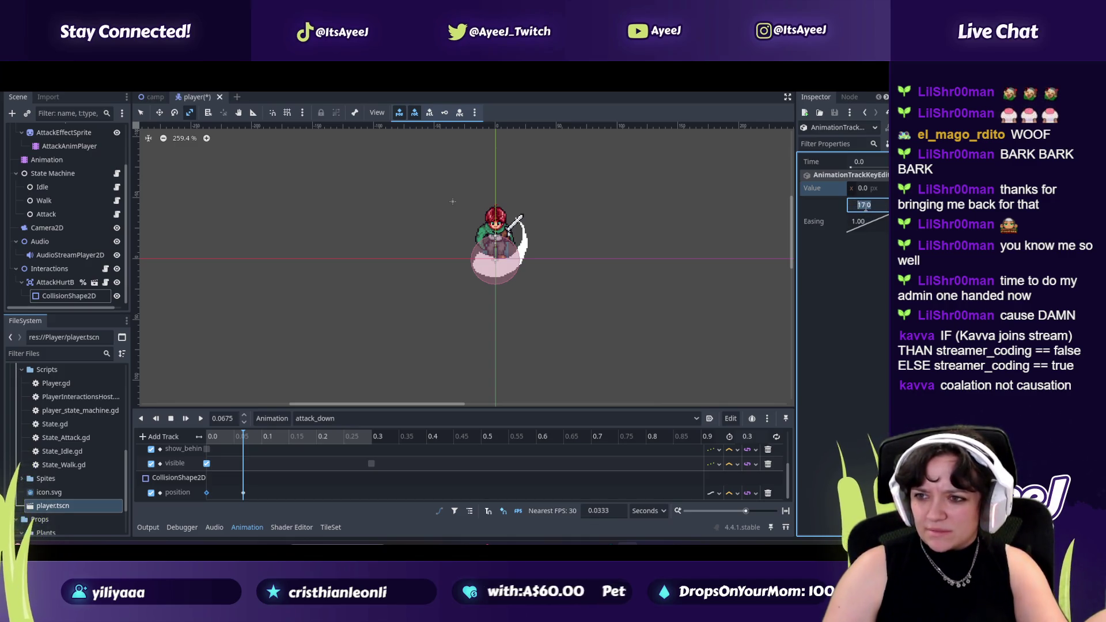
{"action": "type", "text": "10"}
{"action": "key", "text": "Return"}
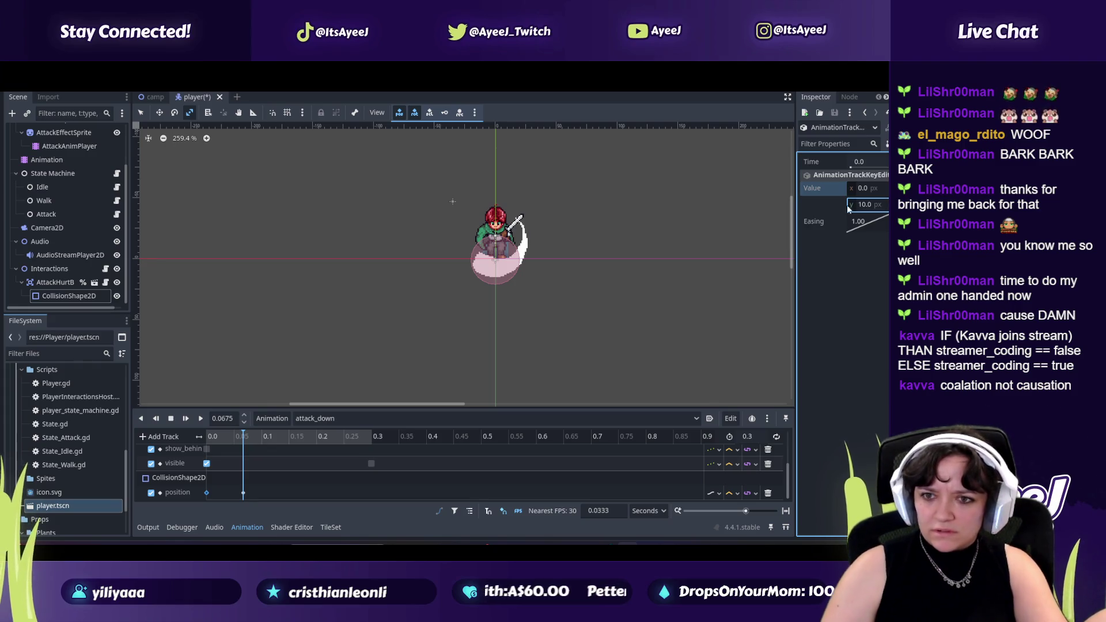
Step: Scrub the preview and slide a position keyframe along the track to about 0.0667 s
{"action": "left_click", "coordinate": [227, 495]}
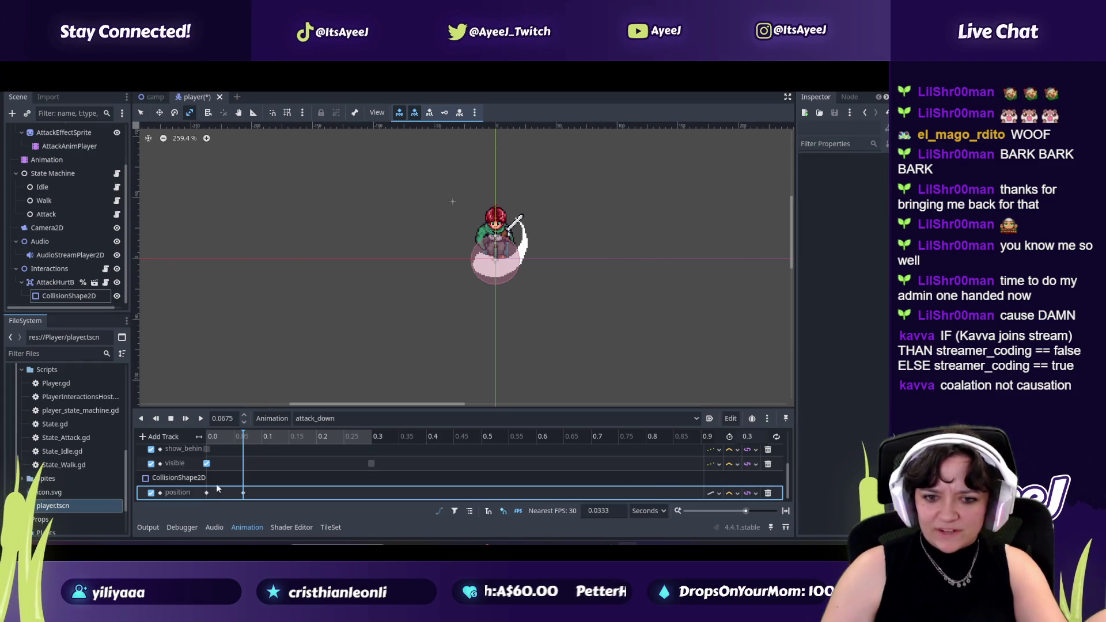
{"action": "left_click", "coordinate": [245, 438]}
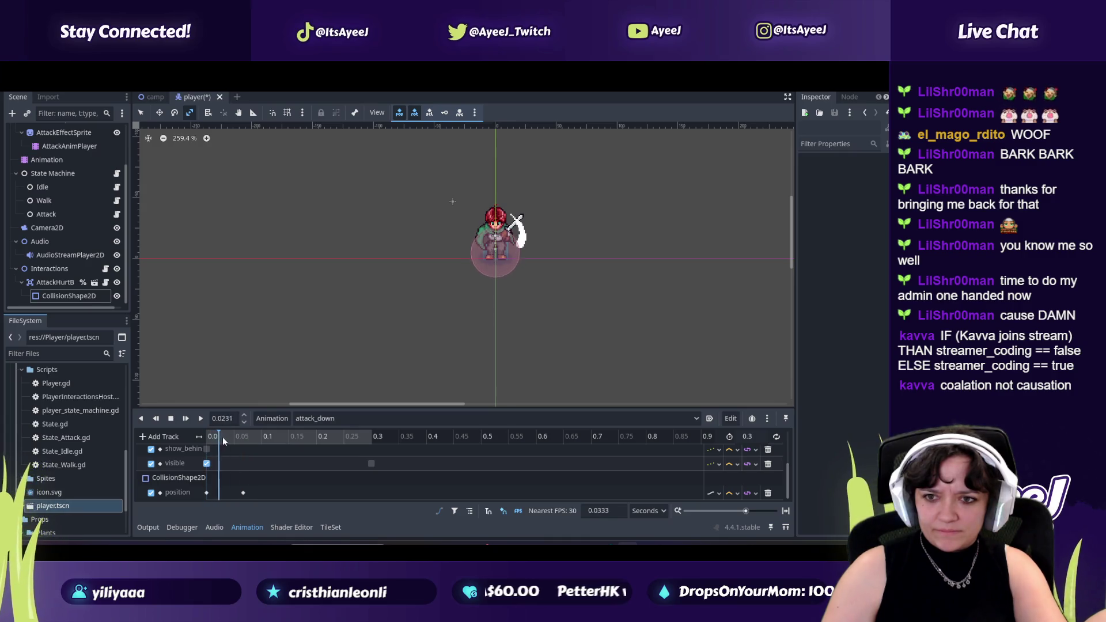
{"action": "mouse_move", "coordinate": [247, 440]}
{"action": "left_mouse_down"}
{"action": "mouse_move", "coordinate": [264, 439]}
{"action": "mouse_move", "coordinate": [199, 435]}
{"action": "mouse_move", "coordinate": [257, 439]}
{"action": "mouse_move", "coordinate": [239, 439]}
{"action": "left_mouse_up"}
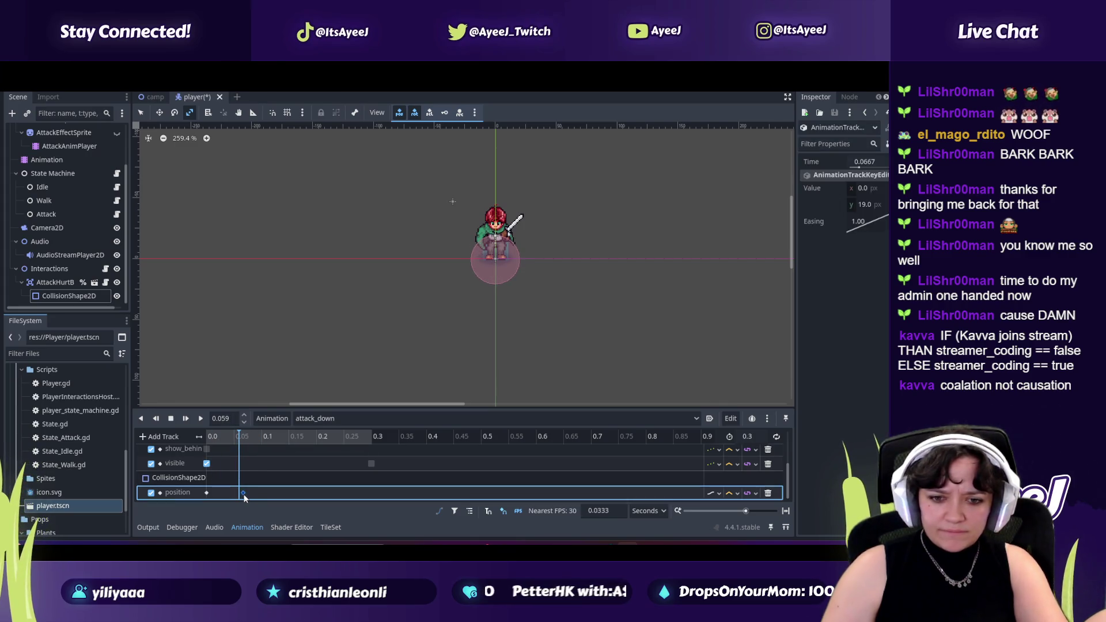
{"action": "left_click", "coordinate": [244, 493]}
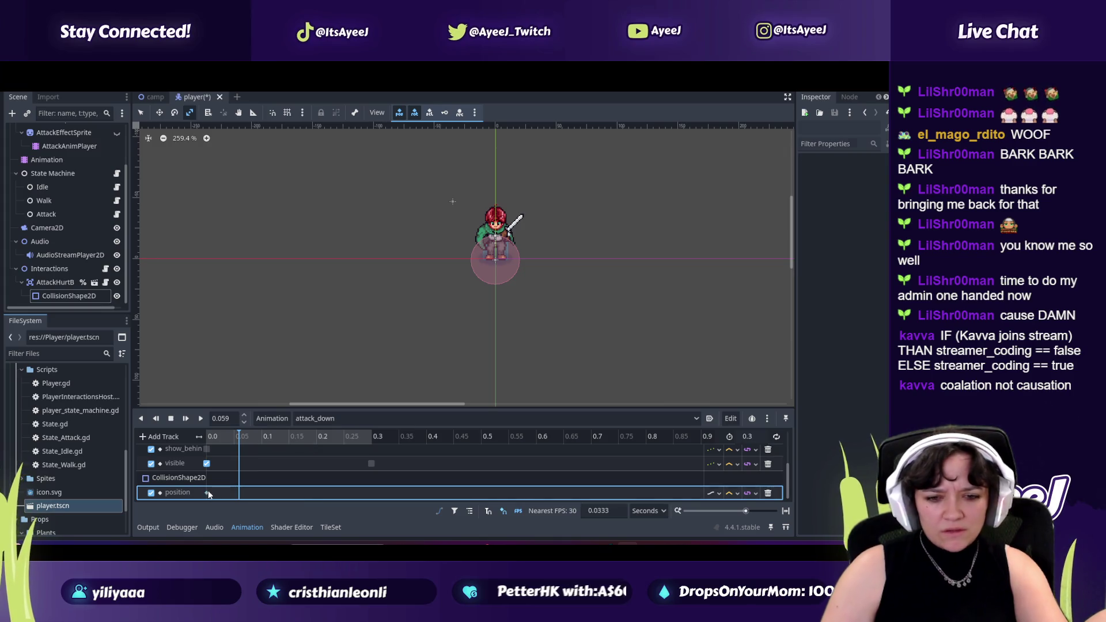
{"action": "left_click_drag", "start_coordinate": [207, 492], "coordinate": [246, 492]}
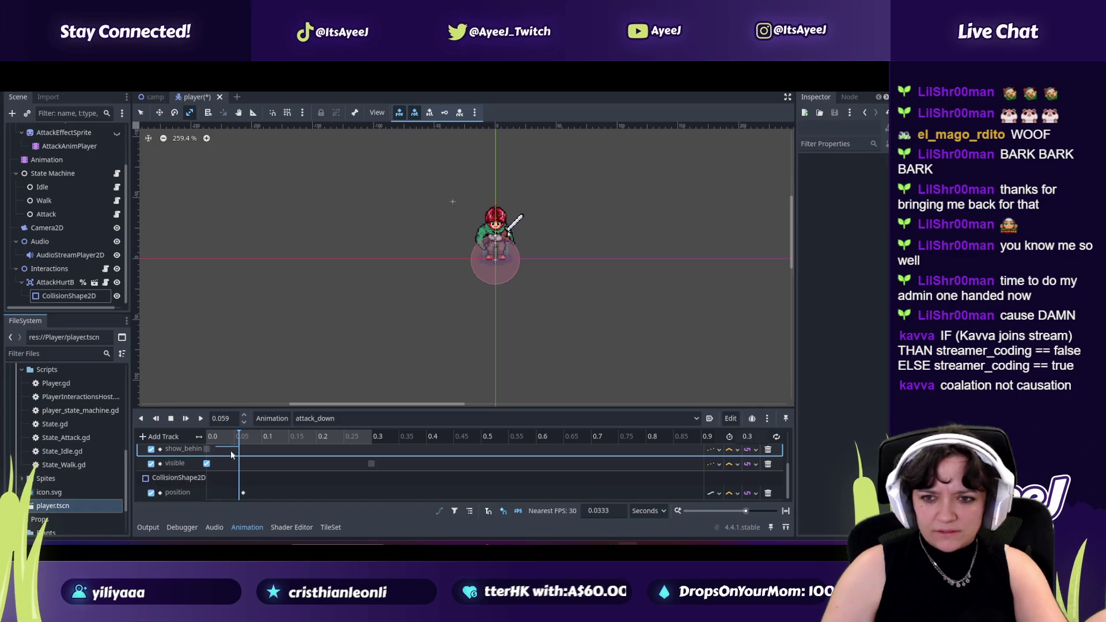
{"action": "left_click", "coordinate": [216, 431]}
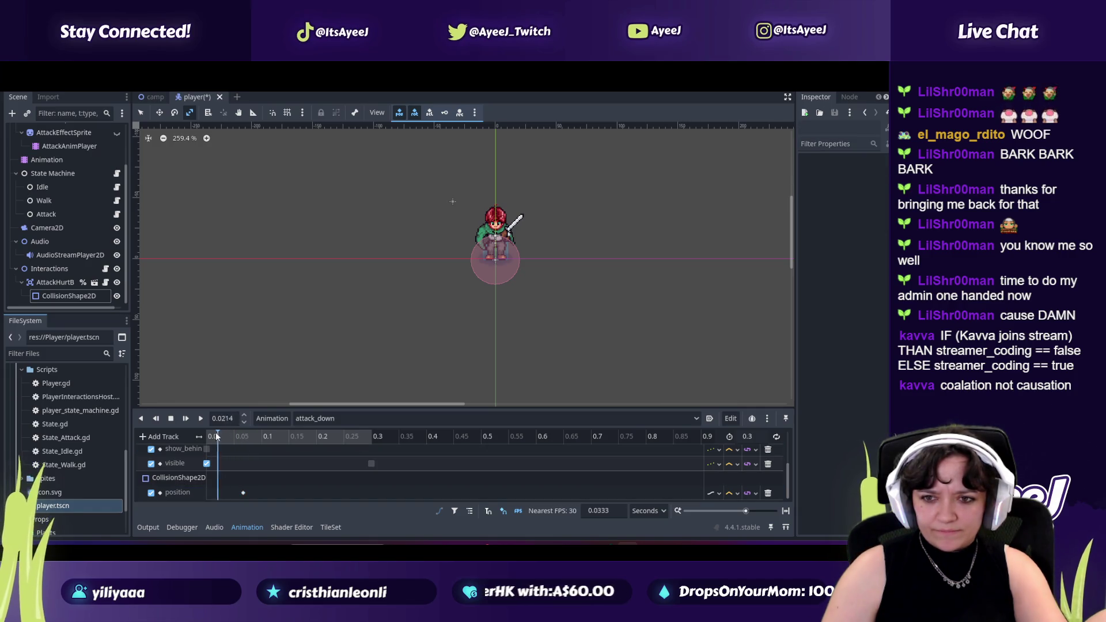
{"action": "left_click_drag", "start_coordinate": [232, 441], "coordinate": [248, 442]}
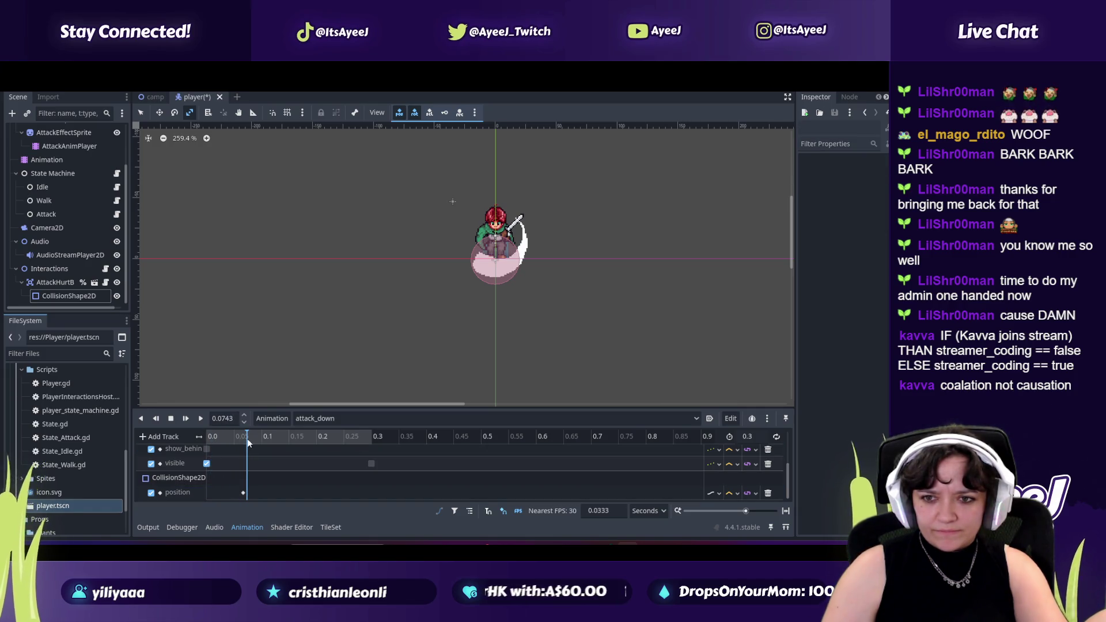
{"action": "left_click", "coordinate": [243, 492]}
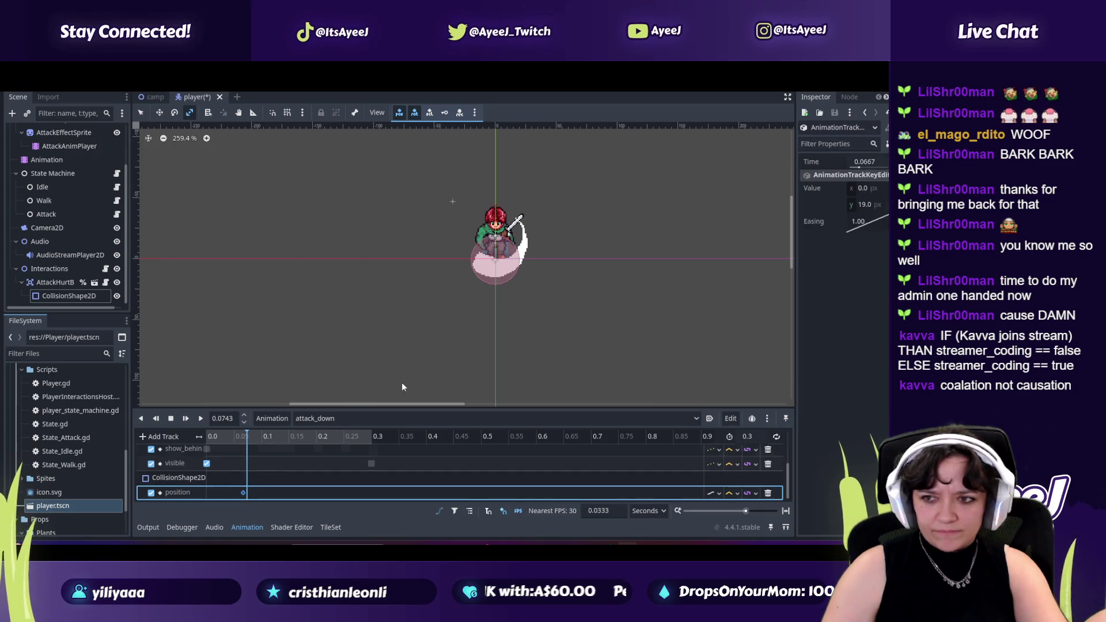
Step: Select the collision shape on the canvas and preview attack_down to check the key's value
{"action": "left_click", "coordinate": [140, 113]}
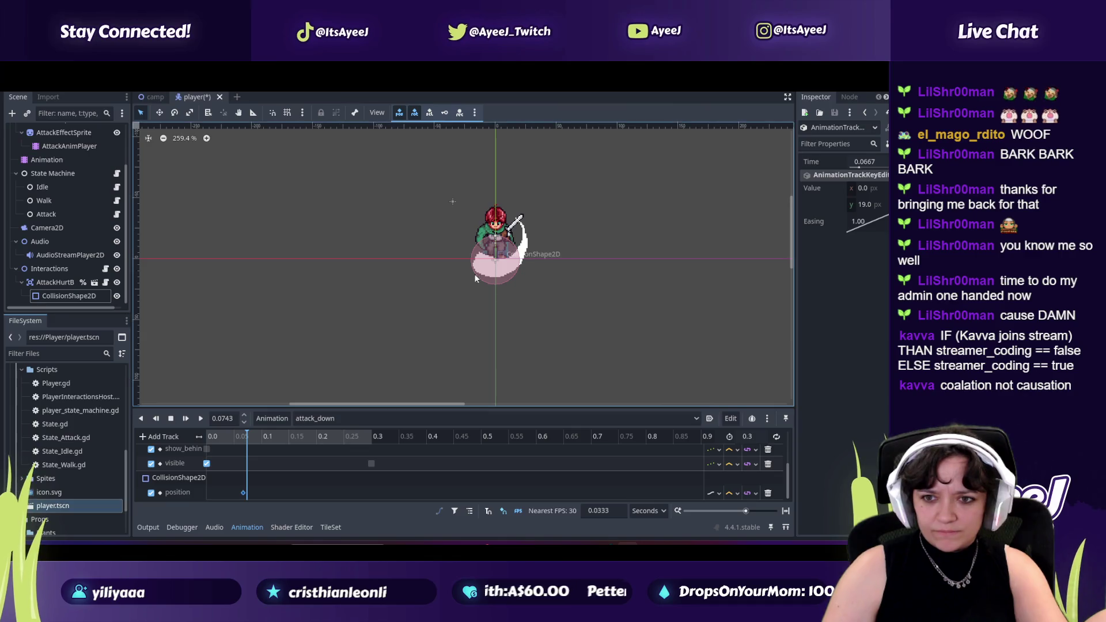
{"action": "left_click", "coordinate": [475, 278]}
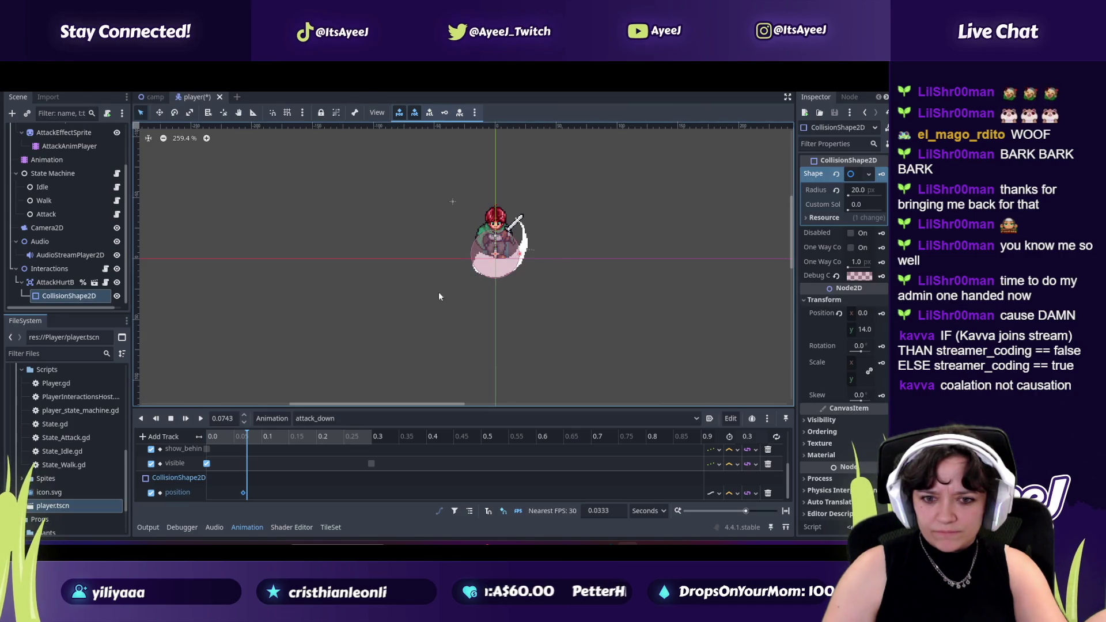
{"action": "left_click_drag", "start_coordinate": [219, 436], "coordinate": [268, 438]}
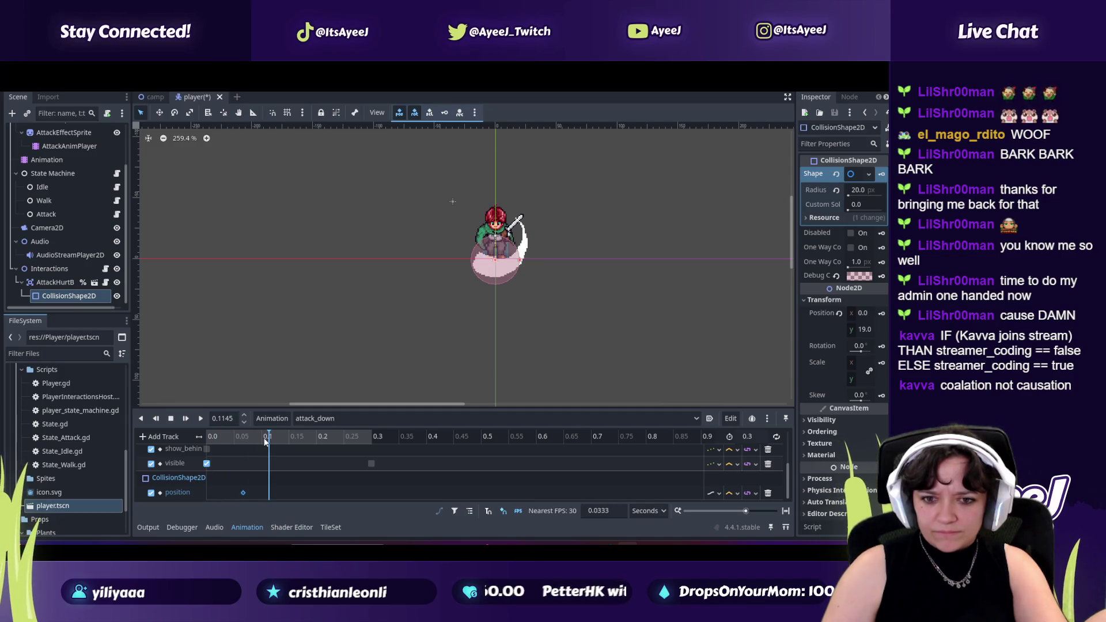
{"action": "key", "text": "ctrl+z"}
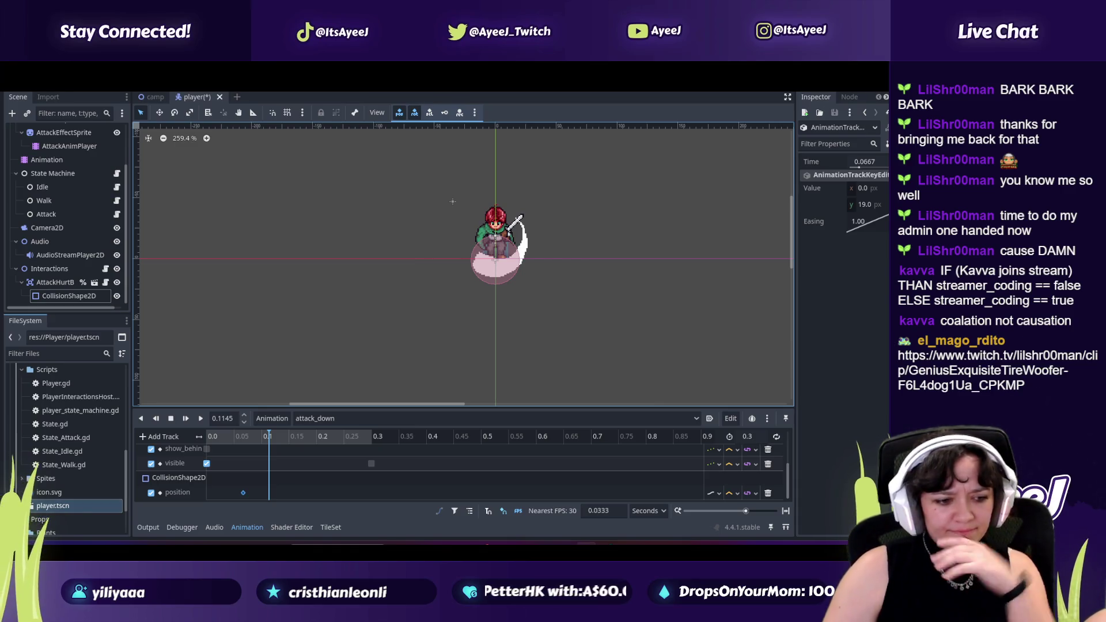
{"action": "key", "text": "alt+Tab"}
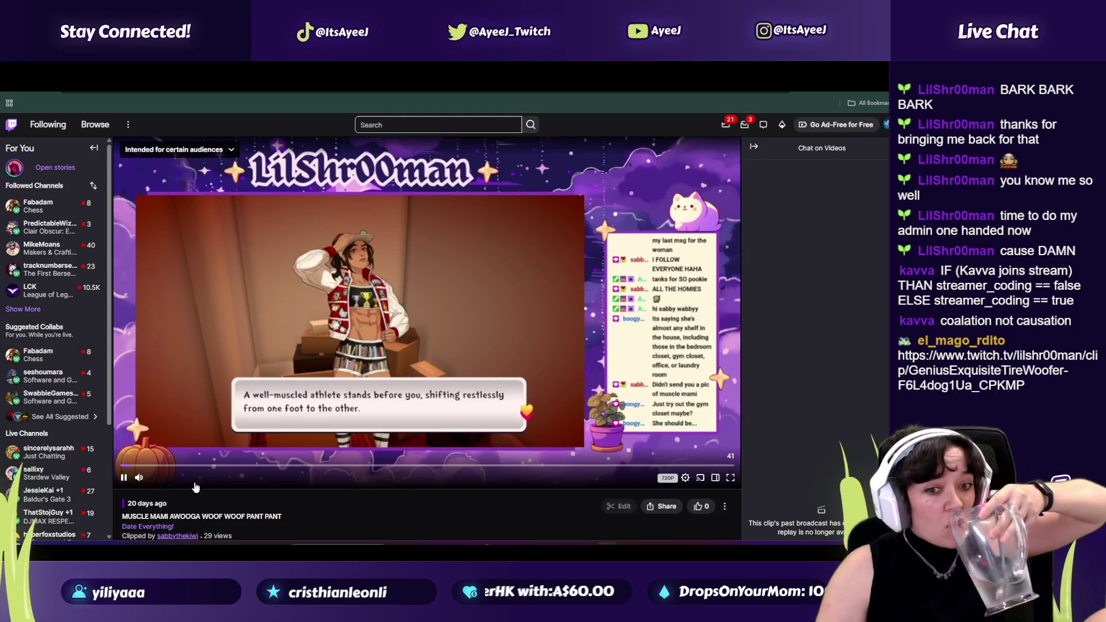
Step: Lower the Twitch clip's volume to about 31%, leave it paused, and switch to the YouTube tutorial
{"action": "left_click_drag", "start_coordinate": [149, 478], "coordinate": [165, 482]}
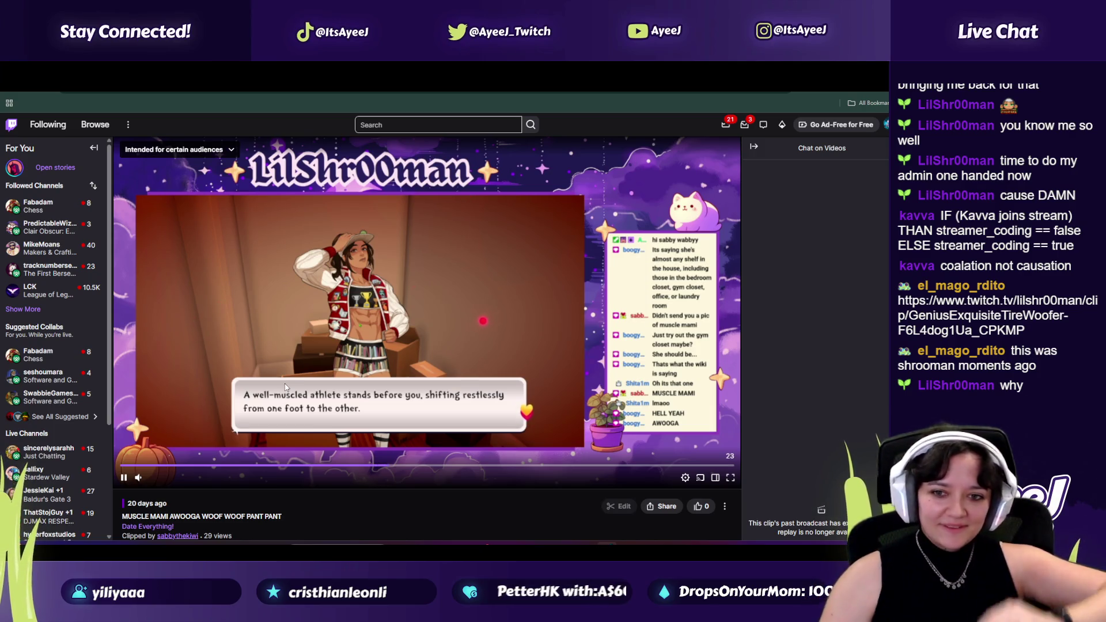
{"action": "left_click", "coordinate": [334, 359]}
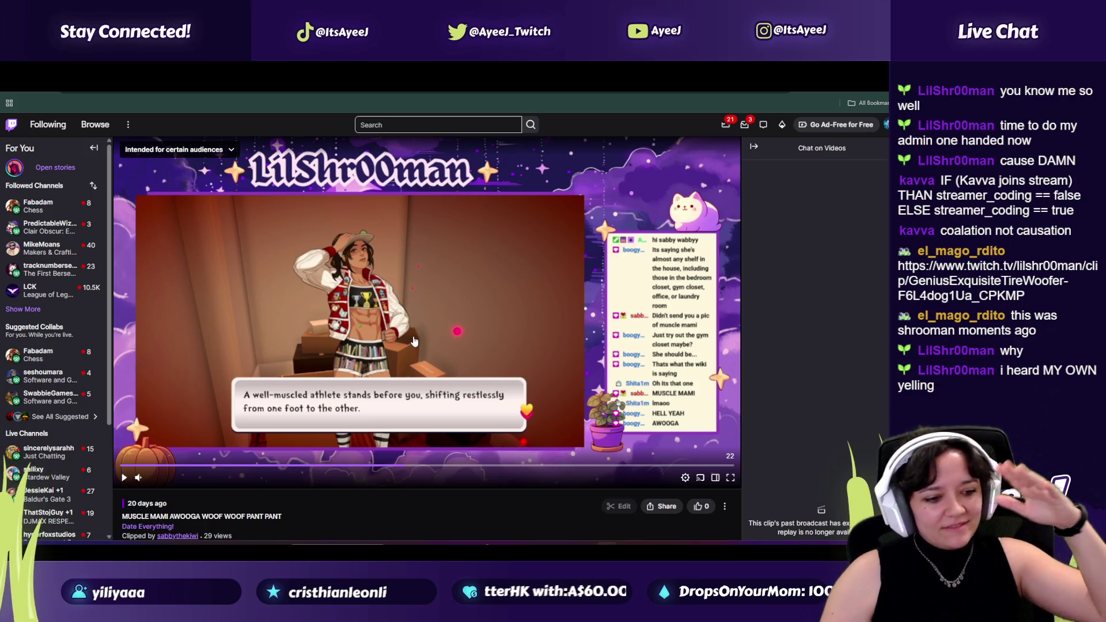
{"action": "left_click", "coordinate": [124, 477]}
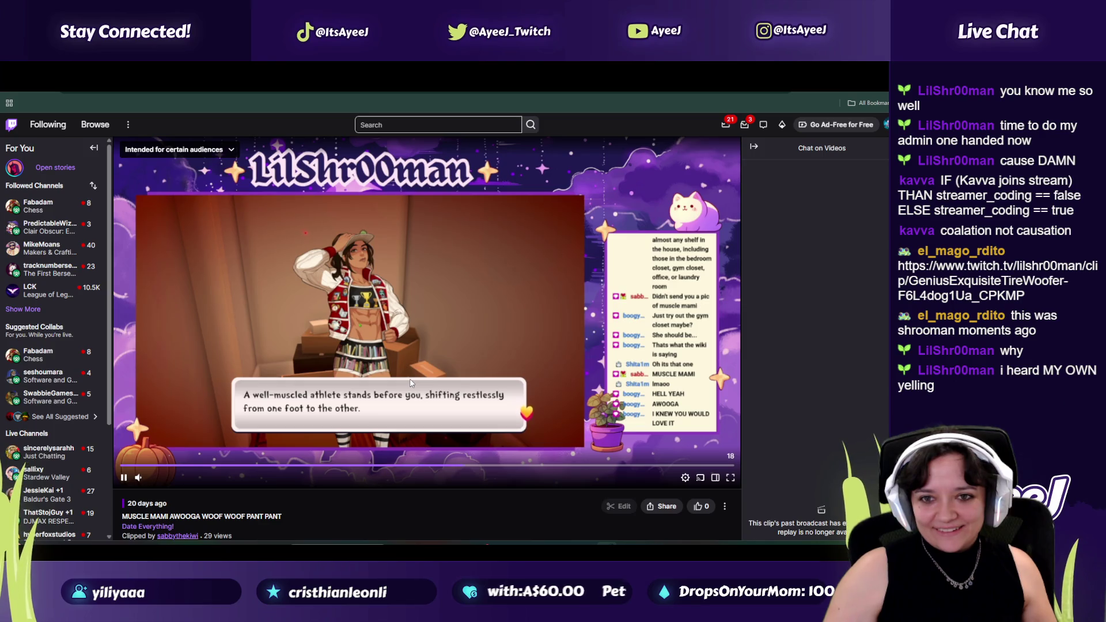
{"action": "left_click", "coordinate": [630, 167]}
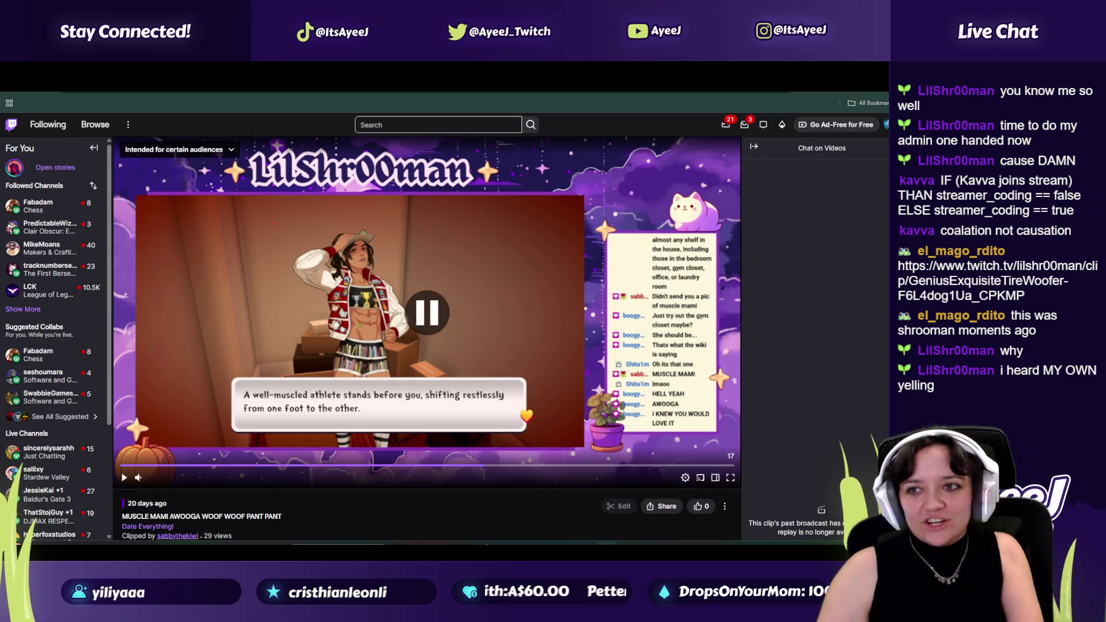
{"action": "key", "text": "ctrl+Tab"}
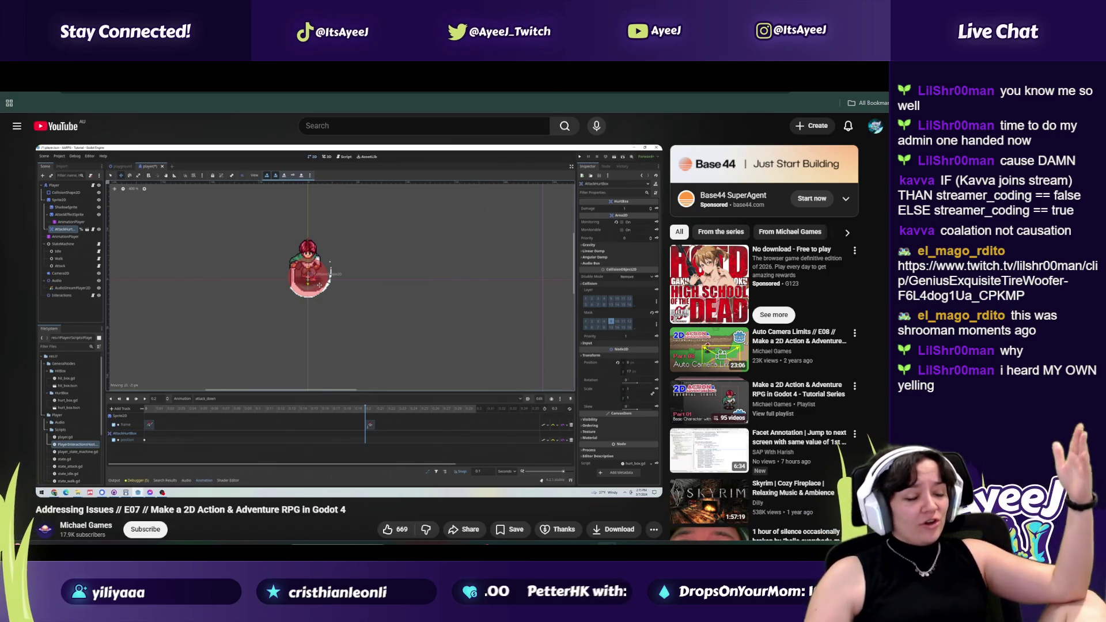
Step: Rewind the tutorial to about 5:42, replay the hurt box part, and pause at 5:56
{"action": "left_click", "coordinate": [408, 432]}
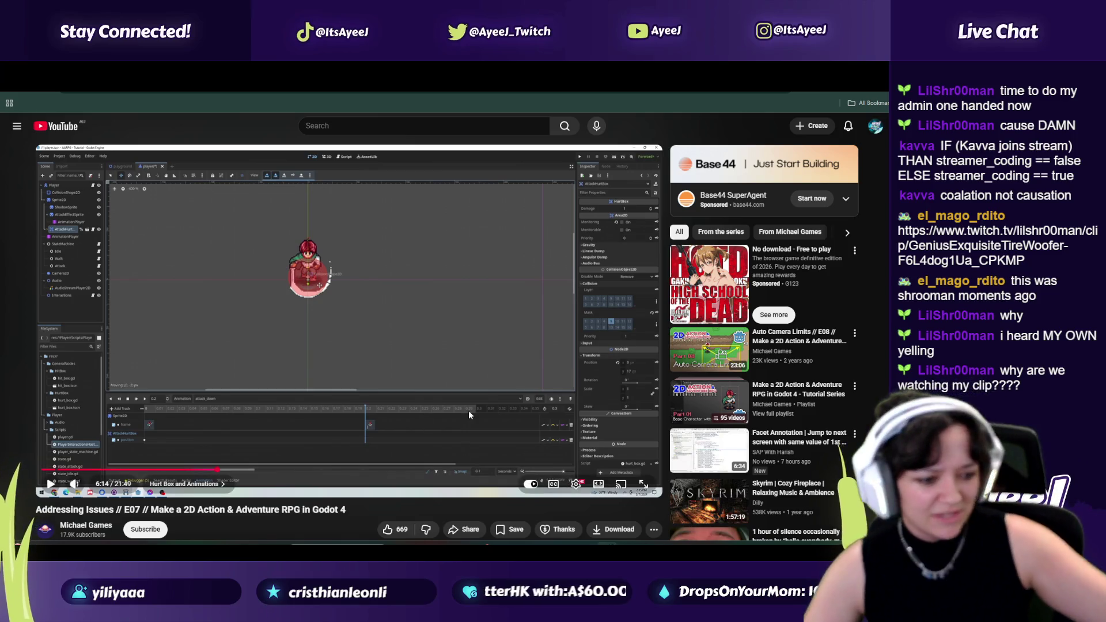
{"action": "key", "text": "ctrl+Tab"}
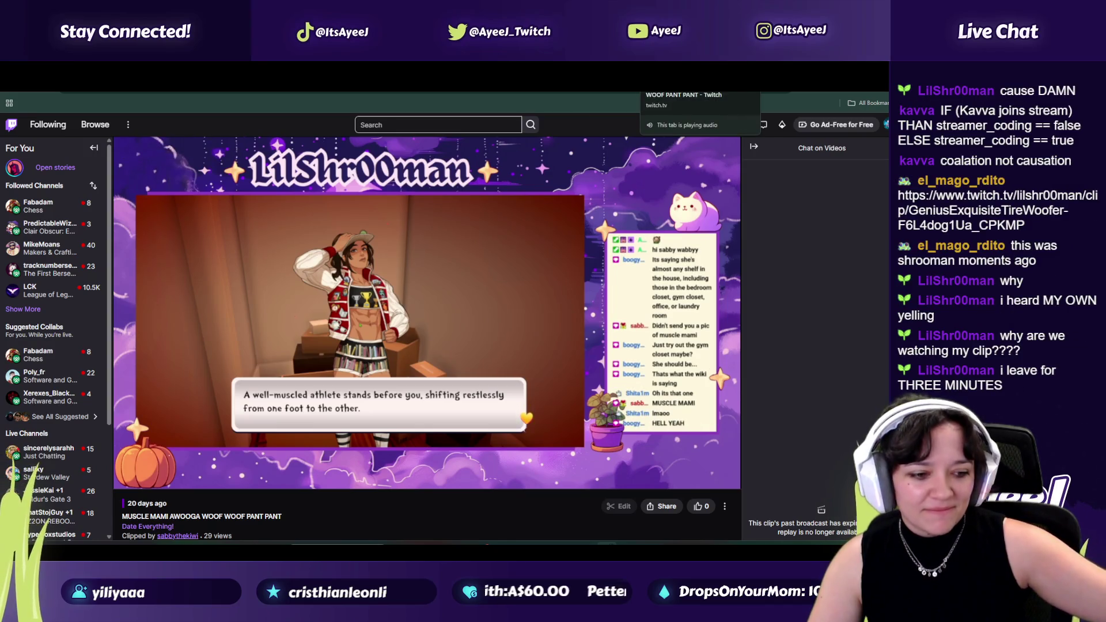
{"action": "key", "text": "ctrl+Tab"}
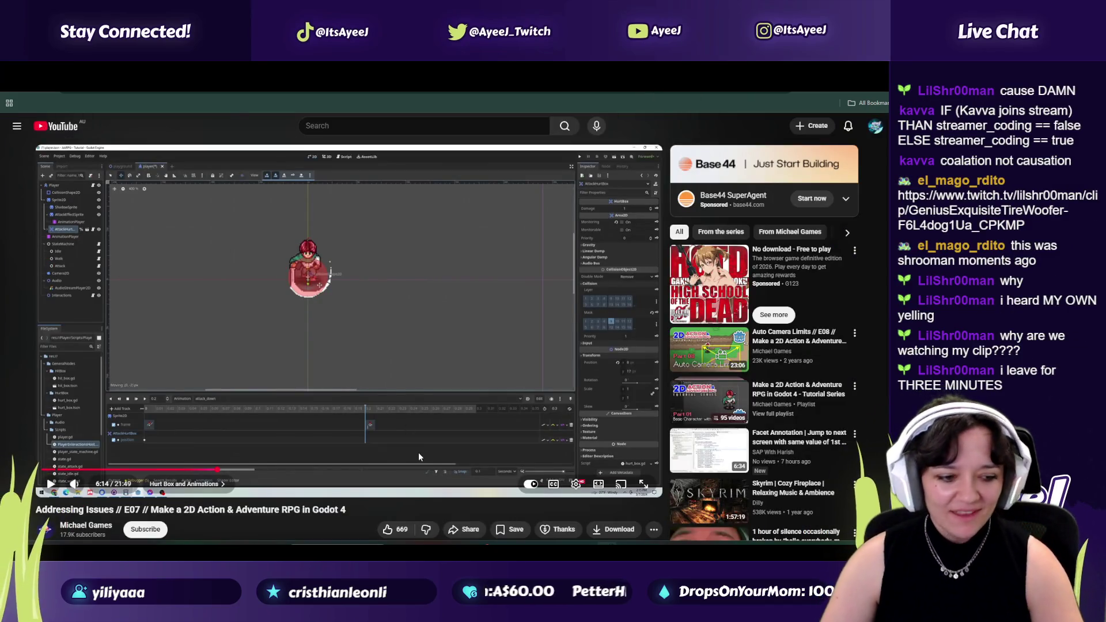
{"action": "left_click", "coordinate": [339, 313]}
{"action": "left_click_drag", "start_coordinate": [205, 470], "coordinate": [206, 462]}
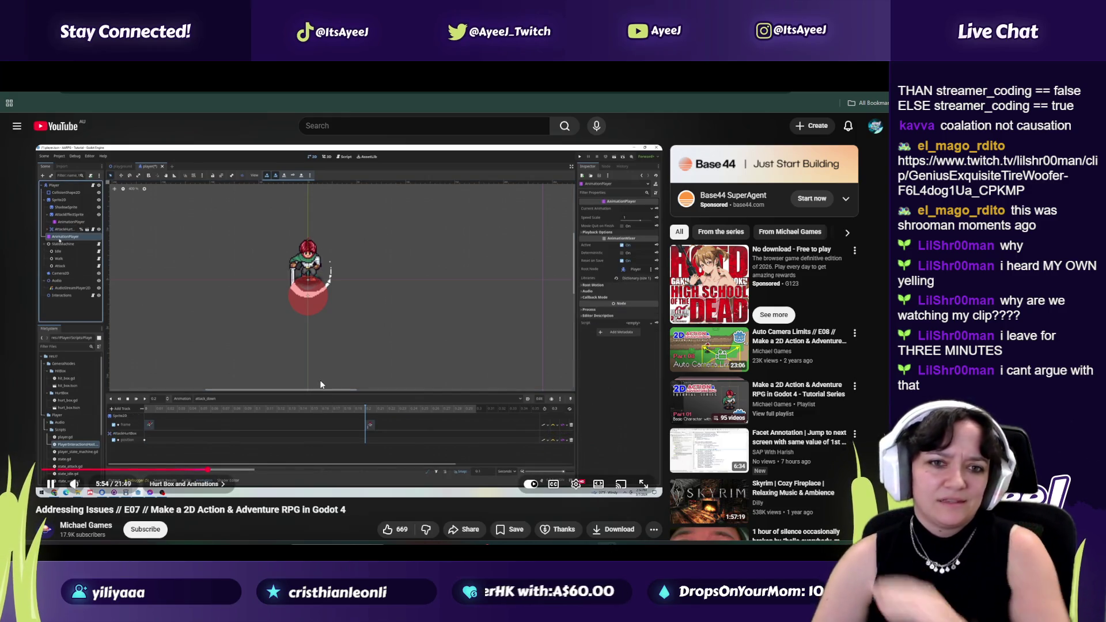
{"action": "left_click", "coordinate": [318, 378]}
{"action": "left_click", "coordinate": [290, 332]}
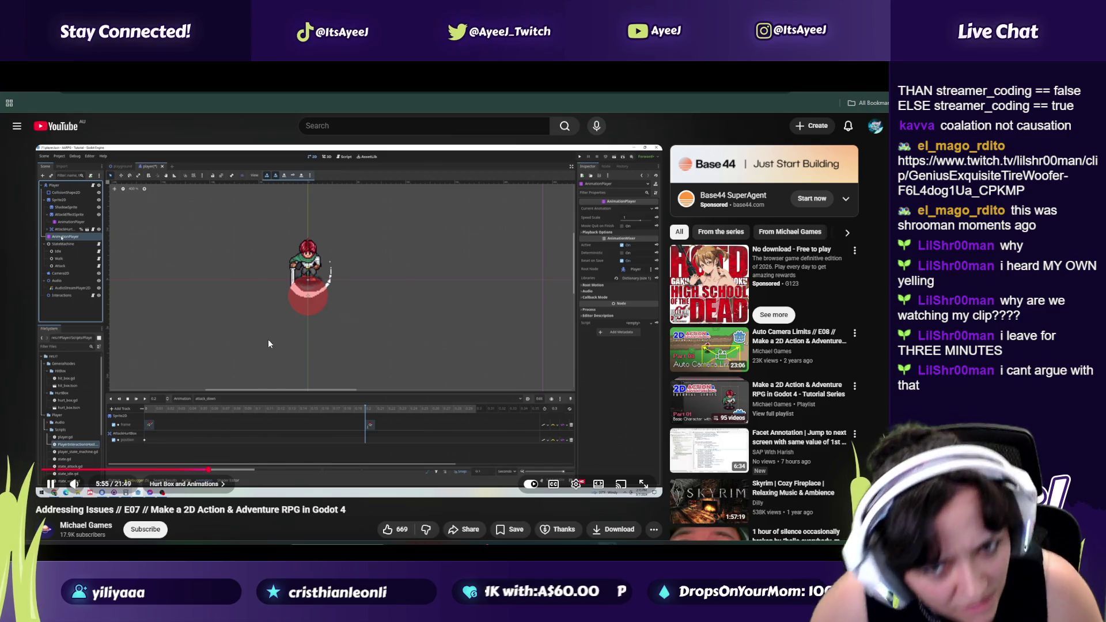
{"action": "left_click", "coordinate": [268, 316]}
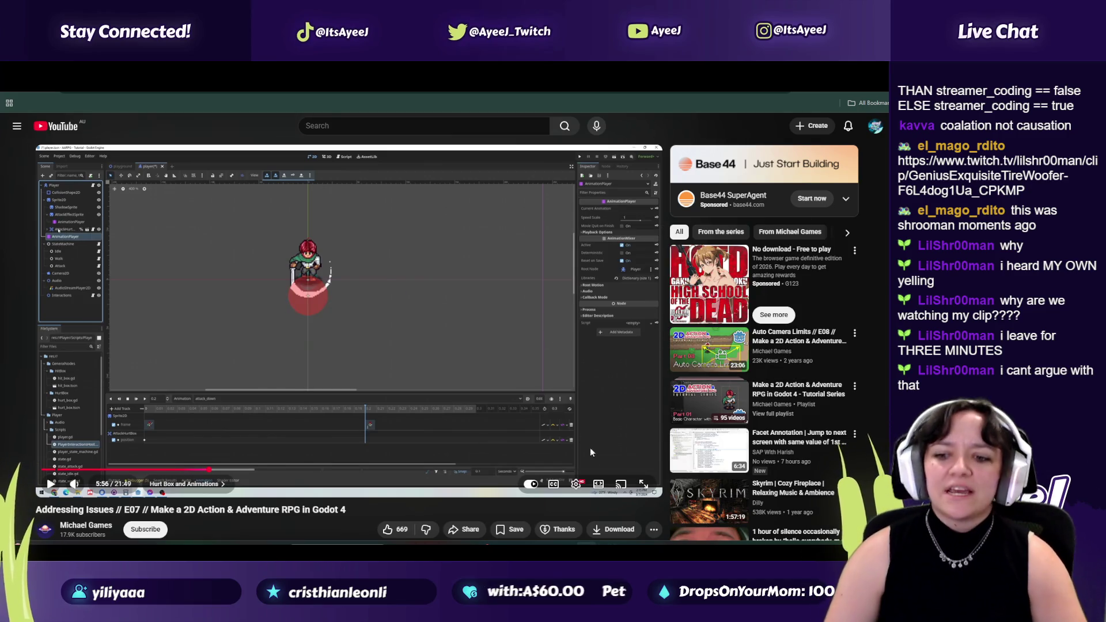
{"action": "key", "text": "alt+Tab"}
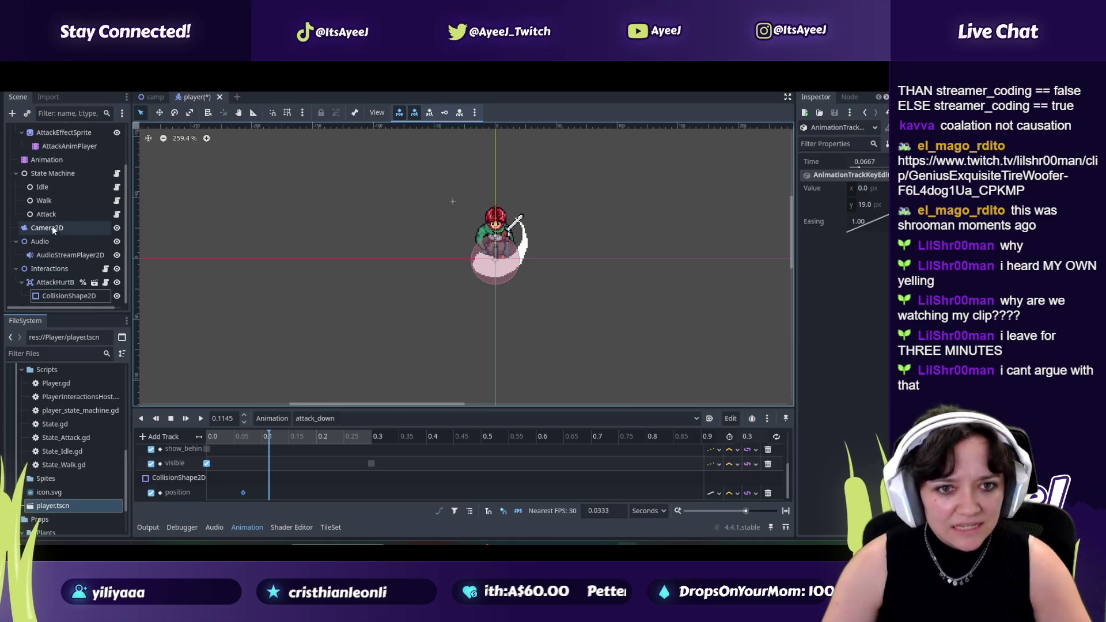
Step: Scrub attack_down to about 0.27 s, select AttackHurtBox, and play a little more of the tutorial
{"action": "left_click", "coordinate": [47, 160]}
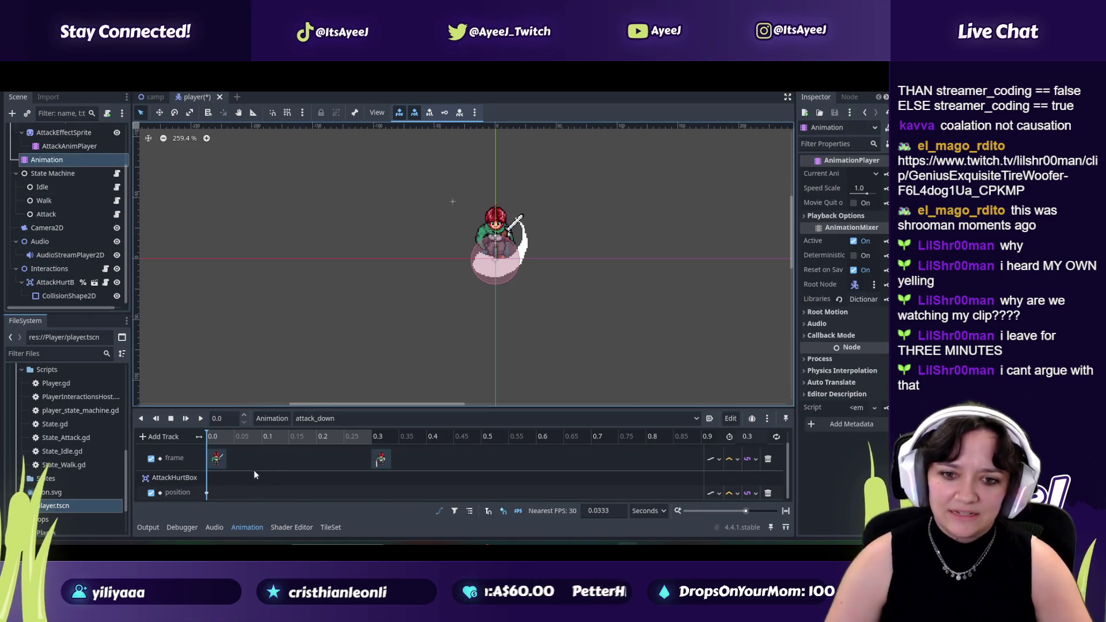
{"action": "left_click_drag", "start_coordinate": [208, 443], "coordinate": [352, 451]}
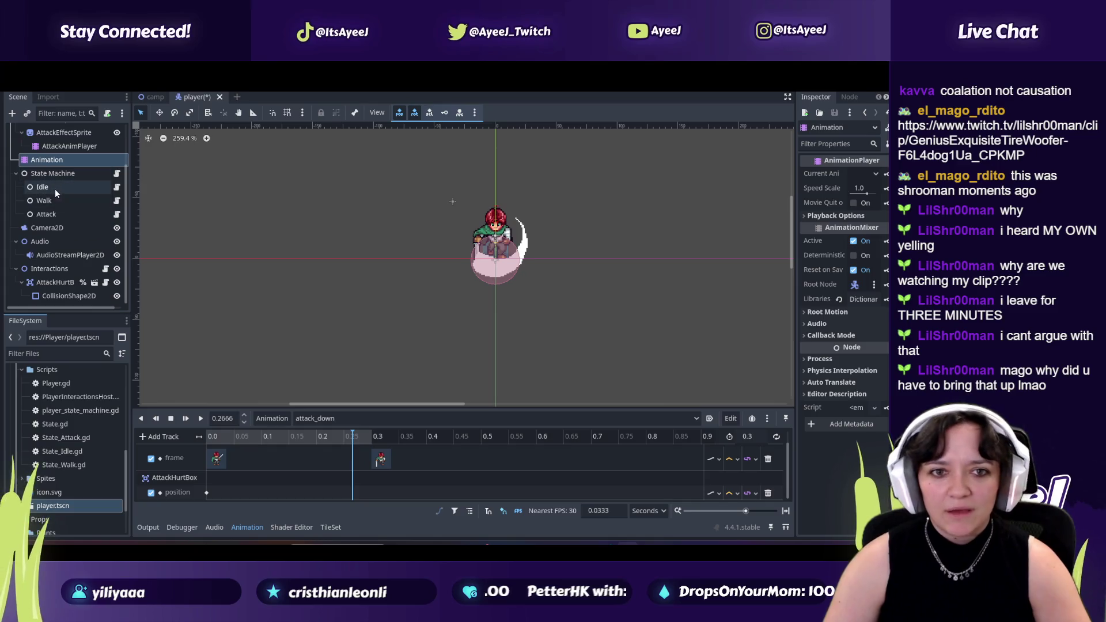
{"action": "left_click", "coordinate": [53, 282]}
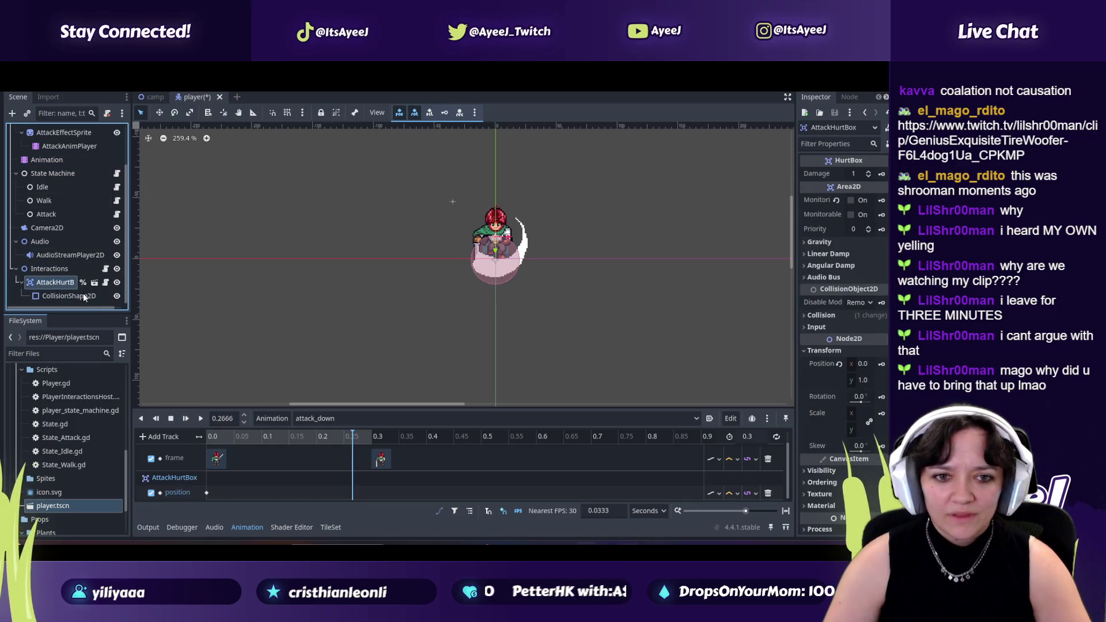
{"action": "key", "text": "alt+Tab"}
{"action": "key", "text": "Tab"}
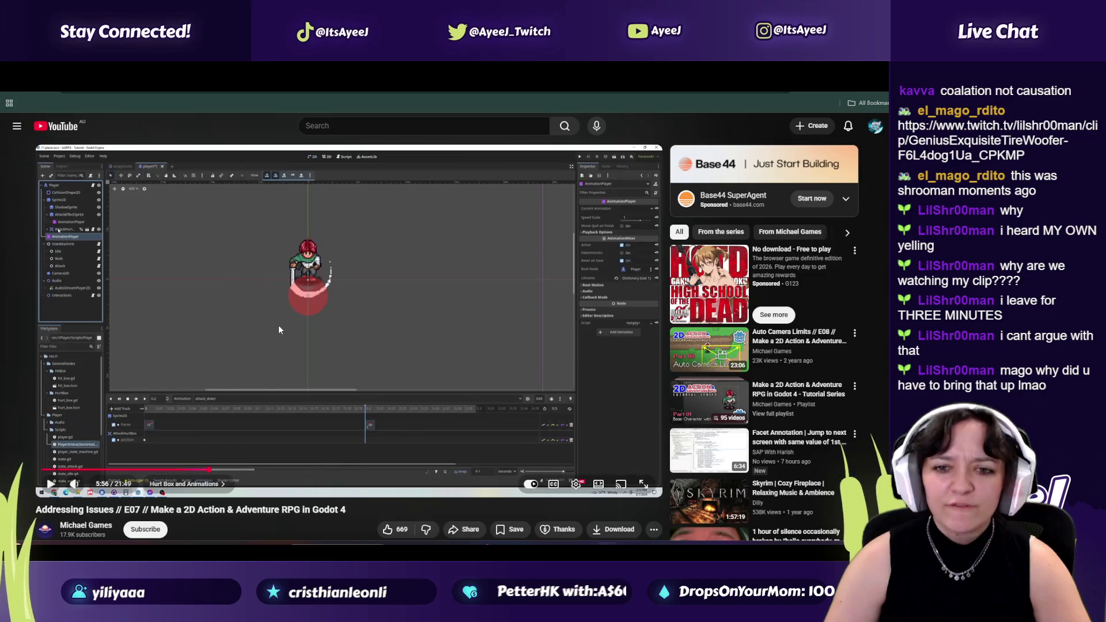
{"action": "left_click", "coordinate": [272, 338]}
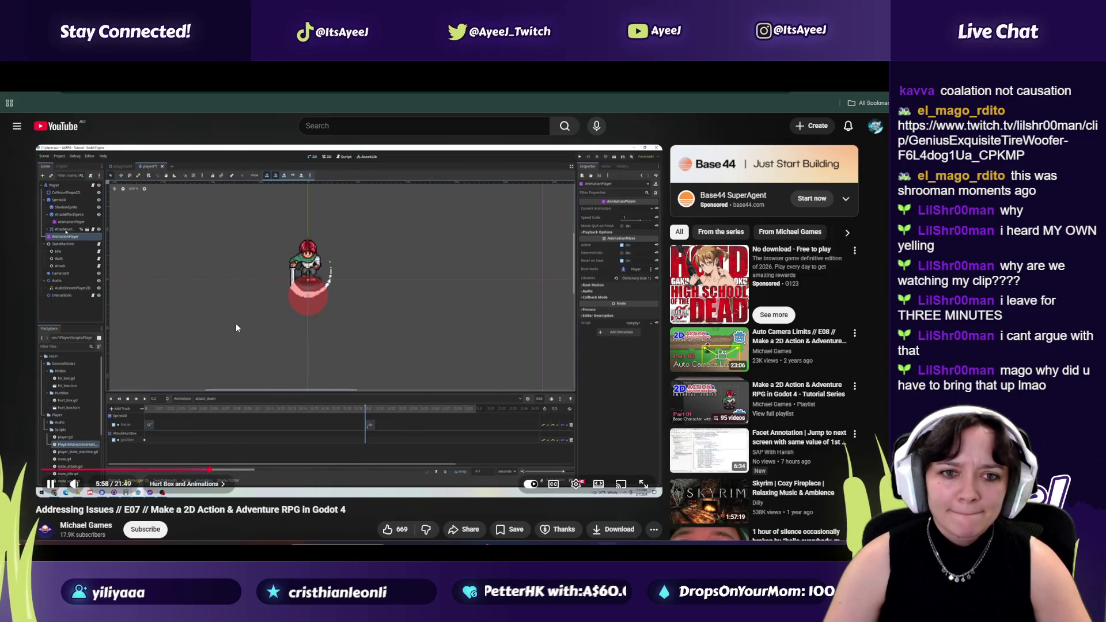
{"action": "left_click", "coordinate": [289, 344]}
Step: Raise the AttackHurtBox 5 px on the canvas to y -4 and resume the tutorial
{"action": "key", "text": "alt+Tab"}
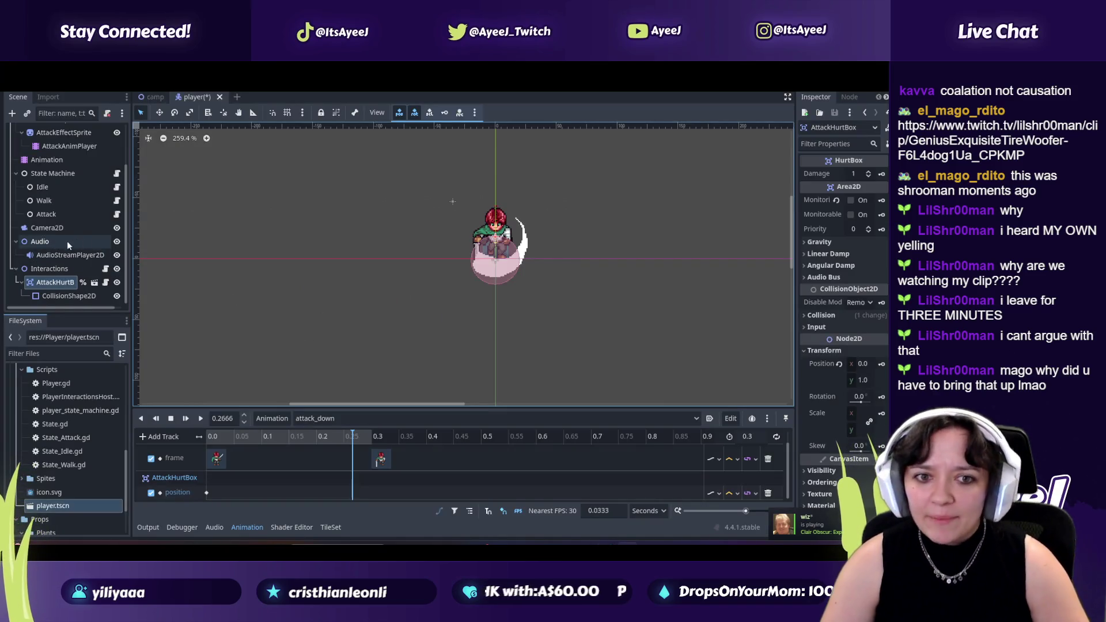
{"action": "left_click", "coordinate": [60, 282]}
{"action": "key", "text": "alt+Tab"}
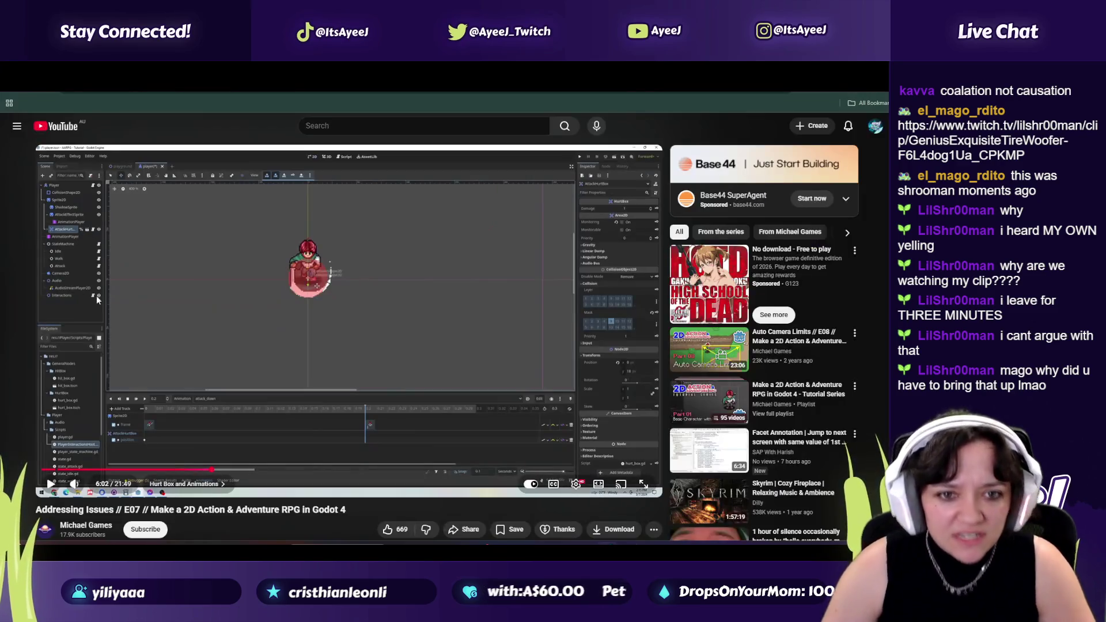
{"action": "key", "text": "alt+Tab"}
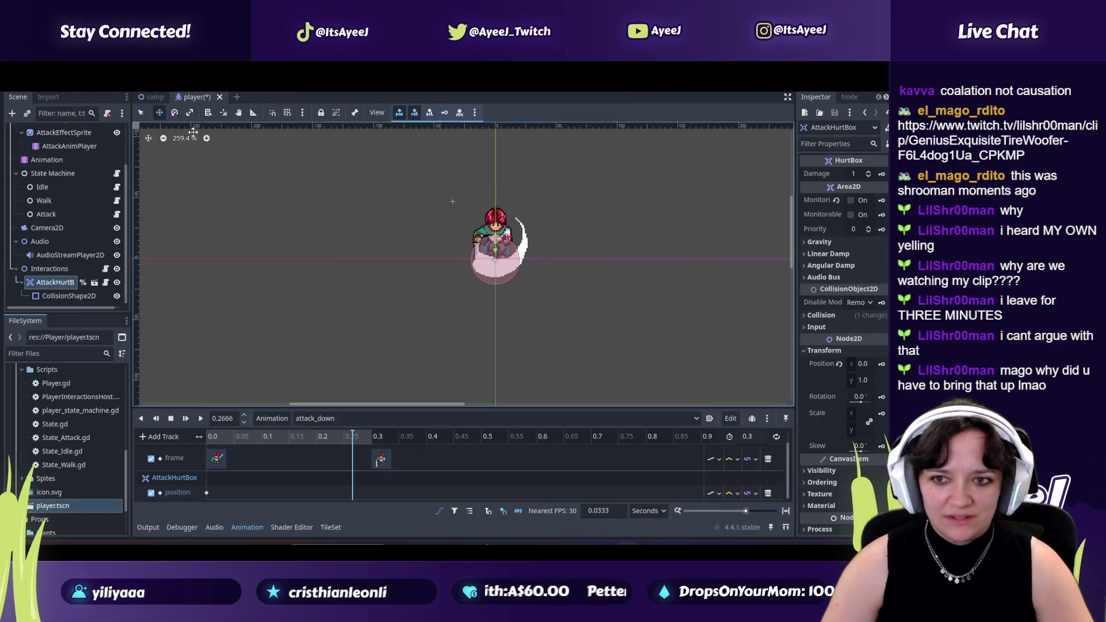
{"action": "left_click_drag", "start_coordinate": [495, 251], "coordinate": [495, 245]}
{"action": "key", "text": "alt+Tab"}
{"action": "left_click", "coordinate": [255, 352]}
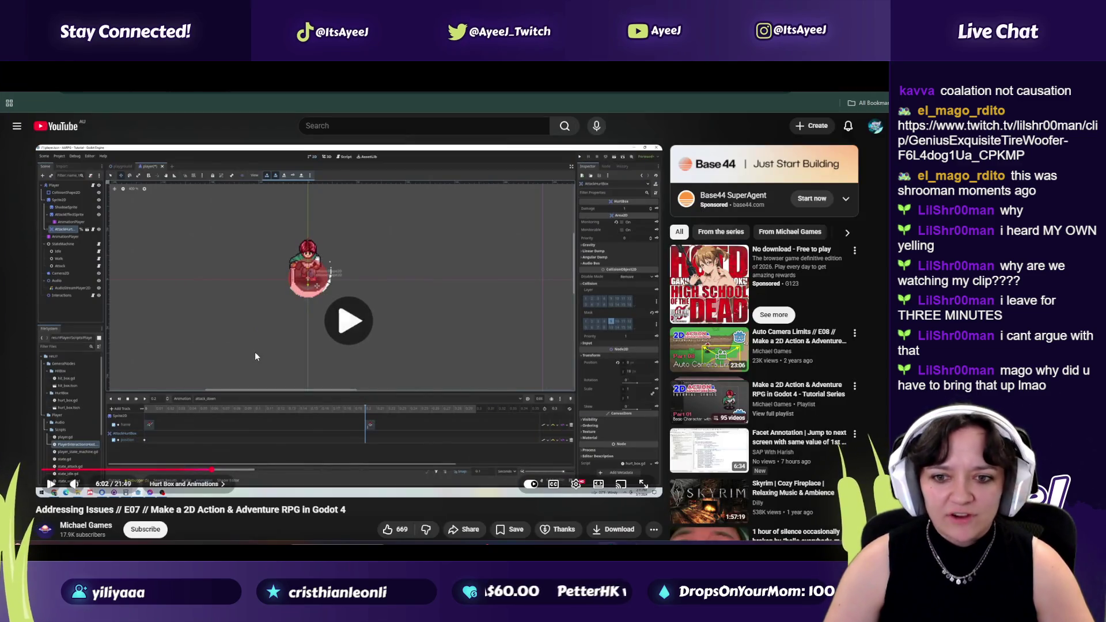
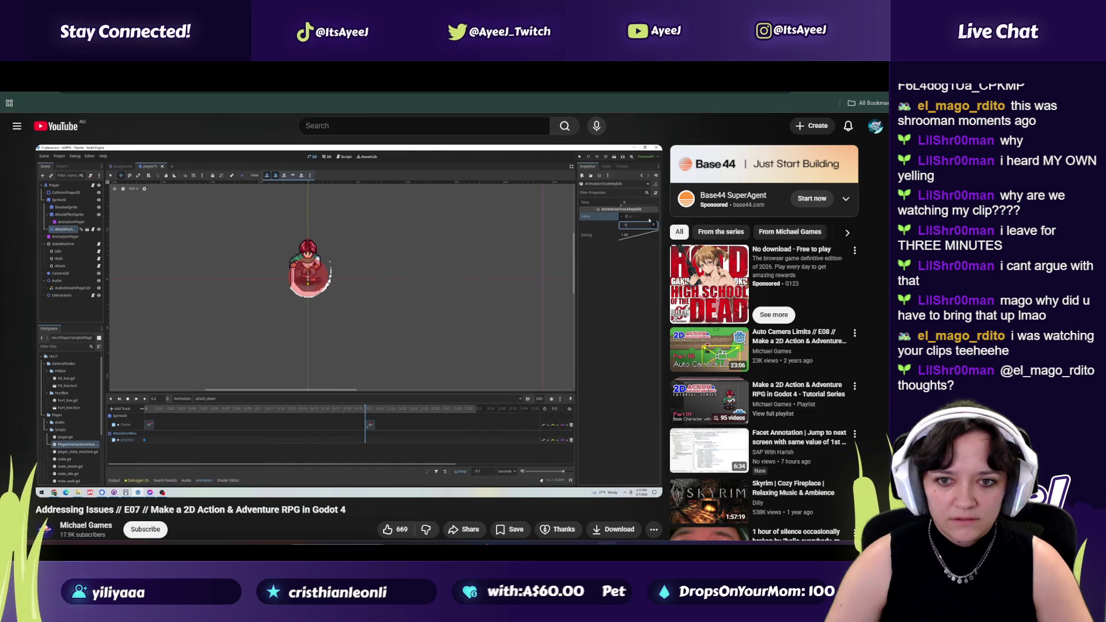
Step: Try setting the 0.0 position keyframe's y to 17, then undo it back to 1.0
{"action": "left_click", "coordinate": [260, 340]}
{"action": "key", "text": "alt+Tab"}
{"action": "left_click", "coordinate": [206, 492]}
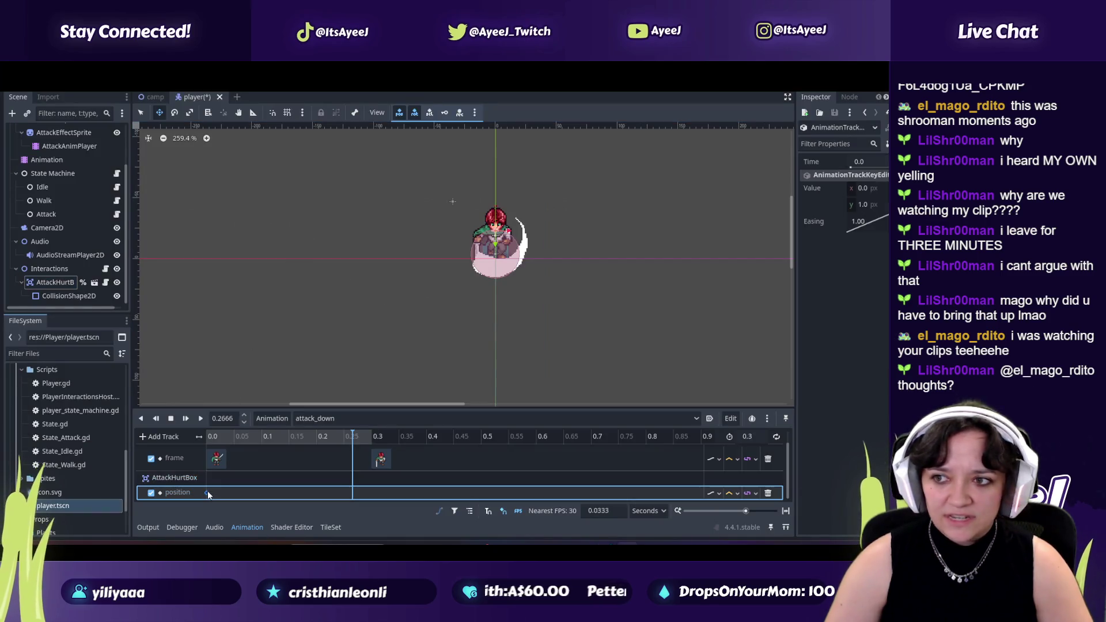
{"action": "left_click", "coordinate": [866, 206]}
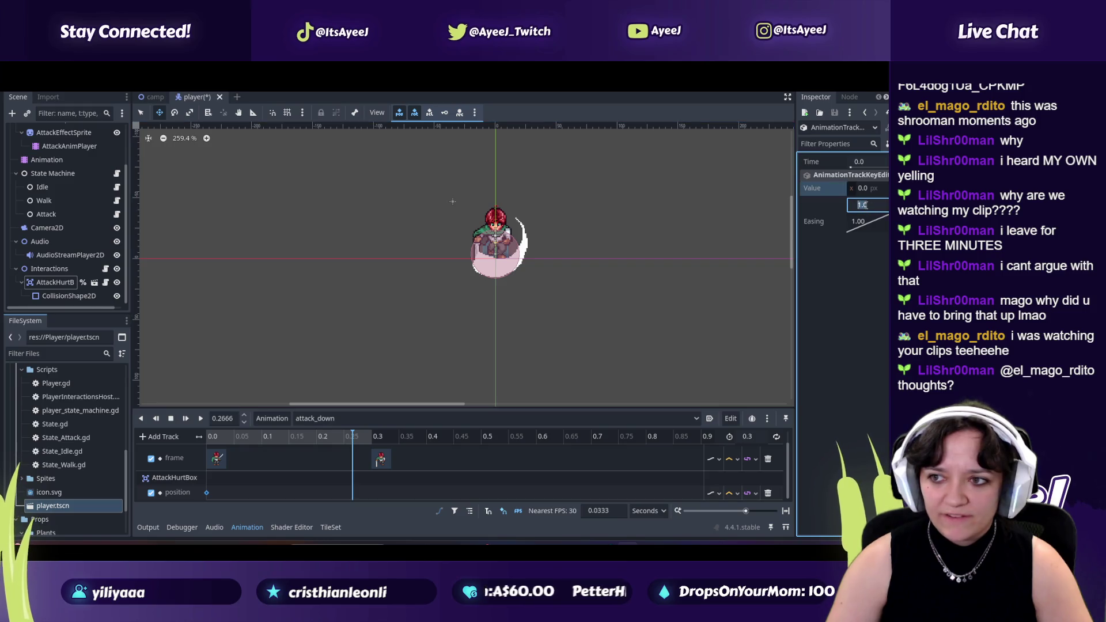
{"action": "type", "text": "17"}
{"action": "key", "text": "Return"}
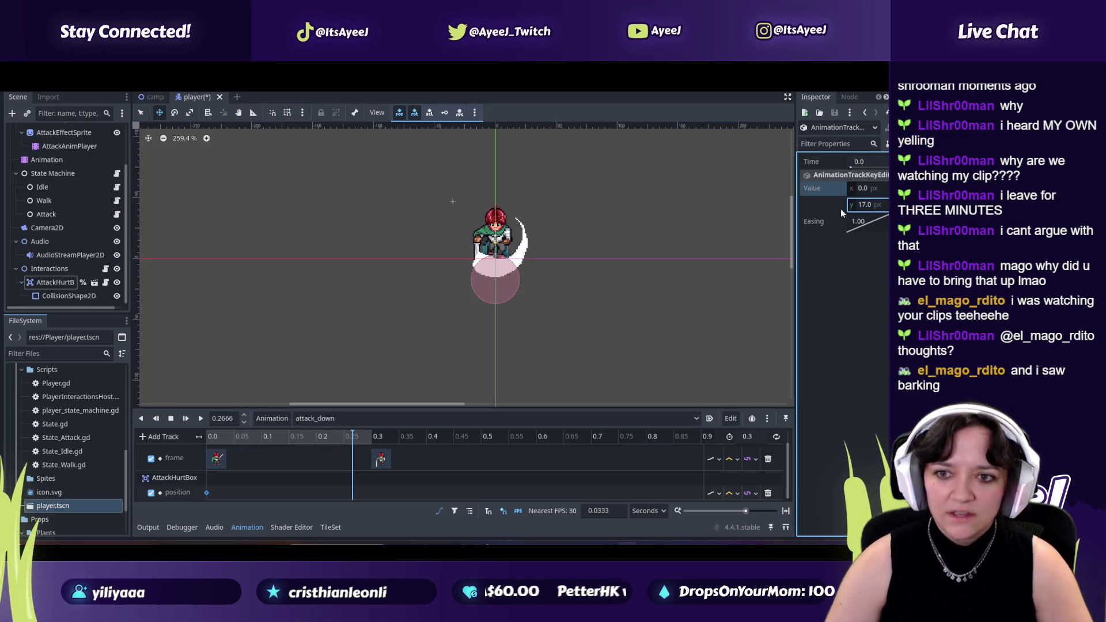
{"action": "key", "text": "ctrl+z"}
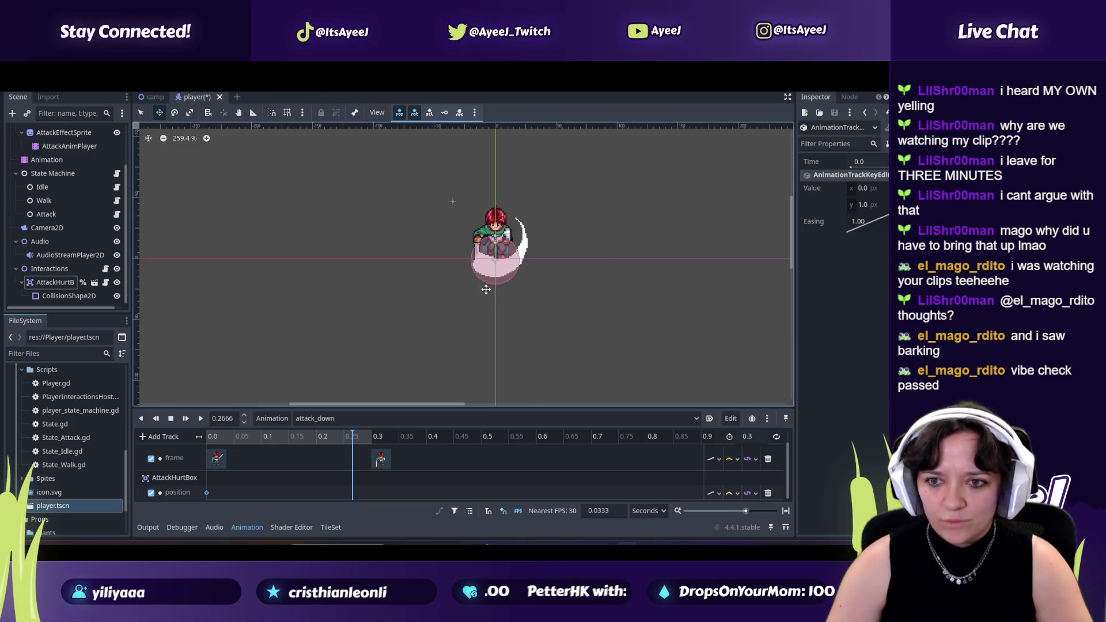
{"action": "left_click", "coordinate": [208, 494]}
{"action": "right_click", "coordinate": [208, 494]}
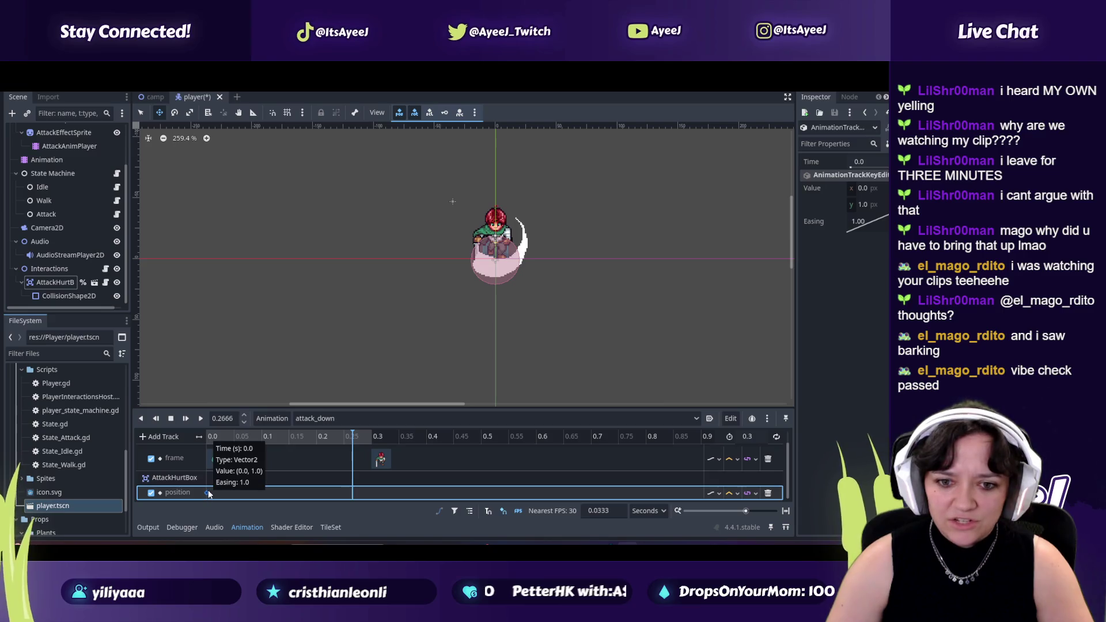
Step: After checking the tutorial, drag the AttackHurtBox up to y -4
{"action": "key", "text": "alt+Tab"}
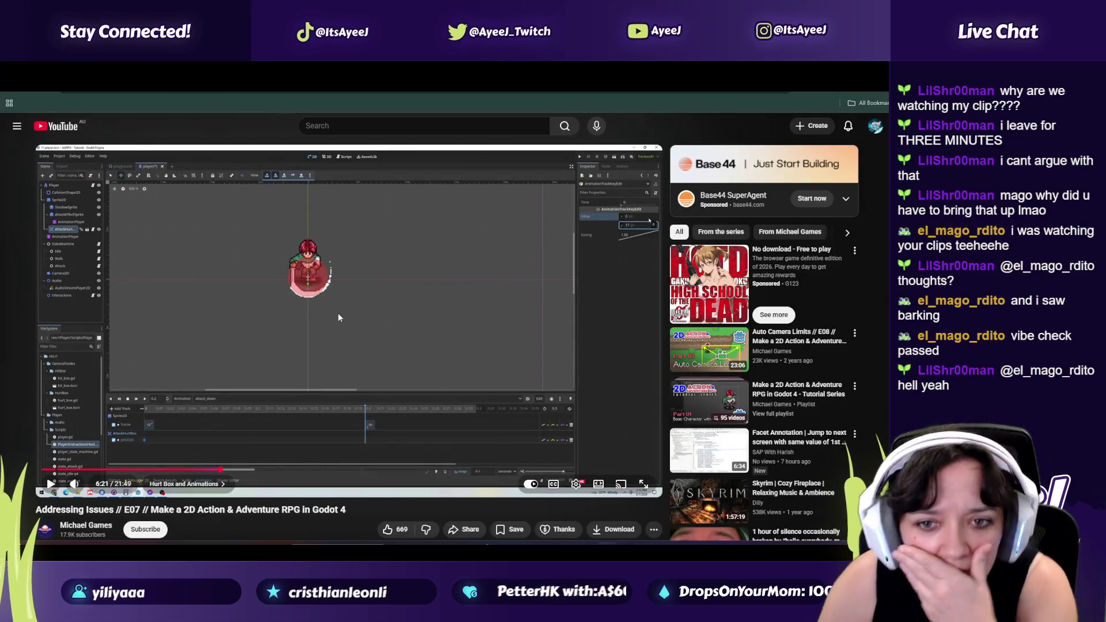
{"action": "left_click", "coordinate": [317, 322]}
{"action": "left_click", "coordinate": [317, 322]}
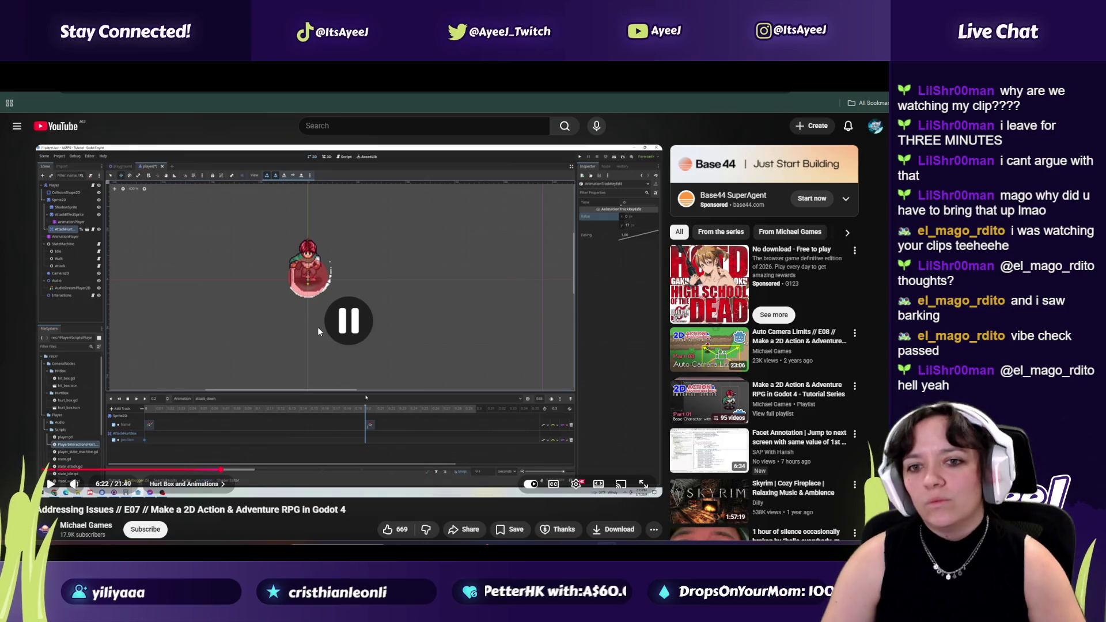
{"action": "key", "text": "alt+Tab"}
{"action": "left_click", "coordinate": [64, 280]}
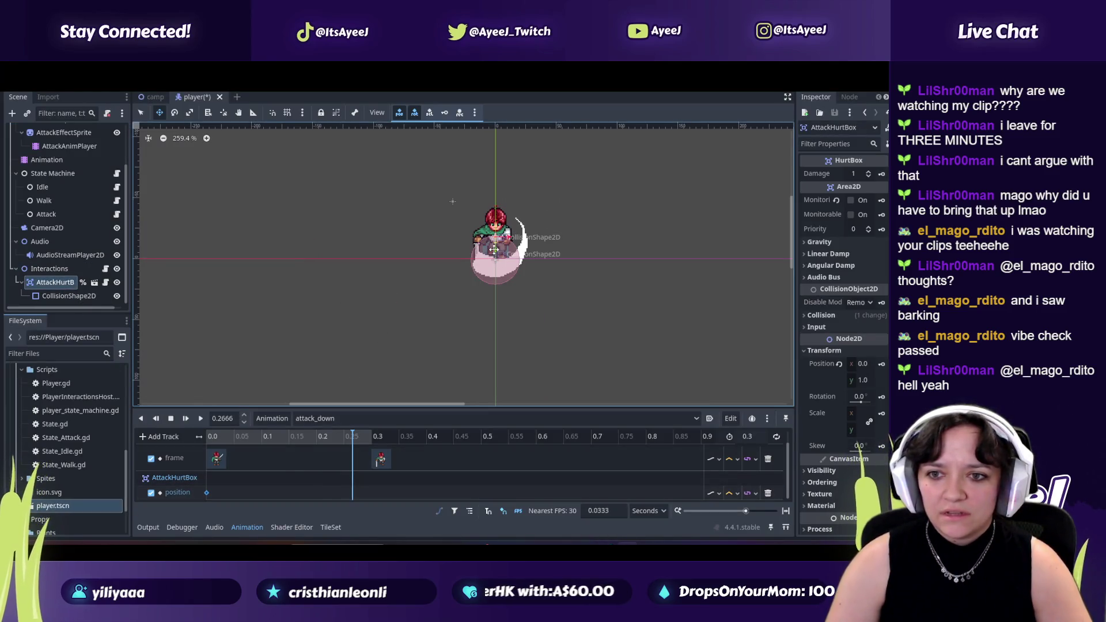
{"action": "left_click_drag", "start_coordinate": [496, 257], "coordinate": [494, 243]}
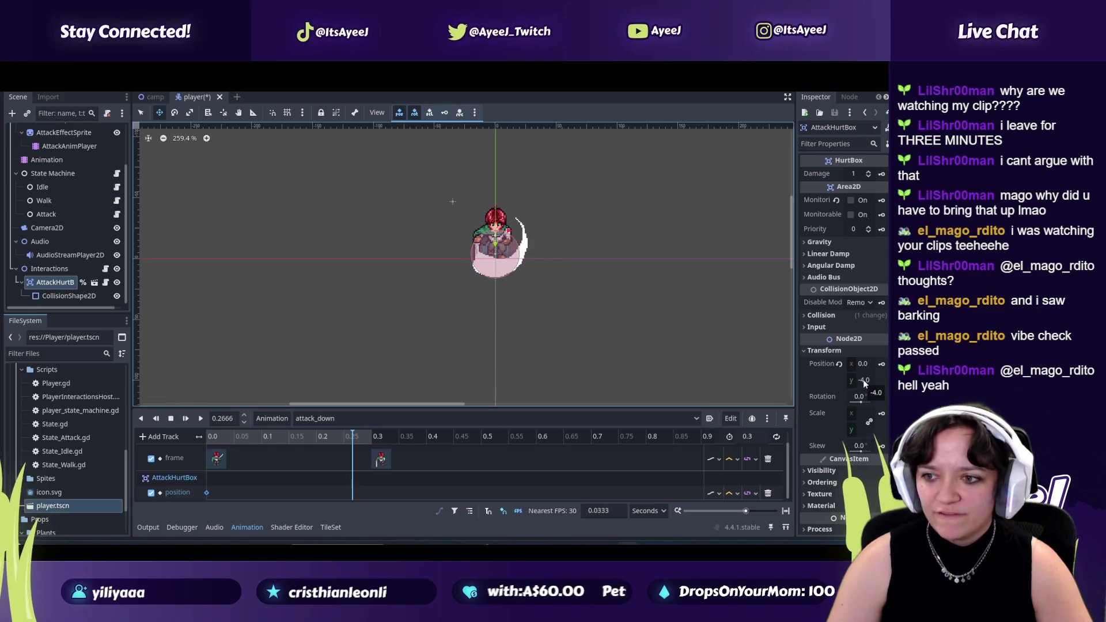
{"action": "left_click", "coordinate": [48, 295]}
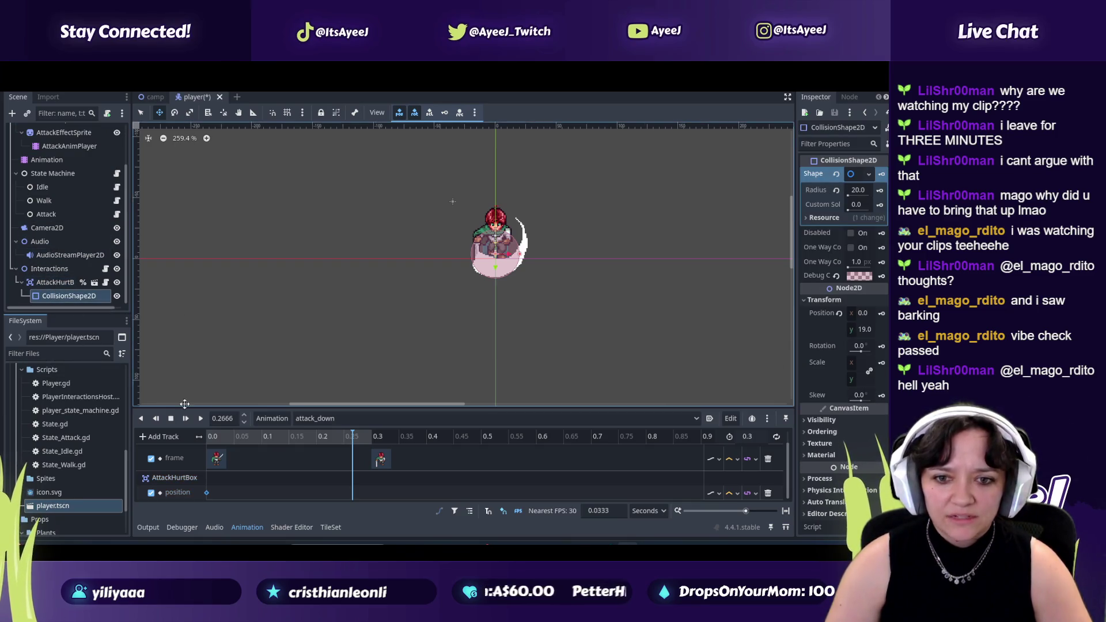
Step: Move the playhead to 0.0 and set the position keyframe's y value to -4
{"action": "left_click", "coordinate": [206, 493]}
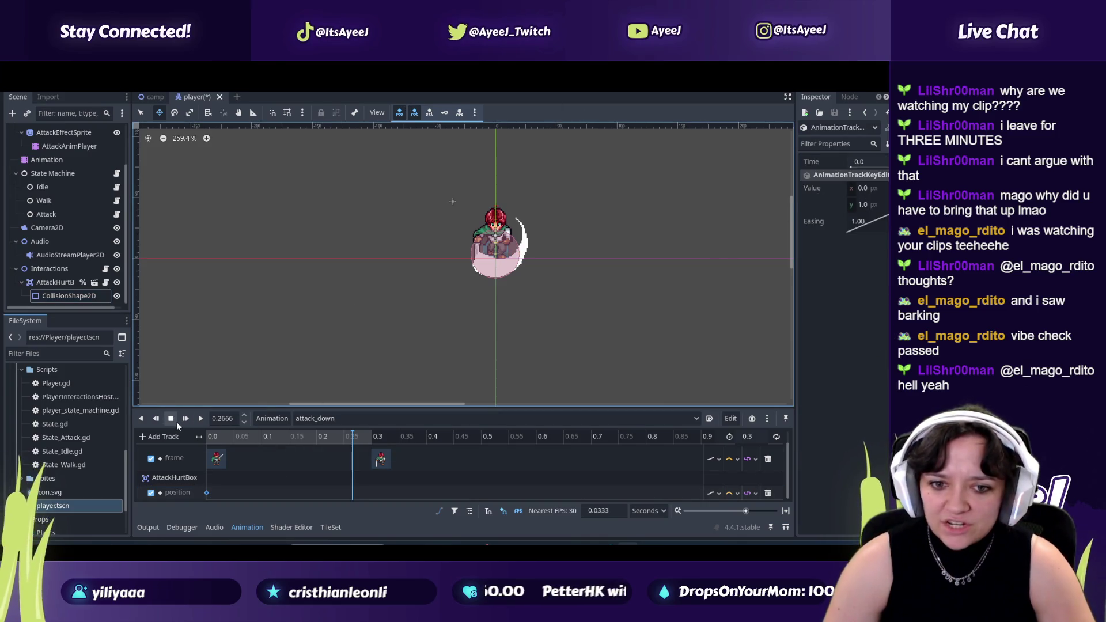
{"action": "left_click", "coordinate": [350, 451]}
{"action": "left_click_drag", "start_coordinate": [351, 433], "coordinate": [155, 425]}
{"action": "left_click", "coordinate": [206, 492]}
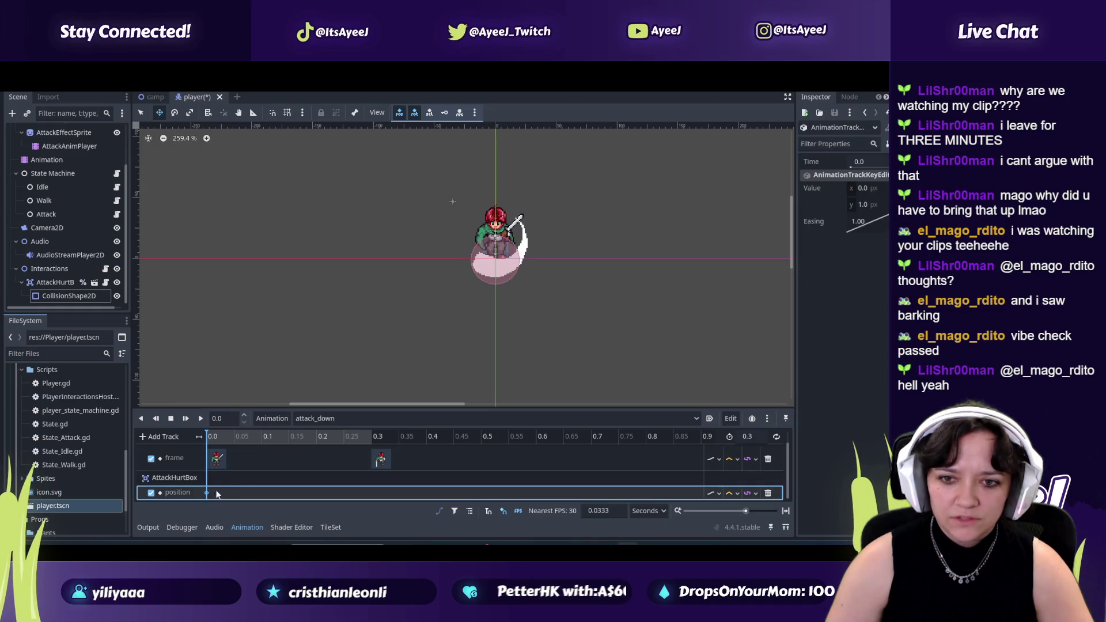
{"action": "left_click", "coordinate": [863, 204]}
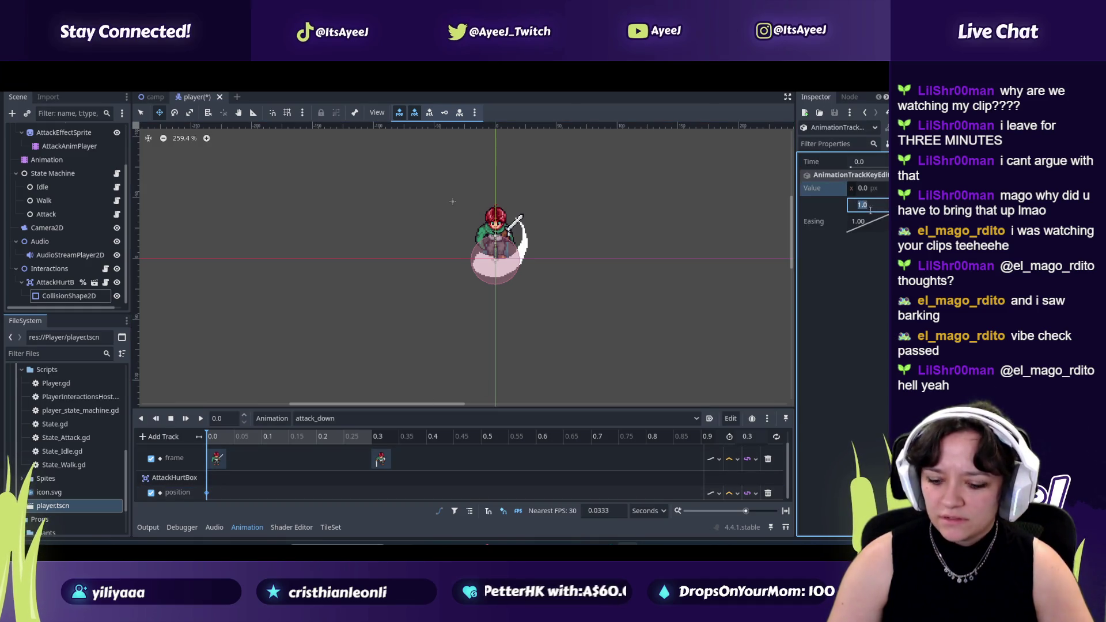
{"action": "type", "text": "-4"}
{"action": "key", "text": "Return"}
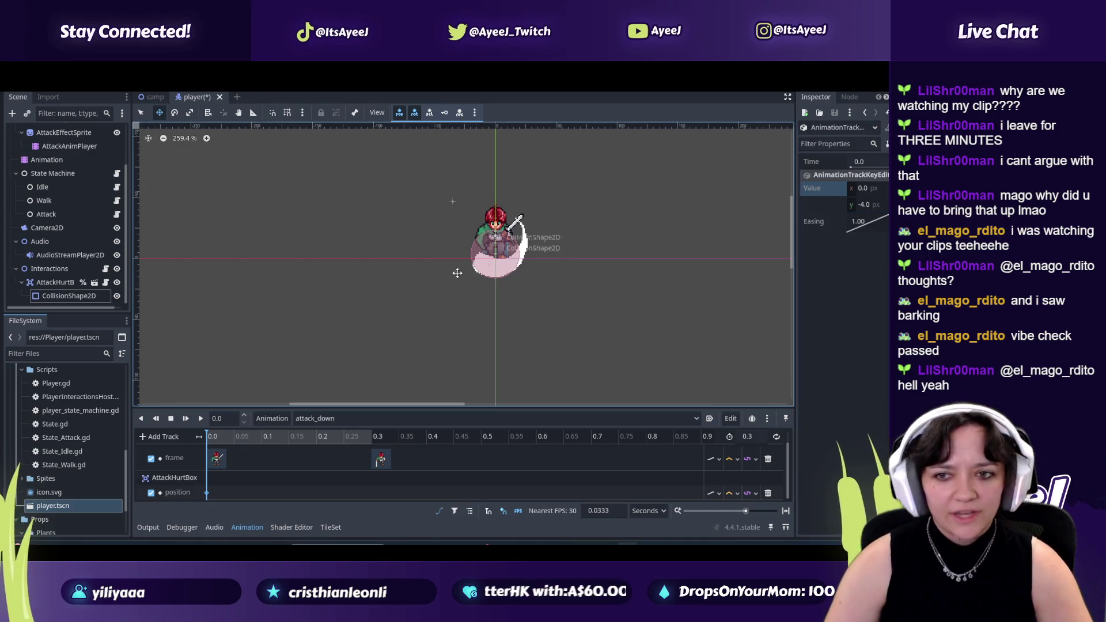
Step: Watch the next part of the tutorial and open the animation list
{"action": "key", "text": "alt+Tab"}
{"action": "left_click", "coordinate": [333, 346]}
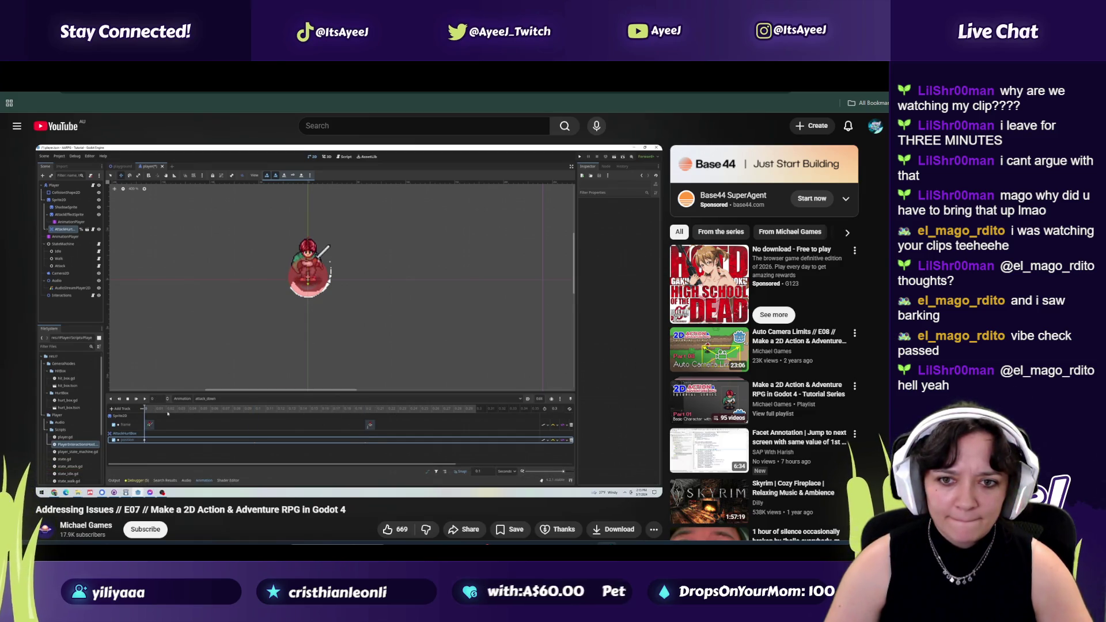
{"action": "left_click", "coordinate": [314, 339]}
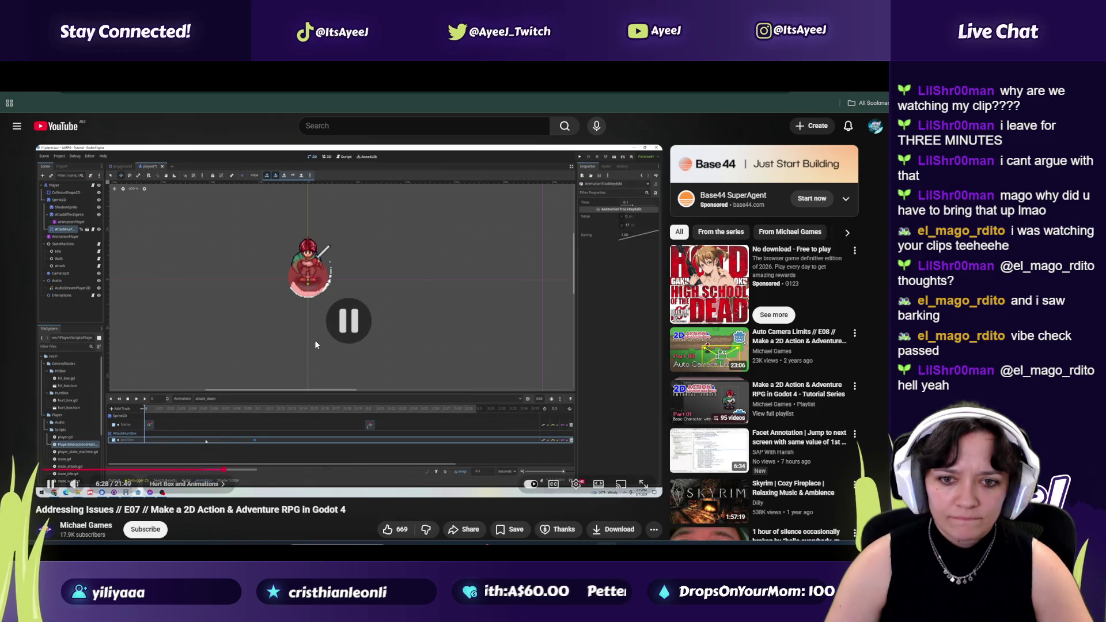
{"action": "key", "text": "alt+Tab"}
{"action": "left_click", "coordinate": [327, 419]}
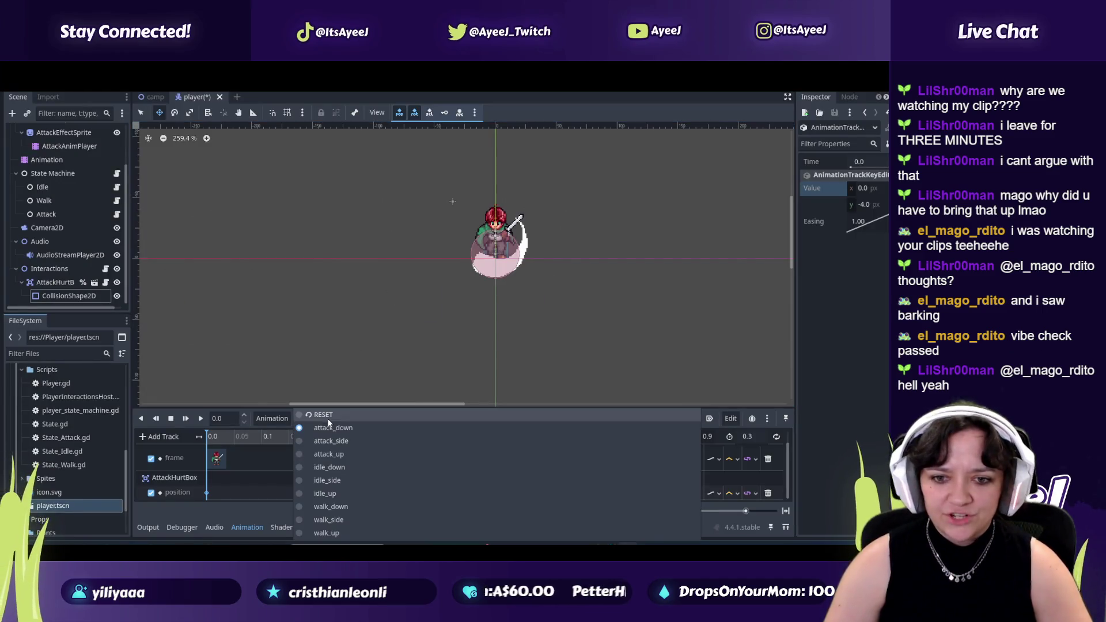
Step: Load attack_side on the AttackAnimPlayer and set the playhead to about 0.1265 s
{"action": "left_click", "coordinate": [330, 441]}
{"action": "left_click", "coordinate": [206, 482]}
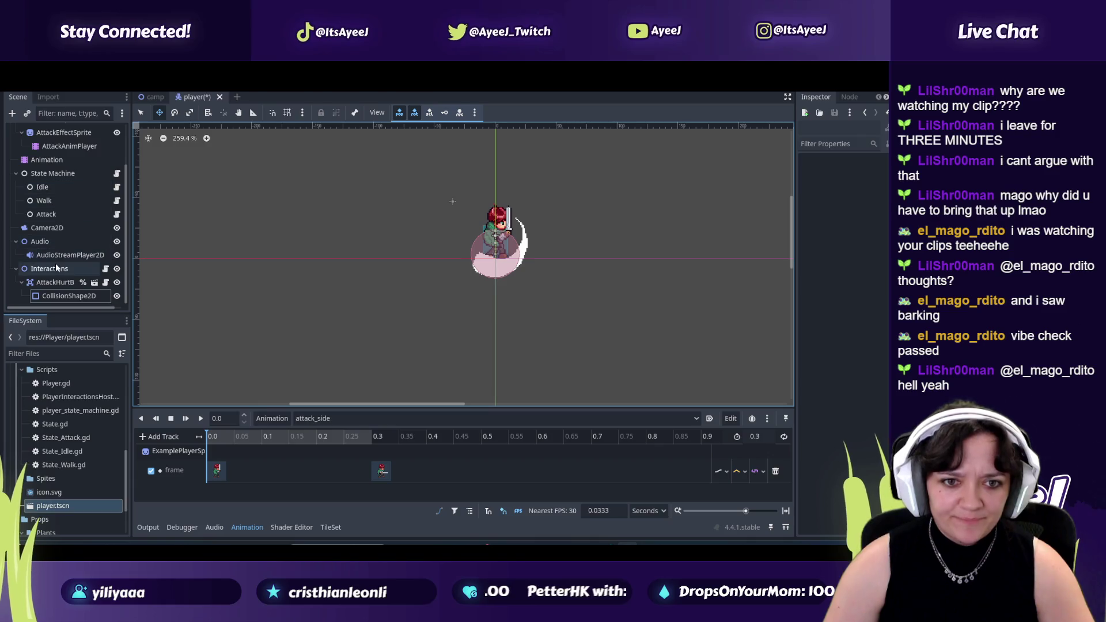
{"action": "left_click", "coordinate": [55, 149]}
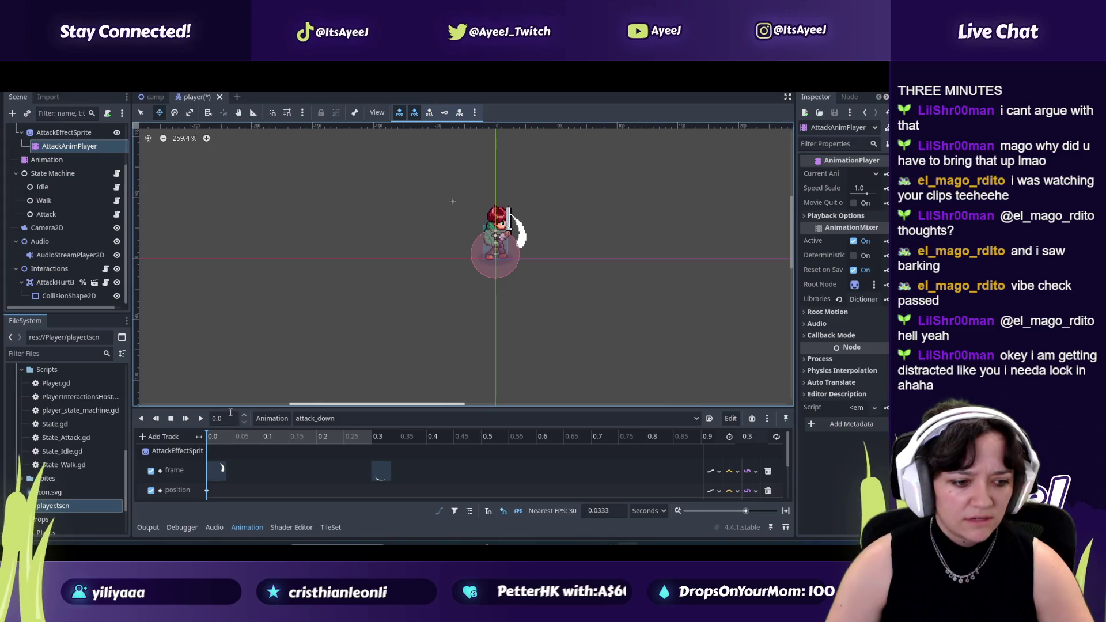
{"action": "left_click", "coordinate": [345, 418]}
{"action": "left_click", "coordinate": [330, 455]}
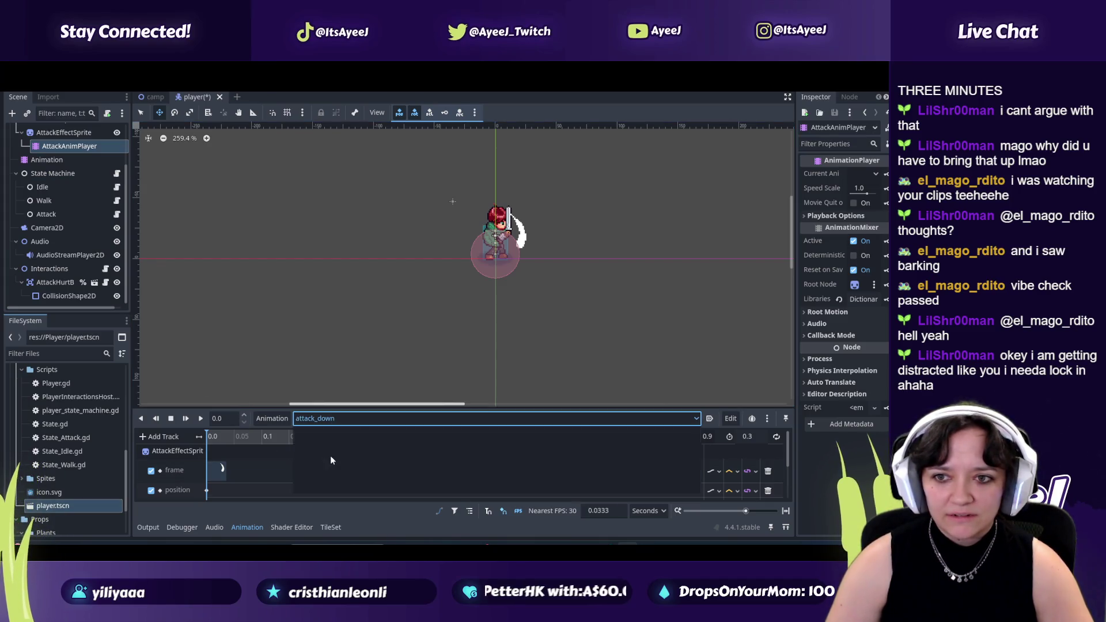
{"action": "left_click", "coordinate": [266, 462]}
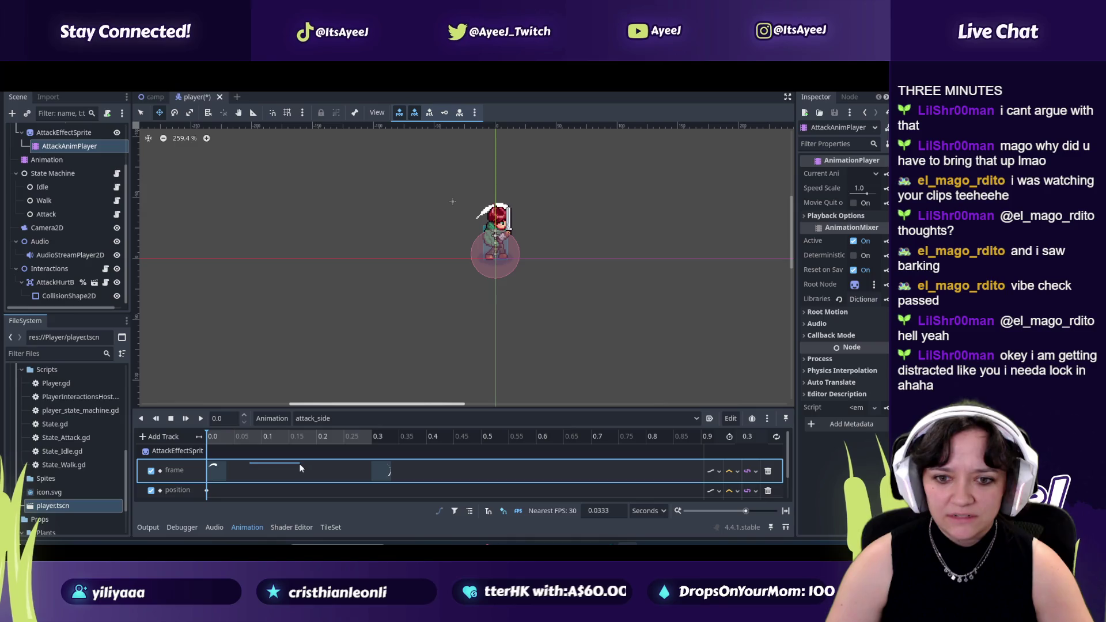
{"action": "left_click", "coordinate": [262, 437]}
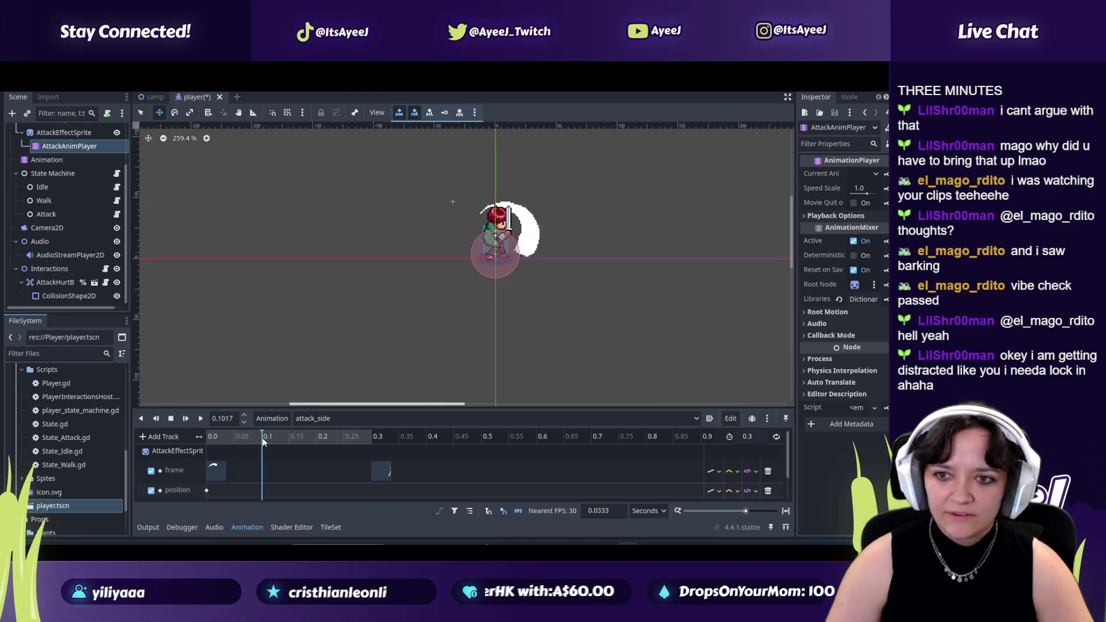
{"action": "left_click_drag", "start_coordinate": [271, 438], "coordinate": [275, 438]}
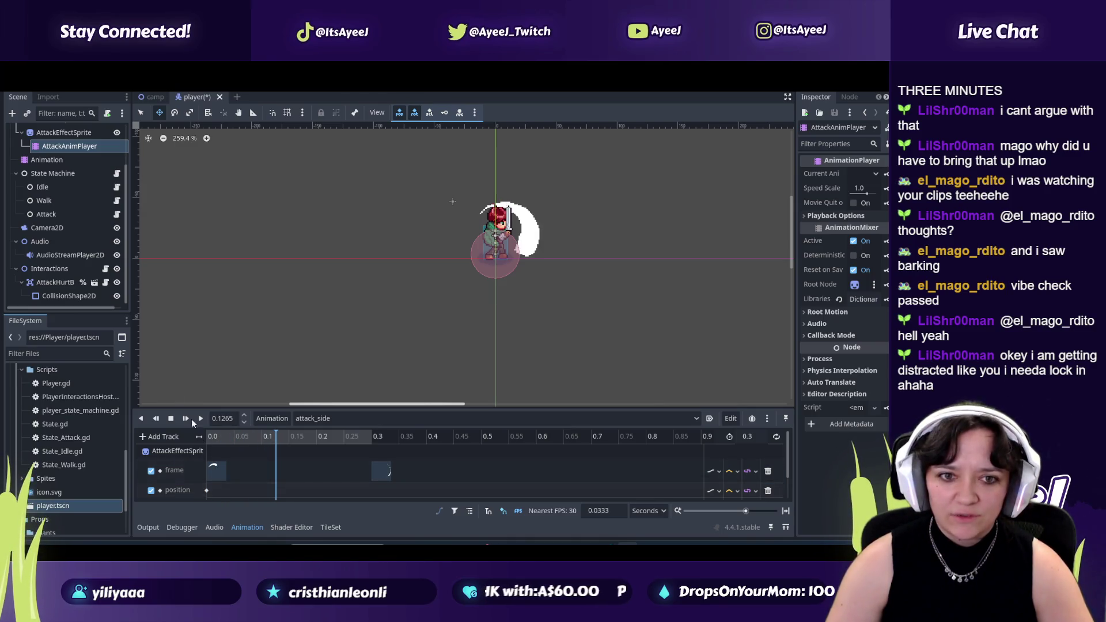
Step: Key the AttackHurtBox position in attack_side, creating its position track
{"action": "left_click", "coordinate": [61, 295]}
{"action": "left_click", "coordinate": [57, 282]}
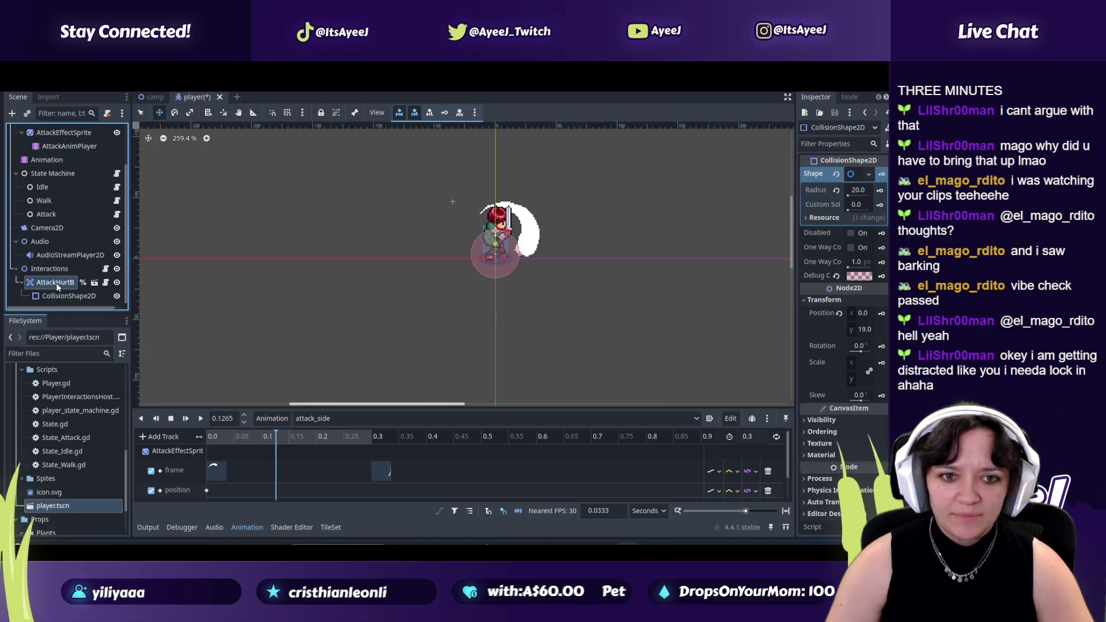
{"action": "scroll", "coordinate": [278, 472], "scroll_direction": "down", "scroll_amount": 2}
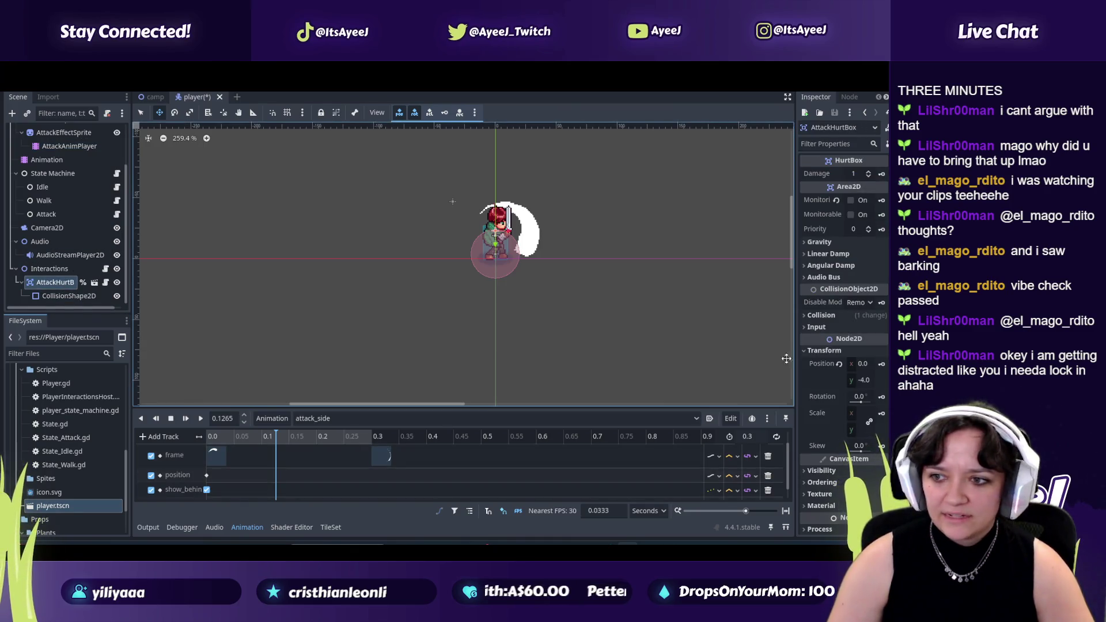
{"action": "left_click", "coordinate": [881, 365]}
{"action": "left_click", "coordinate": [411, 338]}
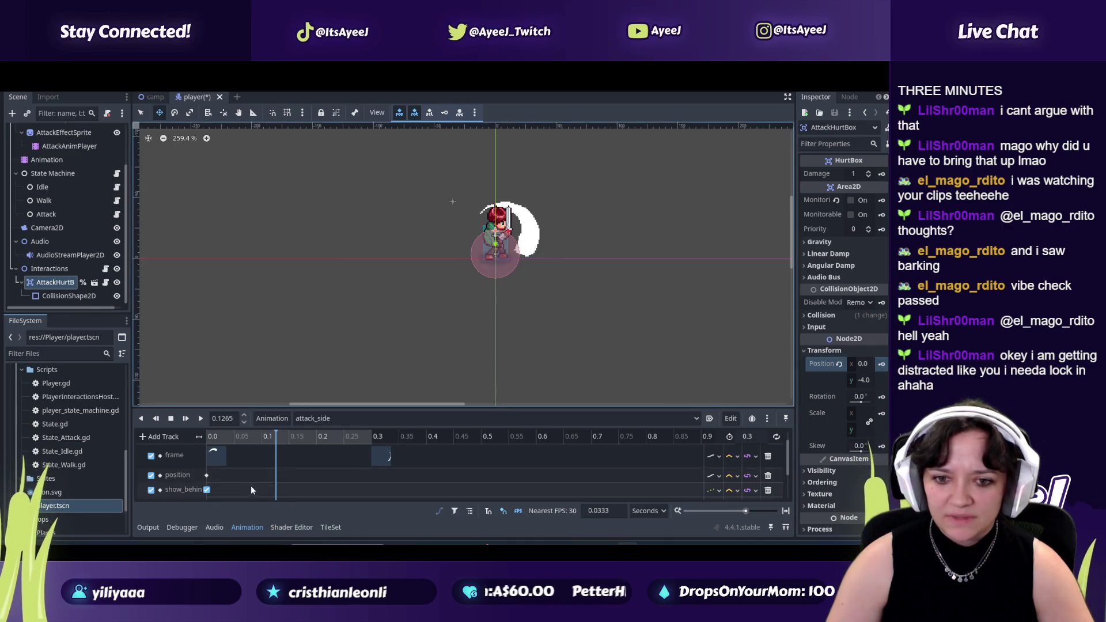
Step: Move the hurtbox collision circle to (16, 3) over the slash, then load attack_up
{"action": "scroll", "coordinate": [253, 486], "scroll_direction": "down", "scroll_amount": 2}
{"action": "scroll", "coordinate": [253, 486], "scroll_direction": "up", "scroll_amount": 2}
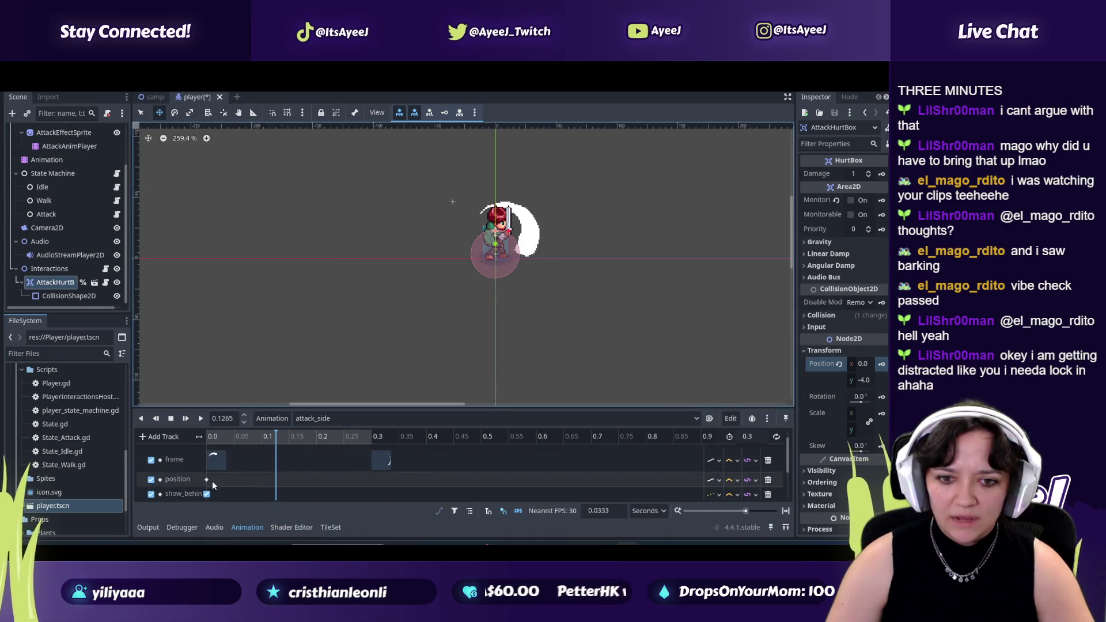
{"action": "left_click", "coordinate": [206, 479]}
{"action": "left_click", "coordinate": [483, 254]}
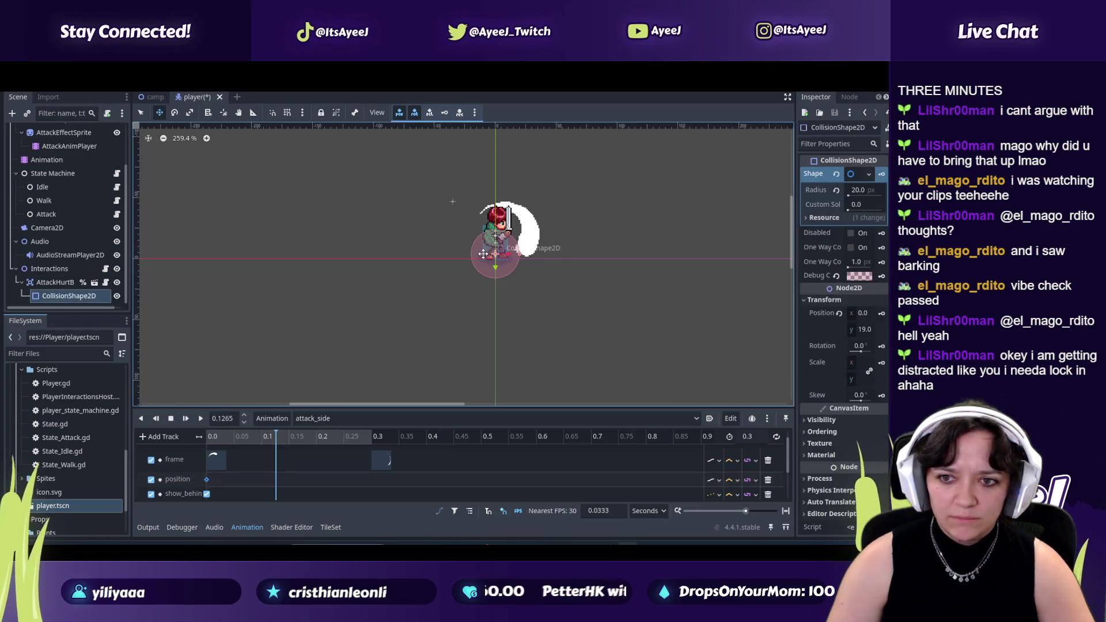
{"action": "left_click_drag", "start_coordinate": [489, 244], "coordinate": [507, 232]}
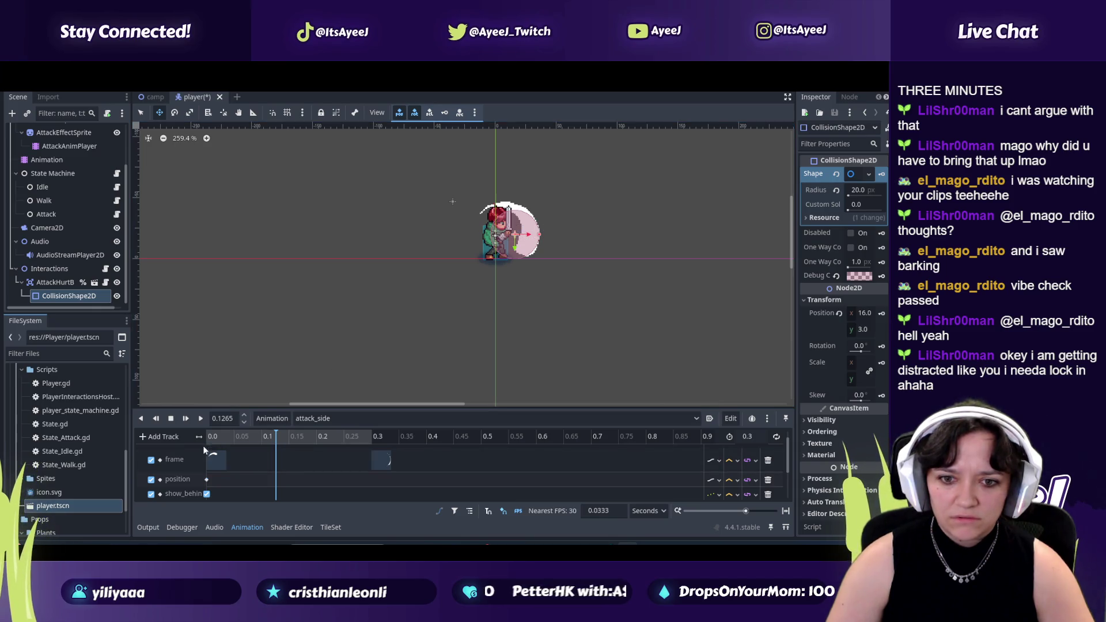
{"action": "left_click", "coordinate": [260, 436]}
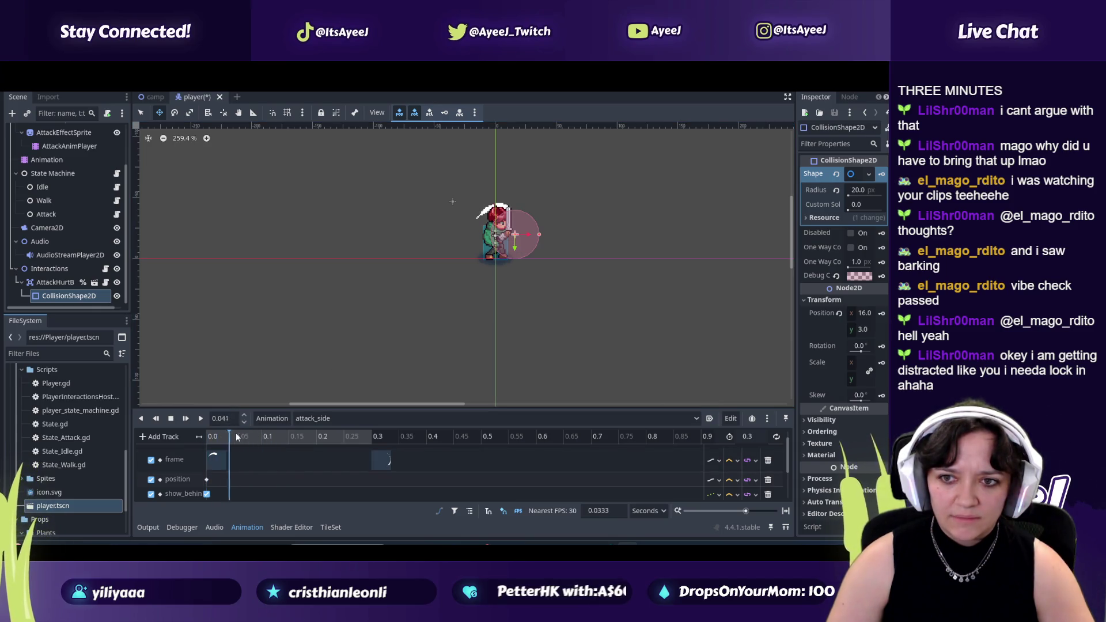
{"action": "left_click_drag", "start_coordinate": [236, 436], "coordinate": [337, 442]}
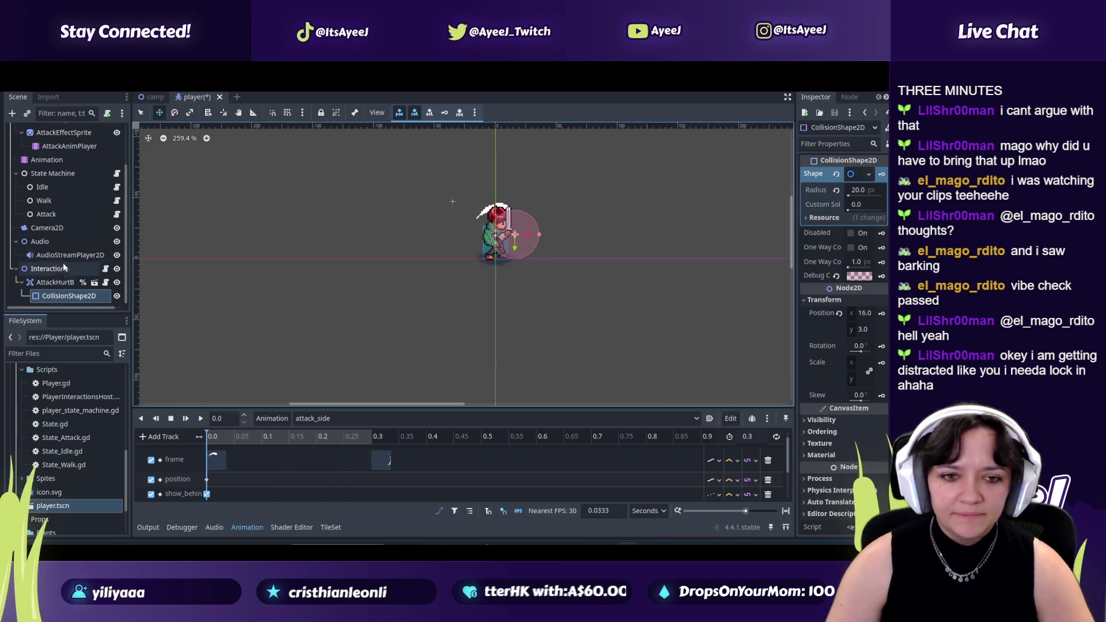
{"action": "left_click", "coordinate": [323, 425]}
{"action": "left_click", "coordinate": [319, 471]}
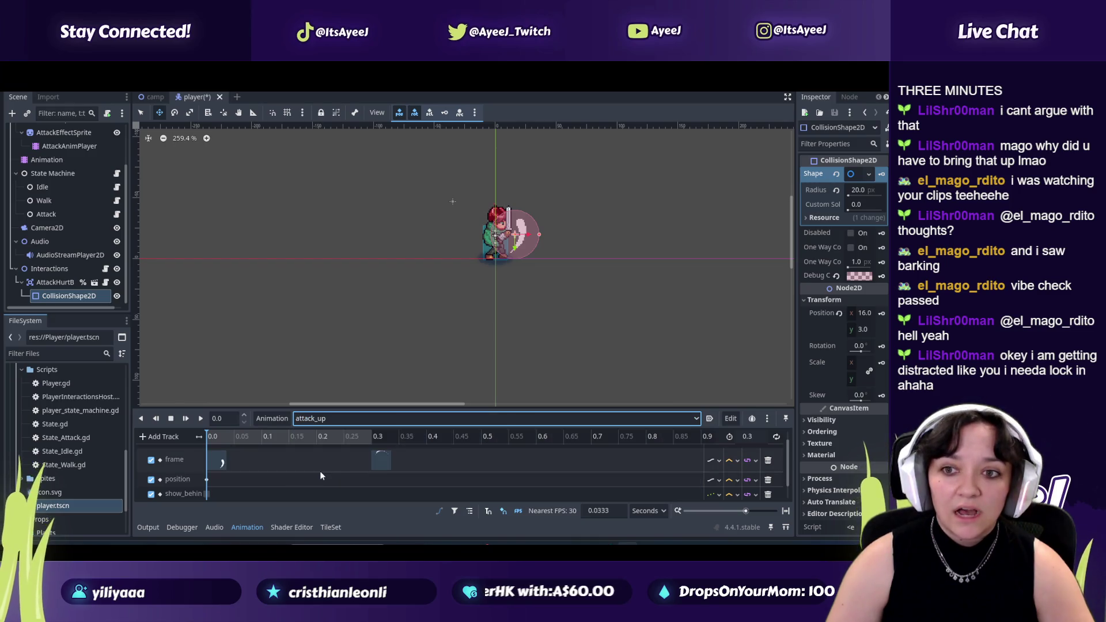
Step: Preview attack_up and key the AttackHurtBox position, creating its position track
{"action": "left_click", "coordinate": [208, 441]}
{"action": "key", "text": "shift+d"}
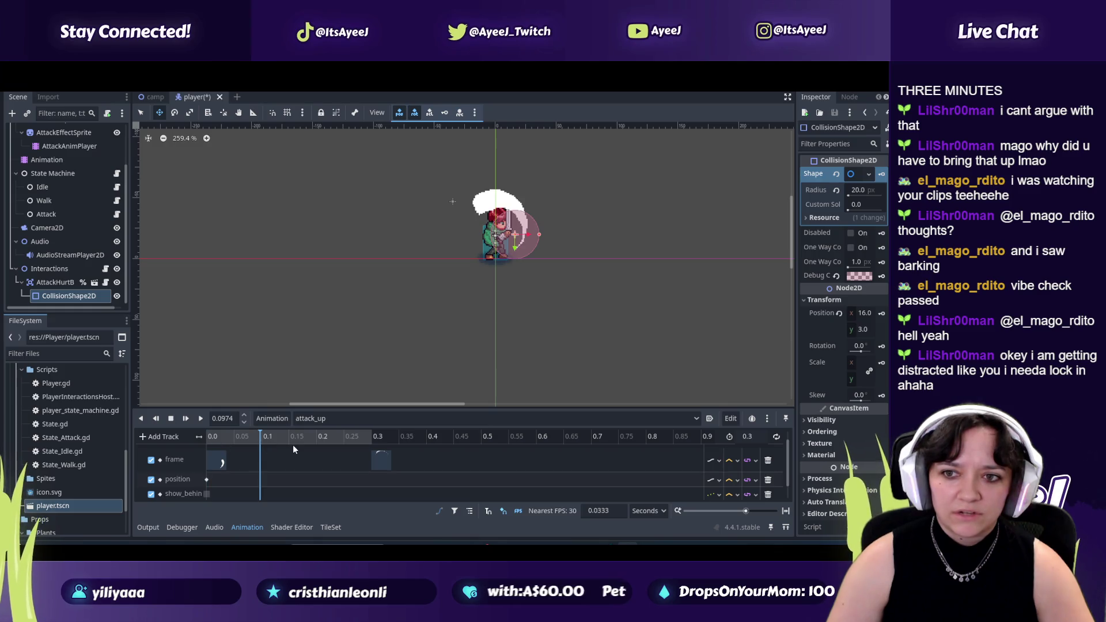
{"action": "left_click", "coordinate": [881, 313]}
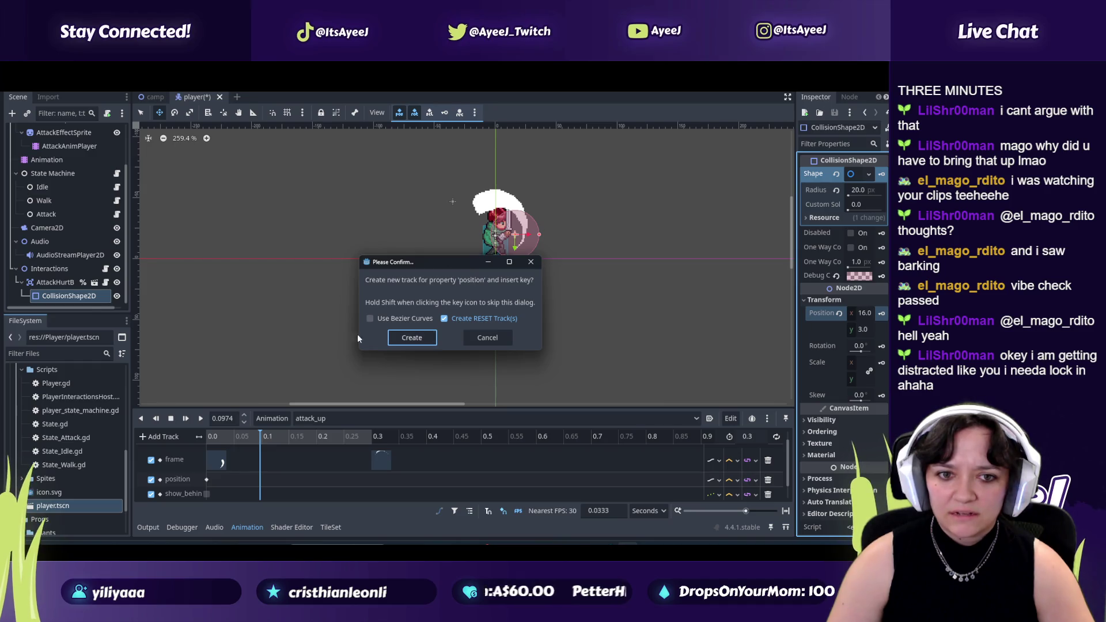
{"action": "key", "text": "Escape"}
{"action": "left_click", "coordinate": [55, 284]}
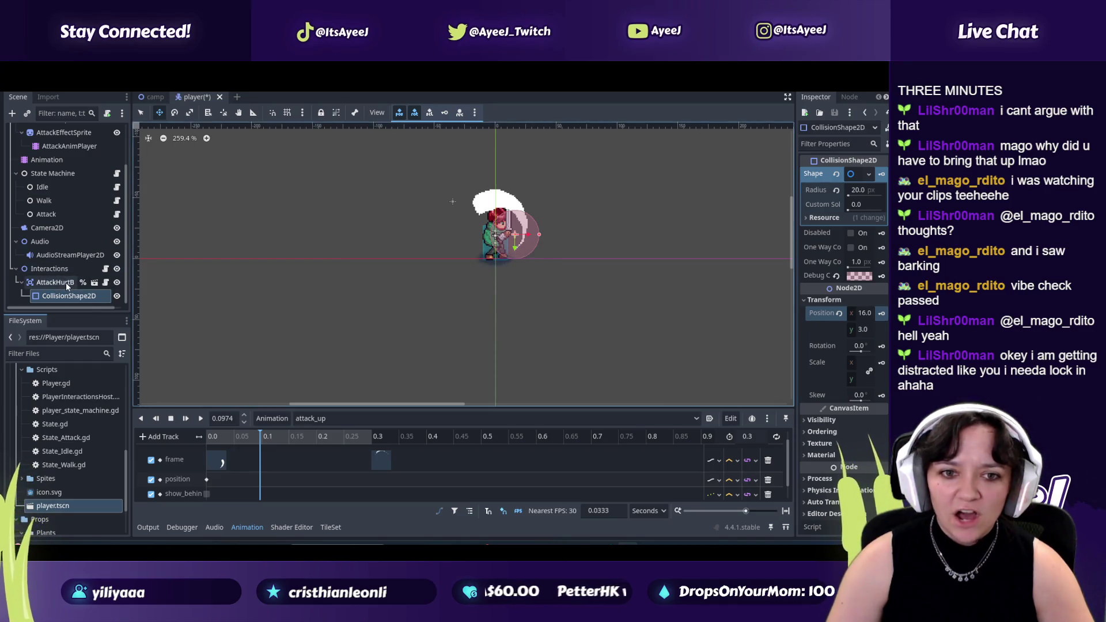
{"action": "left_click", "coordinate": [881, 363]}
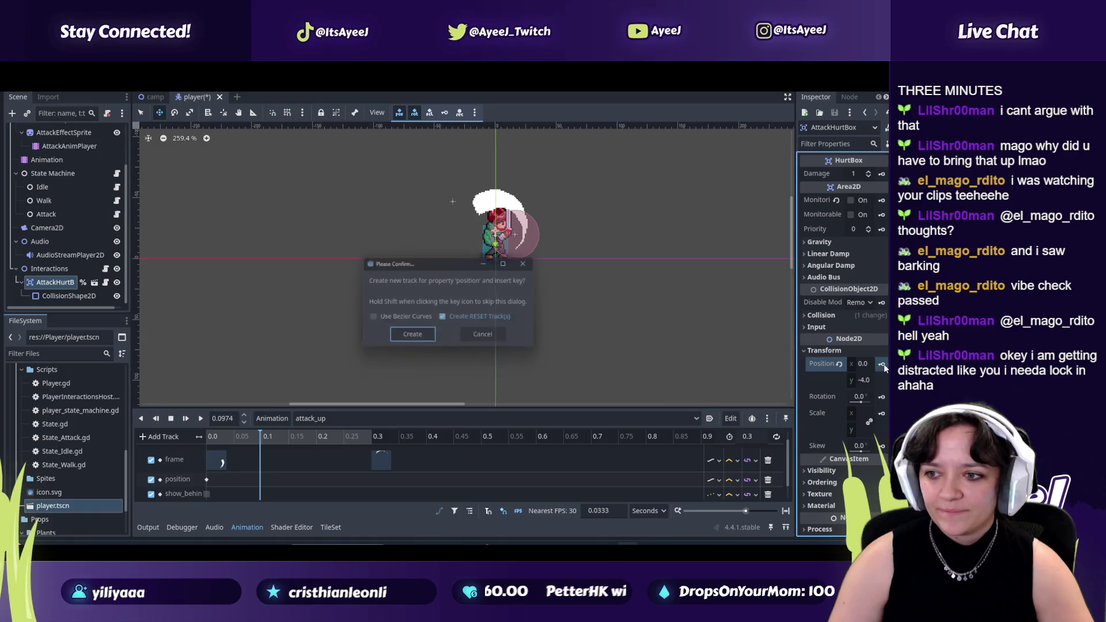
{"action": "left_click", "coordinate": [413, 337]}
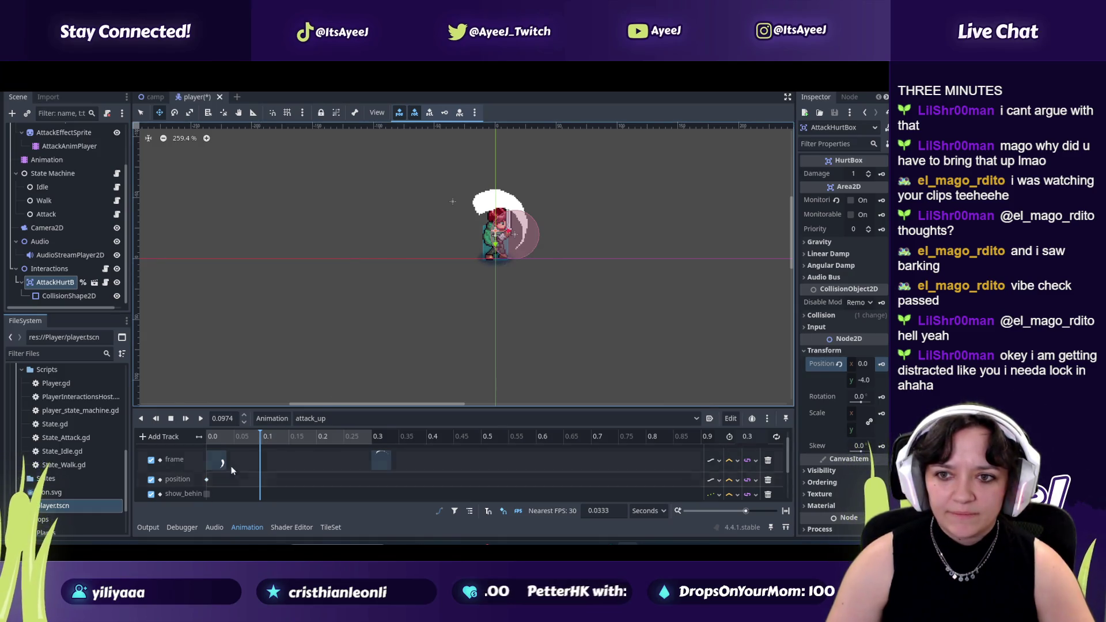
Step: Reposition the hurtbox collision circle above the player to fit the upward slash frames
{"action": "left_click_drag", "start_coordinate": [521, 239], "coordinate": [498, 231]}
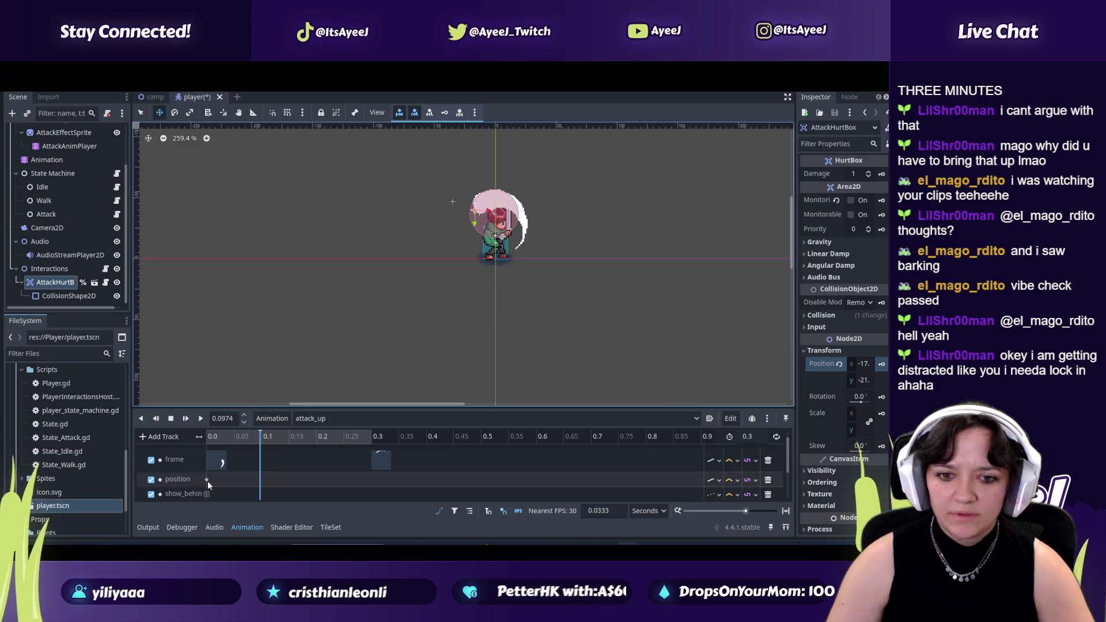
{"action": "left_click", "coordinate": [255, 453]}
{"action": "left_click", "coordinate": [219, 460]}
{"action": "mouse_move", "coordinate": [247, 436]}
{"action": "left_mouse_down"}
{"action": "mouse_move", "coordinate": [224, 433]}
{"action": "mouse_move", "coordinate": [297, 439]}
{"action": "left_mouse_up"}
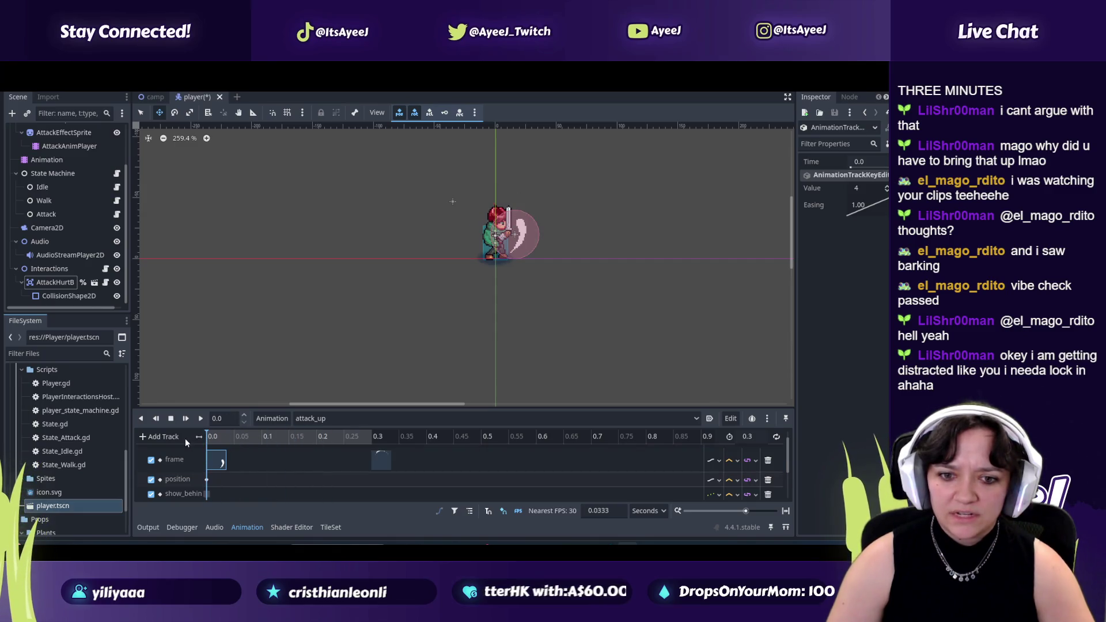
{"action": "left_click", "coordinate": [206, 479]}
{"action": "scroll", "coordinate": [225, 484], "scroll_direction": "up", "scroll_amount": 1}
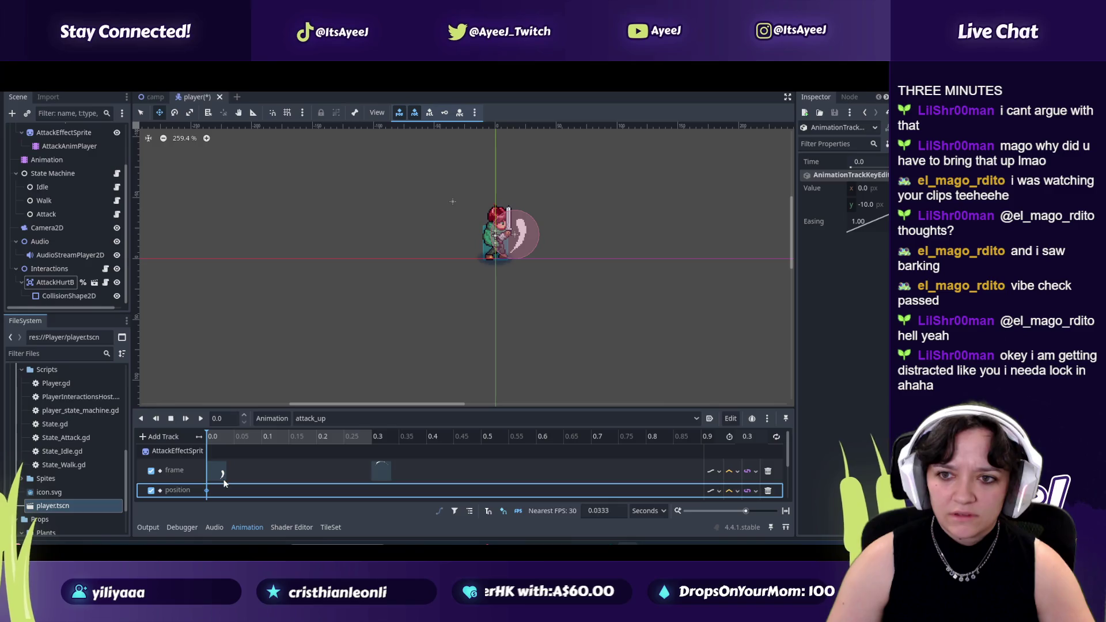
{"action": "left_click_drag", "start_coordinate": [516, 249], "coordinate": [492, 227]}
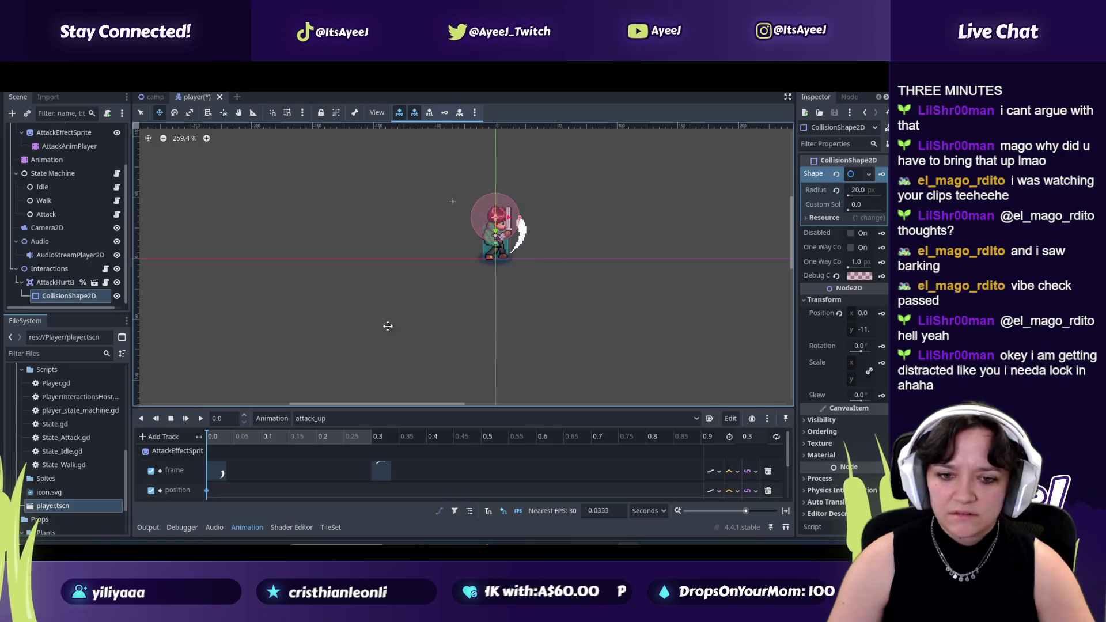
{"action": "left_click_drag", "start_coordinate": [212, 436], "coordinate": [257, 439]}
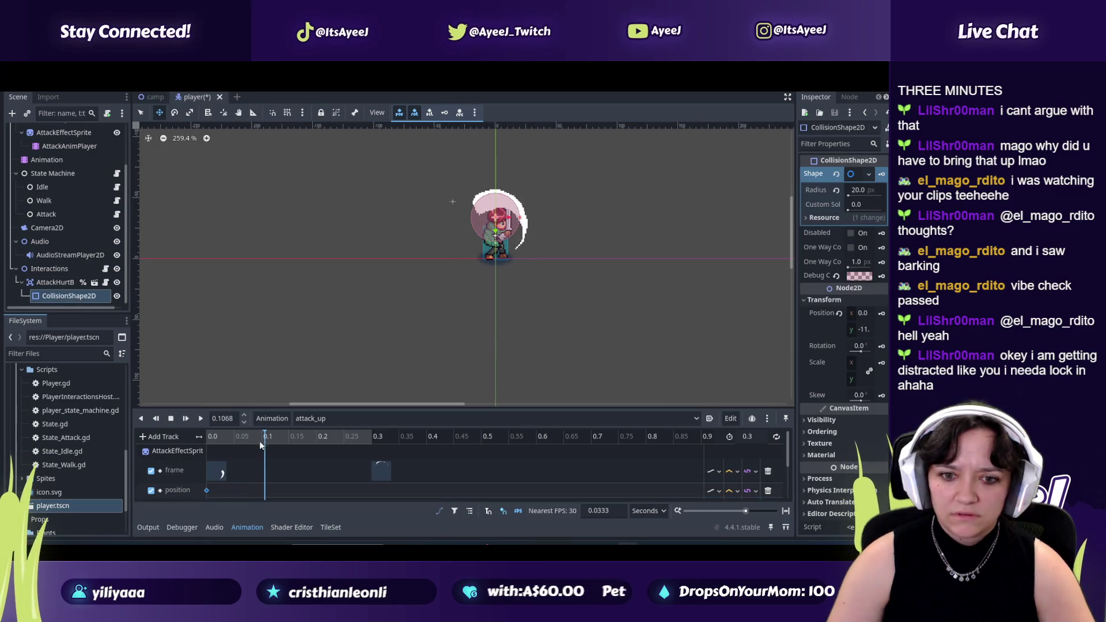
{"action": "left_click", "coordinate": [209, 492]}
{"action": "left_click_drag", "start_coordinate": [485, 223], "coordinate": [483, 217]}
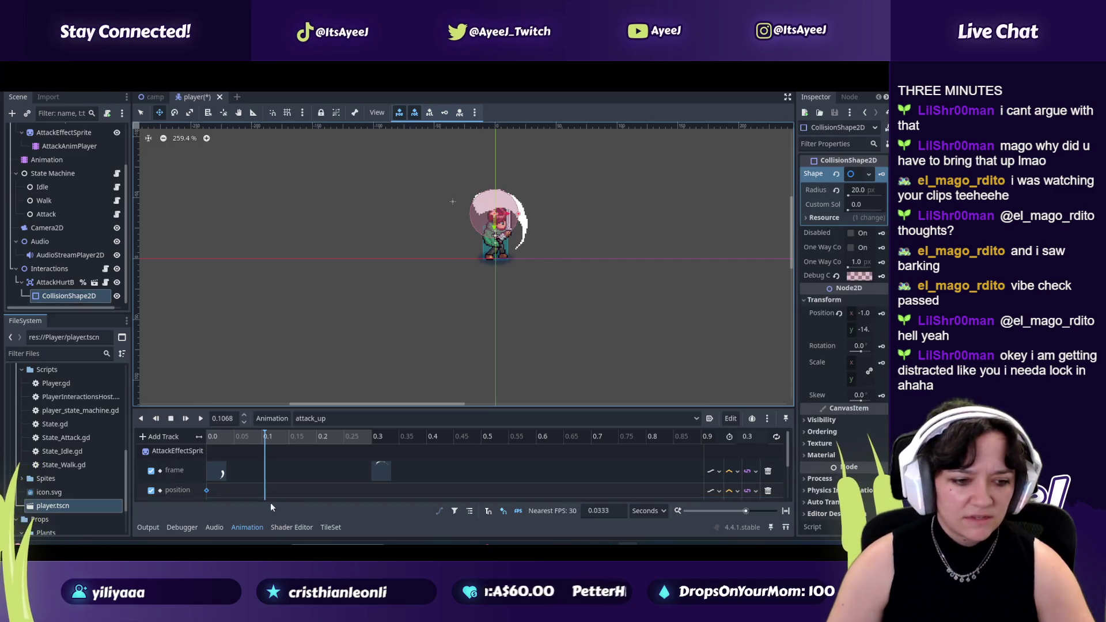
{"action": "mouse_move", "coordinate": [265, 452]}
{"action": "left_mouse_down"}
{"action": "mouse_move", "coordinate": [298, 457]}
{"action": "mouse_move", "coordinate": [313, 436]}
{"action": "left_mouse_up"}
Step: Return to attack_side, preview its slash frame, and save and run the game
{"action": "left_click", "coordinate": [315, 418]}
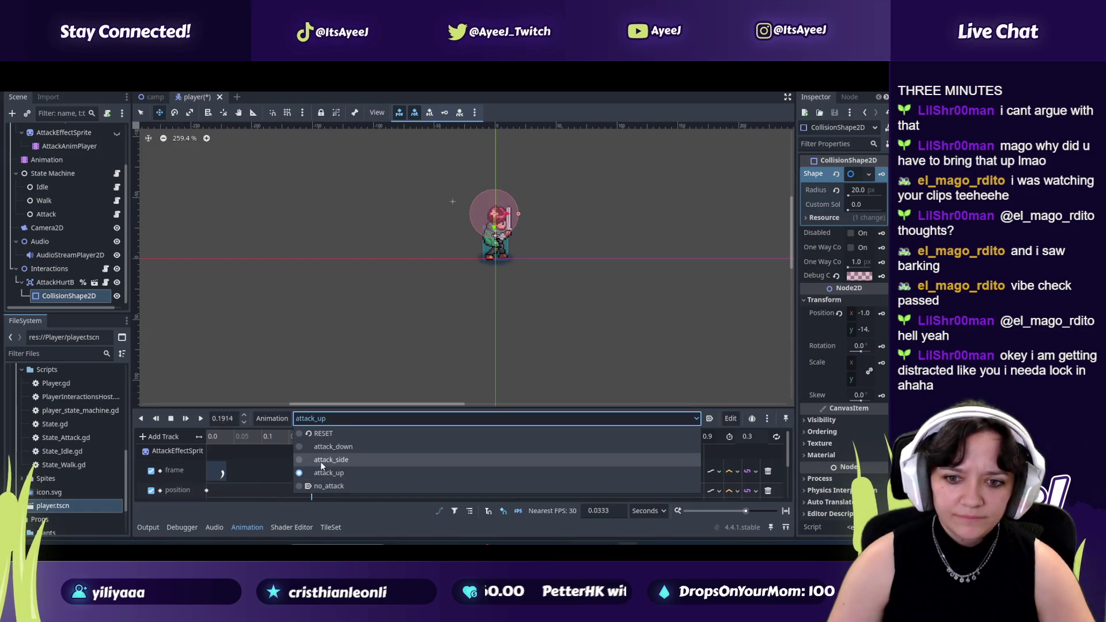
{"action": "left_click", "coordinate": [321, 461]}
{"action": "left_click", "coordinate": [219, 436]}
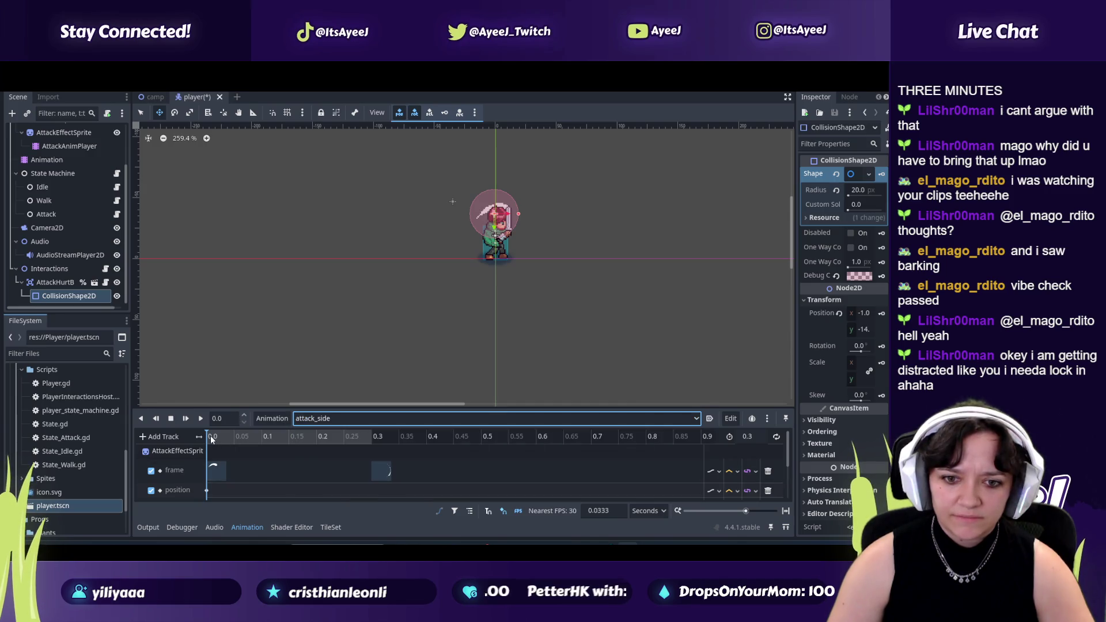
{"action": "left_click_drag", "start_coordinate": [224, 436], "coordinate": [266, 438]}
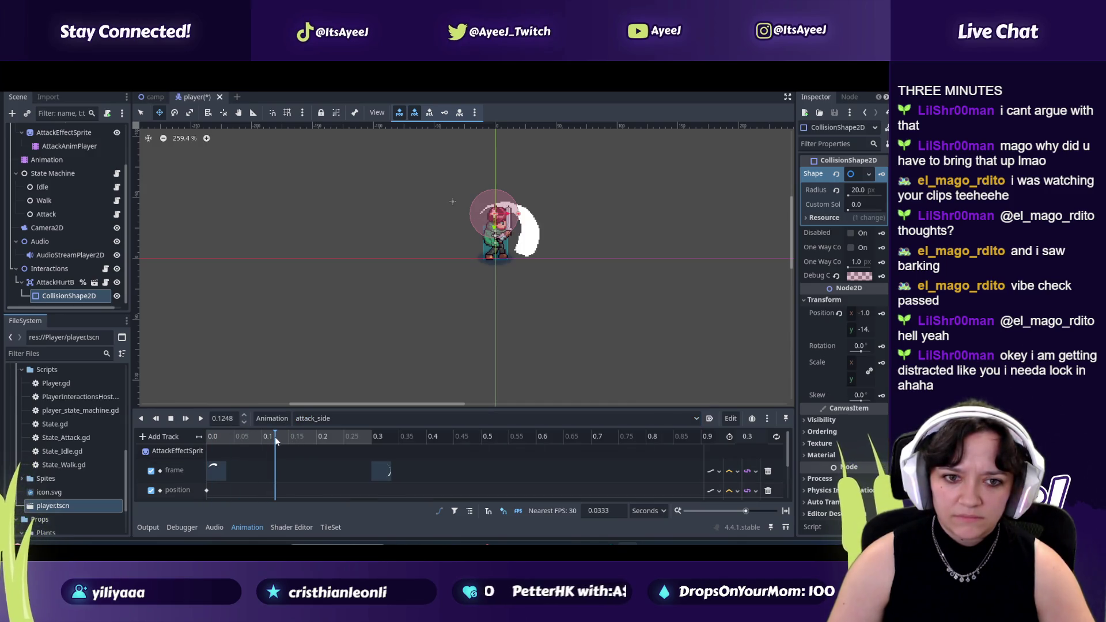
{"action": "left_click", "coordinate": [55, 282]}
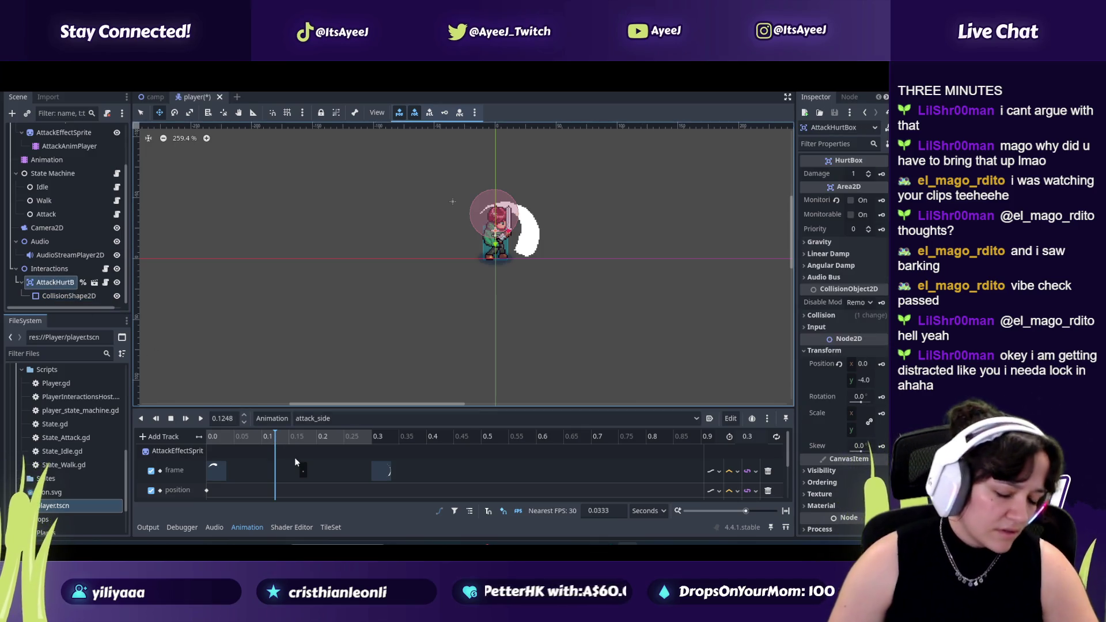
{"action": "key", "text": "F5"}
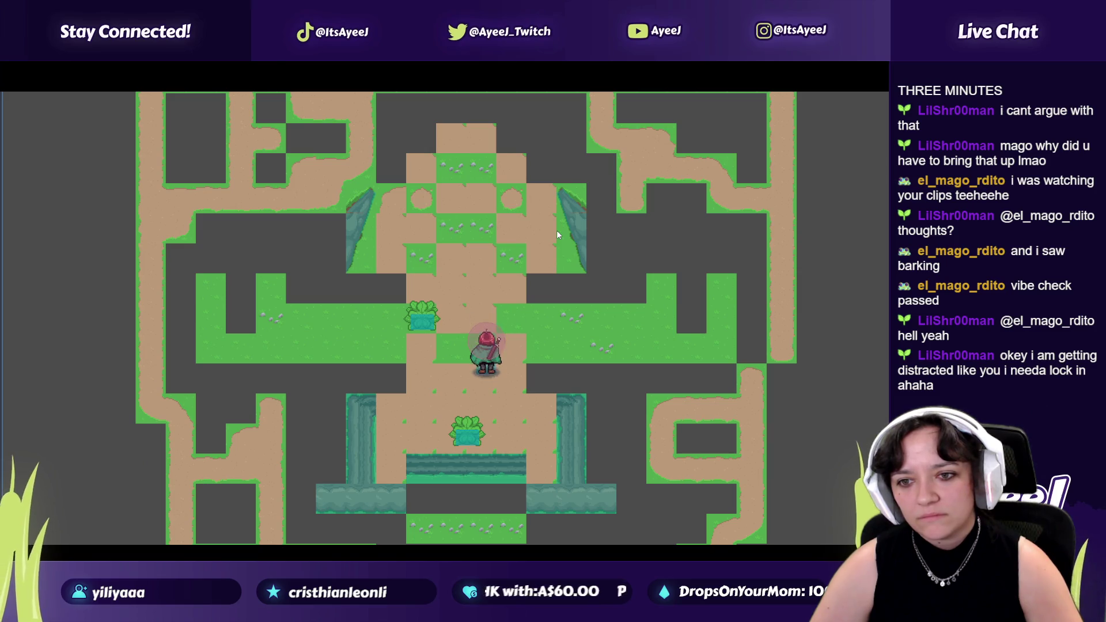
Step: Walk down and left, attack several times facing left, then close the game window
{"action": "key", "text": "s"}
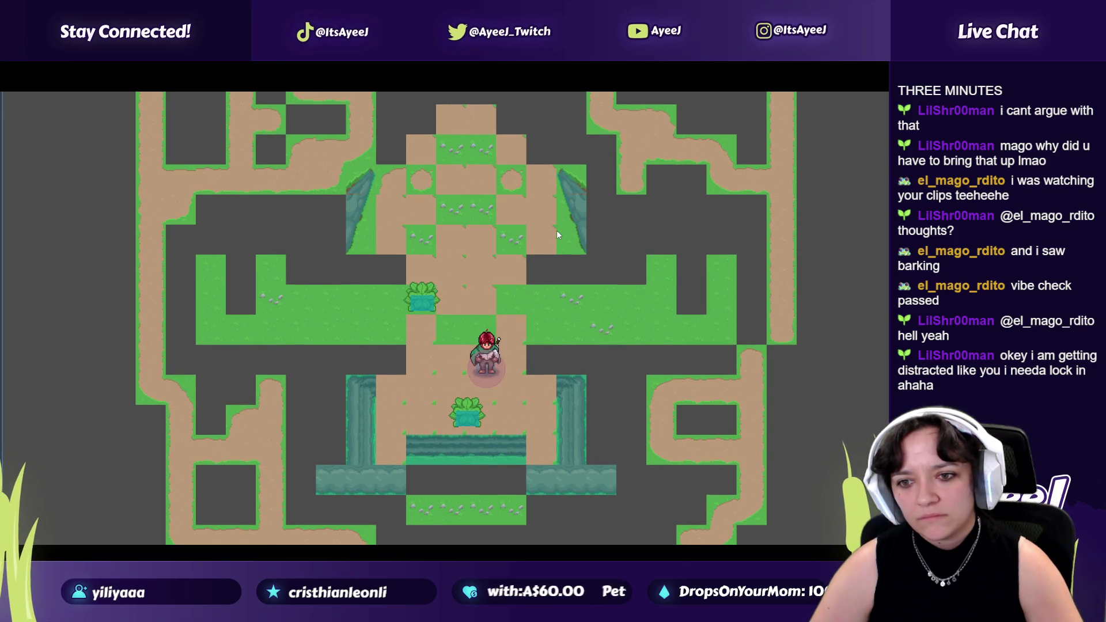
{"action": "key", "text": "a"}
{"action": "left_click", "coordinate": [557, 232]}
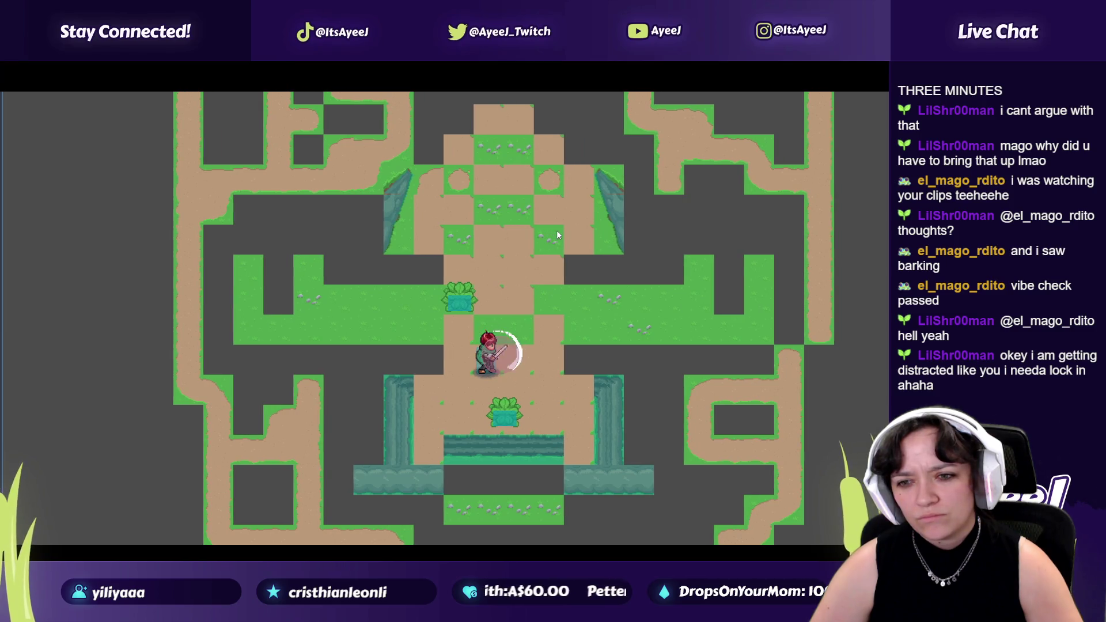
{"action": "key", "text": "a"}
{"action": "left_click", "coordinate": [557, 233]}
{"action": "left_click", "coordinate": [557, 233]}
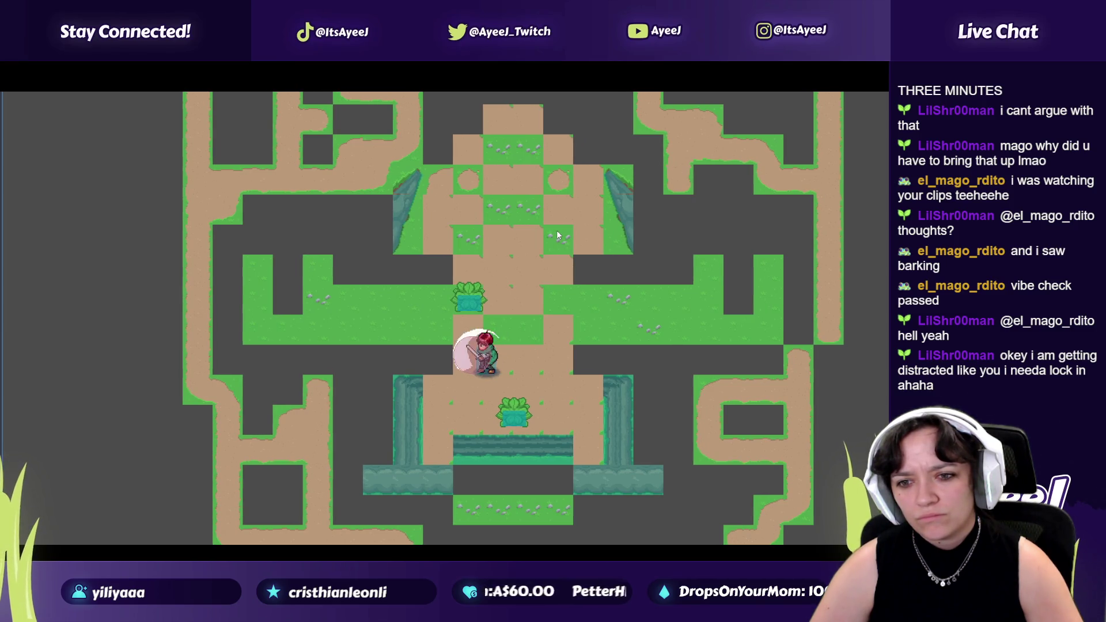
{"action": "left_click", "coordinate": [557, 234]}
{"action": "key", "text": "alt+Tab"}
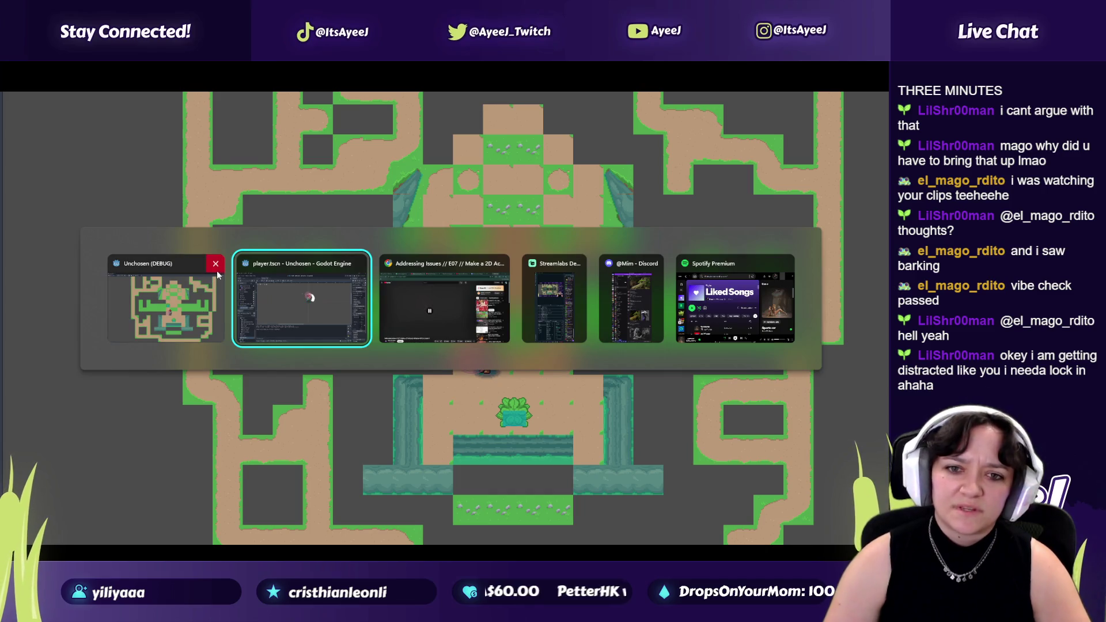
{"action": "left_click", "coordinate": [216, 270]}
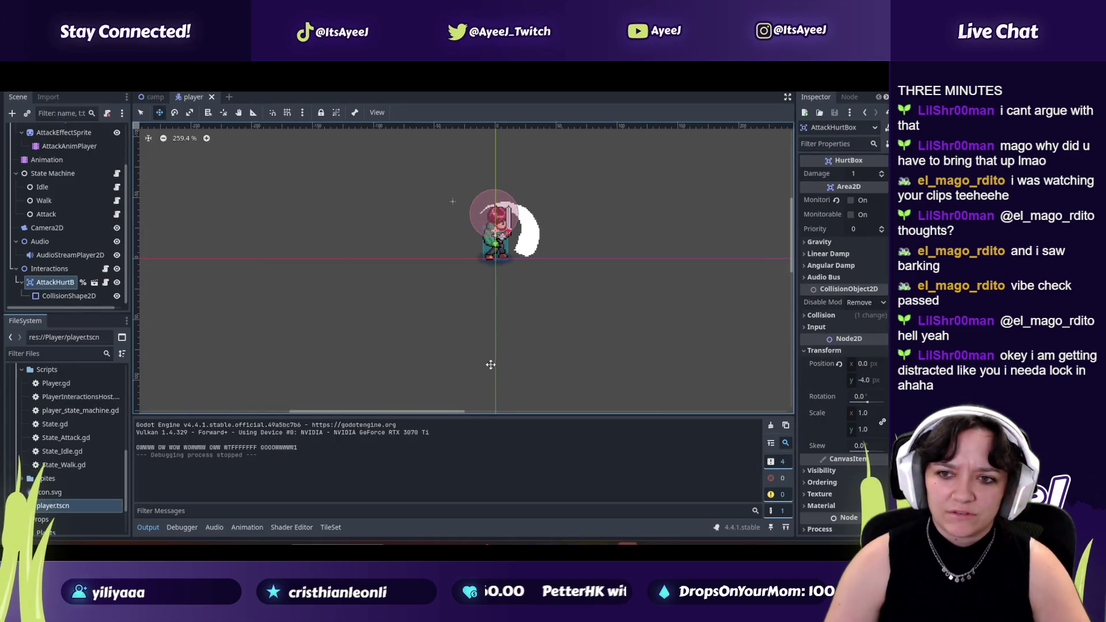
Step: Undo the circle moves, redo the AttackHurtBox move to (-17, -21) with its key, then save and run
{"action": "left_click", "coordinate": [50, 297]}
{"action": "left_click", "coordinate": [50, 283]}
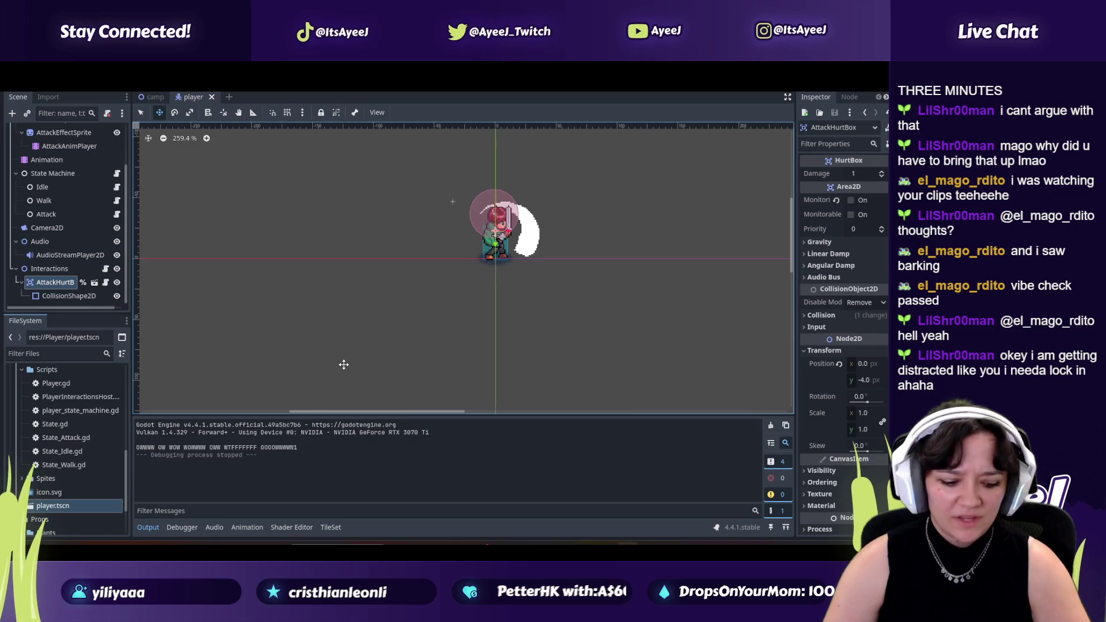
{"action": "key", "text": "ctrl+z"}
{"action": "key", "text": "ctrl+z"}
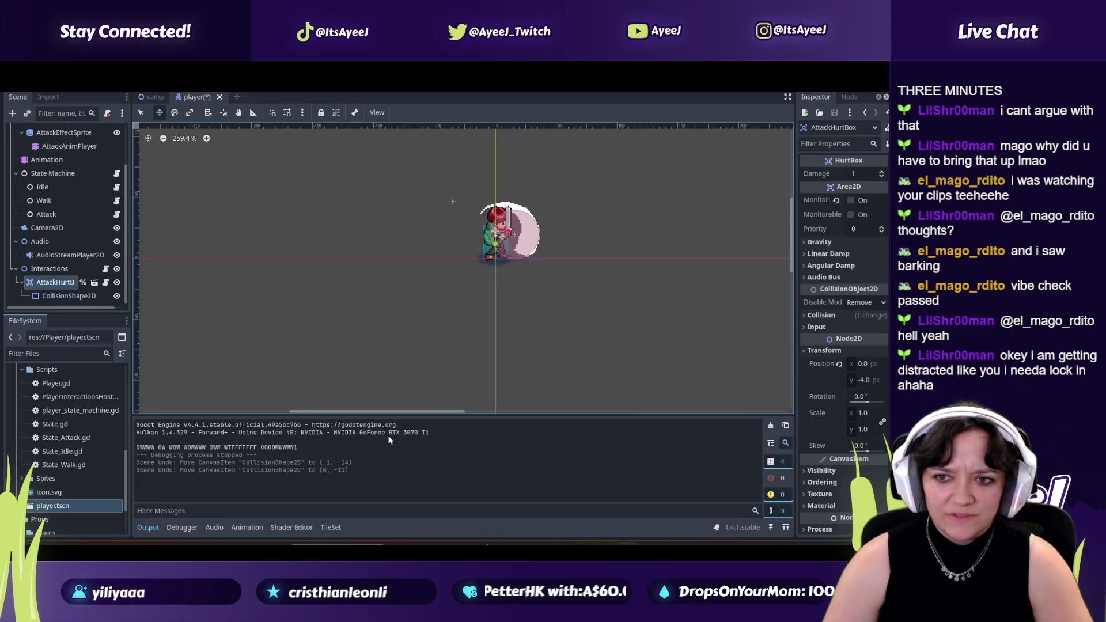
{"action": "key", "text": "ctrl+z"}
{"action": "key", "text": "ctrl+z"}
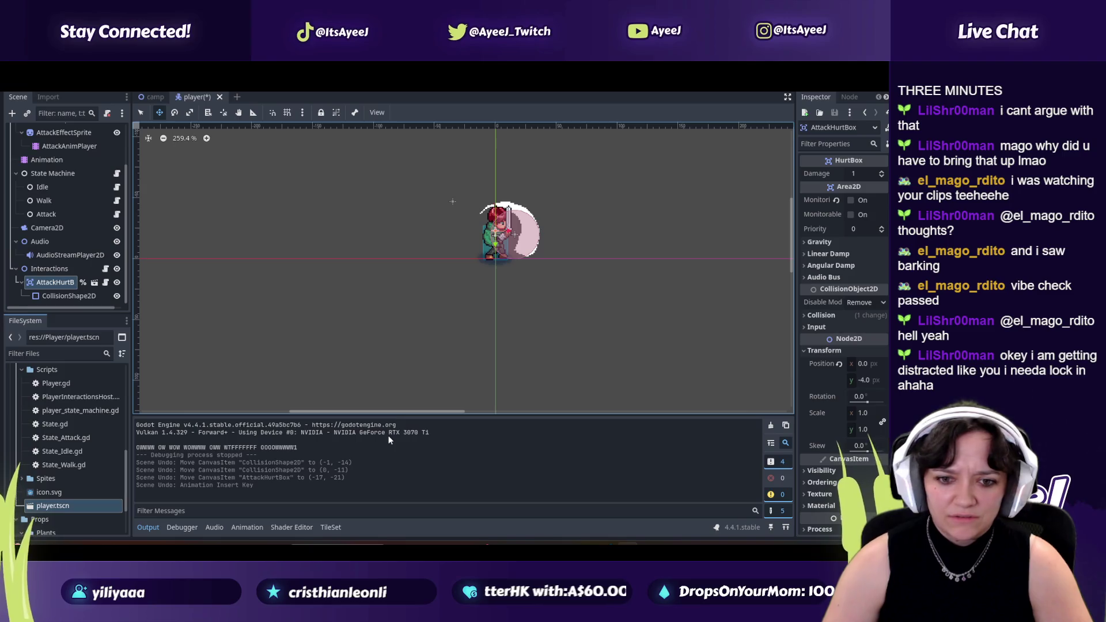
{"action": "key", "text": "ctrl+z"}
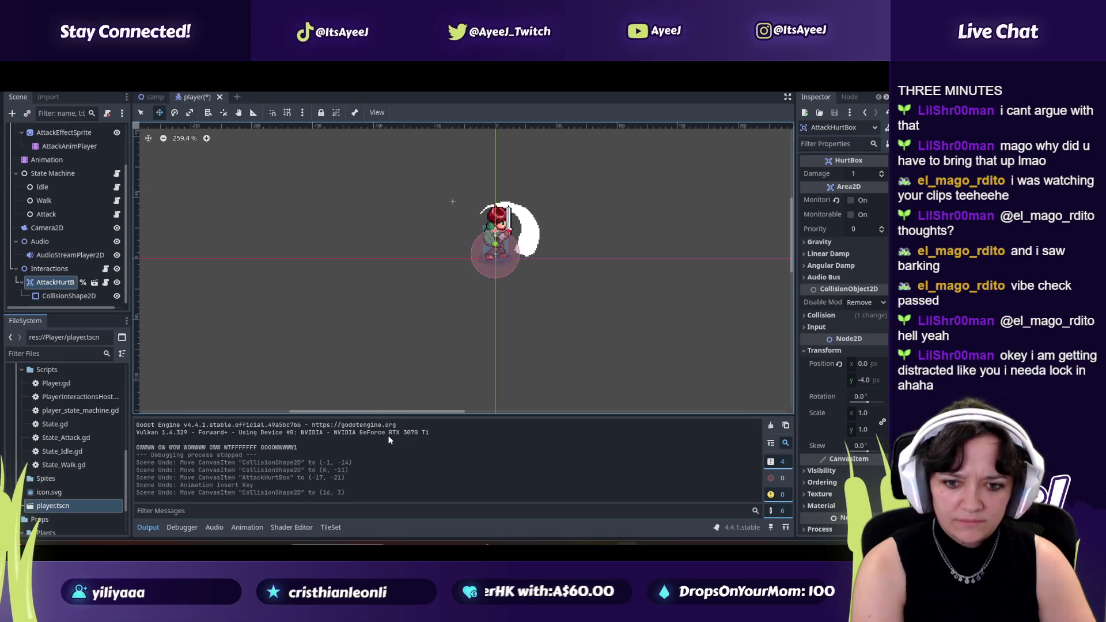
{"action": "key", "text": "ctrl+shift+z"}
{"action": "key", "text": "ctrl+shift+z"}
{"action": "key", "text": "ctrl+shift+z"}
{"action": "key", "text": "ctrl+shift+z"}
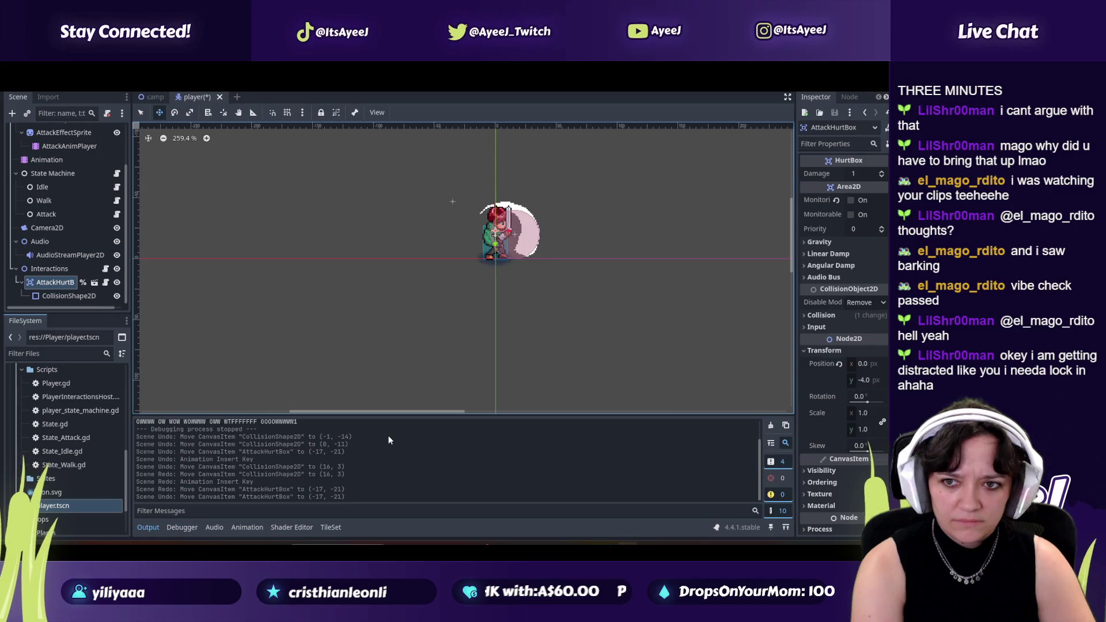
{"action": "key", "text": "F5"}
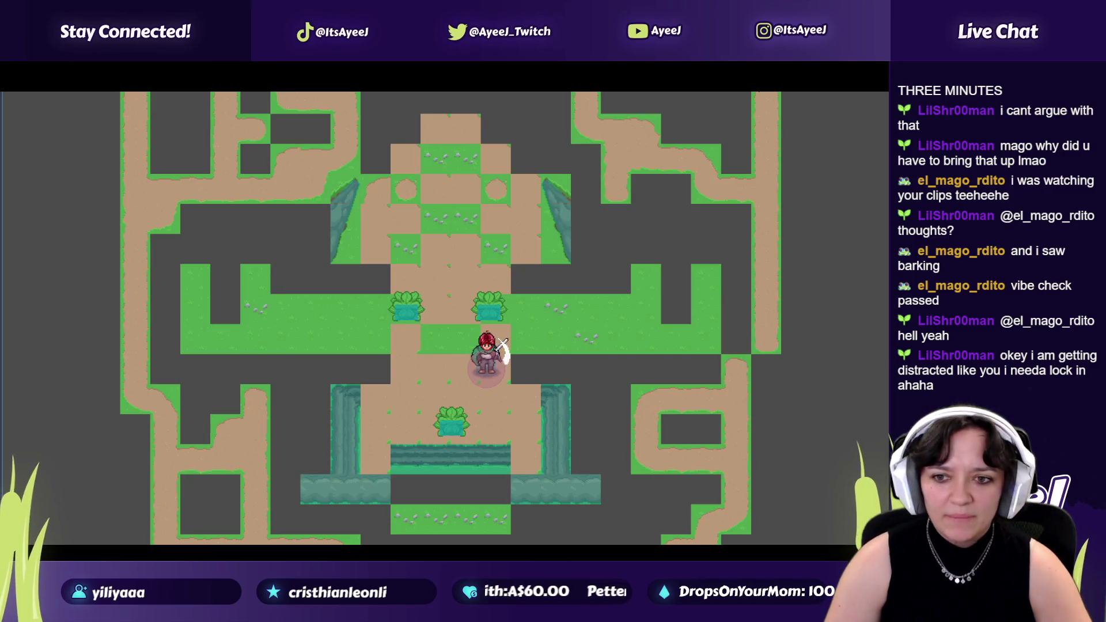
Step: Walk left, right, up-left and down-right, swinging with J at the side bushes, then close the game
{"action": "key", "text": "Left"}
{"action": "key", "text": "j"}
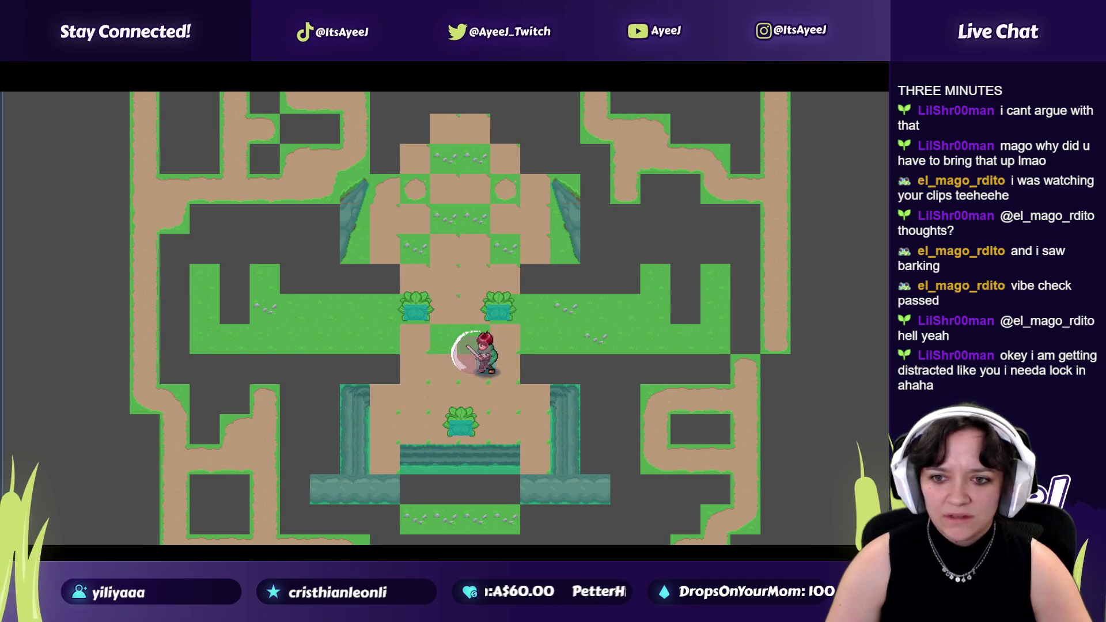
{"action": "key", "text": "Right"}
{"action": "key", "text": "j"}
{"action": "key", "text": "Left"}
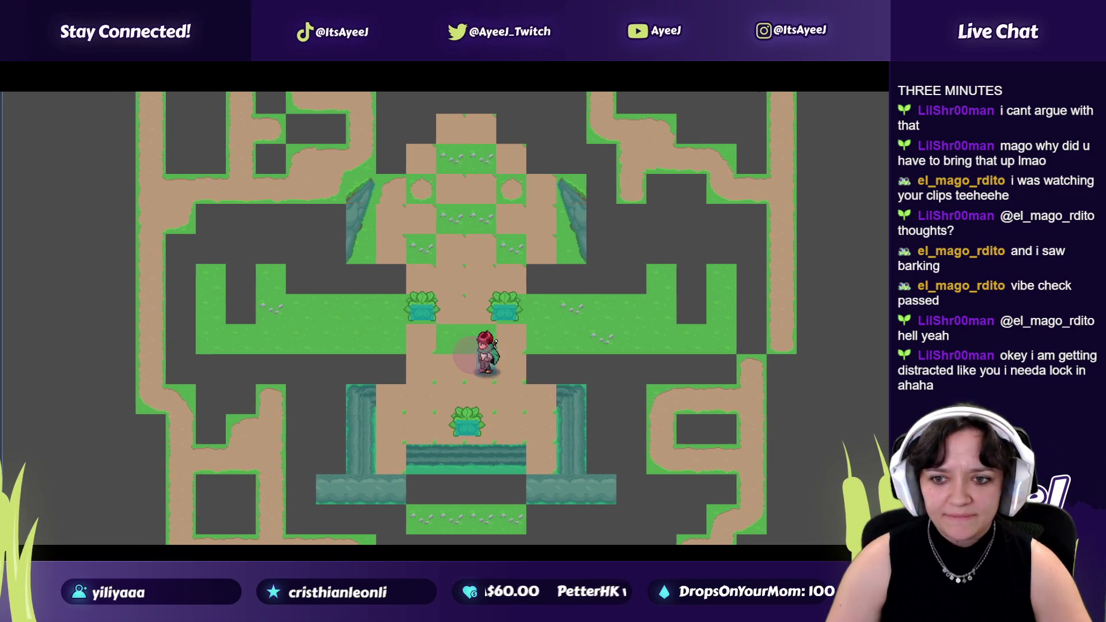
{"action": "key", "text": "Up"}
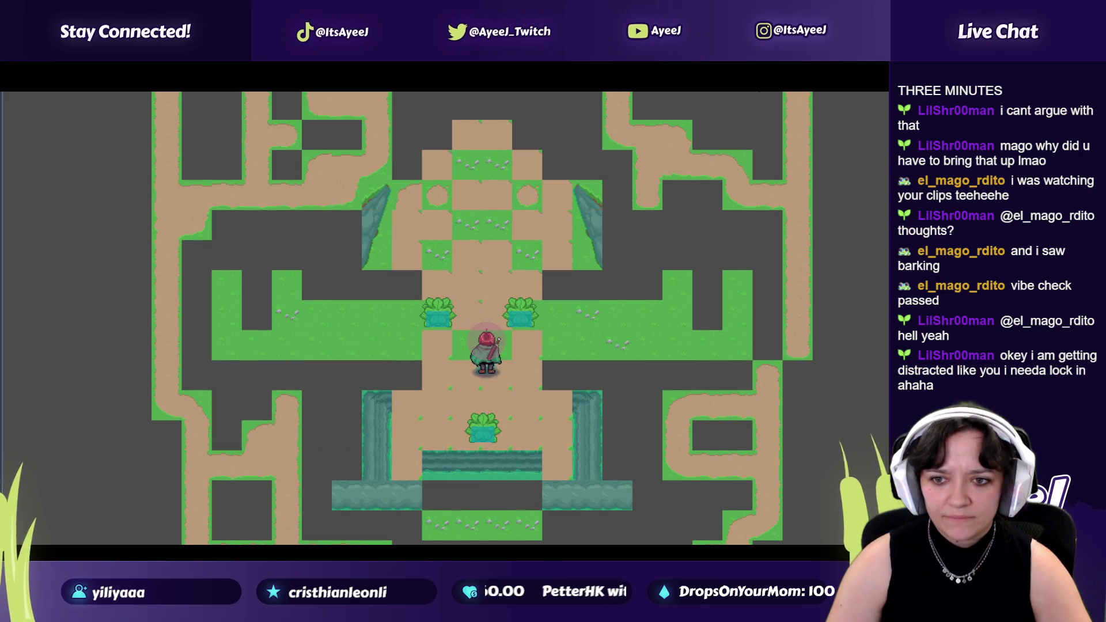
{"action": "key", "text": "Up"}
{"action": "key", "text": "Left"}
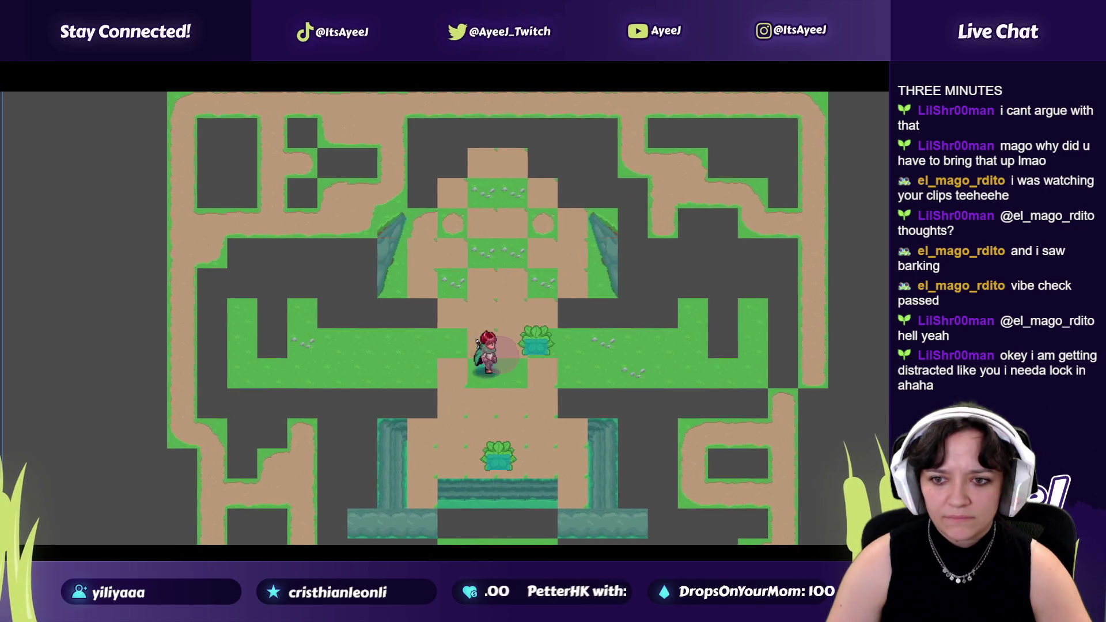
{"action": "key", "text": "Down"}
{"action": "key", "text": "Right"}
{"action": "key", "text": "Right"}
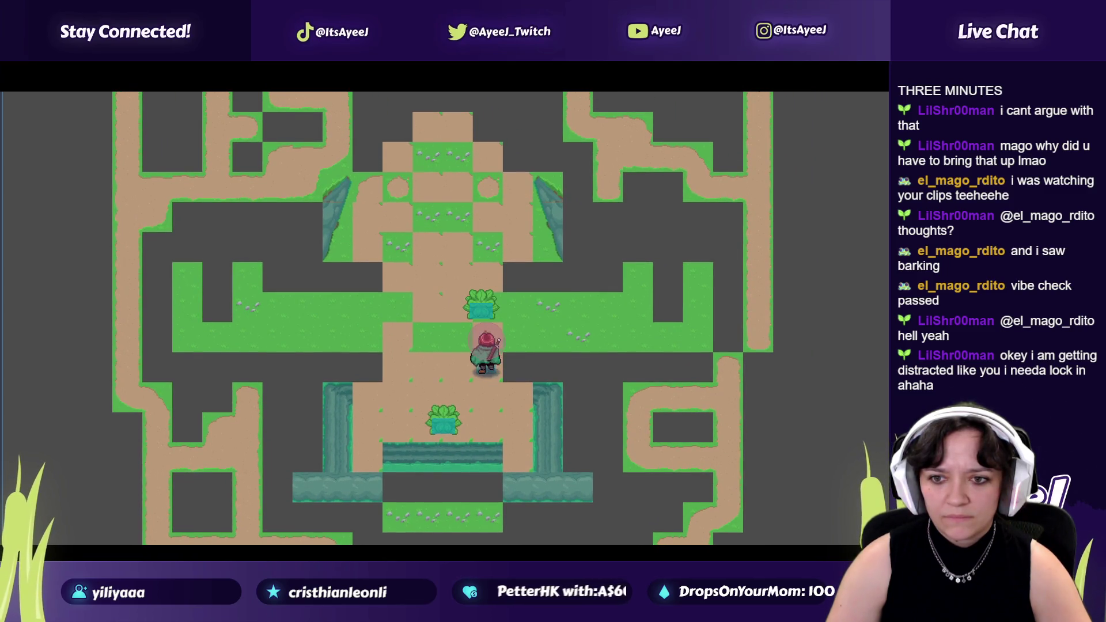
{"action": "key", "text": "Up"}
{"action": "key", "text": "Up"}
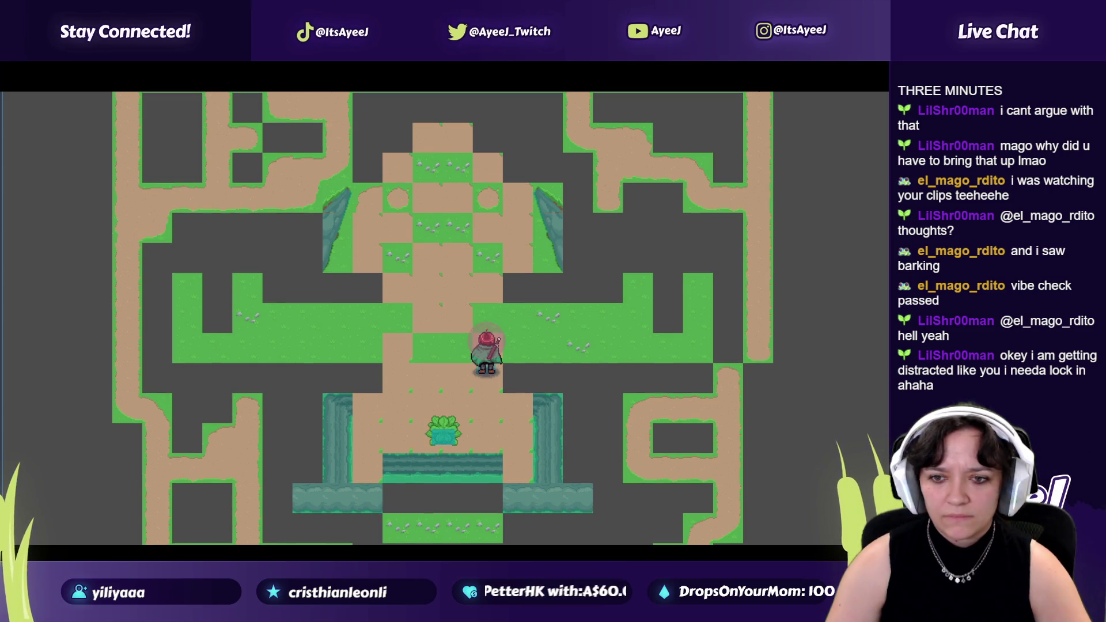
{"action": "key", "text": "alt+Tab"}
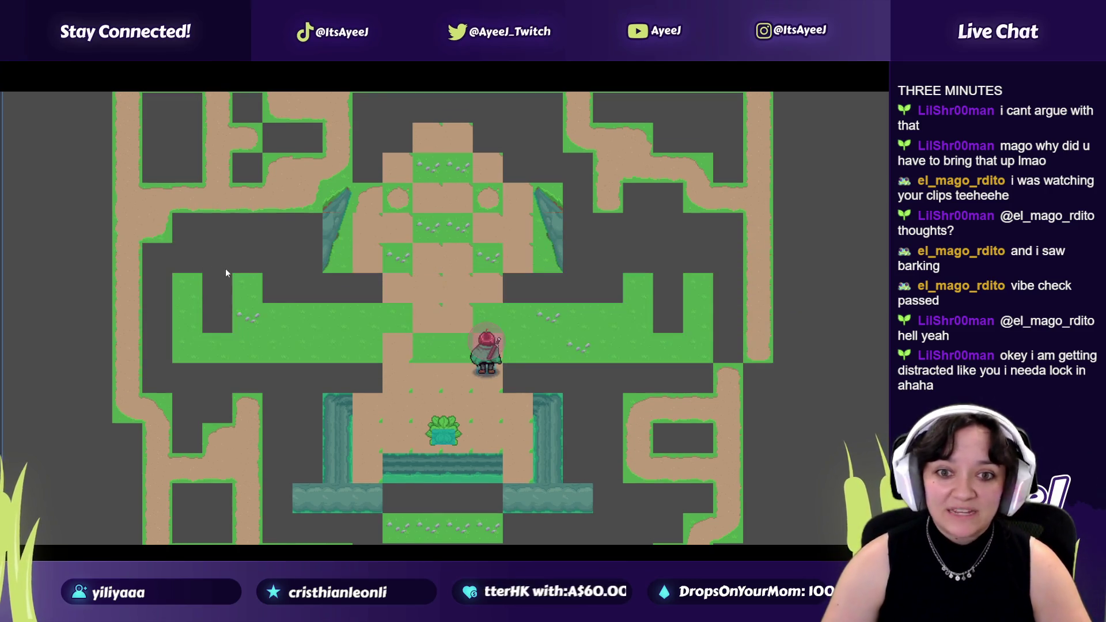
{"action": "key", "text": "alt+Tab"}
Step: Close the game, then play the tutorial from around 10:00 and pause it with K
{"action": "left_click", "coordinate": [215, 264]}
{"action": "left_click", "coordinate": [388, 299]}
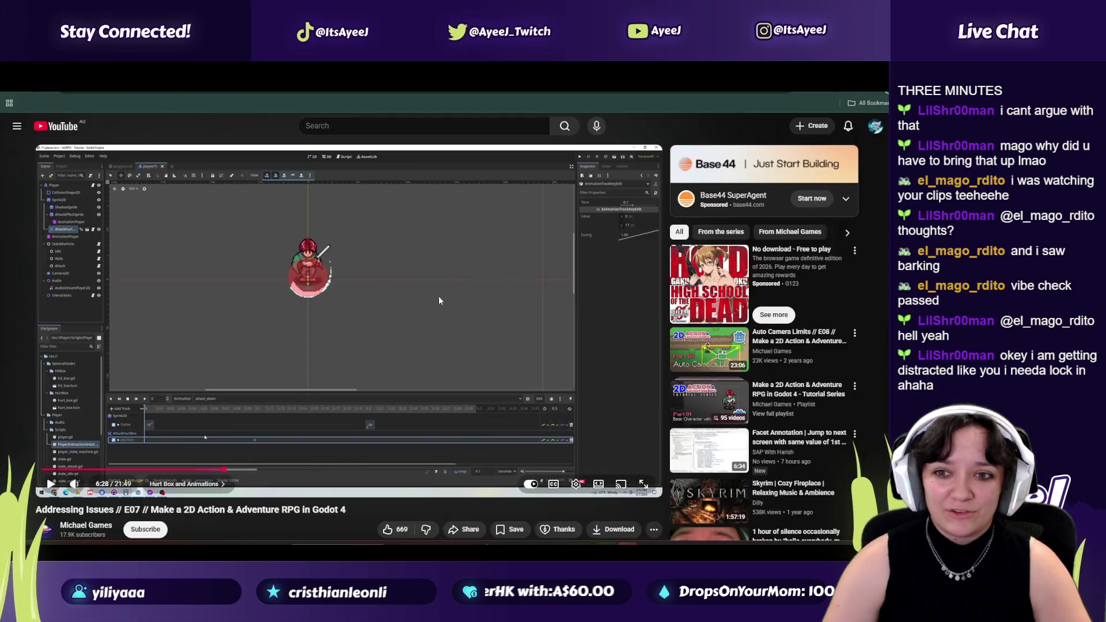
{"action": "left_click", "coordinate": [406, 298]}
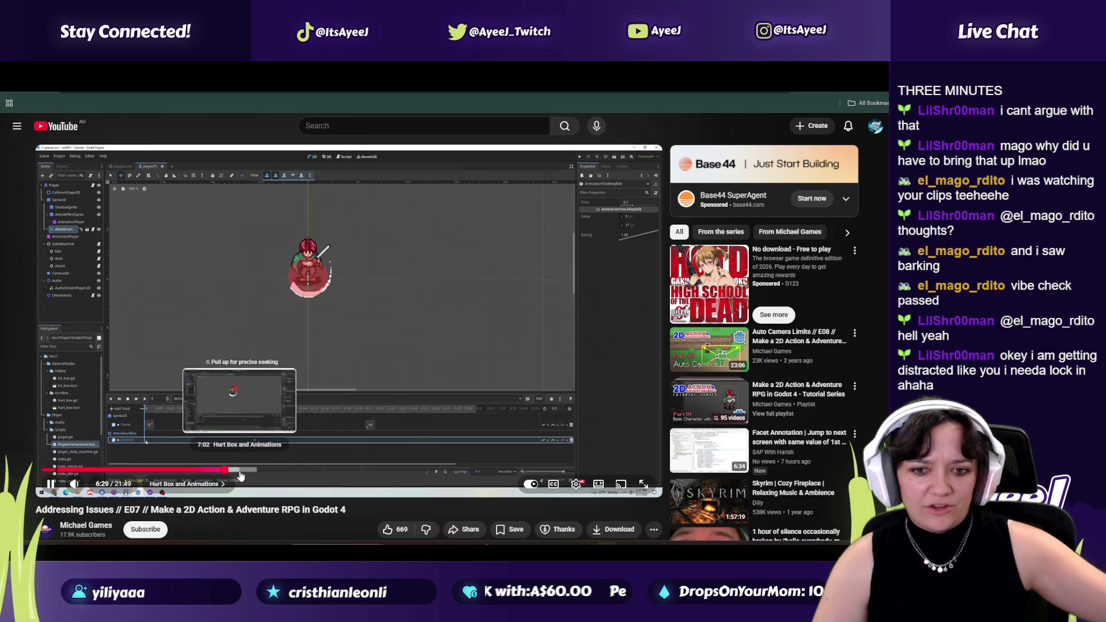
{"action": "left_click", "coordinate": [241, 470]}
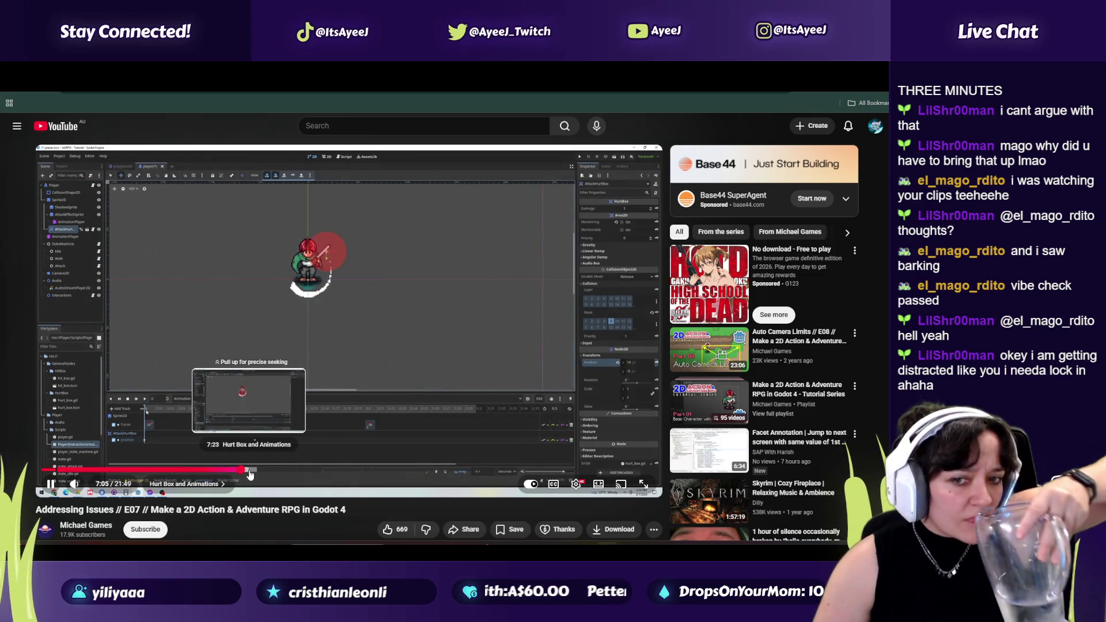
{"action": "left_click", "coordinate": [249, 471]}
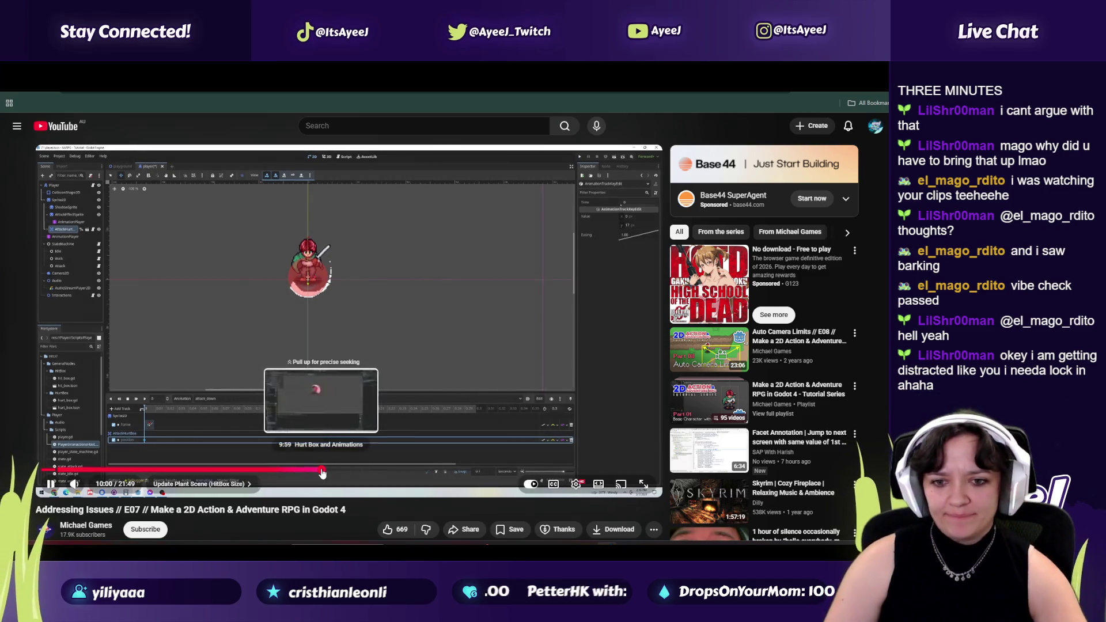
{"action": "left_click", "coordinate": [322, 471]}
{"action": "left_click_drag", "start_coordinate": [324, 470], "coordinate": [333, 471]}
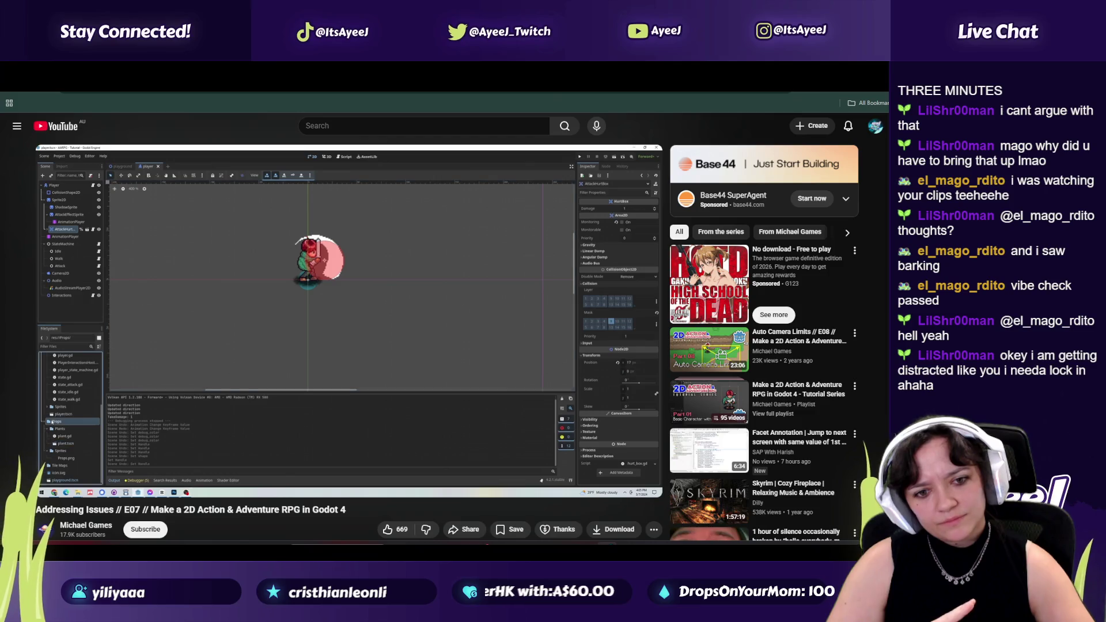
{"action": "key", "text": "k"}
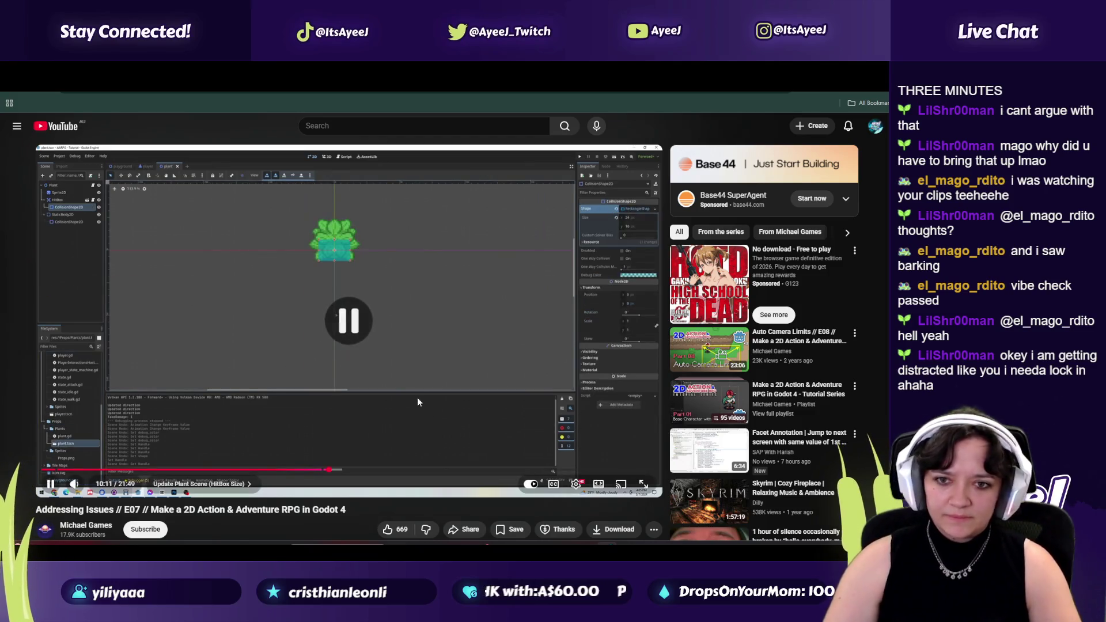
{"action": "key", "text": "alt+Tab"}
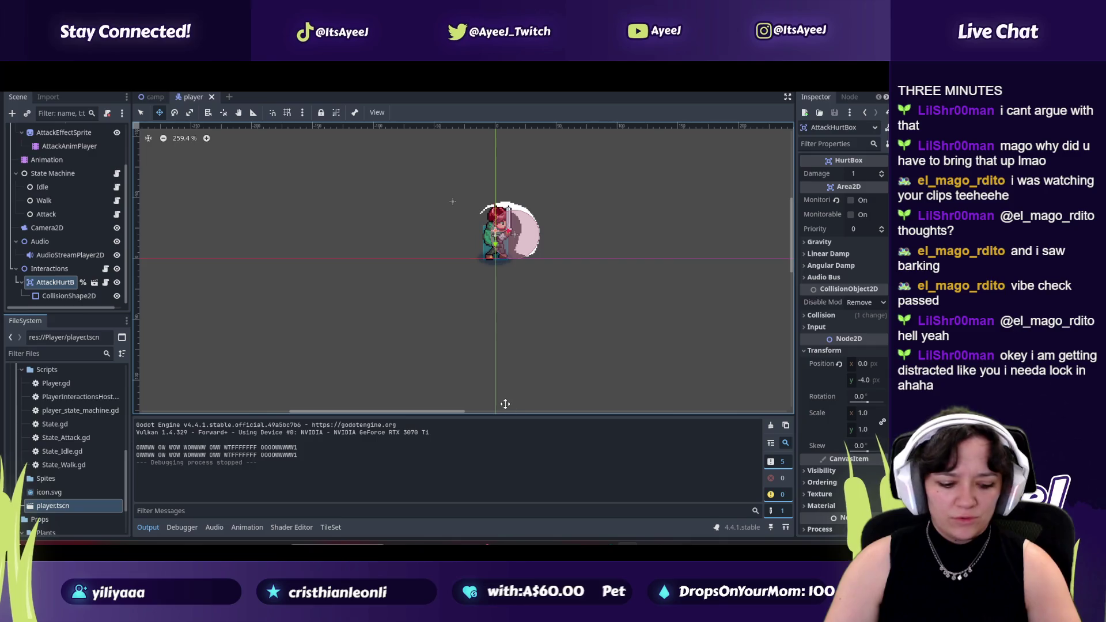
Step: Close the player and camp scene tabs
{"action": "scroll", "coordinate": [46, 211], "scroll_direction": "up", "scroll_amount": 3}
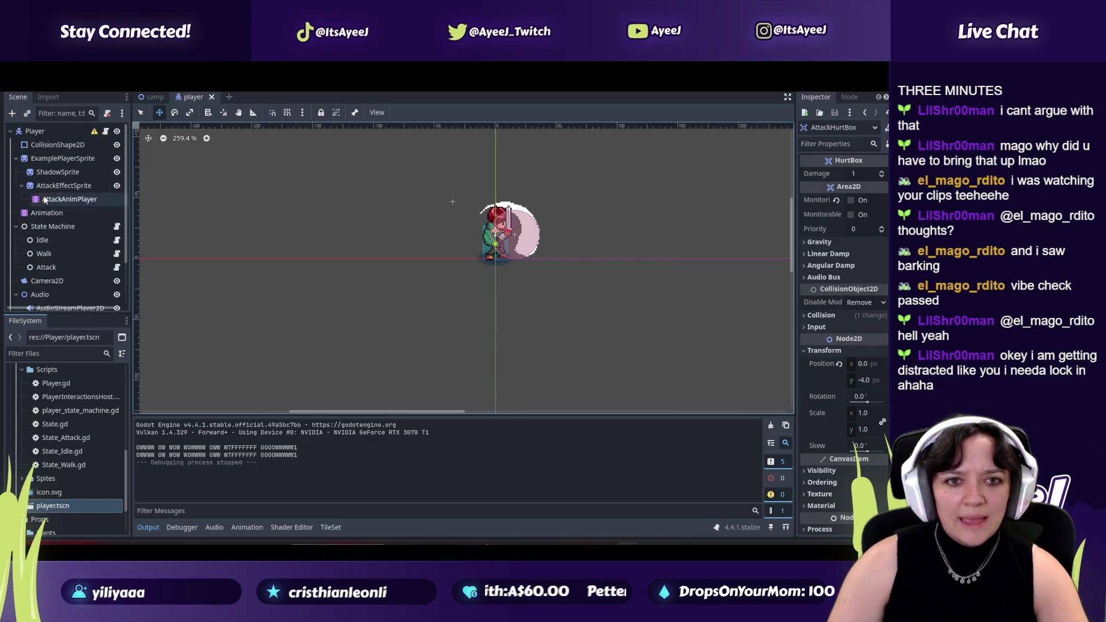
{"action": "left_click", "coordinate": [211, 96]}
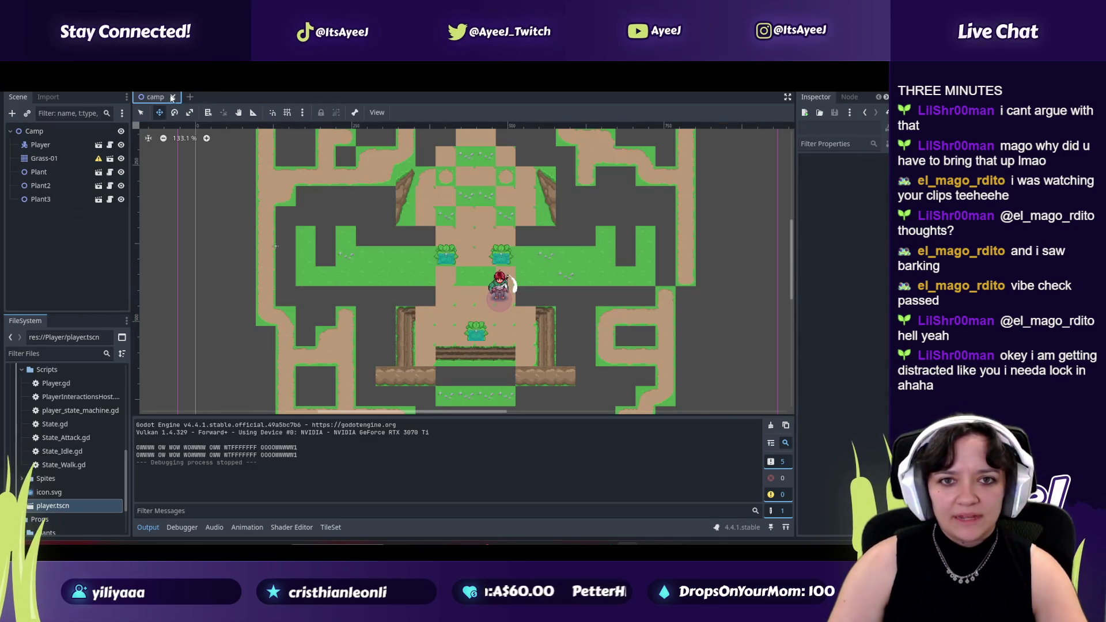
{"action": "left_click", "coordinate": [172, 97]}
{"action": "scroll", "coordinate": [57, 469], "scroll_direction": "down", "scroll_amount": 5}
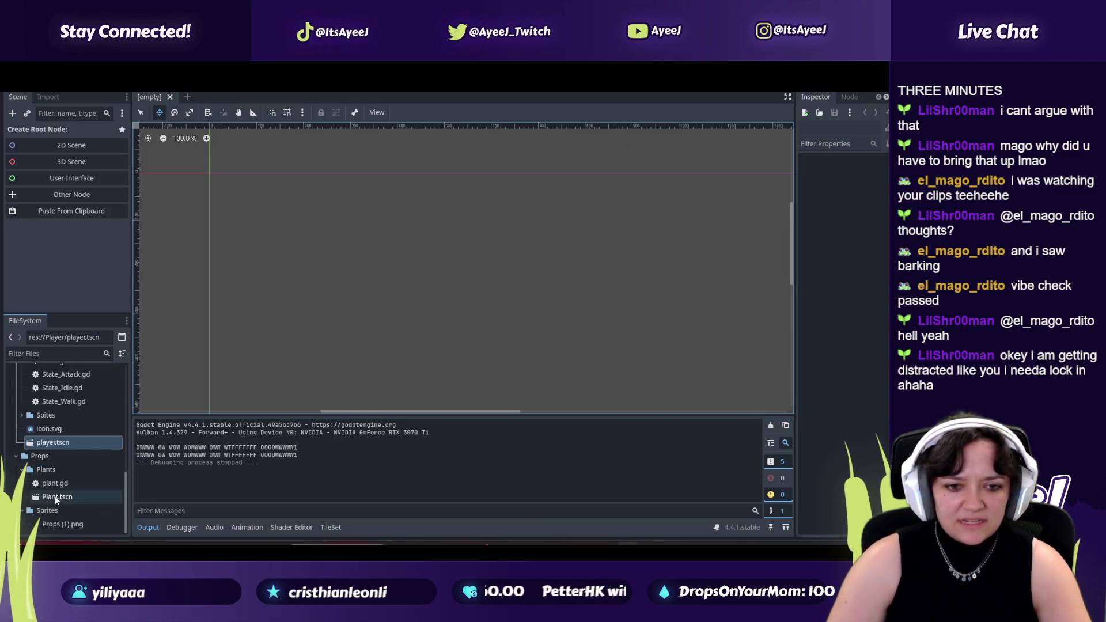
{"action": "scroll", "coordinate": [54, 496], "scroll_direction": "up", "scroll_amount": 3}
{"action": "scroll", "coordinate": [49, 441], "scroll_direction": "up", "scroll_amount": 7}
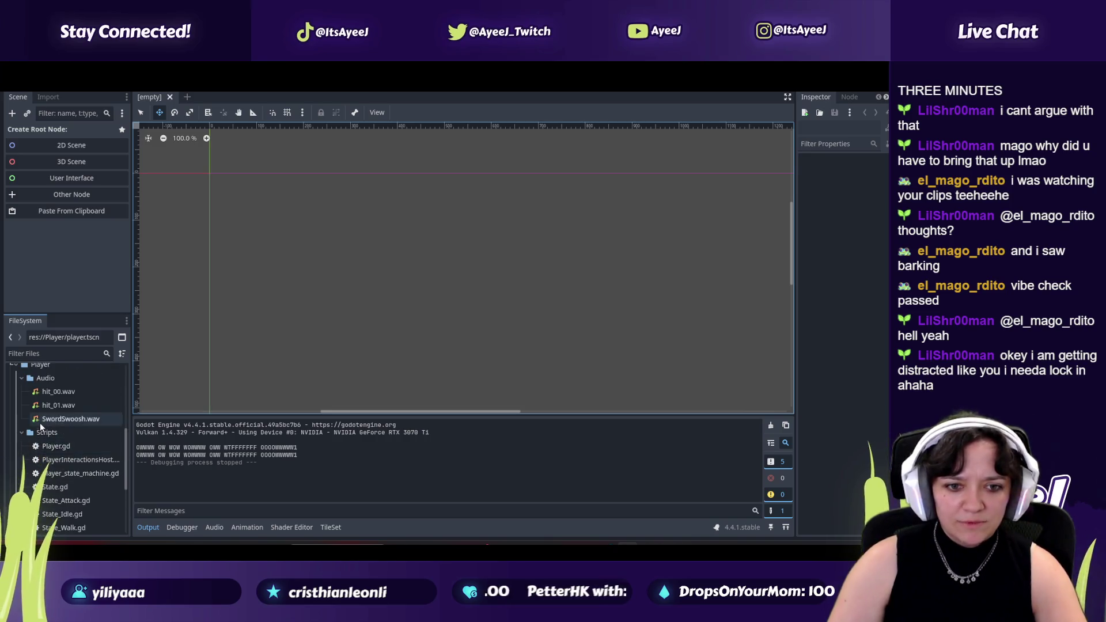
{"action": "scroll", "coordinate": [33, 435], "scroll_direction": "up", "scroll_amount": 5}
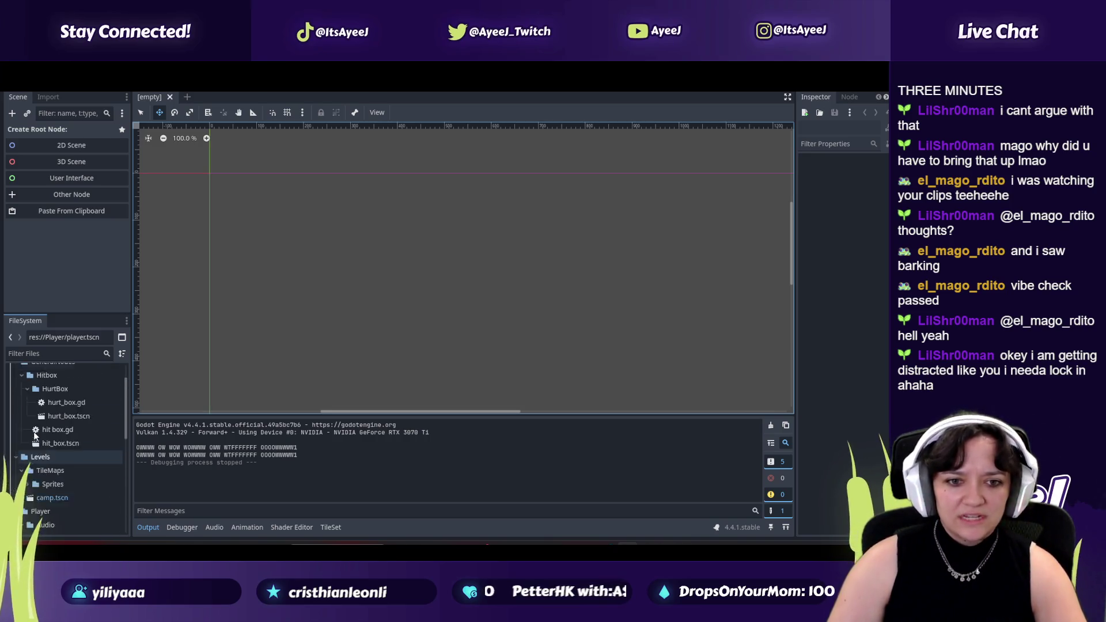
Step: Collapse the Hitbox, Levels and Player folders, open Plant.tscn, and resume the tutorial
{"action": "left_click", "coordinate": [22, 412]}
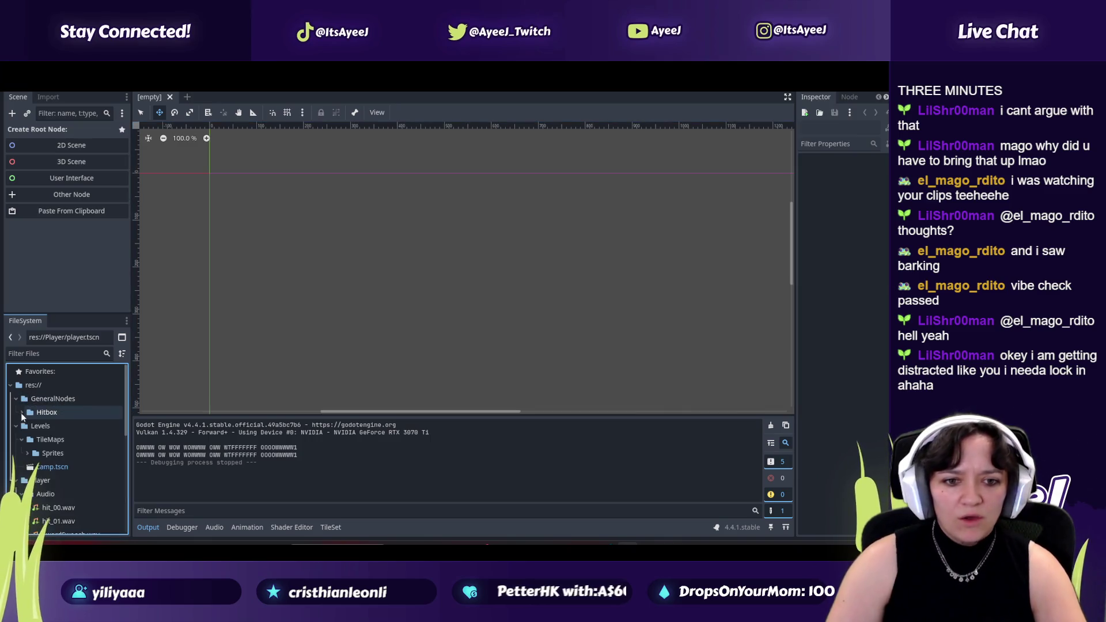
{"action": "left_click", "coordinate": [17, 426]}
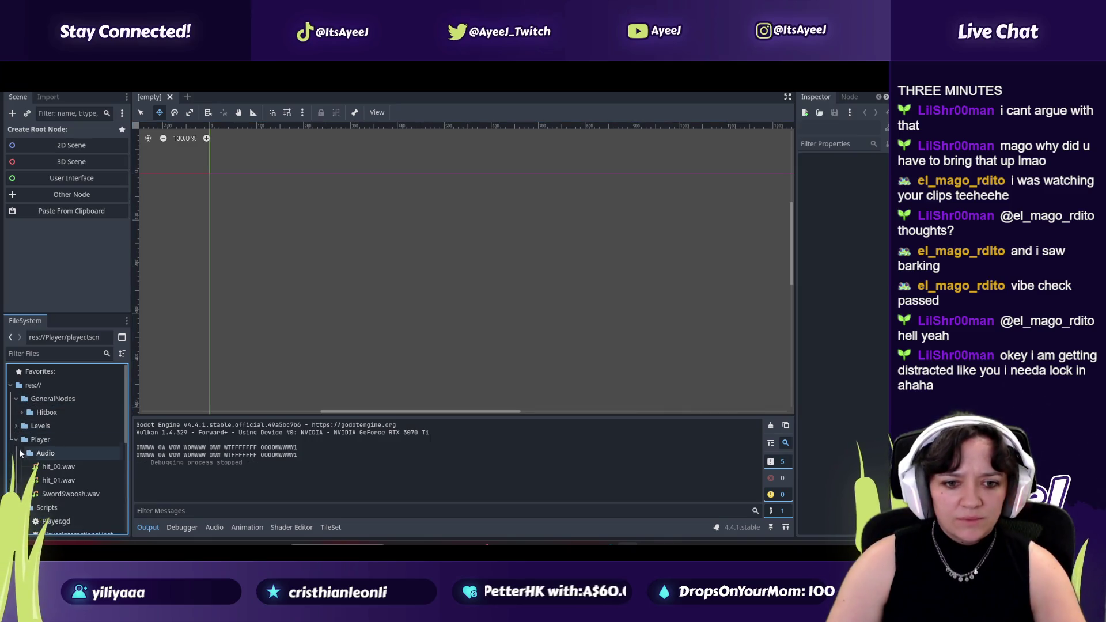
{"action": "left_click", "coordinate": [17, 439]}
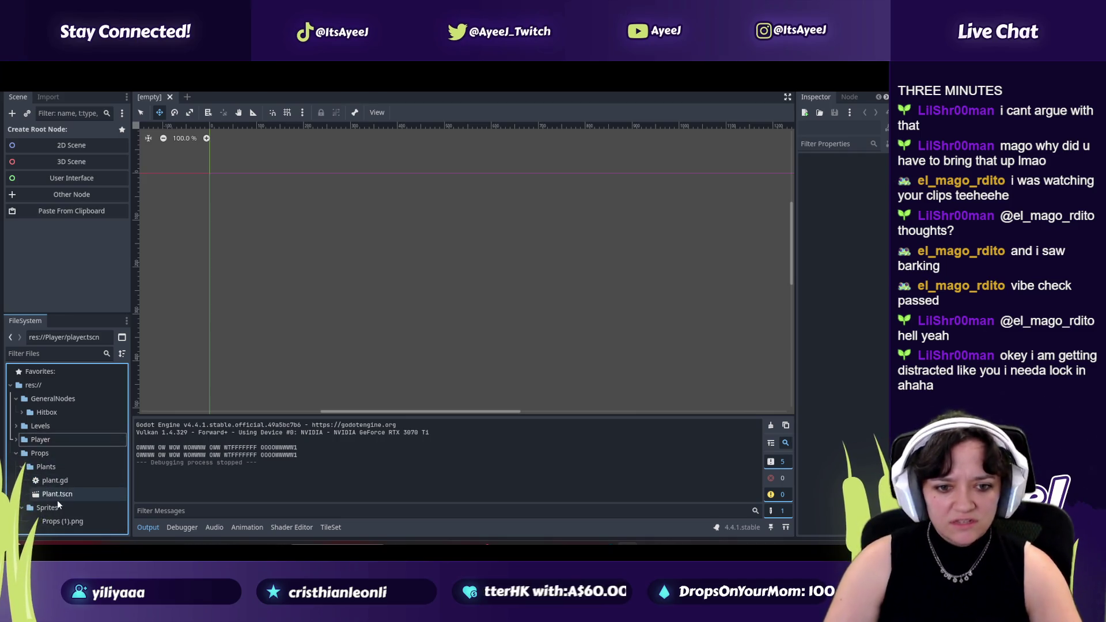
{"action": "double_click", "coordinate": [57, 495]}
{"action": "key", "text": "alt+Tab"}
{"action": "left_click", "coordinate": [371, 290]}
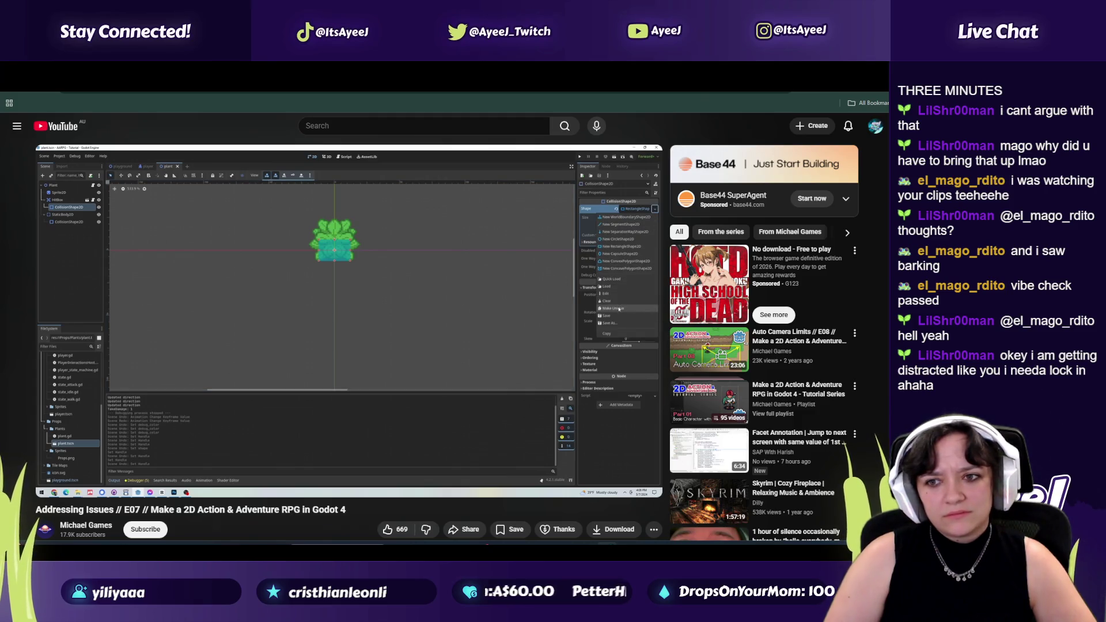
Step: Pause the tutorial at 10:44 on the plant's hitbox shape settings
{"action": "left_click", "coordinate": [385, 361]}
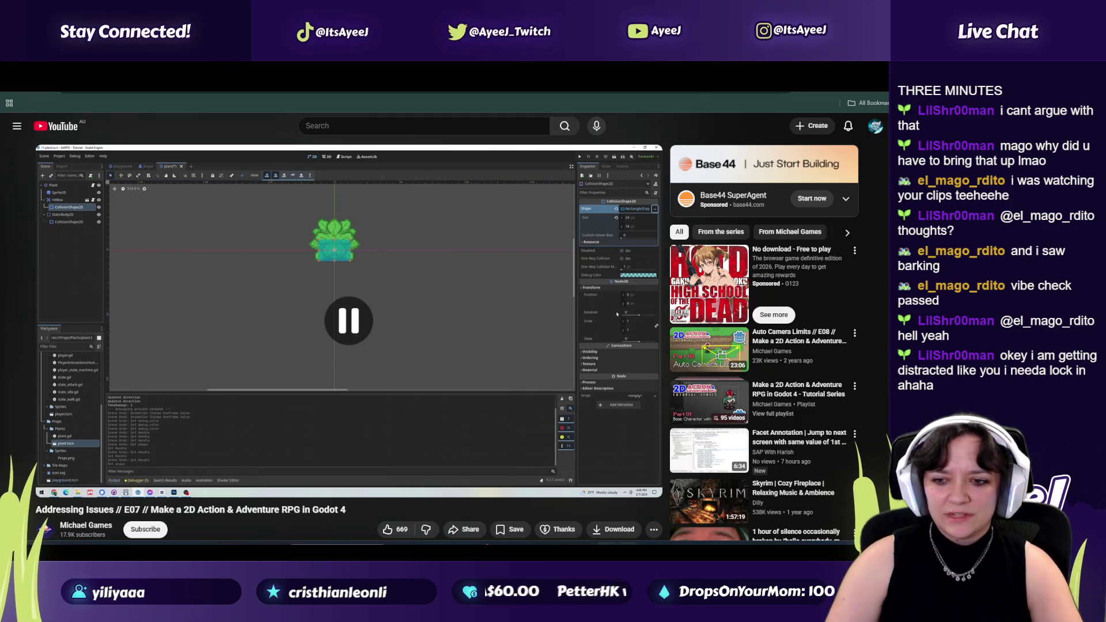
{"action": "key", "text": "alt+Tab"}
{"action": "key", "text": "alt+Tab"}
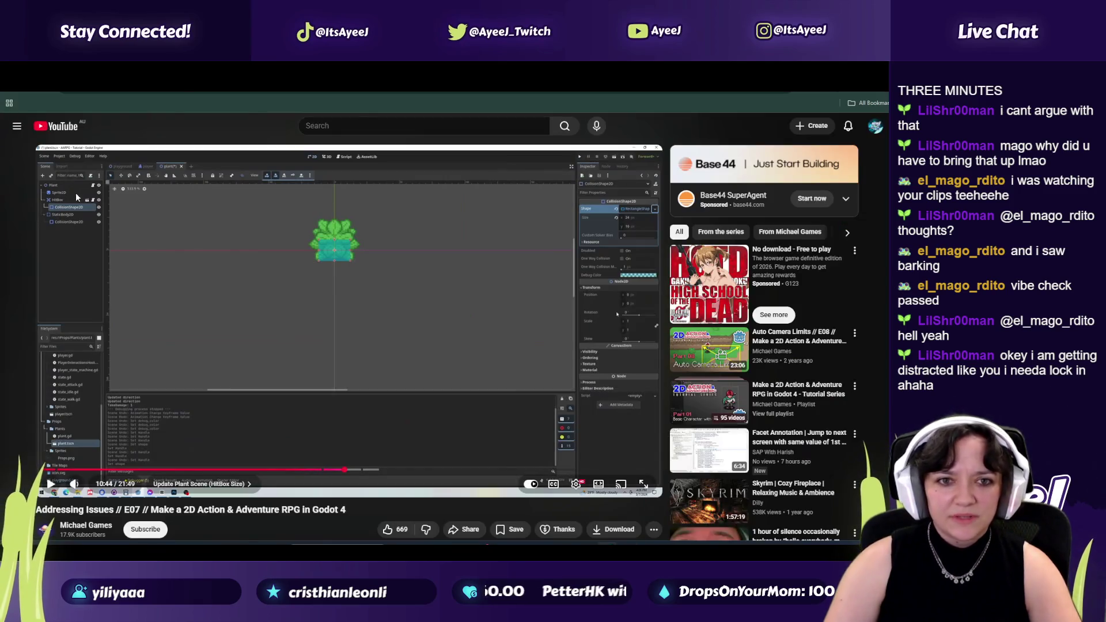
{"action": "key", "text": "alt+Tab"}
Step: Select the plant HitBox's CollisionShape2D and give it a new debug colour
{"action": "key", "text": "alt+Tab"}
{"action": "key", "text": "alt+Tab"}
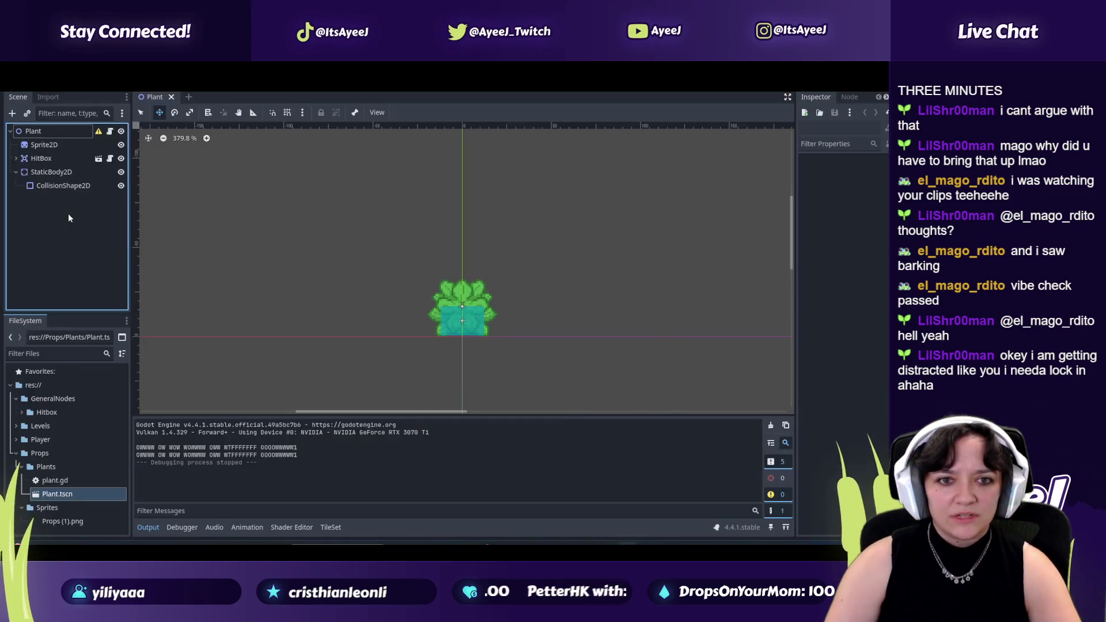
{"action": "key", "text": "alt+Tab"}
{"action": "key", "text": "alt+Tab"}
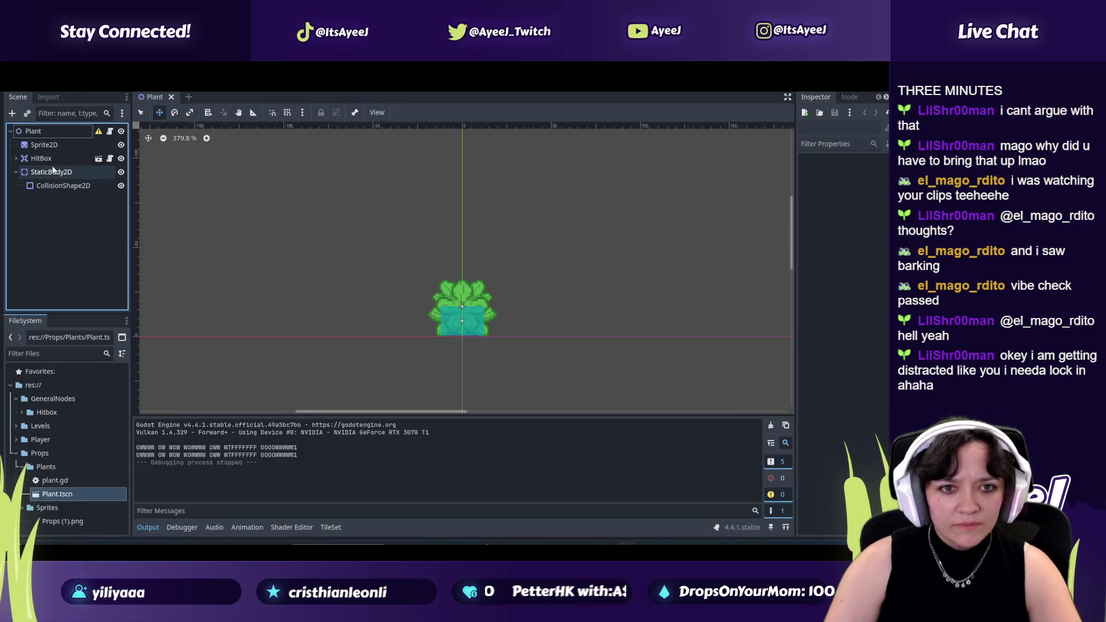
{"action": "left_click", "coordinate": [58, 172]}
{"action": "key", "text": "alt+Tab"}
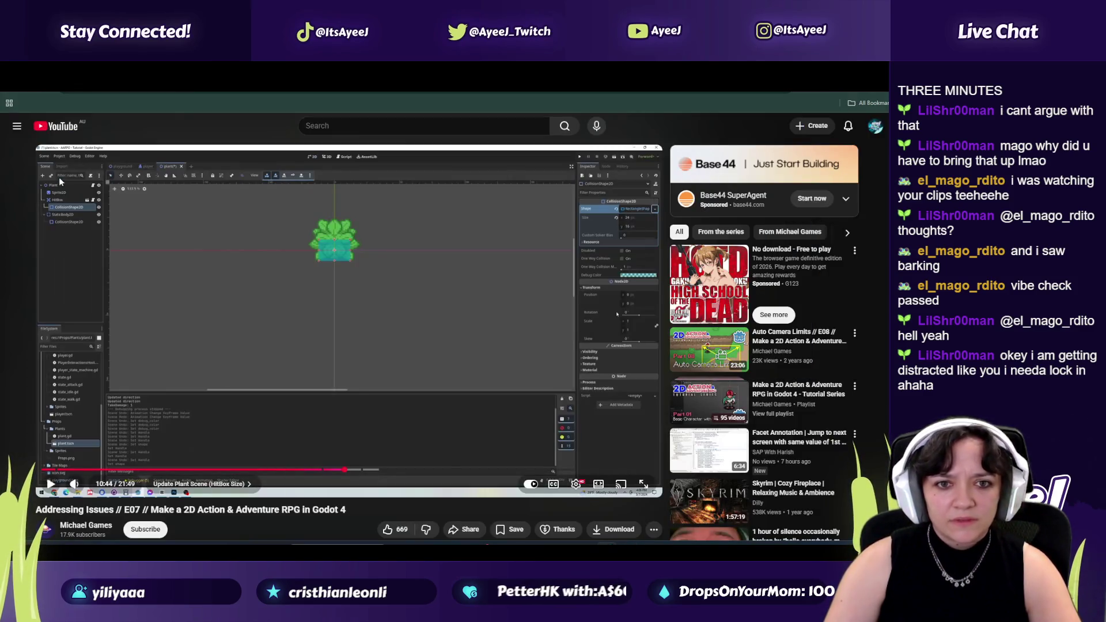
{"action": "key", "text": "alt+Tab"}
{"action": "key", "text": "alt+Tab"}
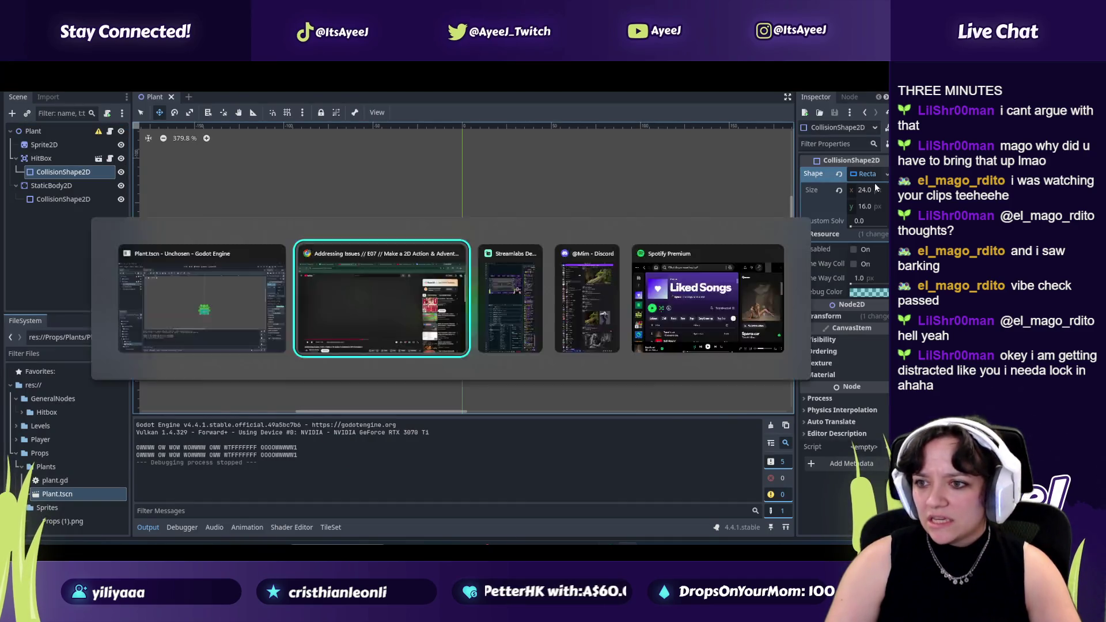
{"action": "left_click", "coordinate": [886, 174]}
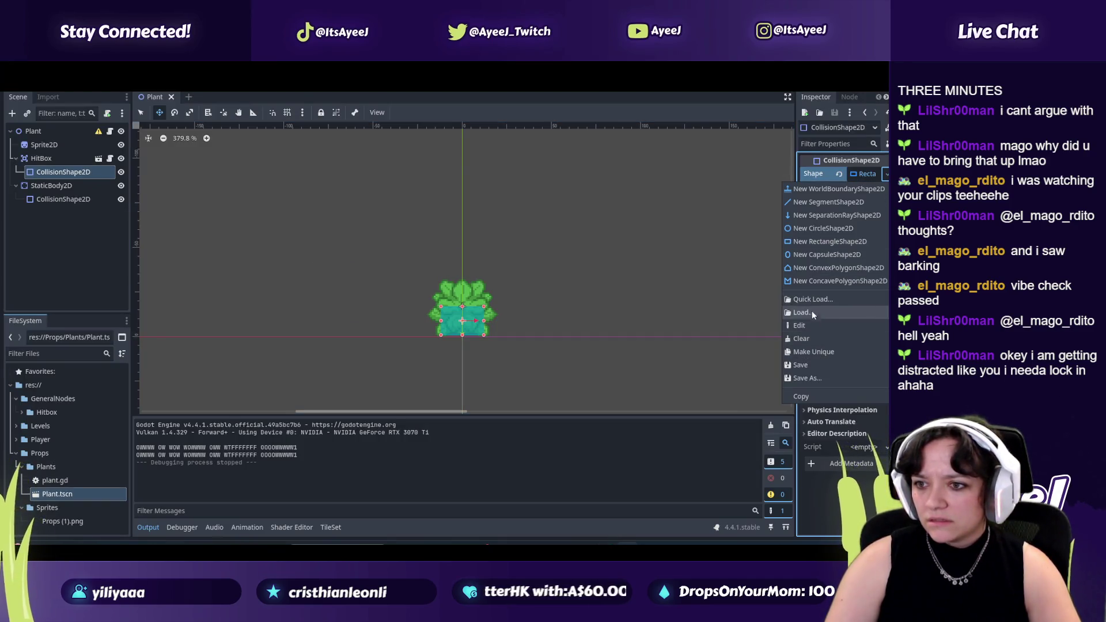
{"action": "left_click", "coordinate": [812, 347]}
{"action": "key", "text": "alt+Tab"}
{"action": "left_click", "coordinate": [300, 291]}
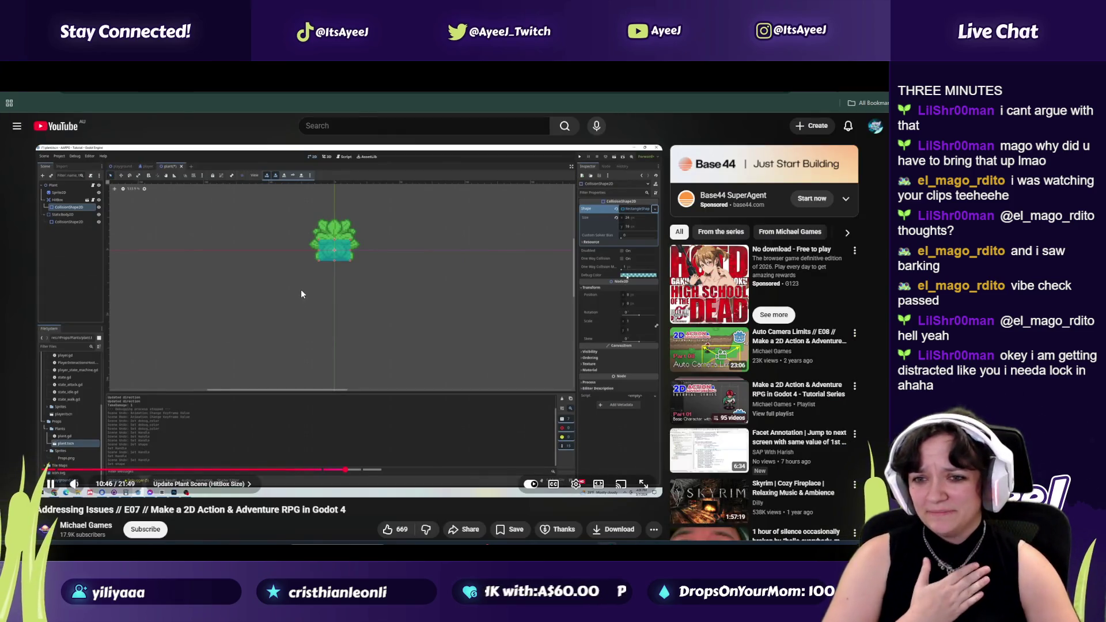
{"action": "key", "text": "alt+Tab"}
{"action": "left_click", "coordinate": [871, 294]}
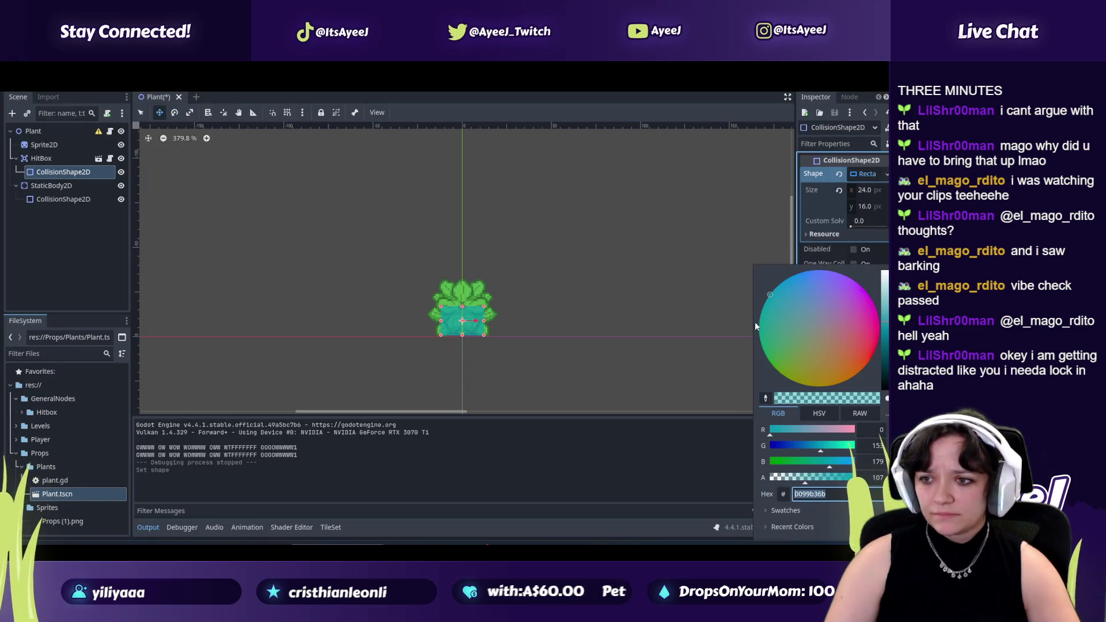
{"action": "mouse_move", "coordinate": [754, 322]}
{"action": "left_mouse_down"}
{"action": "mouse_move", "coordinate": [800, 334]}
{"action": "mouse_move", "coordinate": [826, 368]}
{"action": "left_mouse_up"}
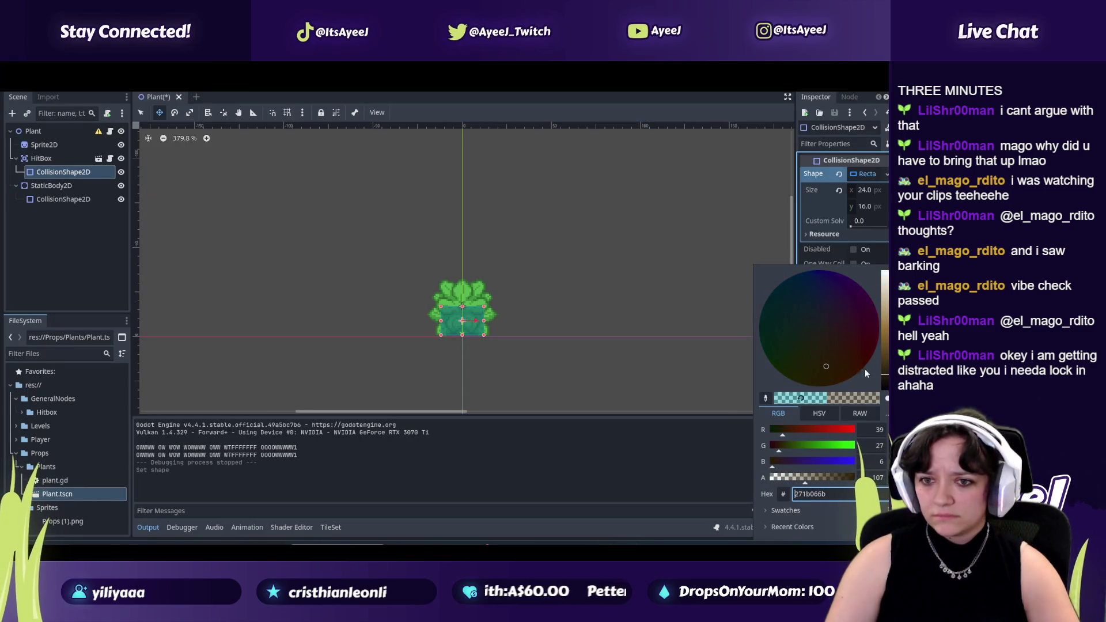
{"action": "left_click", "coordinate": [550, 407]}
Step: Stretch the hitbox rectangle upward and to the right, to 30 × 28 px covering the plant
{"action": "key", "text": "alt+Tab"}
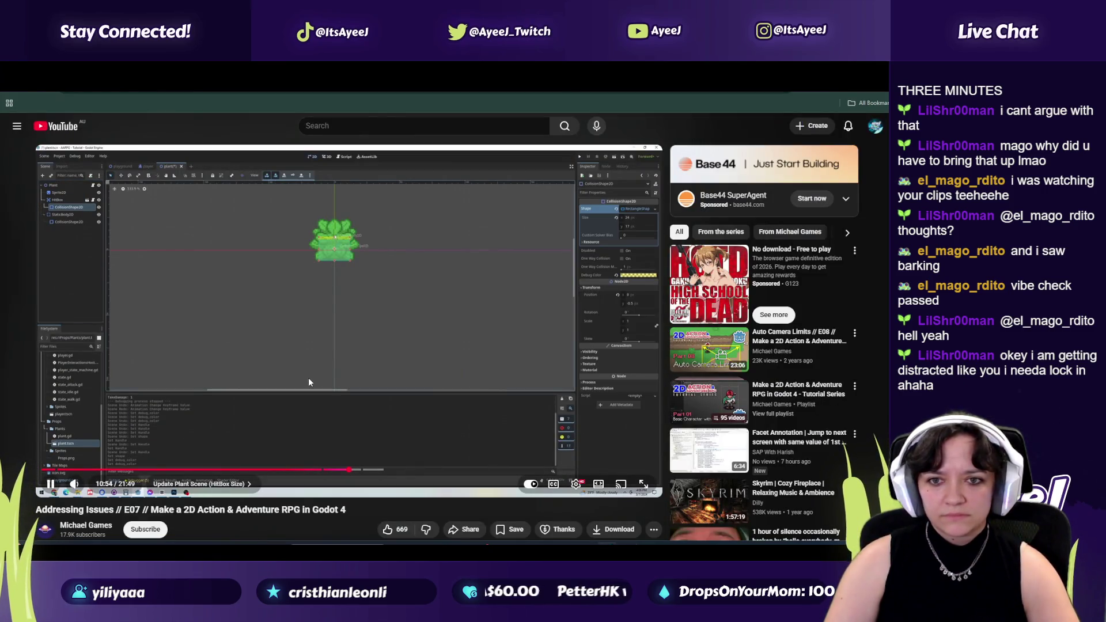
{"action": "key", "text": "alt+Tab"}
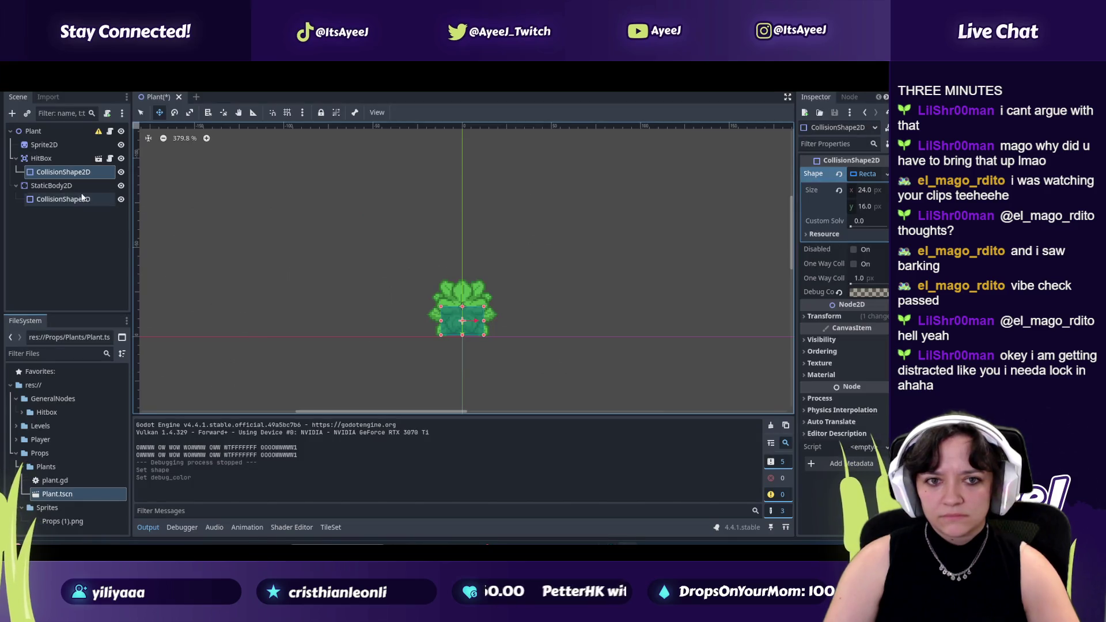
{"action": "left_click_drag", "start_coordinate": [462, 306], "coordinate": [463, 285]}
{"action": "key", "text": "alt+Tab"}
{"action": "left_click", "coordinate": [422, 298]}
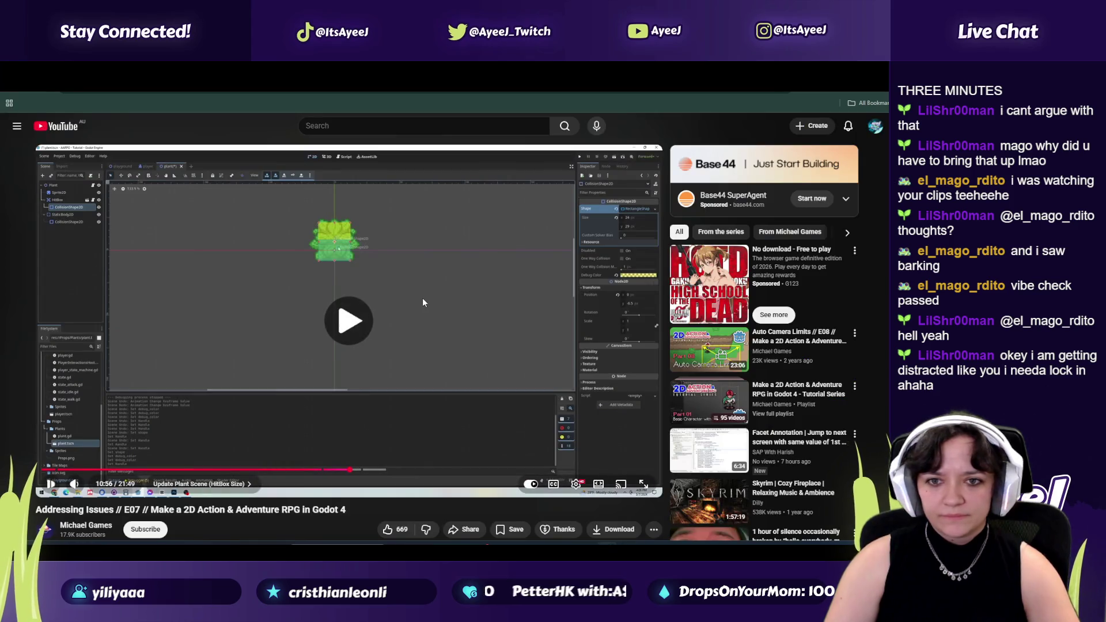
{"action": "left_click", "coordinate": [380, 337]}
{"action": "key", "text": "alt+Tab"}
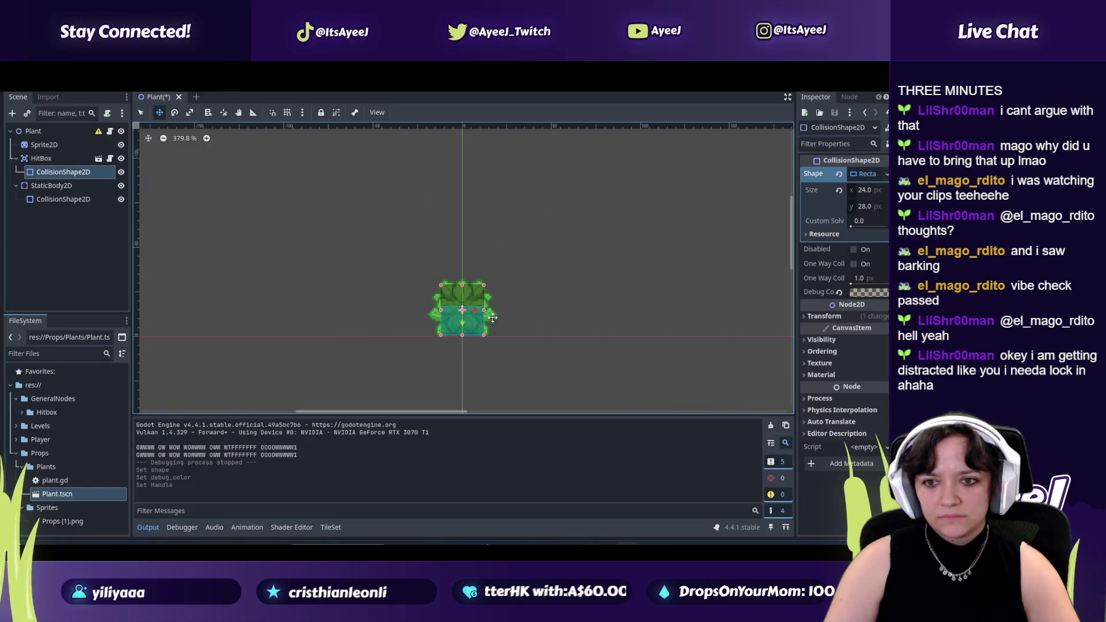
{"action": "left_click_drag", "start_coordinate": [486, 309], "coordinate": [491, 310]}
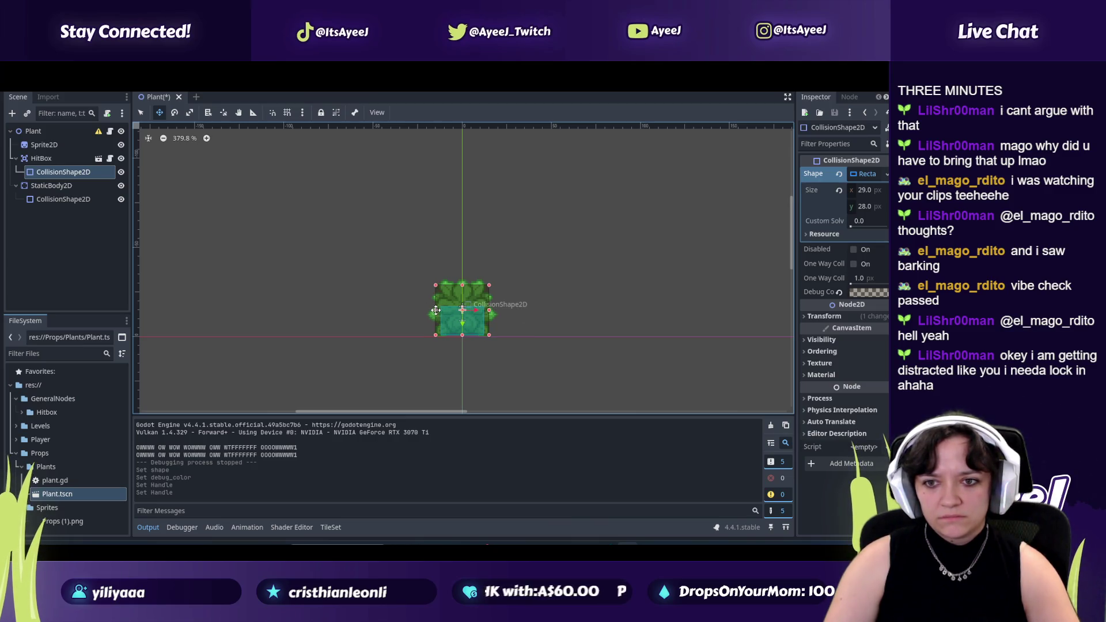
{"action": "key", "text": "alt+Tab"}
{"action": "left_click", "coordinate": [395, 307]}
{"action": "left_click", "coordinate": [377, 301]}
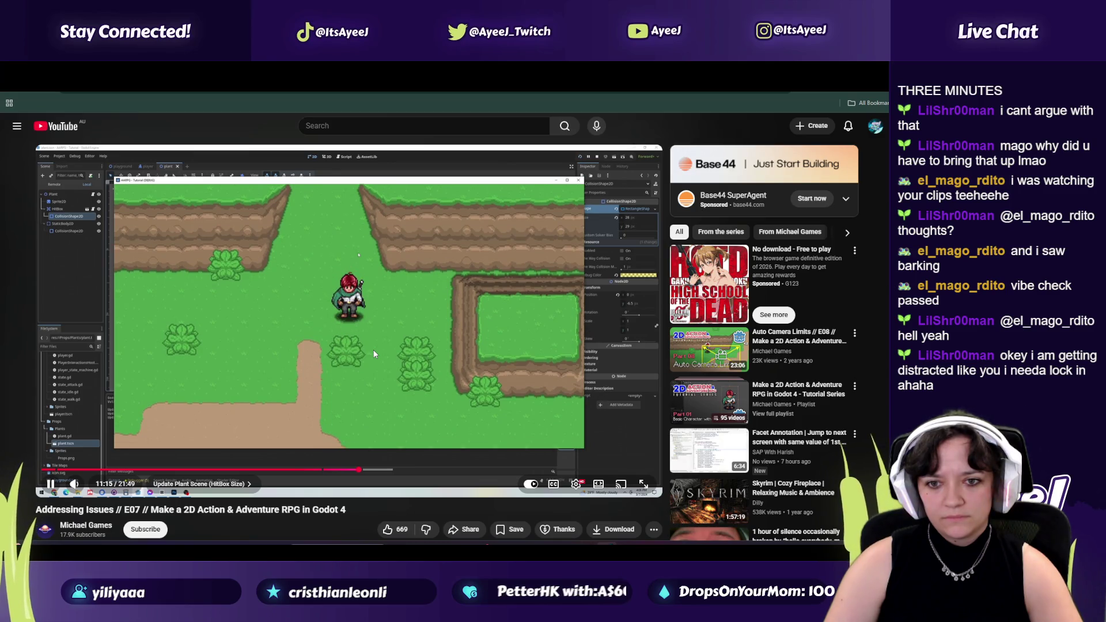
{"action": "left_click", "coordinate": [373, 350]}
Step: Run the game with F5, walk up to the bushes and attack one
{"action": "key", "text": "alt+Tab"}
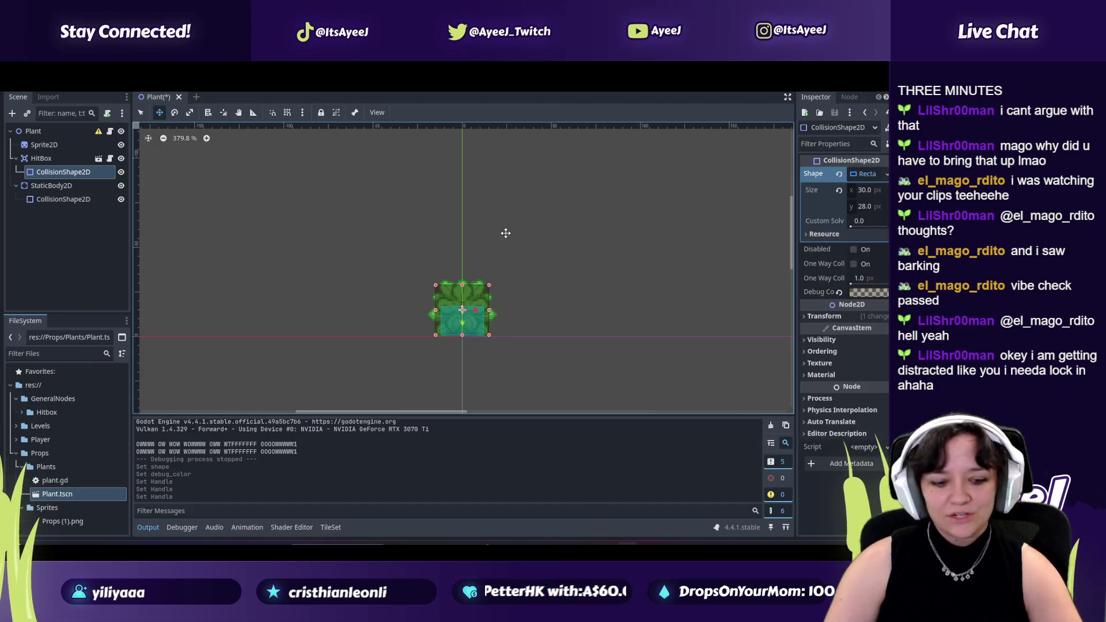
{"action": "key", "text": "F5"}
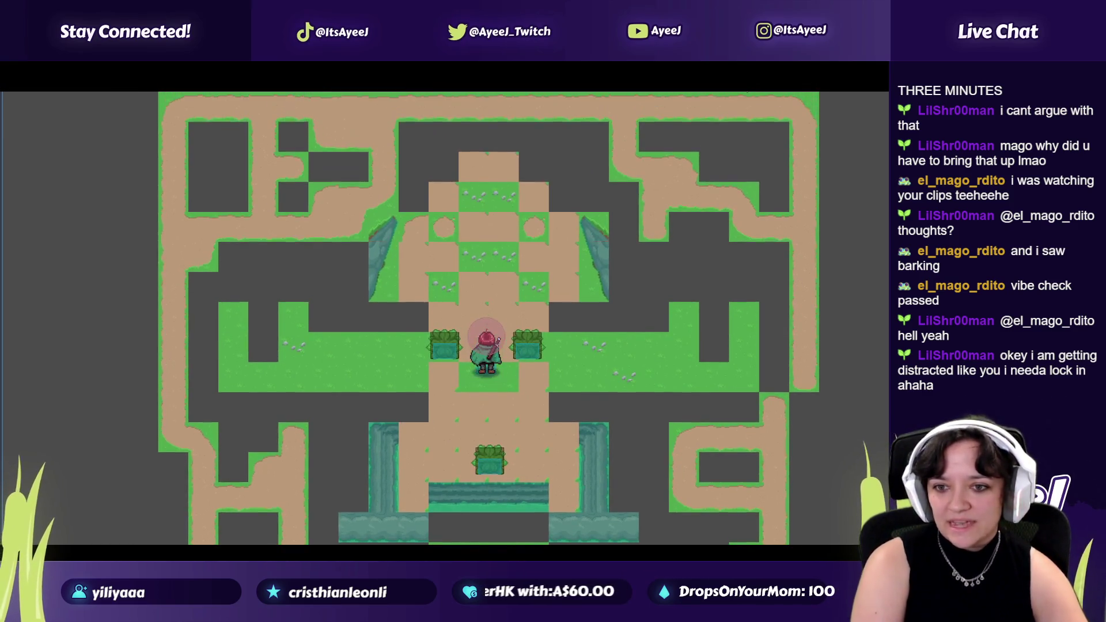
{"action": "key", "text": "Up"}
{"action": "key", "text": "Right"}
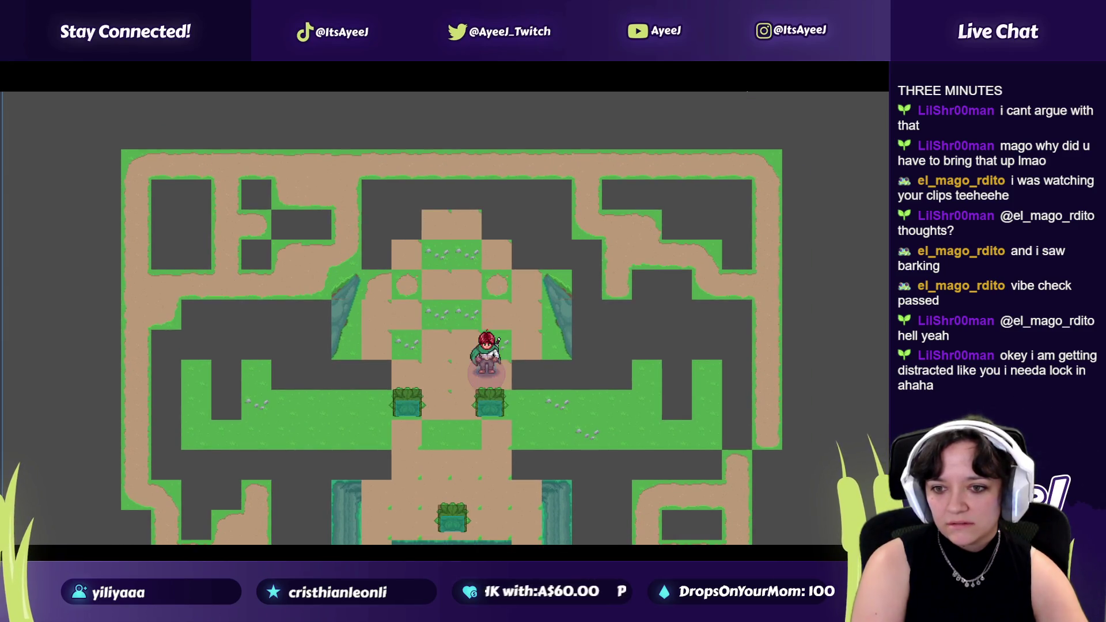
{"action": "key", "text": "space"}
{"action": "key", "text": "Left"}
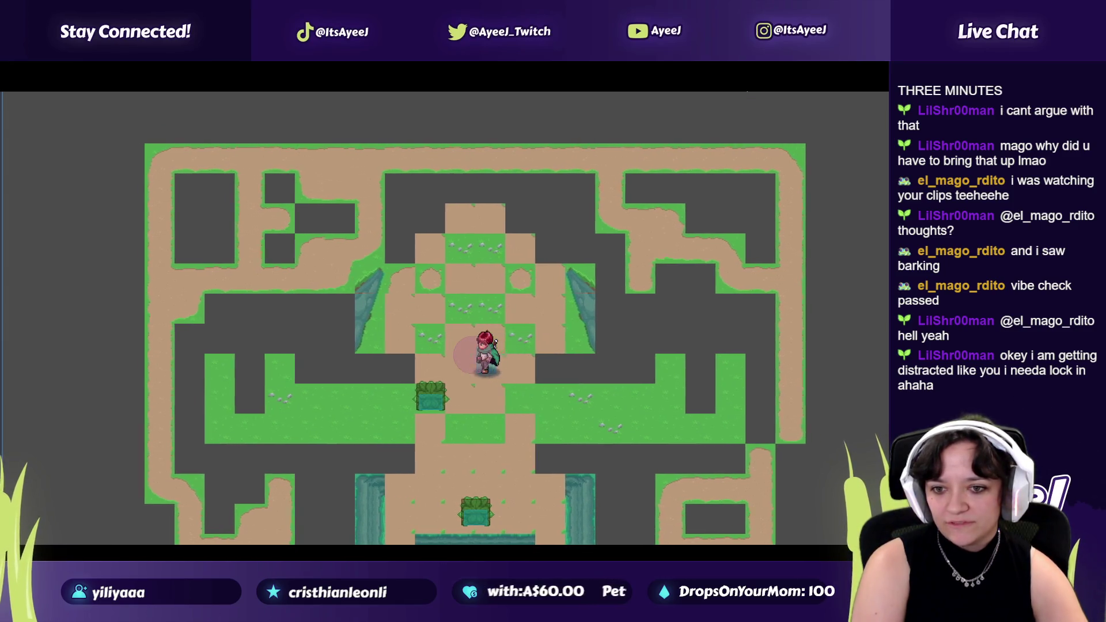
{"action": "key", "text": "Down"}
{"action": "key", "text": "Left"}
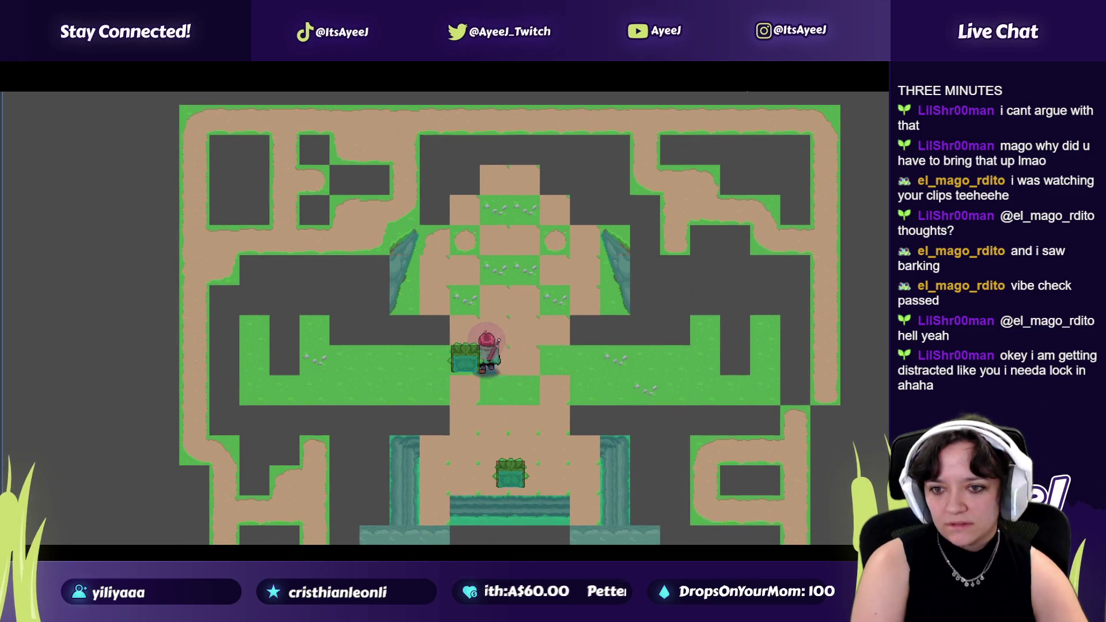
Step: Walk around and past the bush to test its hitbox, then close the game window
{"action": "key", "text": "Up"}
{"action": "key", "text": "Left"}
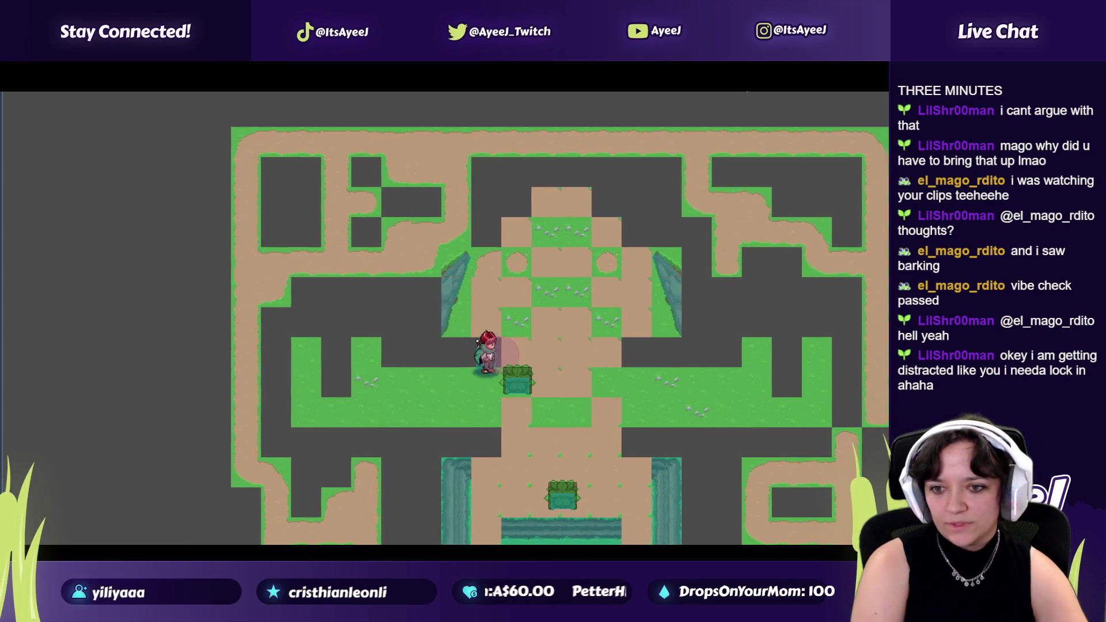
{"action": "key", "text": "Right"}
{"action": "key", "text": "Right"}
{"action": "key", "text": "Down"}
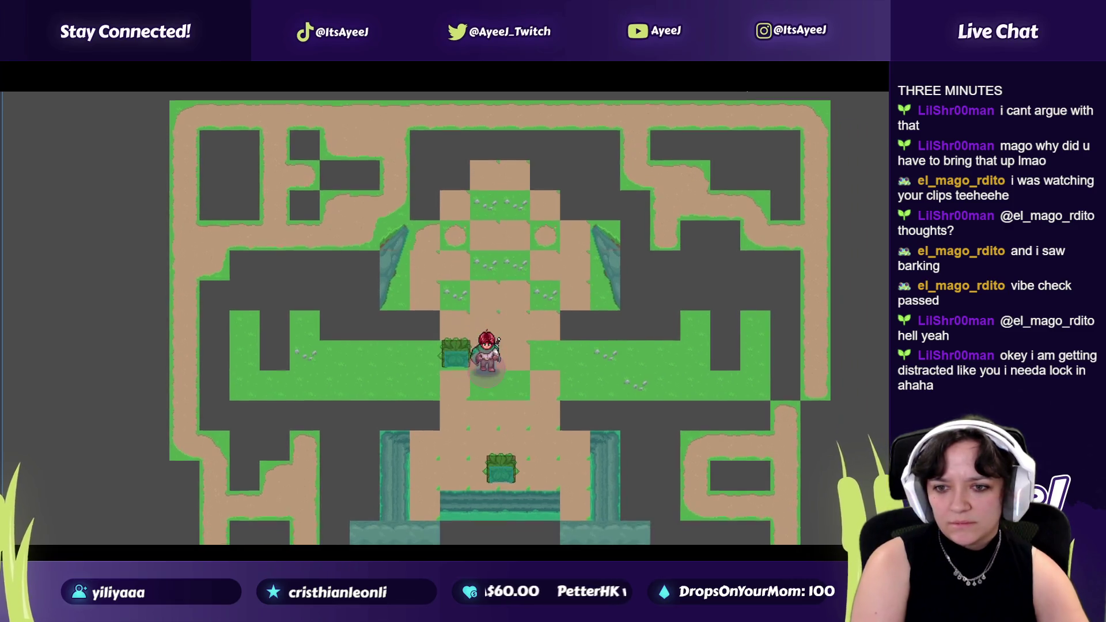
{"action": "key", "text": "Down"}
{"action": "key", "text": "Left"}
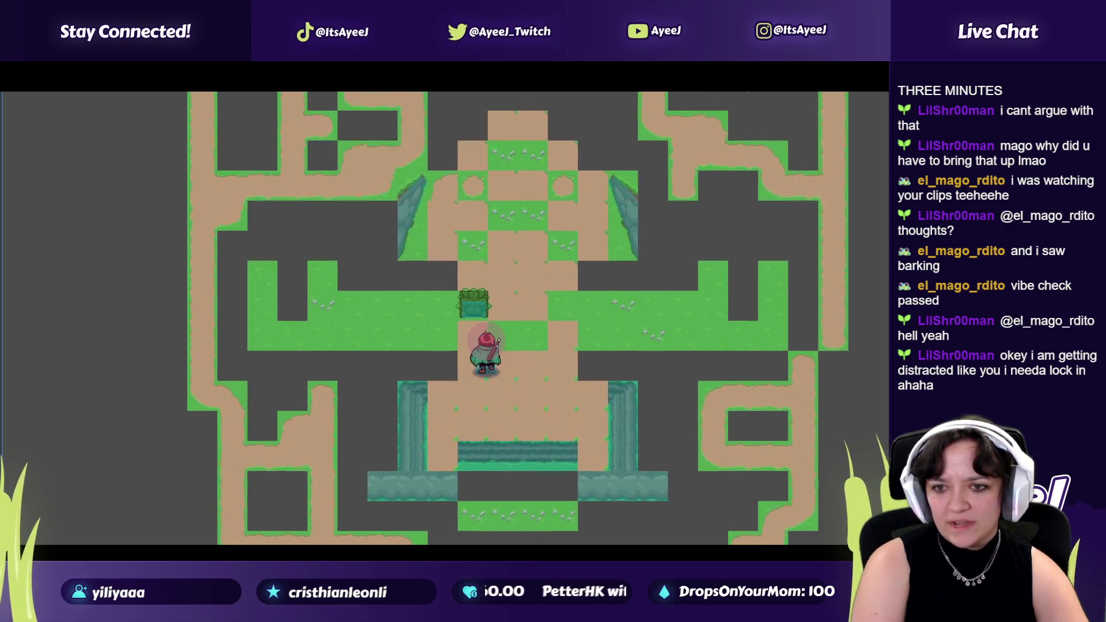
{"action": "key", "text": "alt+Tab"}
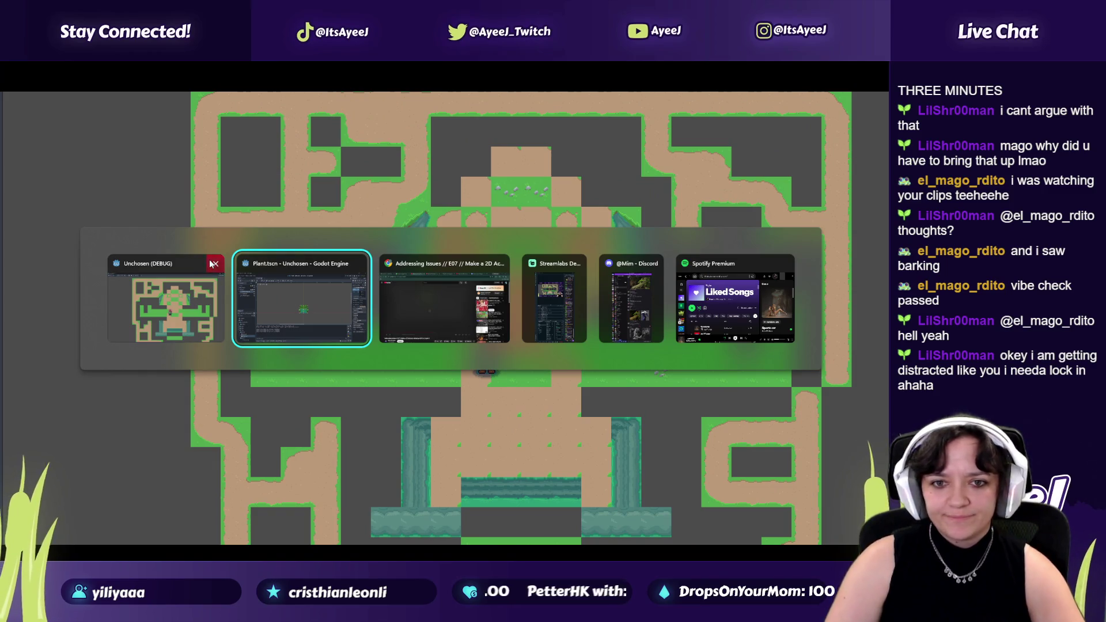
{"action": "left_click", "coordinate": [213, 263]}
{"action": "left_click", "coordinate": [346, 306]}
Step: Play the E07 tutorial until player.gd's SetDirection emitting DirectionChanged with new_dir appears
{"action": "left_click", "coordinate": [347, 306]}
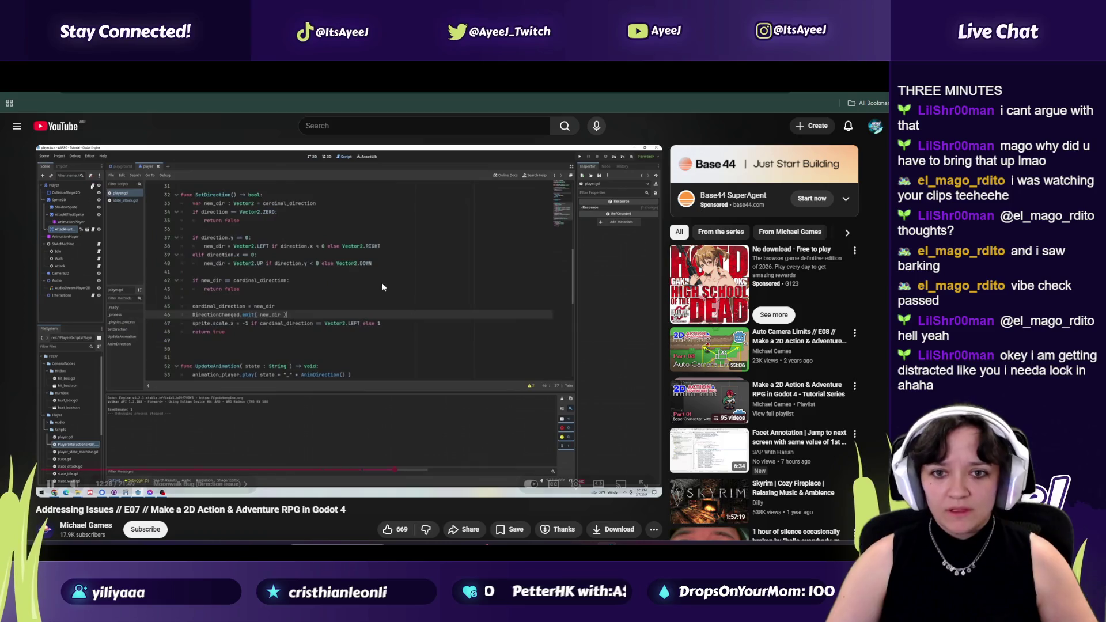
Step: Expand Player > Scripts in the FileSystem dock and open Player.gd in the script editor
{"action": "left_click", "coordinate": [264, 226]}
{"action": "key", "text": "alt+Tab"}
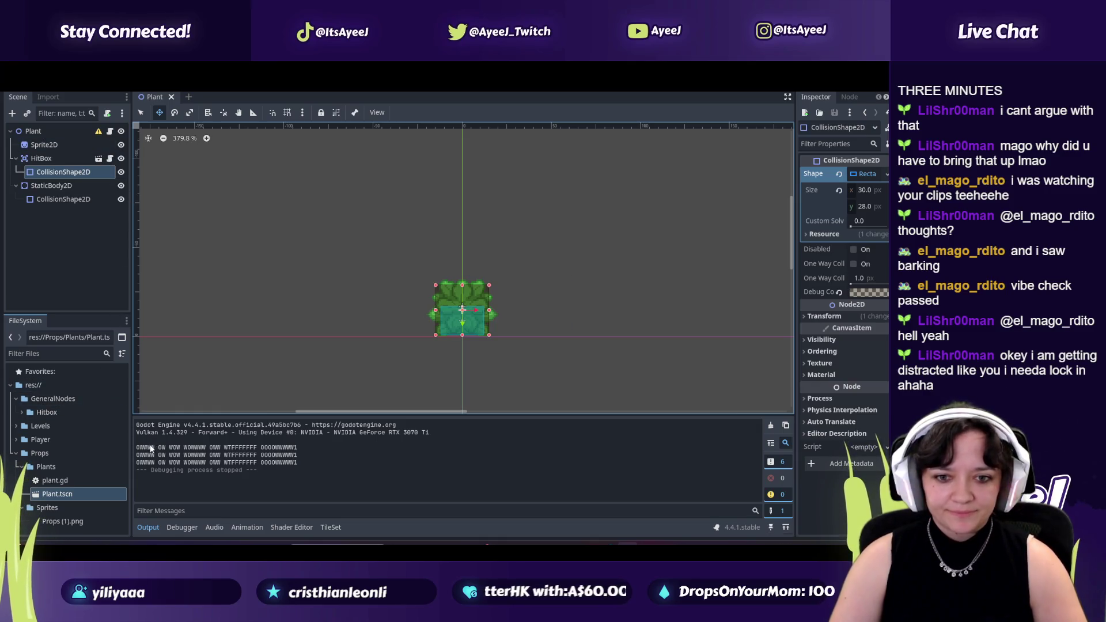
{"action": "left_click", "coordinate": [51, 385]}
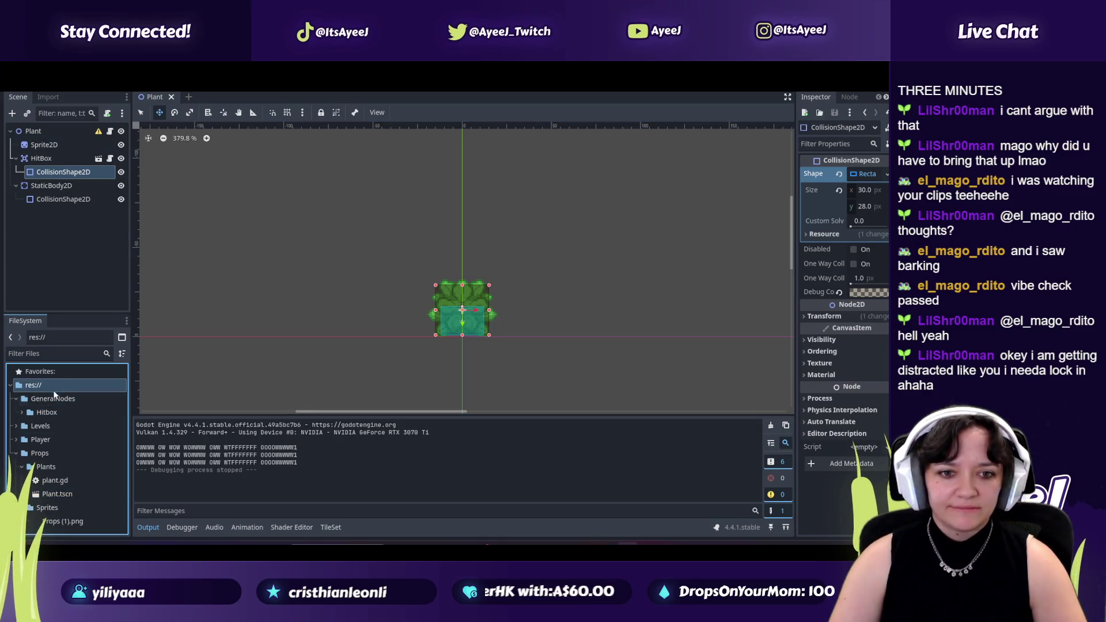
{"action": "left_click", "coordinate": [61, 413]}
{"action": "left_click", "coordinate": [16, 438]}
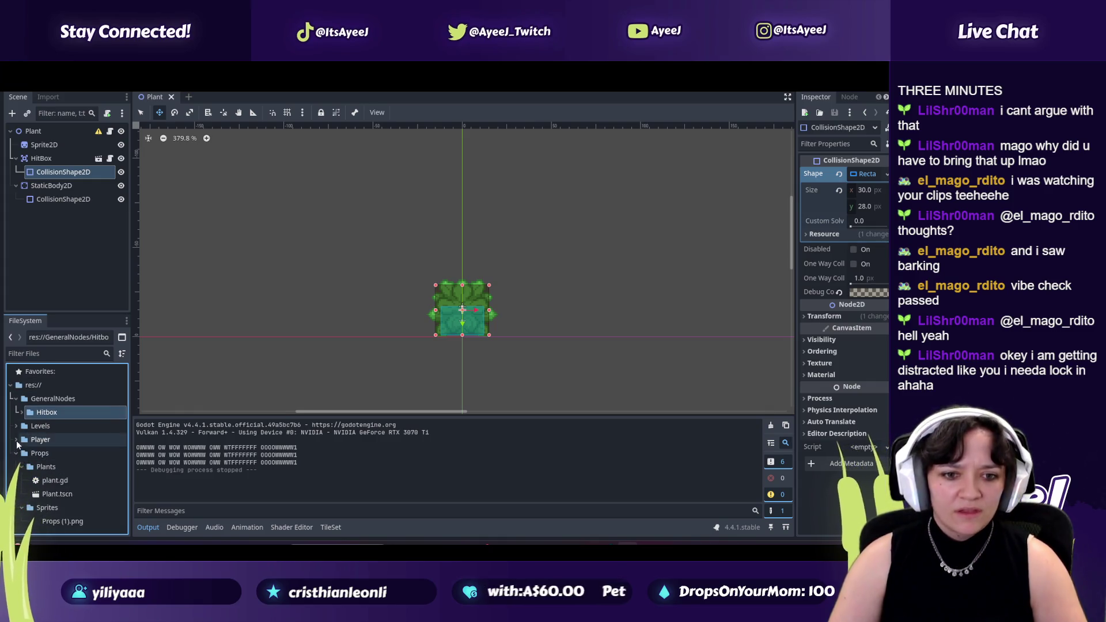
{"action": "double_click", "coordinate": [55, 521]}
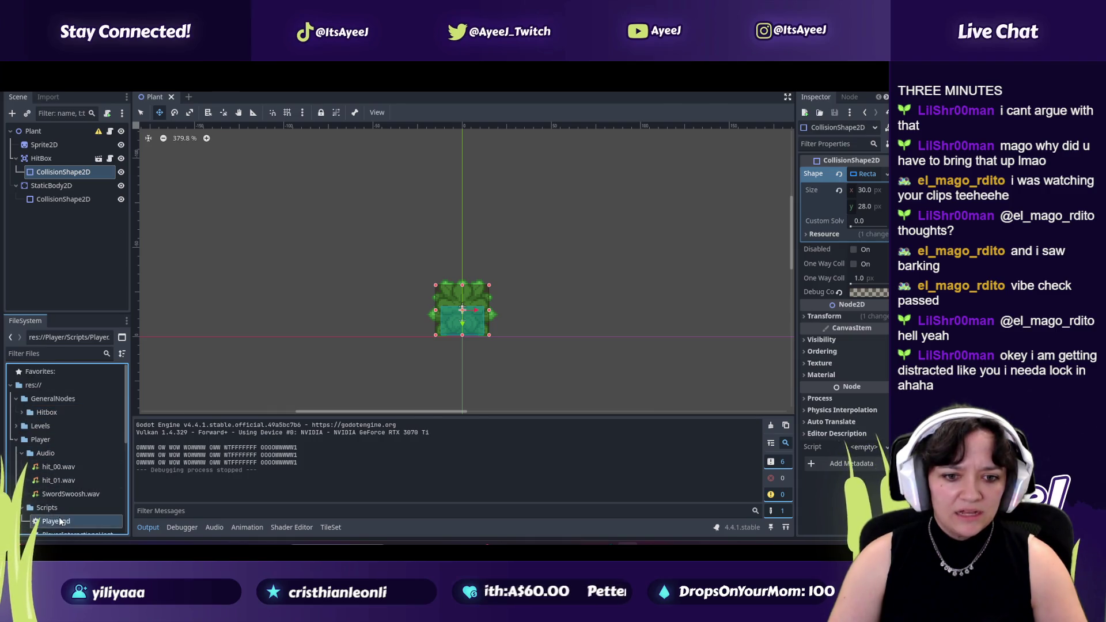
{"action": "key", "text": "alt+Tab"}
{"action": "left_click", "coordinate": [334, 302]}
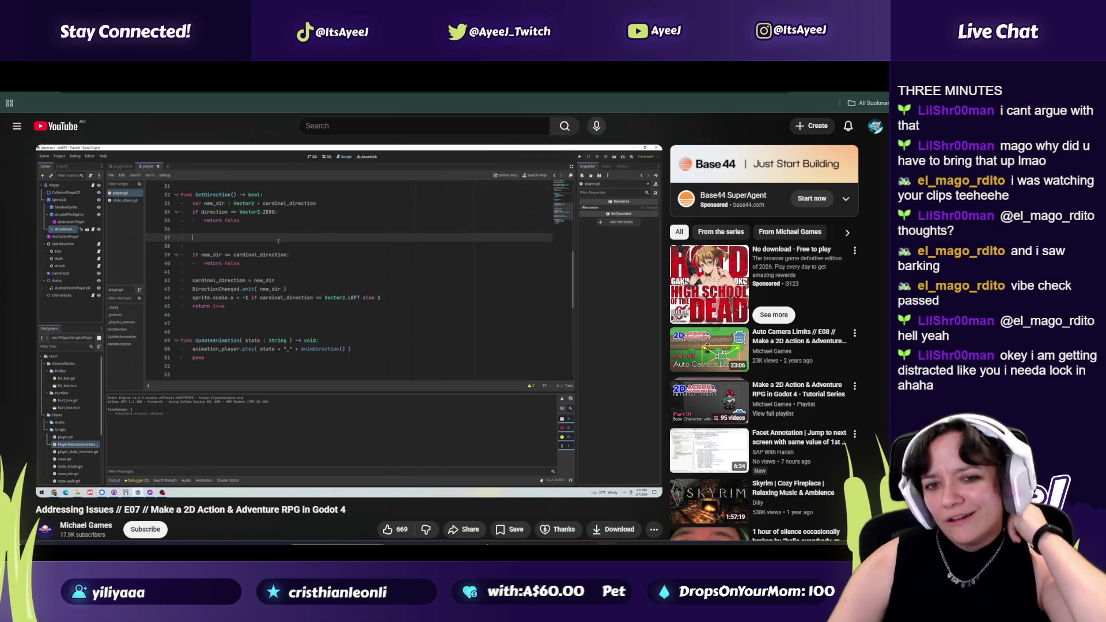
{"action": "left_click", "coordinate": [373, 378]}
Step: Delete the direction if/elif block (lines 34–38) from SetDirection
{"action": "key", "text": "alt+Tab"}
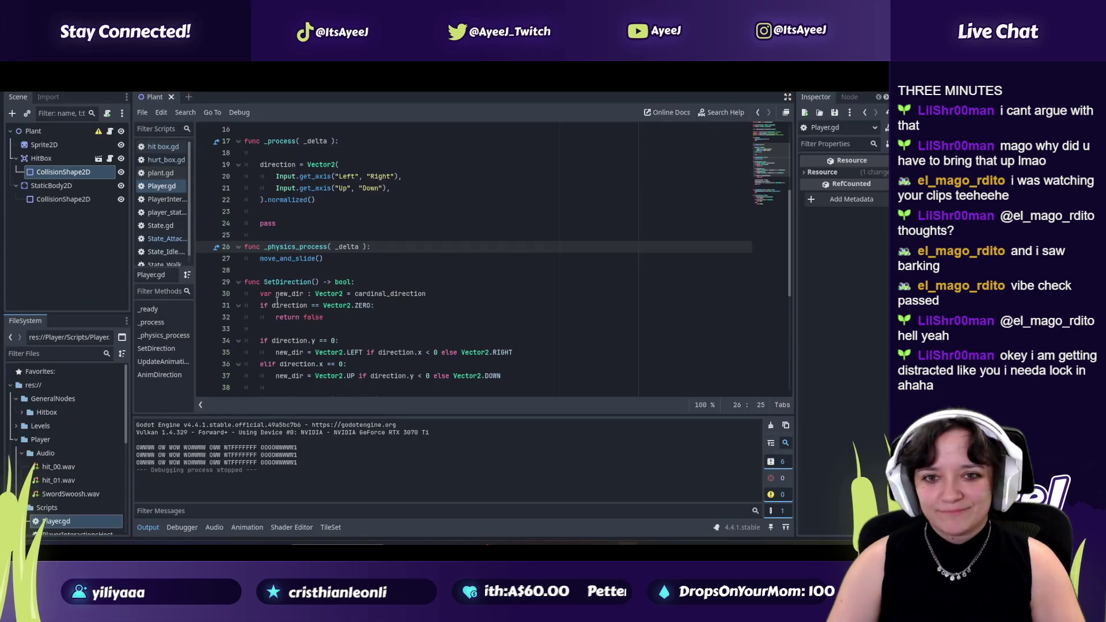
{"action": "key", "text": "alt+Tab"}
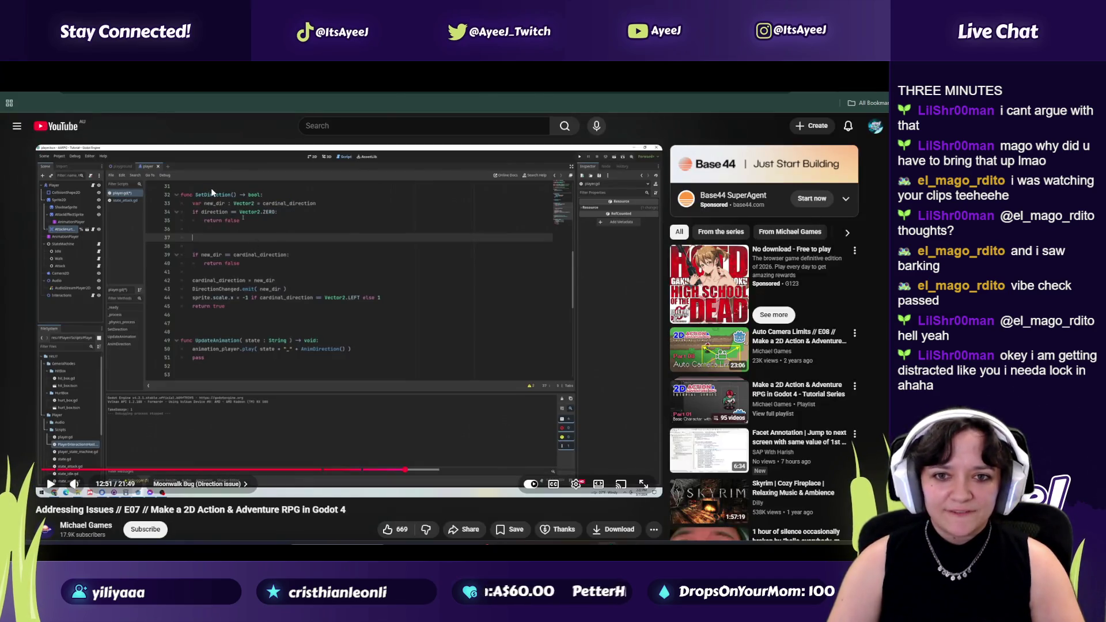
{"action": "key", "text": "alt+Tab"}
{"action": "scroll", "coordinate": [327, 217], "scroll_direction": "down", "scroll_amount": 3}
{"action": "left_click", "coordinate": [328, 217]}
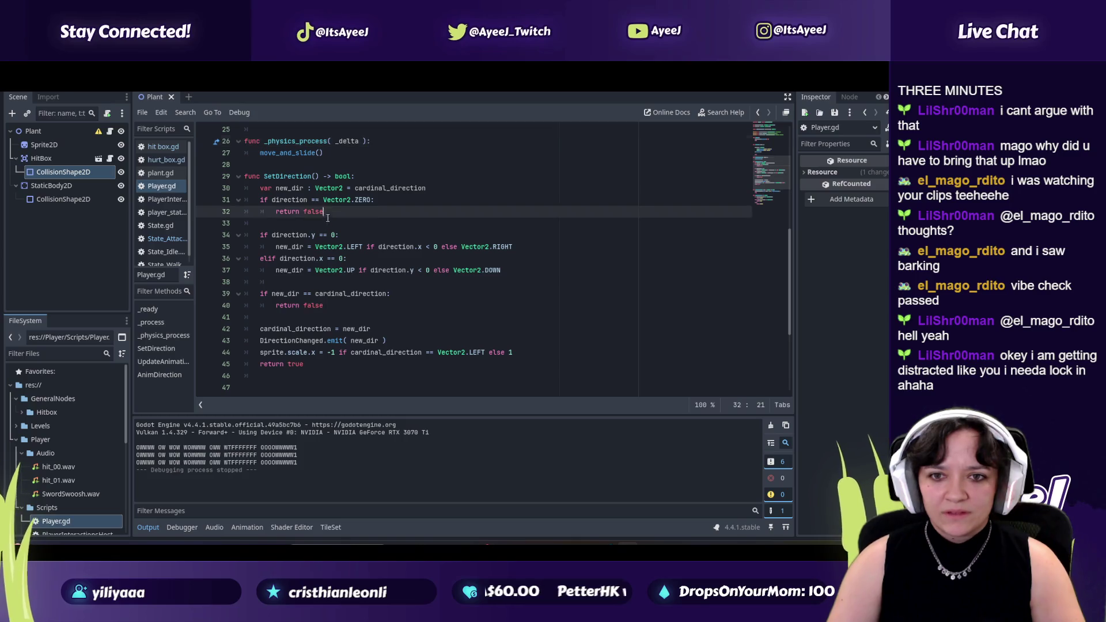
{"action": "left_click_drag", "start_coordinate": [327, 217], "coordinate": [260, 190]}
{"action": "key", "text": "alt+Tab"}
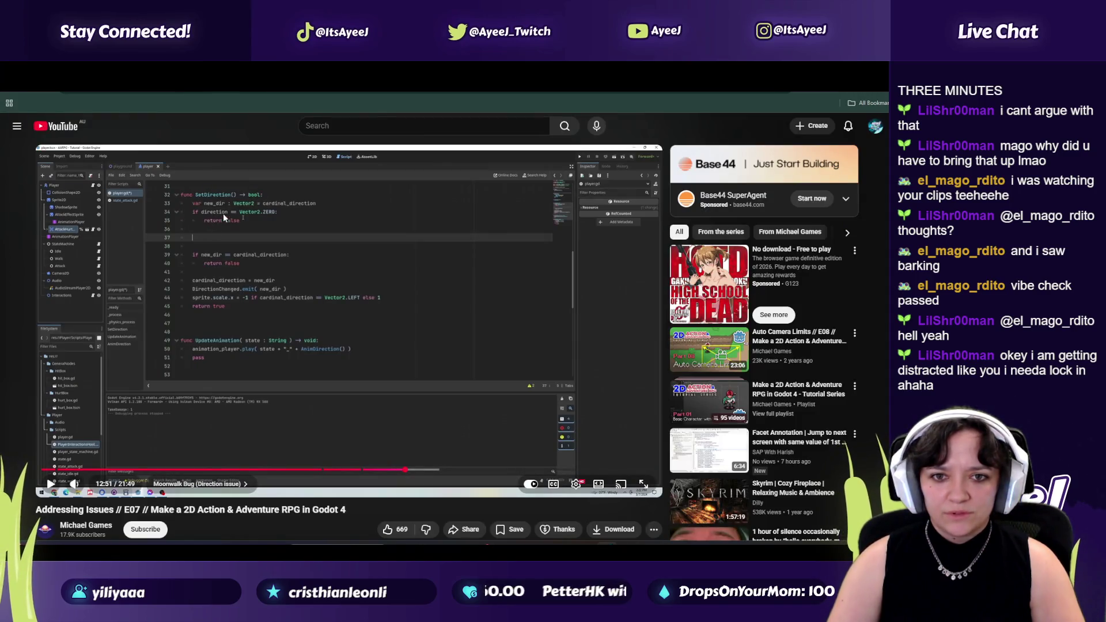
{"action": "key", "text": "alt+Tab"}
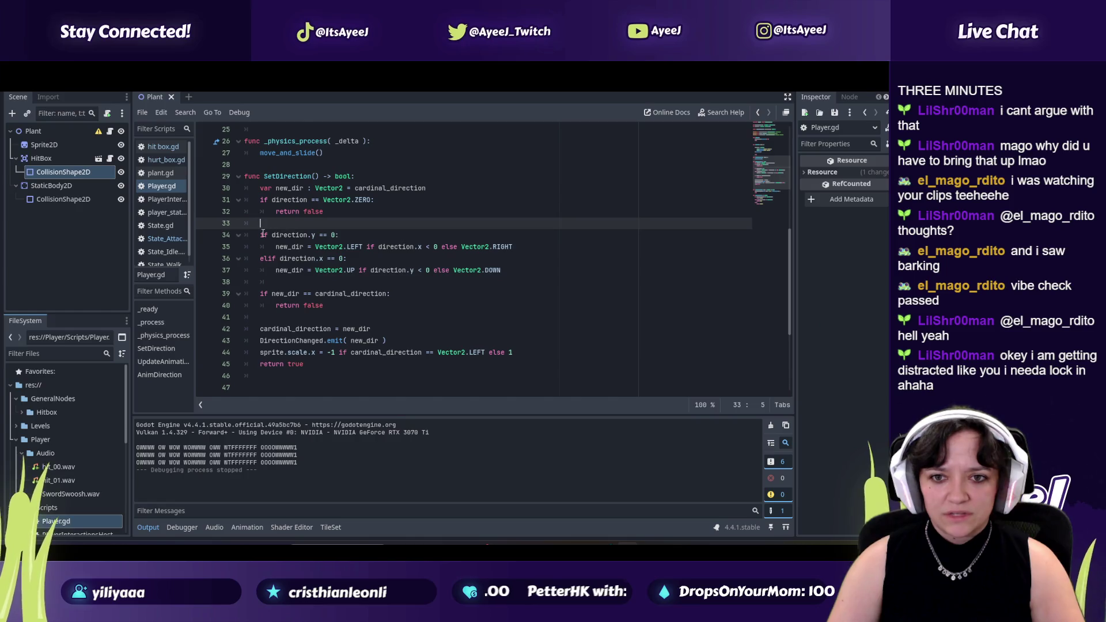
{"action": "key", "text": "alt+Tab"}
{"action": "key", "text": "alt+Tab"}
{"action": "left_click_drag", "start_coordinate": [260, 234], "coordinate": [523, 279]}
{"action": "key", "text": "BackSpace"}
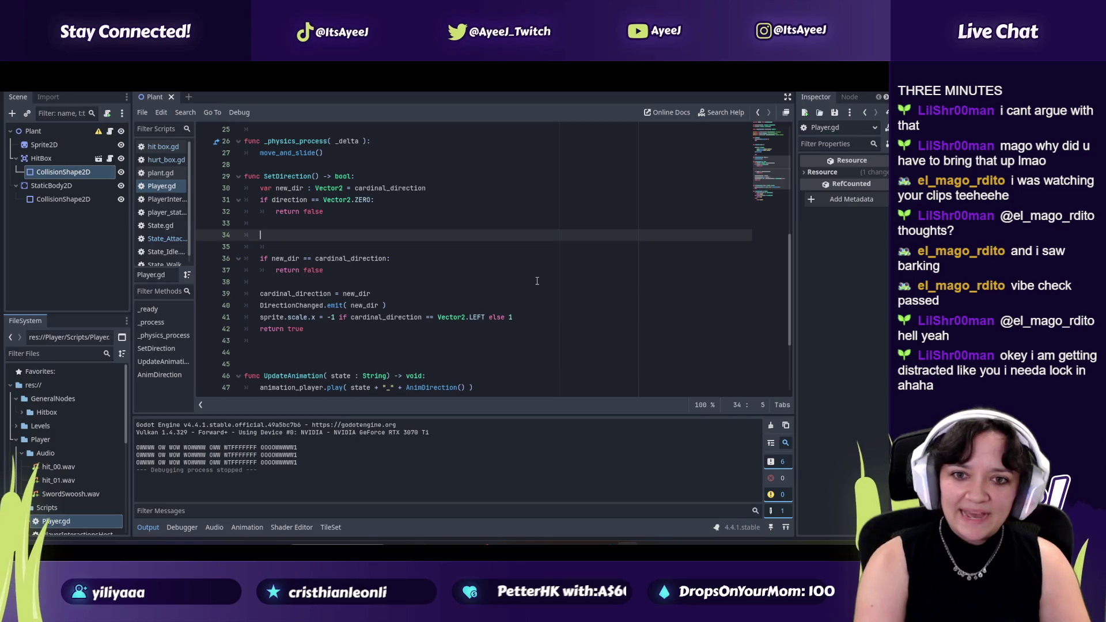
{"action": "key", "text": "Up"}
Step: Compare SetDirection with the tutorial's version, selecting line 30's code
{"action": "key", "text": "alt+Tab"}
{"action": "left_click", "coordinate": [535, 280]}
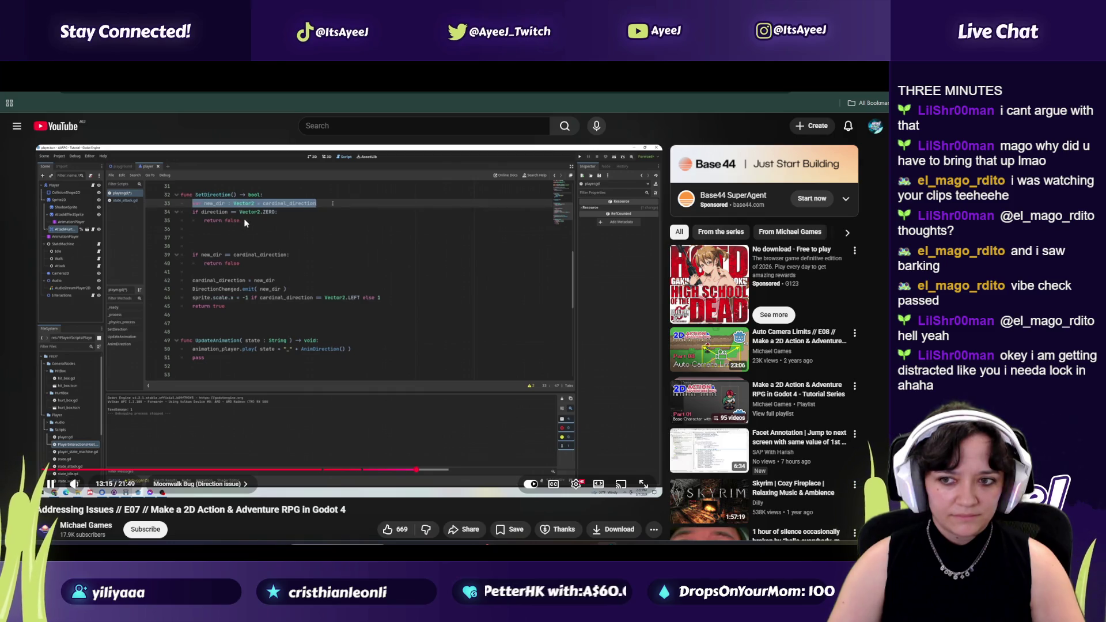
{"action": "left_click", "coordinate": [251, 219]}
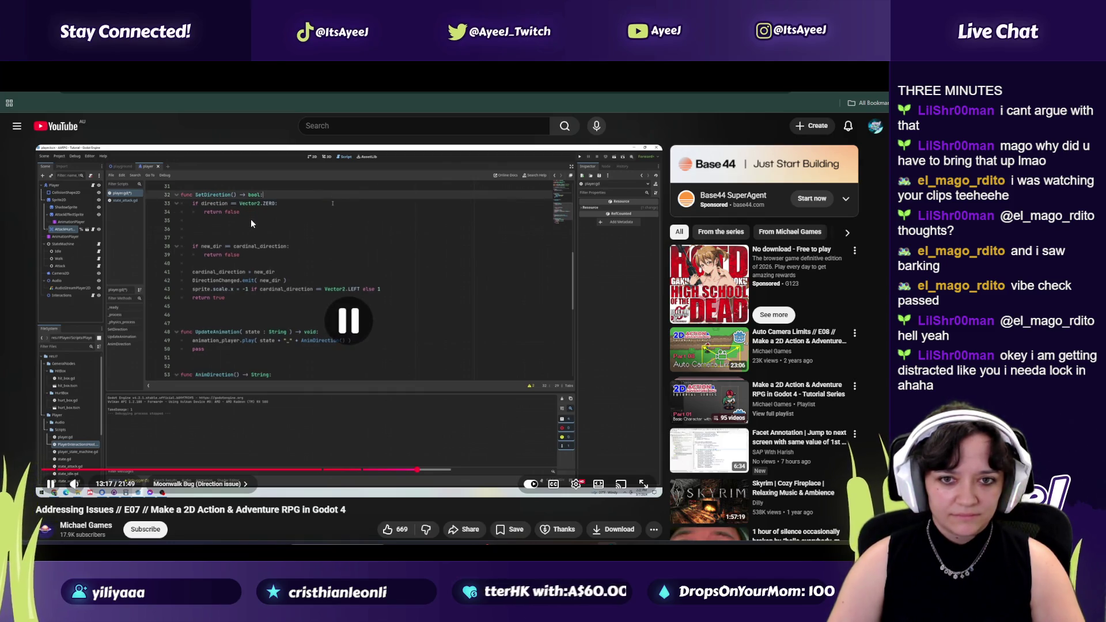
{"action": "key", "text": "alt+Tab"}
{"action": "key", "text": "alt+Tab"}
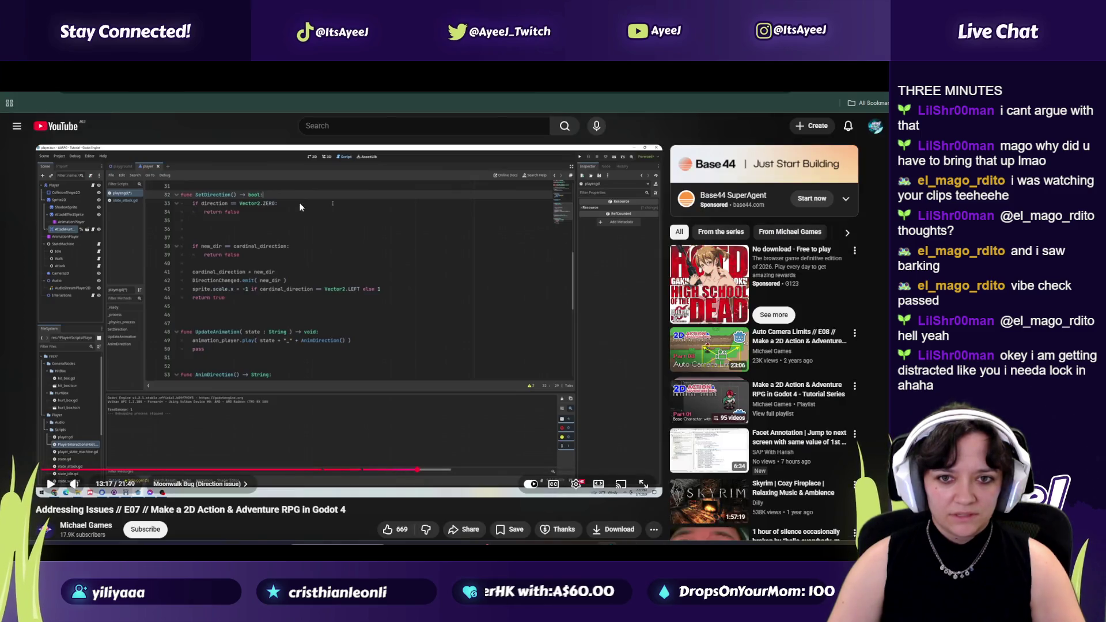
{"action": "key", "text": "alt+Tab"}
{"action": "mouse_move", "coordinate": [435, 190]}
{"action": "left_mouse_down"}
{"action": "mouse_move", "coordinate": [259, 191]}
{"action": "mouse_move", "coordinate": [226, 202]}
{"action": "left_mouse_up"}
{"action": "key", "text": "alt+Tab"}
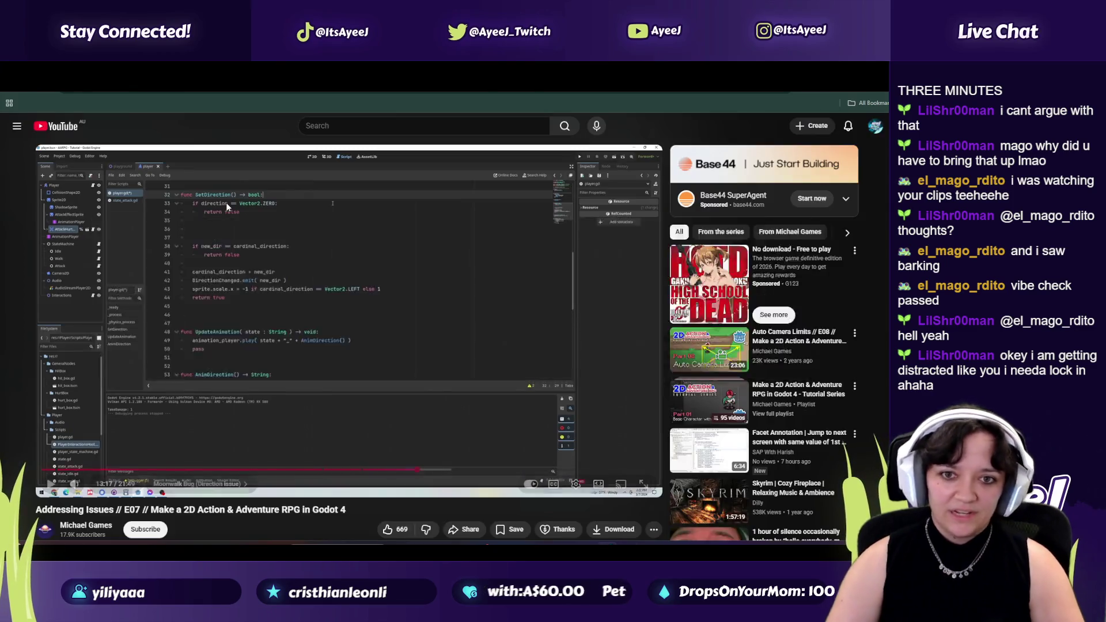
{"action": "key", "text": "alt+Tab"}
{"action": "key", "text": "alt+Tab"}
{"action": "left_click", "coordinate": [225, 196]}
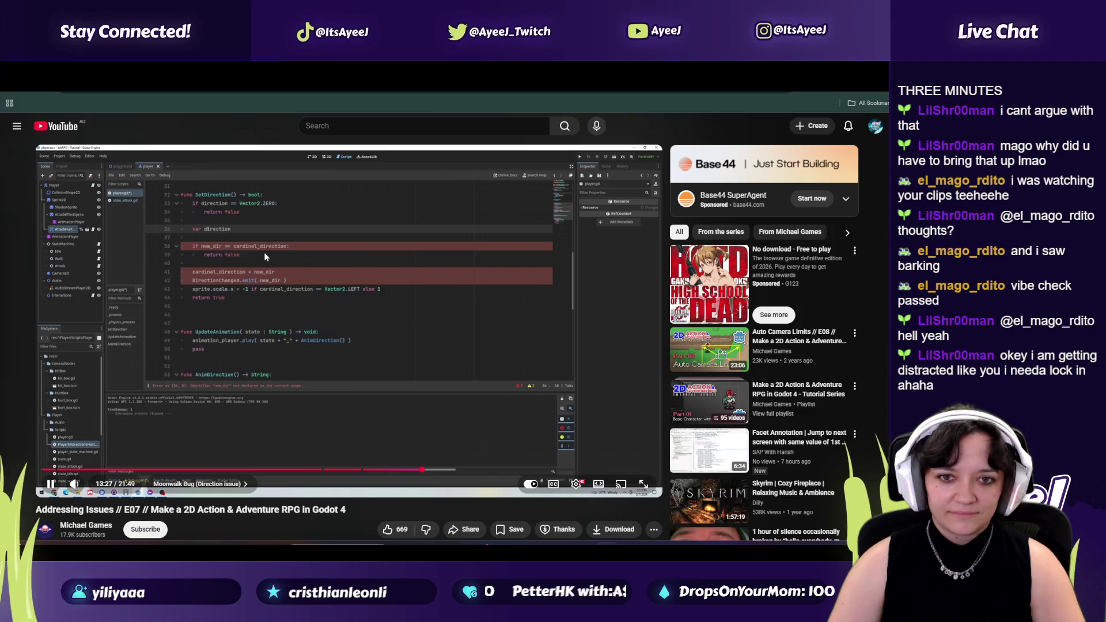
Step: Add a new line after line 32 starting 'var direction_id'
{"action": "key", "text": "alt+Tab"}
{"action": "left_click", "coordinate": [280, 218]}
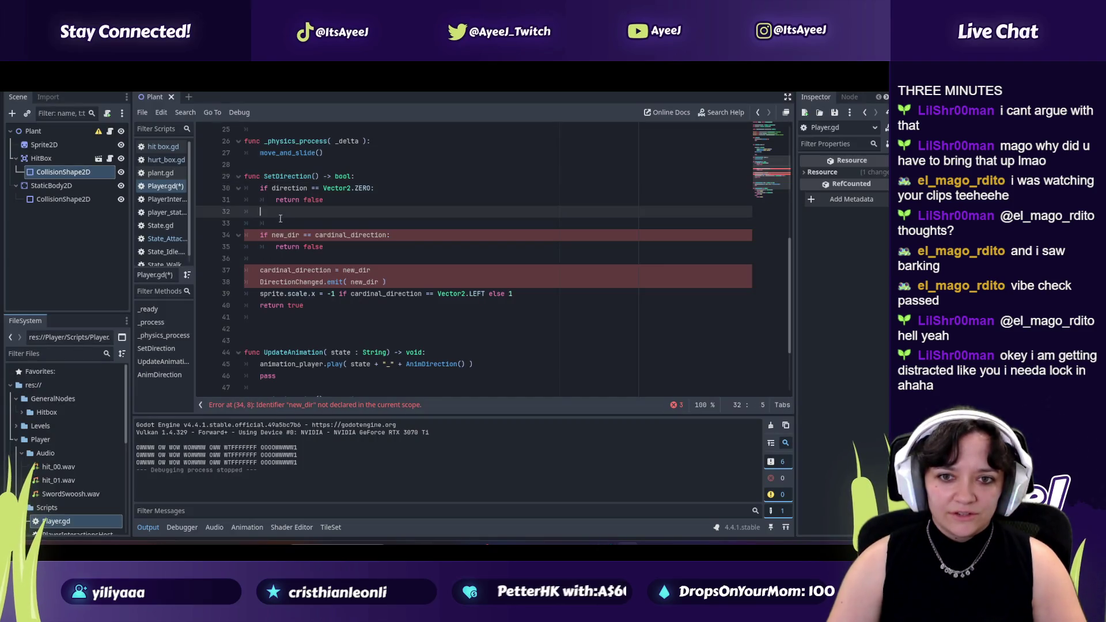
{"action": "scroll", "coordinate": [288, 218], "scroll_direction": "up", "scroll_amount": 7}
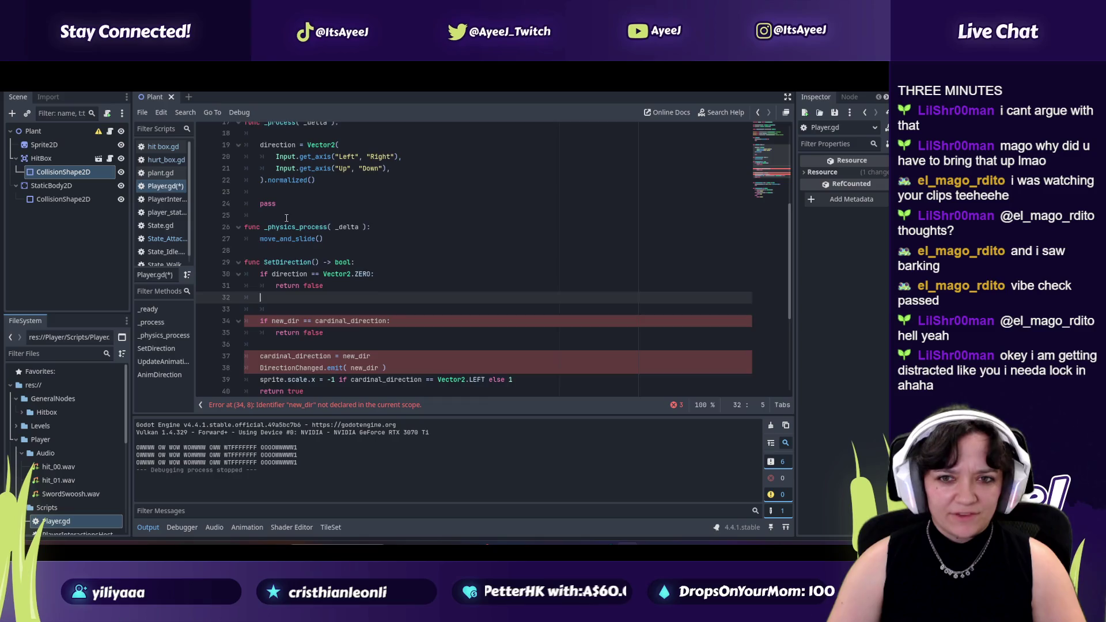
{"action": "scroll", "coordinate": [288, 222], "scroll_direction": "down", "scroll_amount": 5}
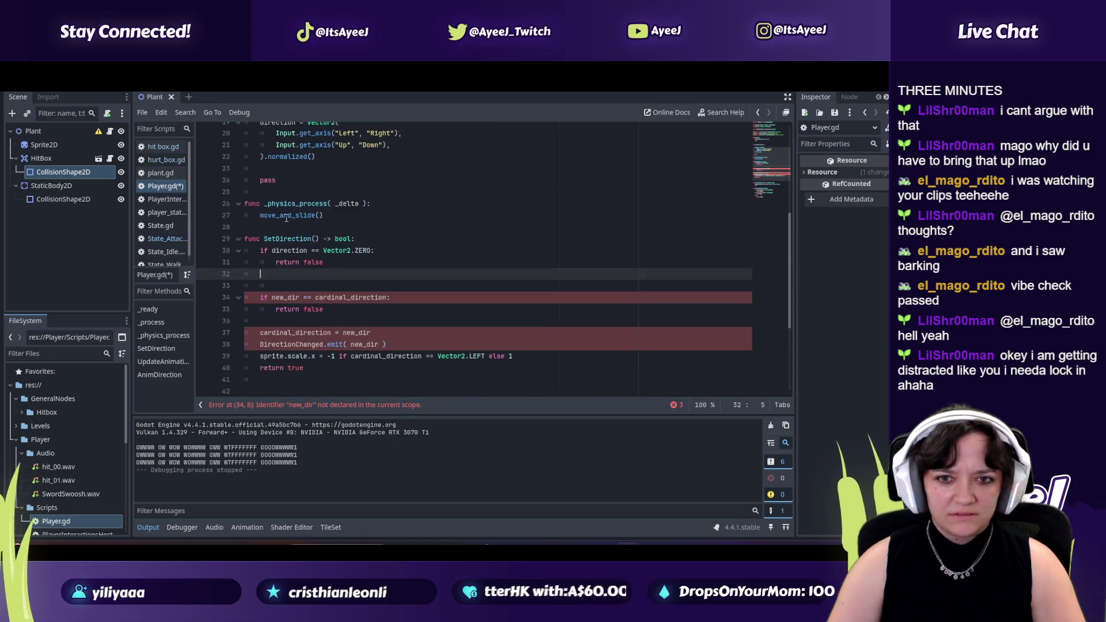
{"action": "key", "text": "Return"}
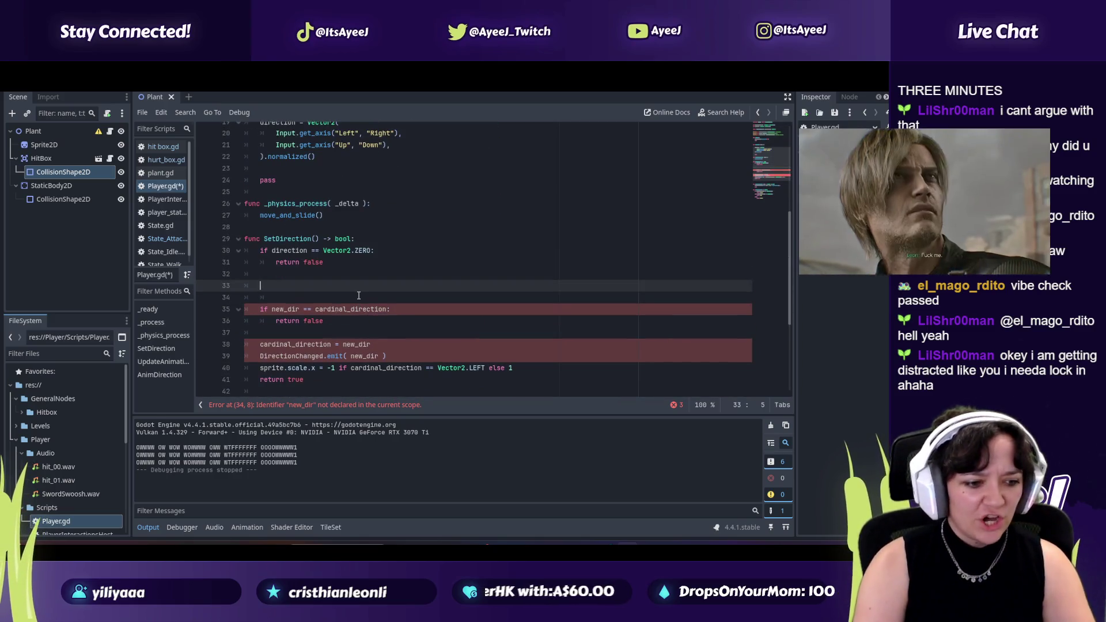
{"action": "type", "text": "var"}
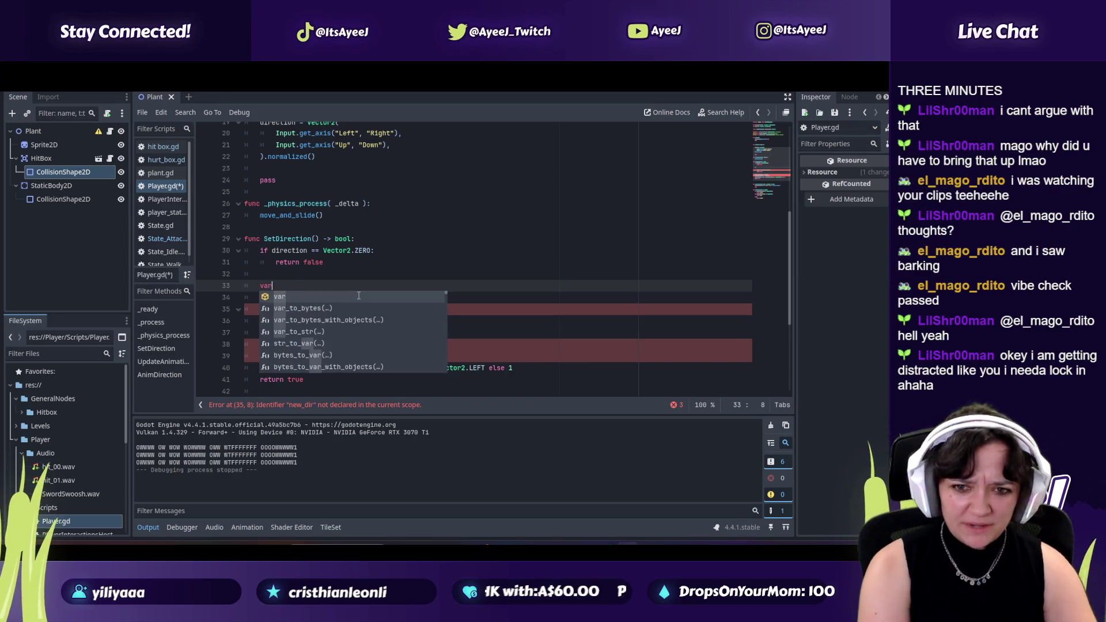
{"action": "key", "text": "alt+Tab"}
{"action": "left_click", "coordinate": [357, 296]}
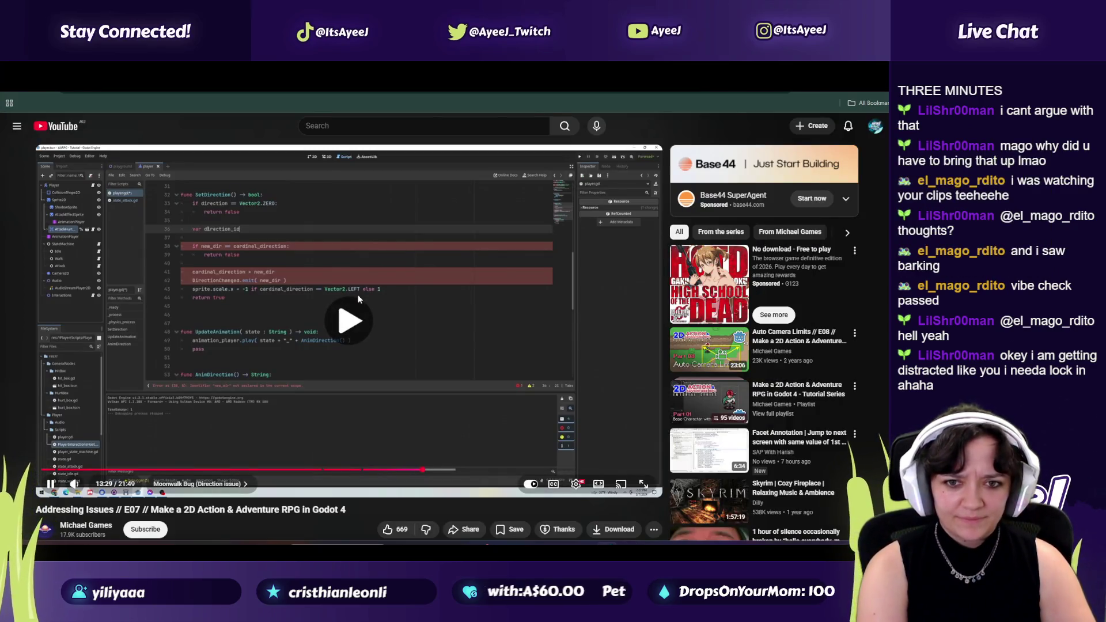
{"action": "left_click", "coordinate": [358, 298]}
{"action": "key", "text": "alt+Tab"}
{"action": "key", "text": "alt+Tab"}
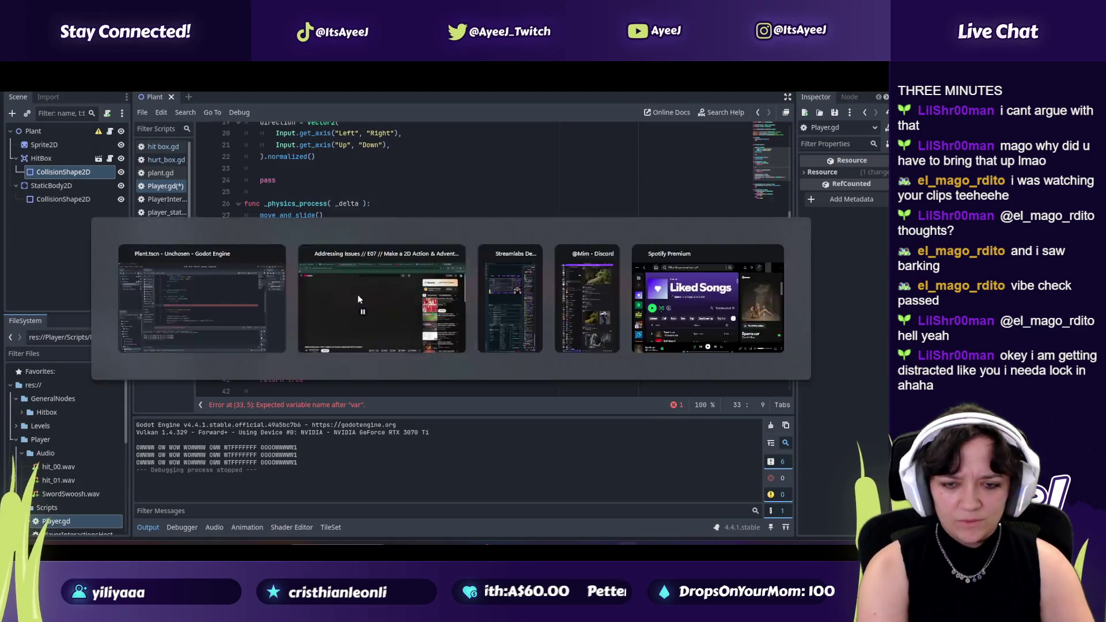
{"action": "key", "text": "alt+Tab"}
{"action": "type", "text": "direction_idle"}
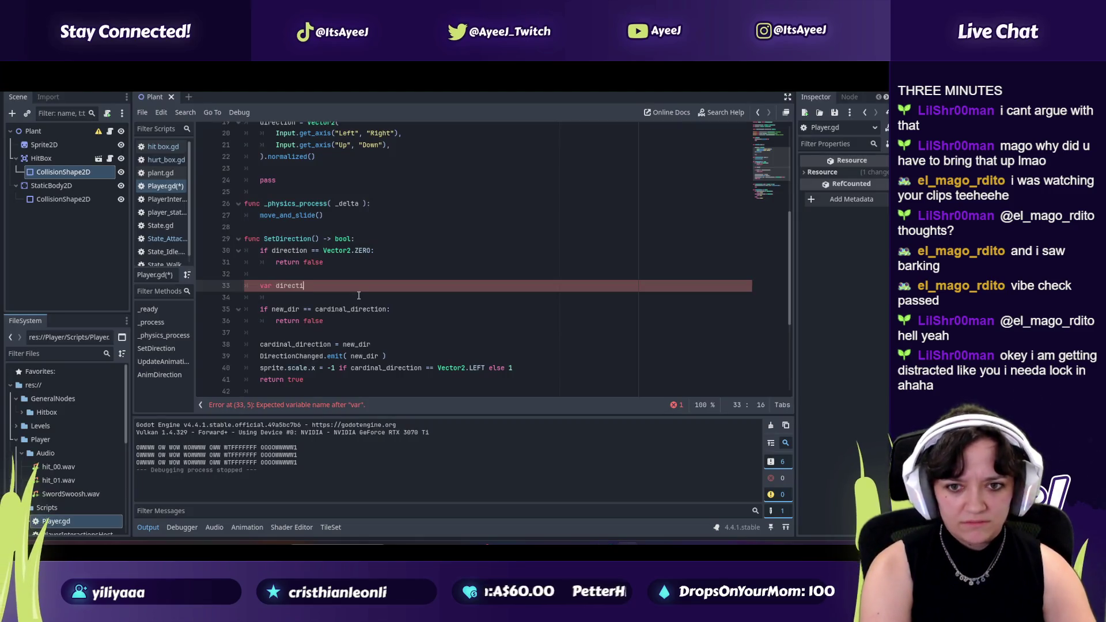
{"action": "key", "text": "alt+Tab"}
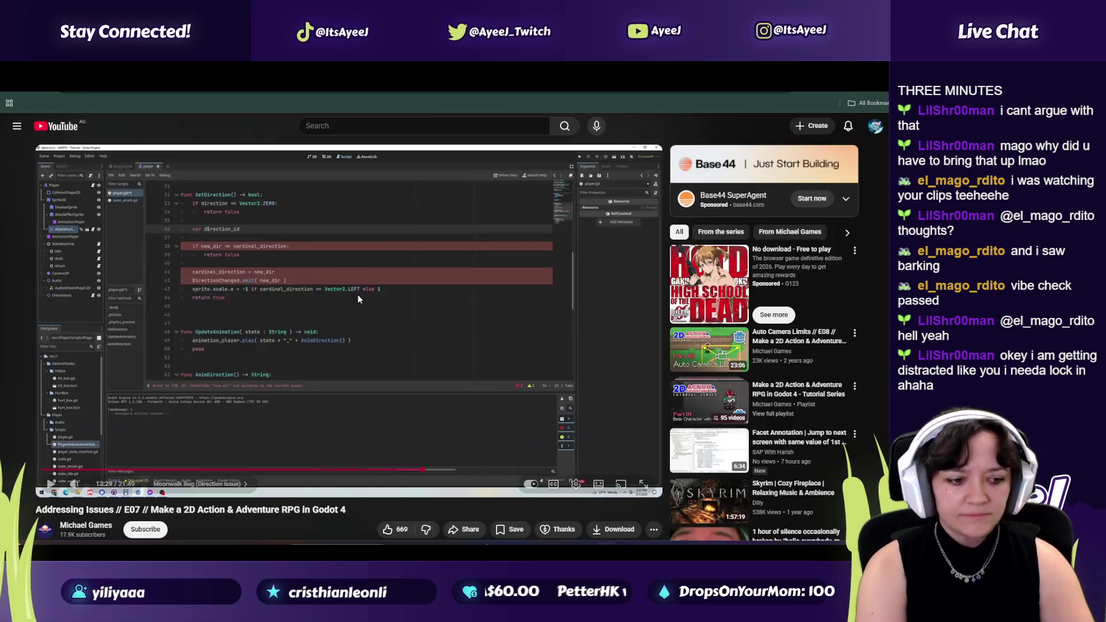
{"action": "left_click", "coordinate": [357, 295]}
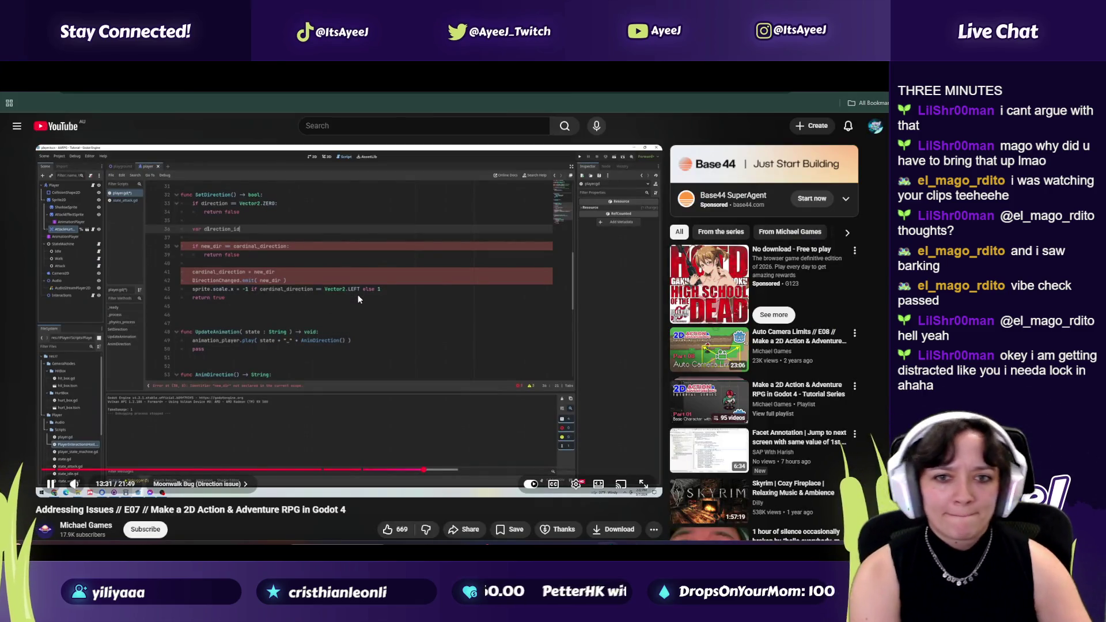
Step: Append '= int(' to the direction_id declaration
{"action": "key", "text": "alt+Tab"}
{"action": "key", "text": "alt+Tab"}
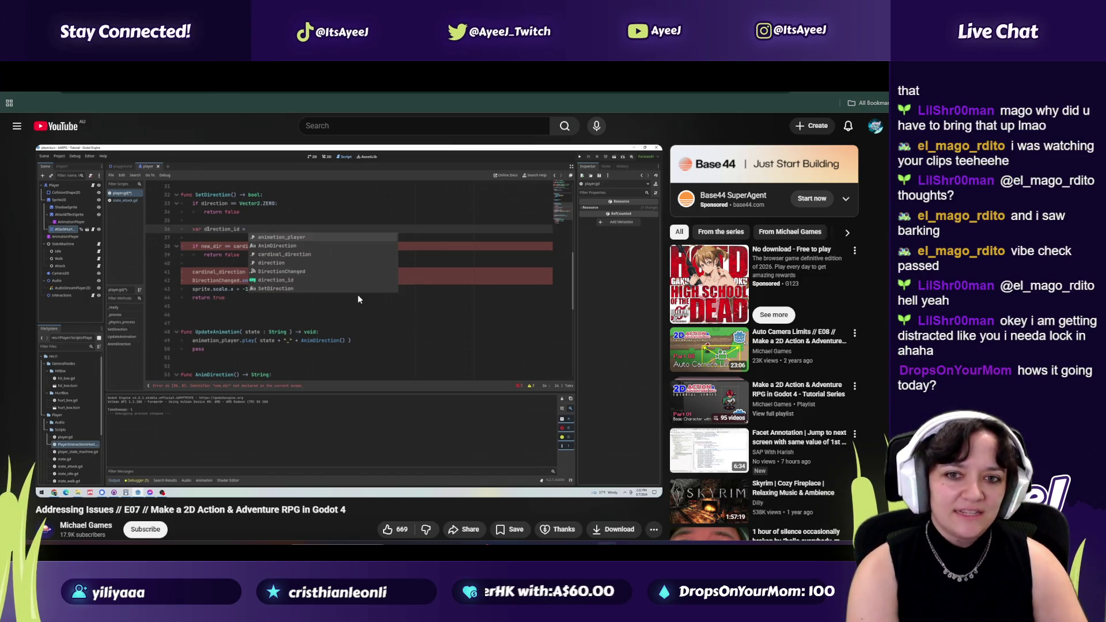
{"action": "key", "text": "alt+Tab"}
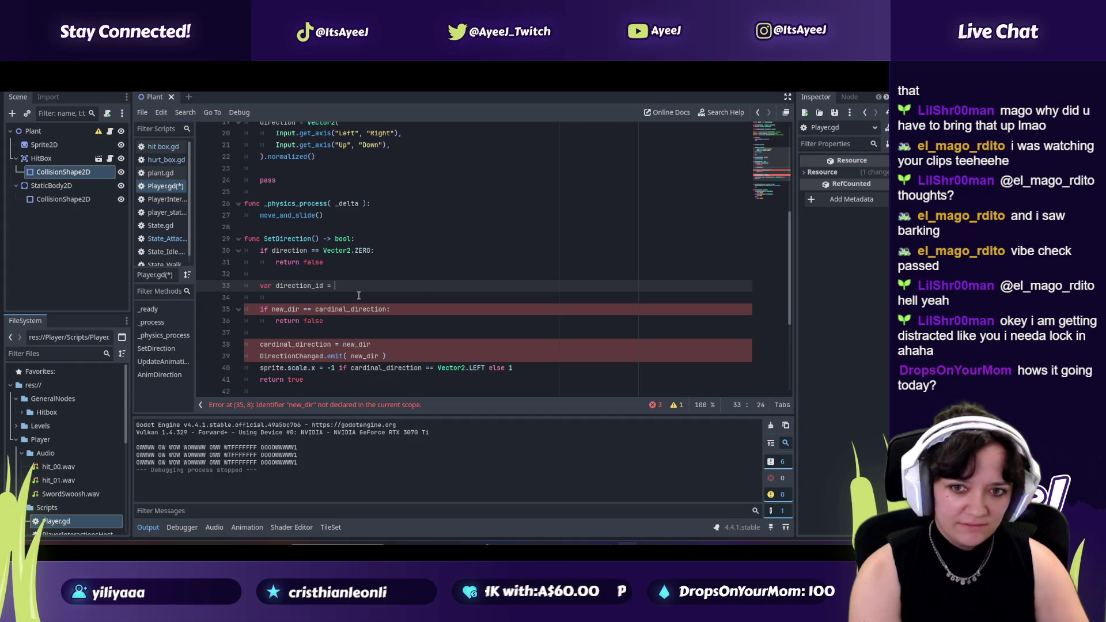
{"action": "key", "text": "alt+Tab"}
{"action": "key", "text": "alt+Tab"}
{"action": "type", "text": "= int"}
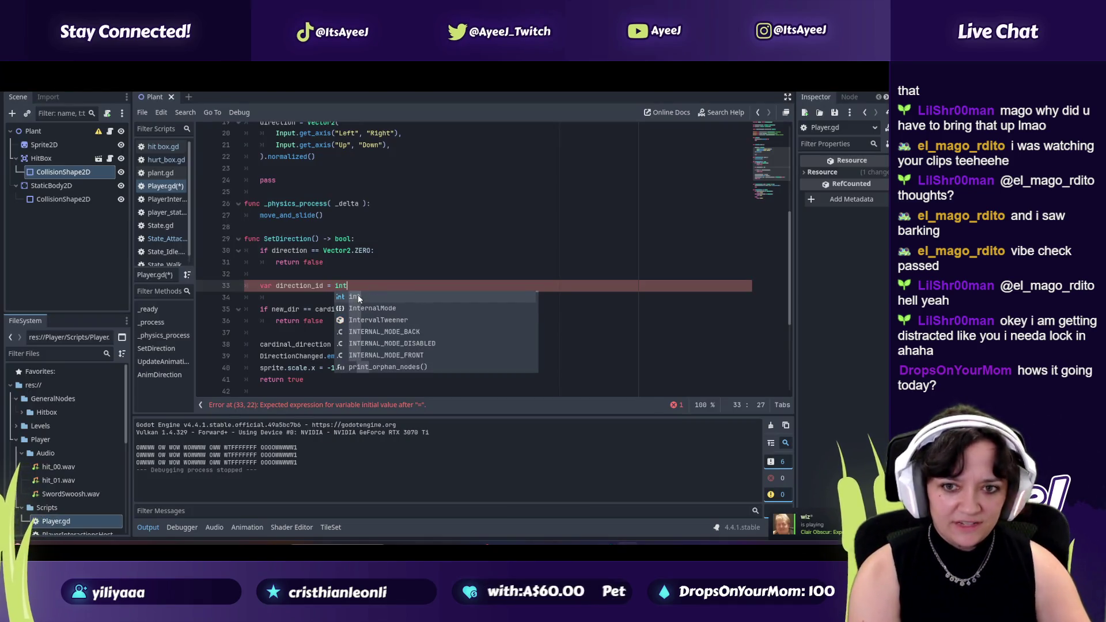
{"action": "key", "text": "alt+Tab"}
{"action": "key", "text": "alt+Tab"}
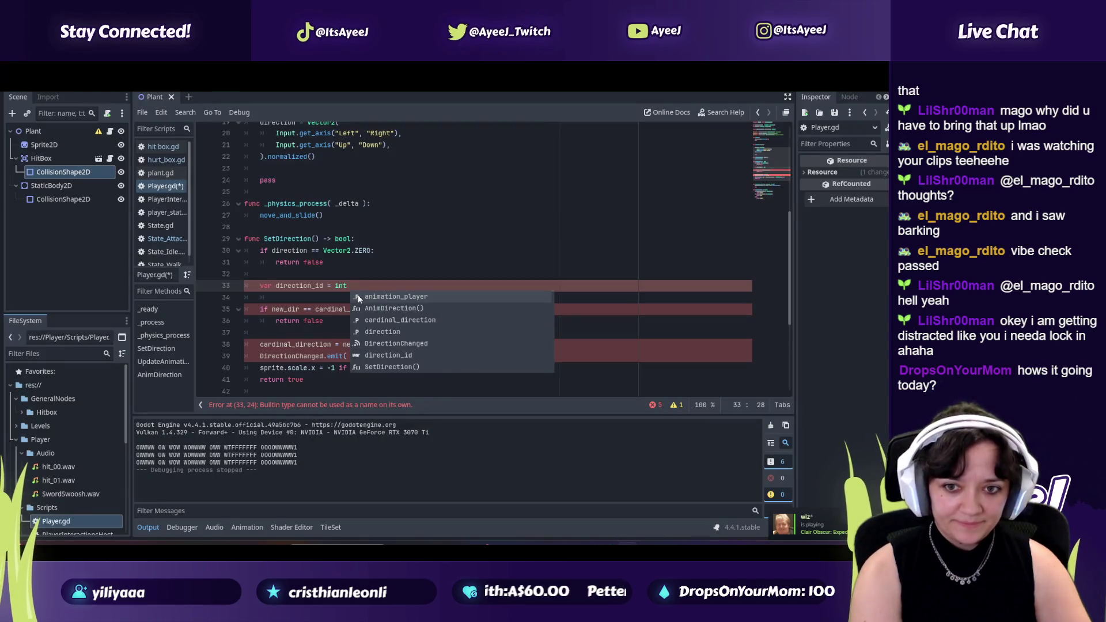
{"action": "key", "text": "alt+Tab"}
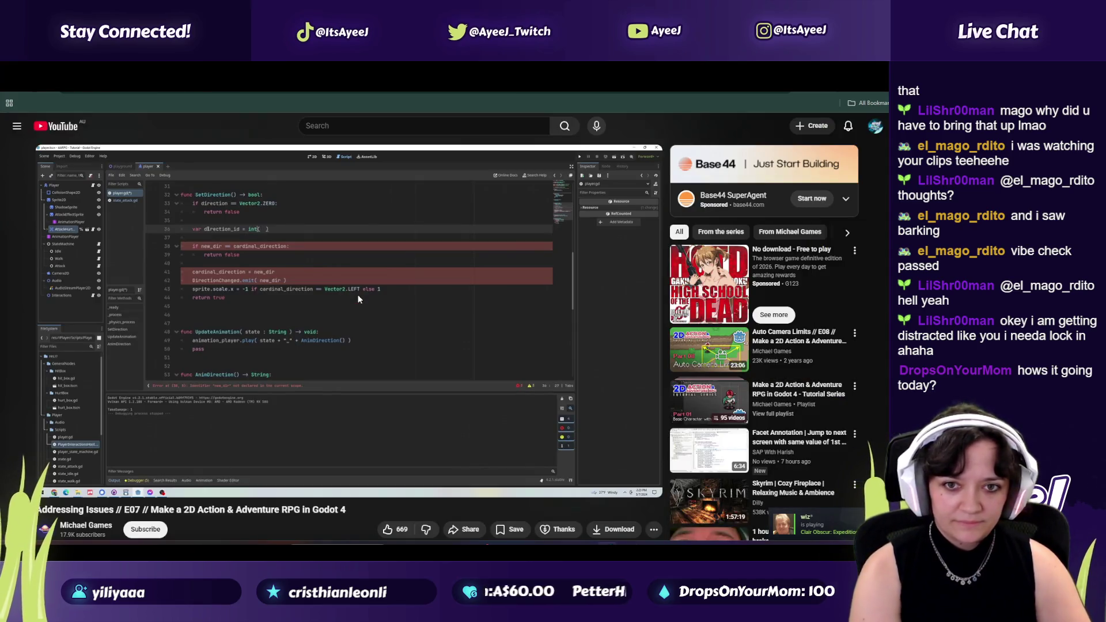
{"action": "key", "text": "alt+Tab"}
{"action": "type", "text": "("}
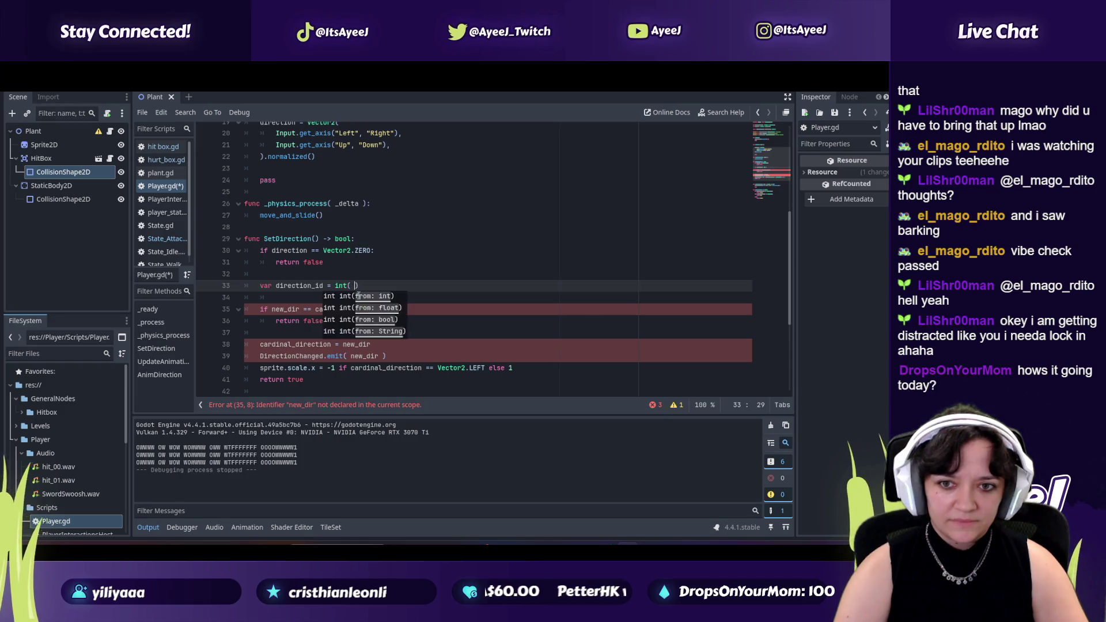
Step: Add the ': int' type hint to direction_id, correcting the 'inr' typo
{"action": "key", "text": "alt+Tab"}
{"action": "key", "text": "alt+Tab"}
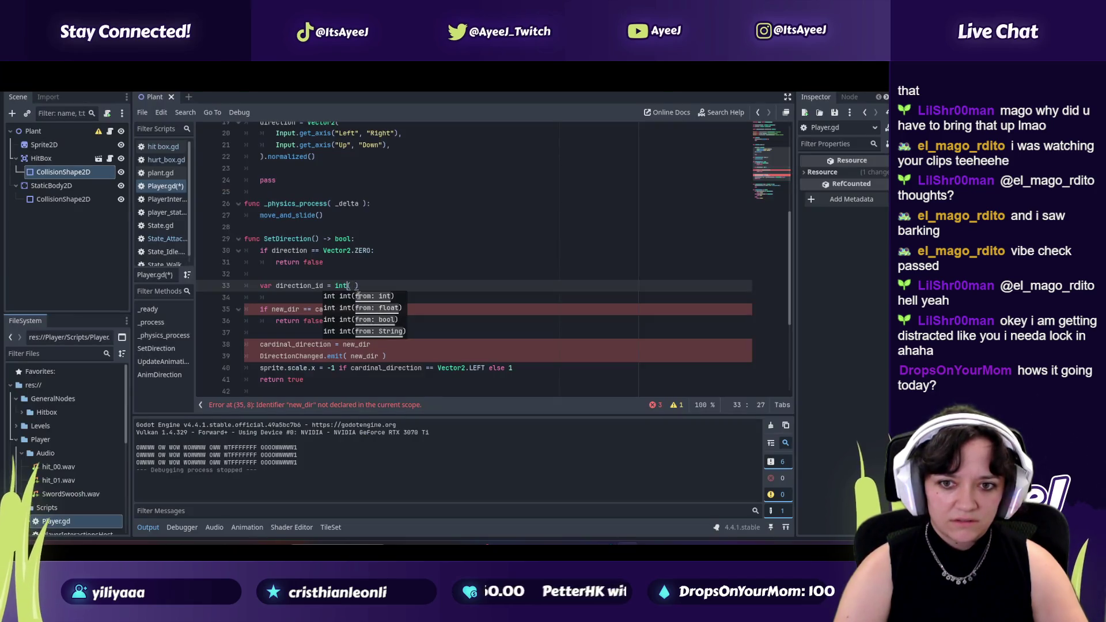
{"action": "type", "text": ": inr"}
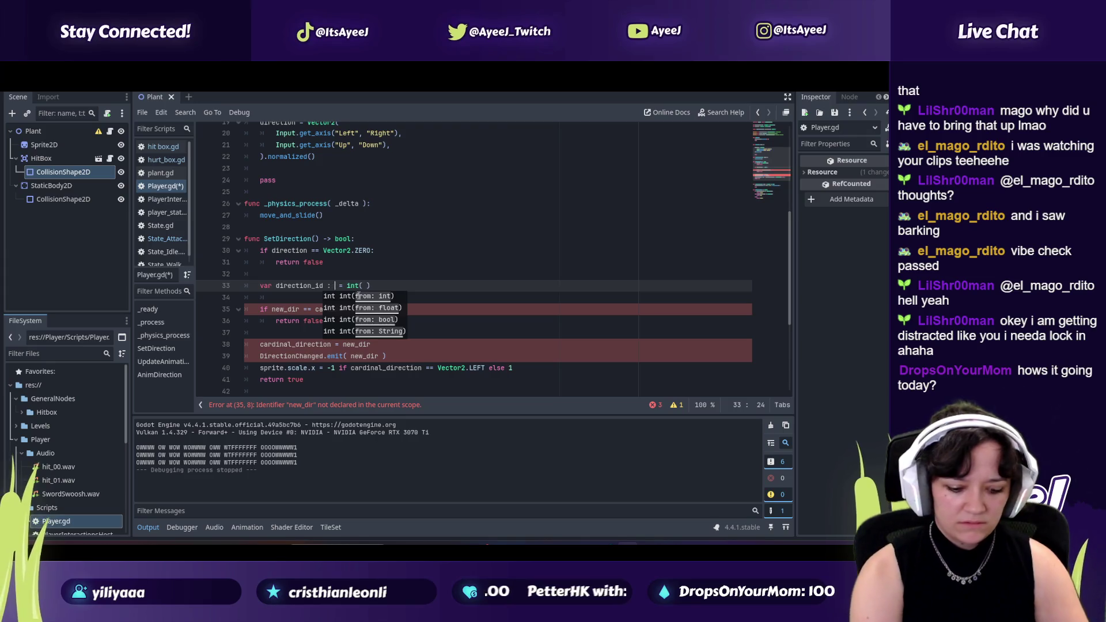
{"action": "key", "text": "BackSpace"}
{"action": "type", "text": "t"}
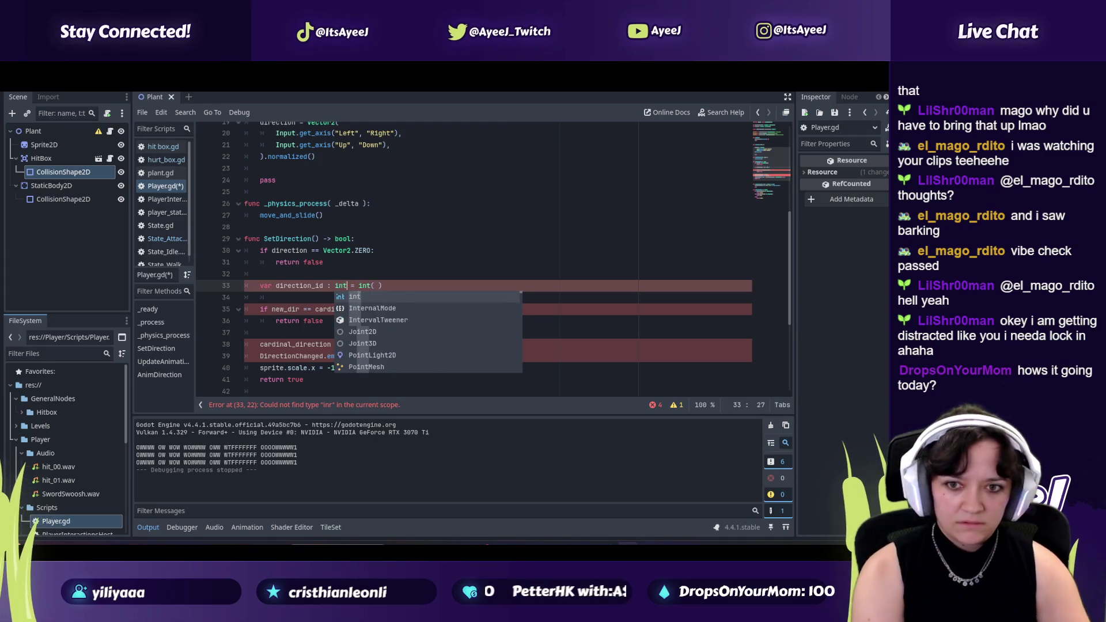
{"action": "key", "text": "alt+Tab"}
{"action": "key", "text": "alt+Tab"}
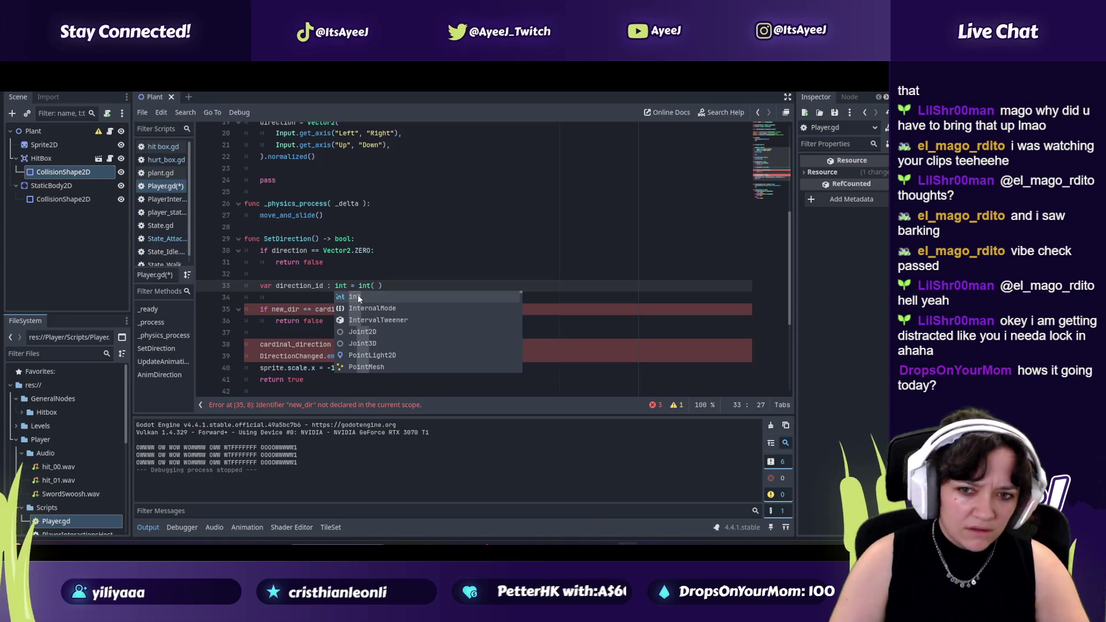
{"action": "left_click", "coordinate": [391, 285]}
{"action": "key", "text": "alt+Tab"}
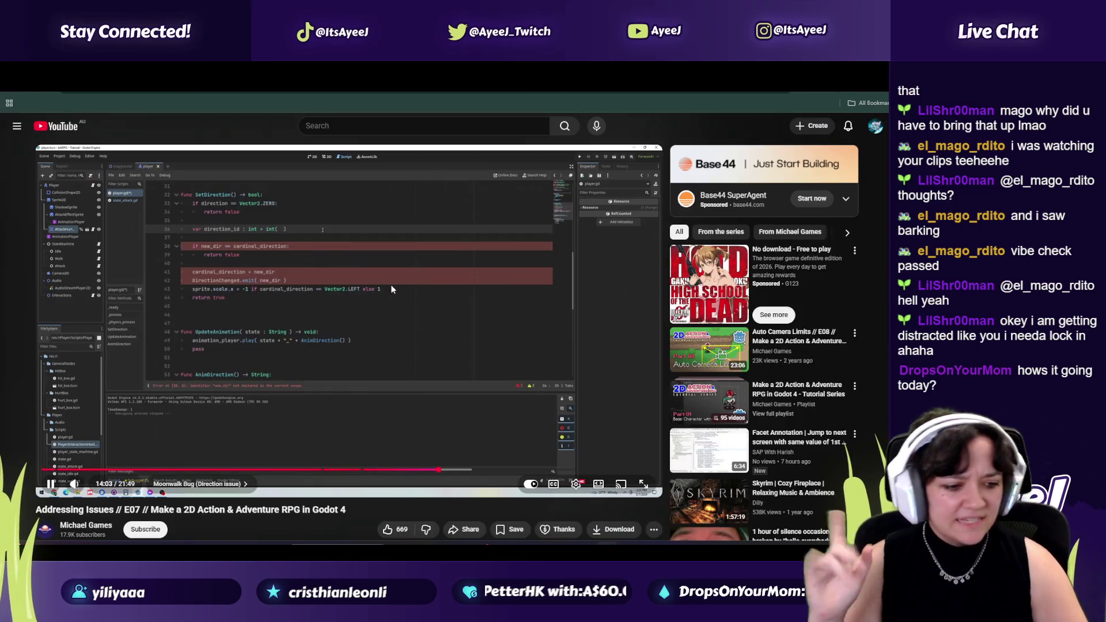
{"action": "left_click", "coordinate": [391, 286]}
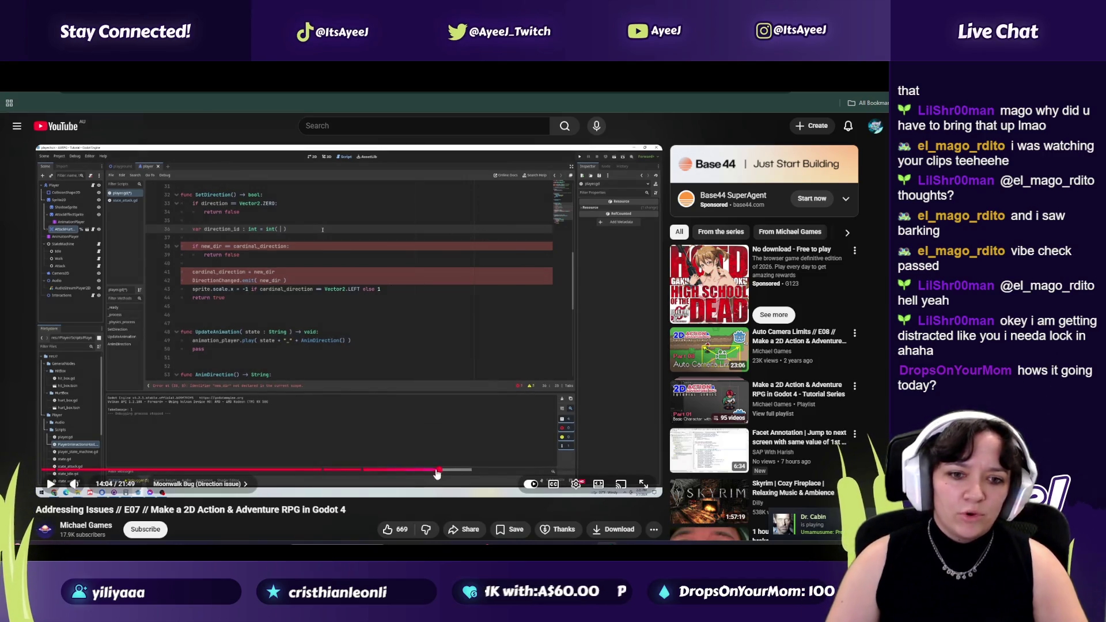
{"action": "left_click", "coordinate": [395, 286]}
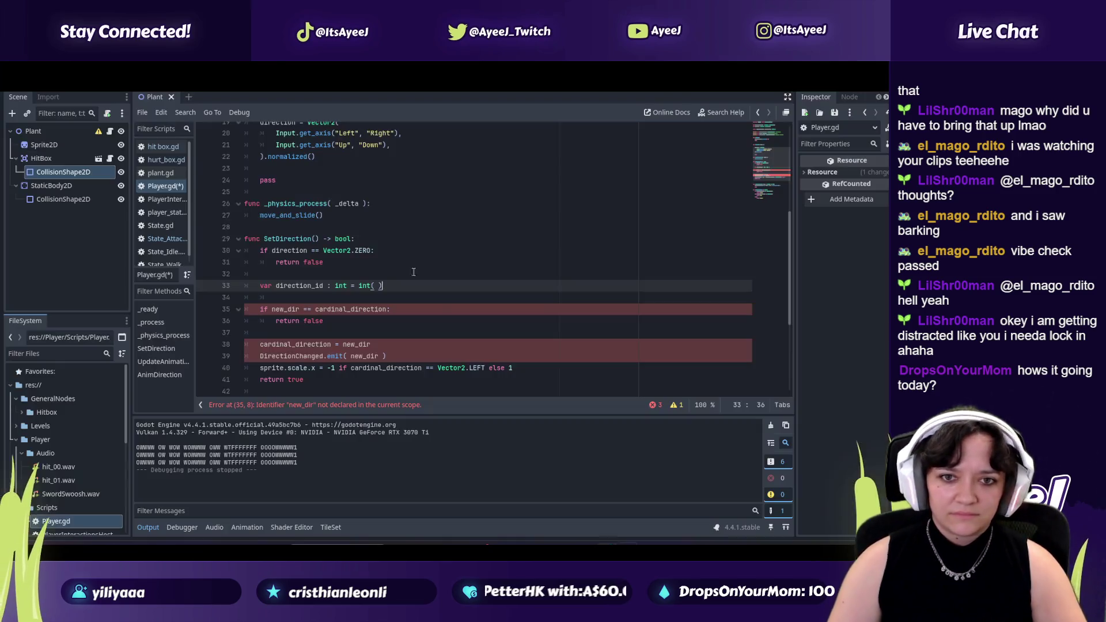
{"action": "scroll", "coordinate": [348, 169], "scroll_direction": "up", "scroll_amount": 5}
{"action": "scroll", "coordinate": [348, 169], "scroll_direction": "up", "scroll_amount": 2}
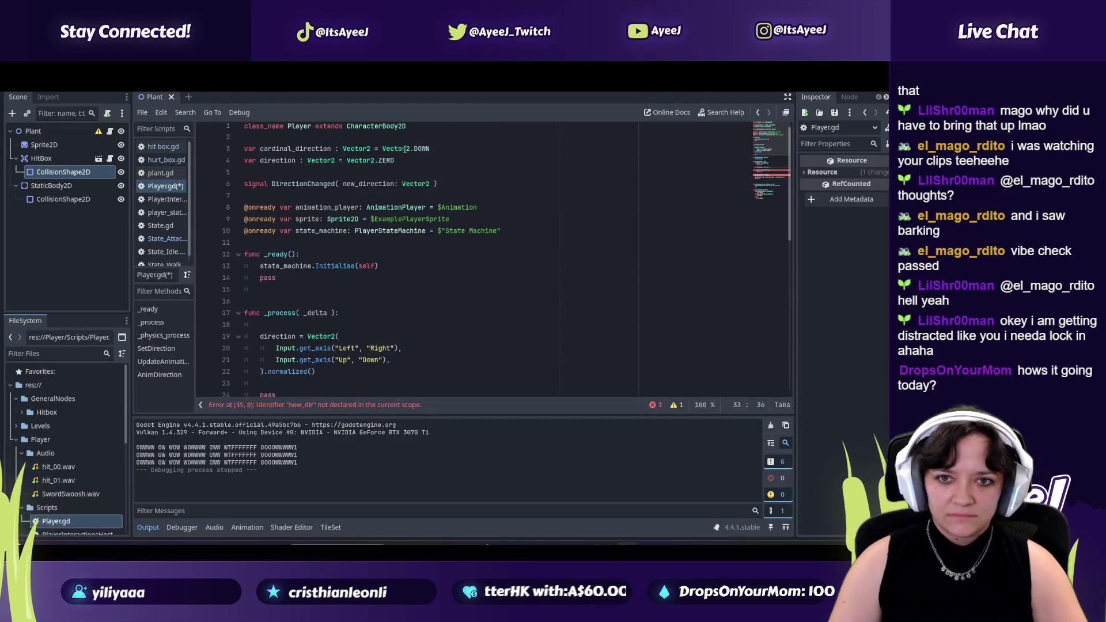
Step: Insert a new line 5 beginning the constant 'const DIR_4 ='
{"action": "left_click", "coordinate": [403, 161]}
{"action": "key", "text": "Return"}
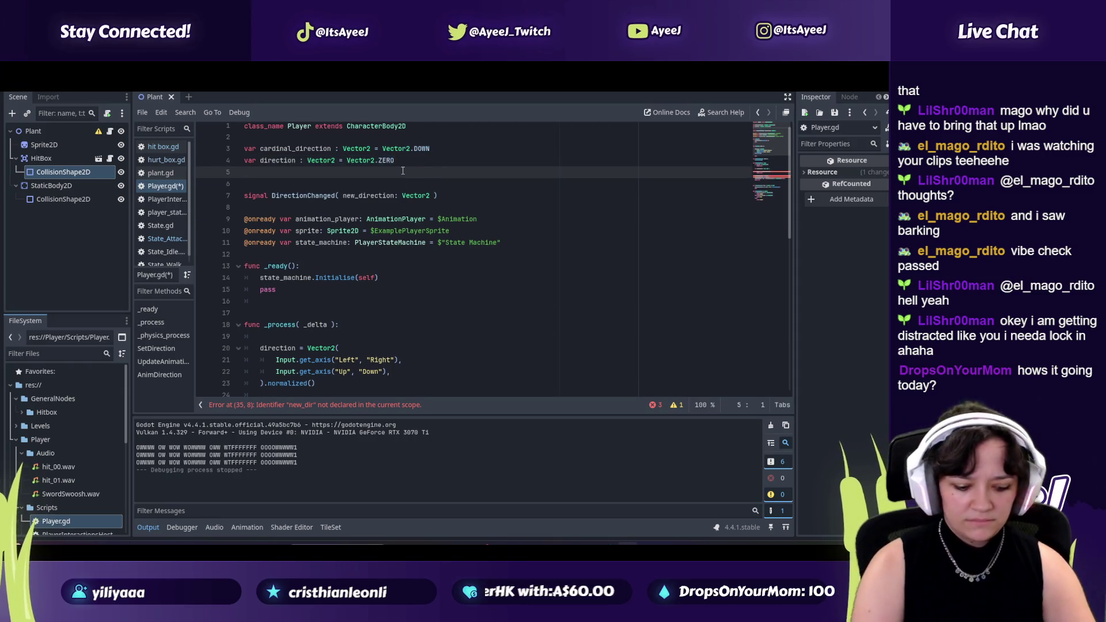
{"action": "type", "text": "con"}
{"action": "key", "text": "alt+Tab"}
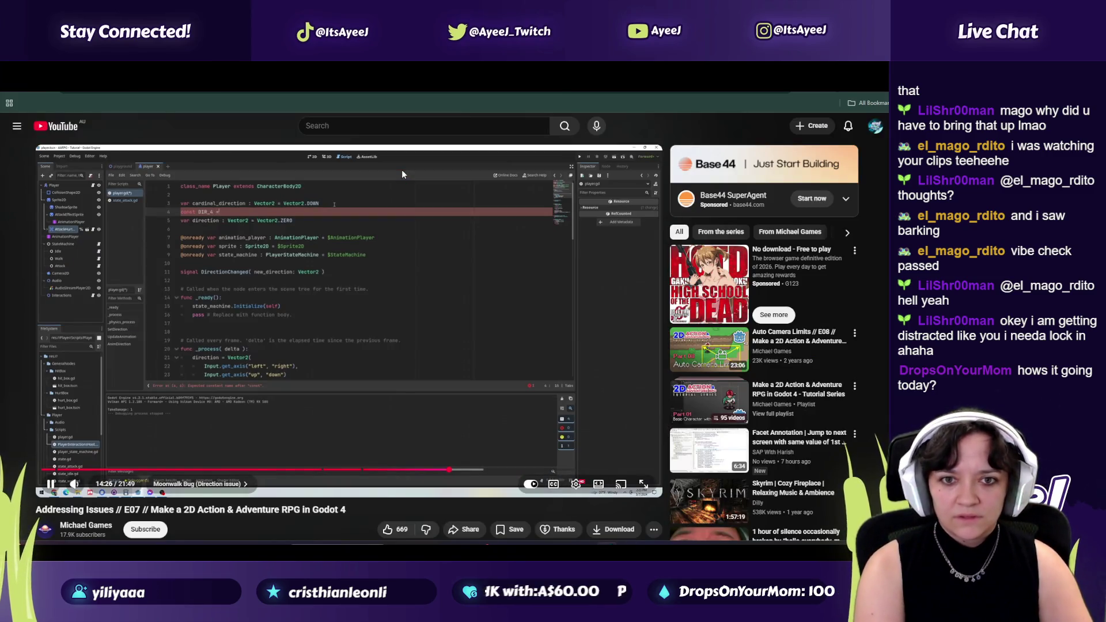
{"action": "left_click", "coordinate": [402, 171]}
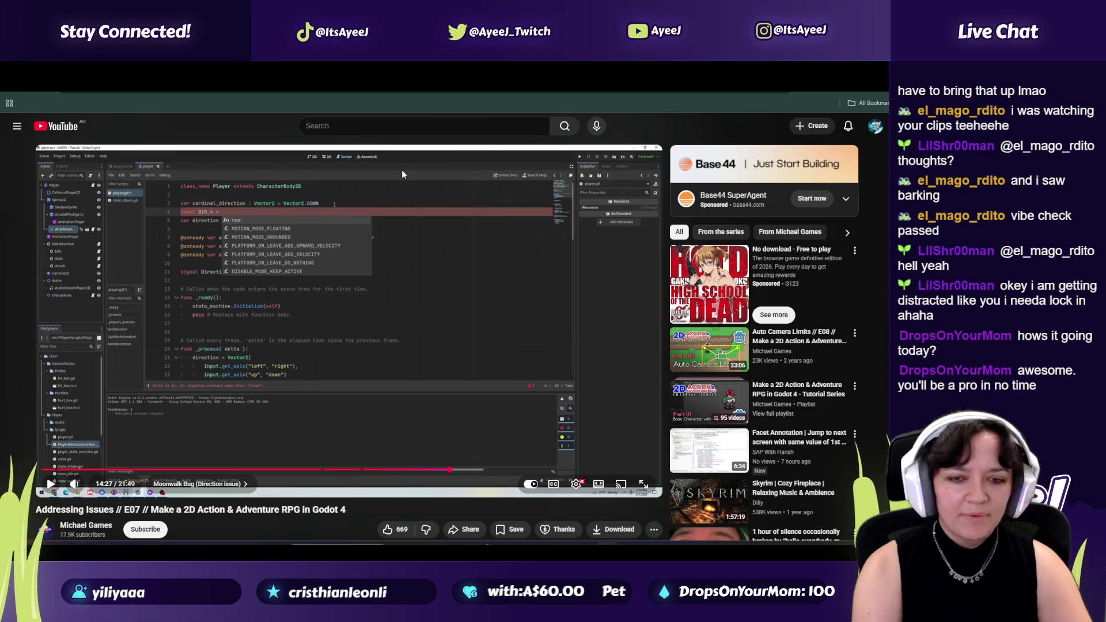
{"action": "key", "text": "alt+Tab"}
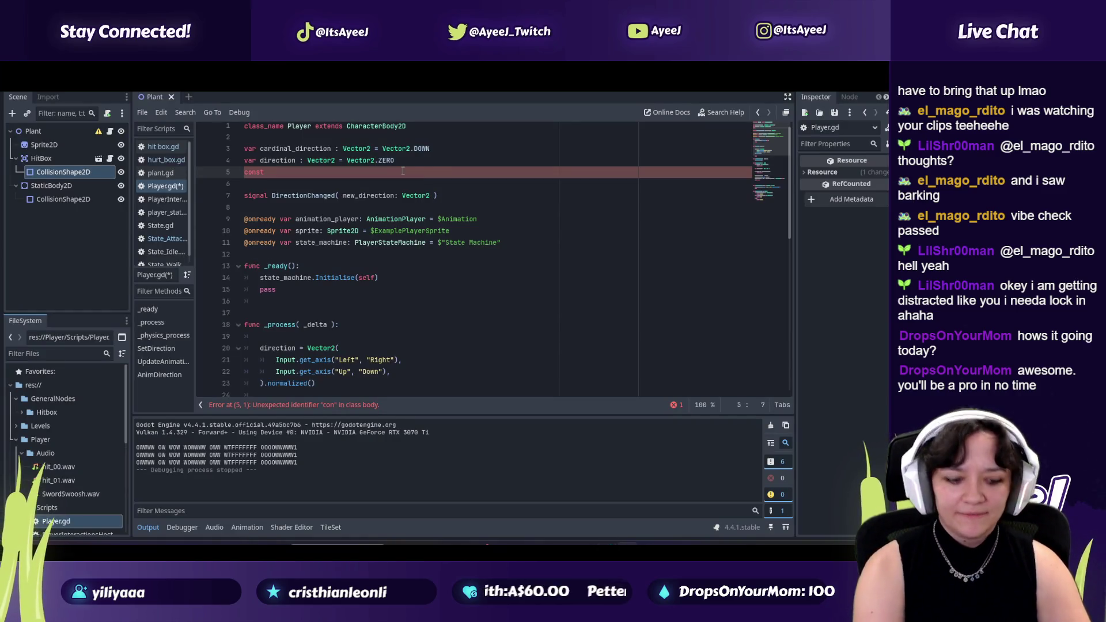
{"action": "key", "text": "alt+Tab"}
{"action": "key", "text": "alt+Tab"}
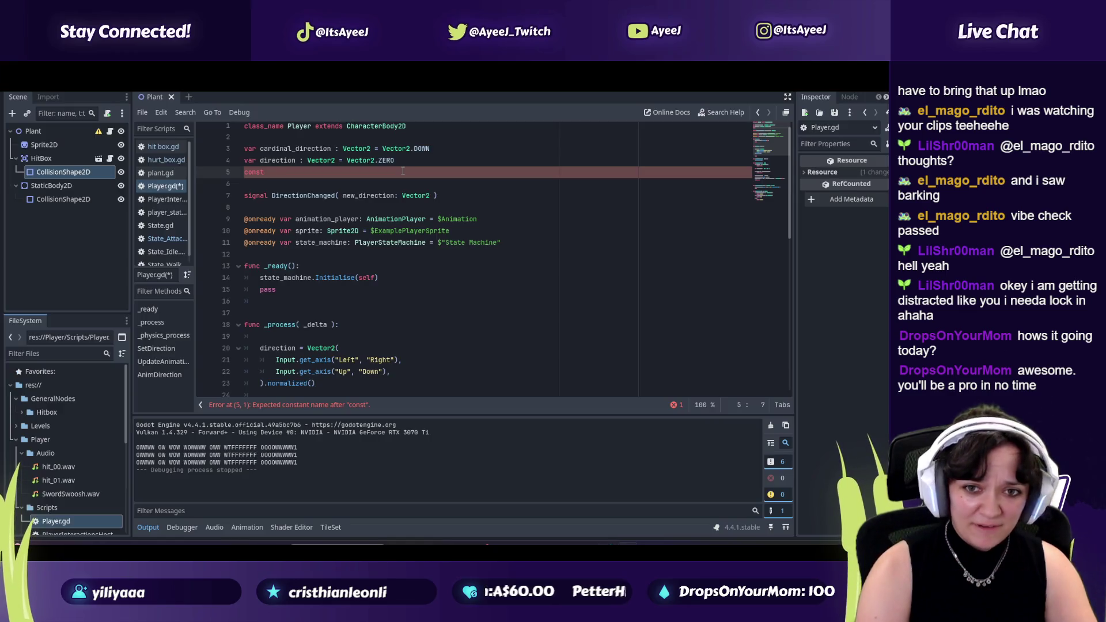
{"action": "type", "text": "DIR_S"}
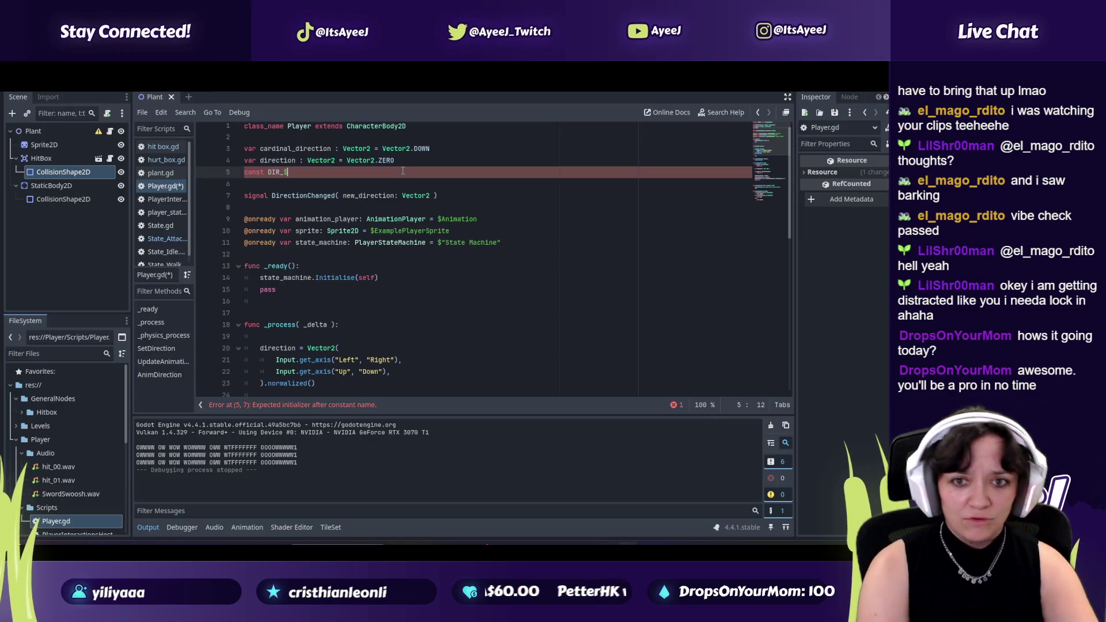
{"action": "key", "text": "alt+Tab"}
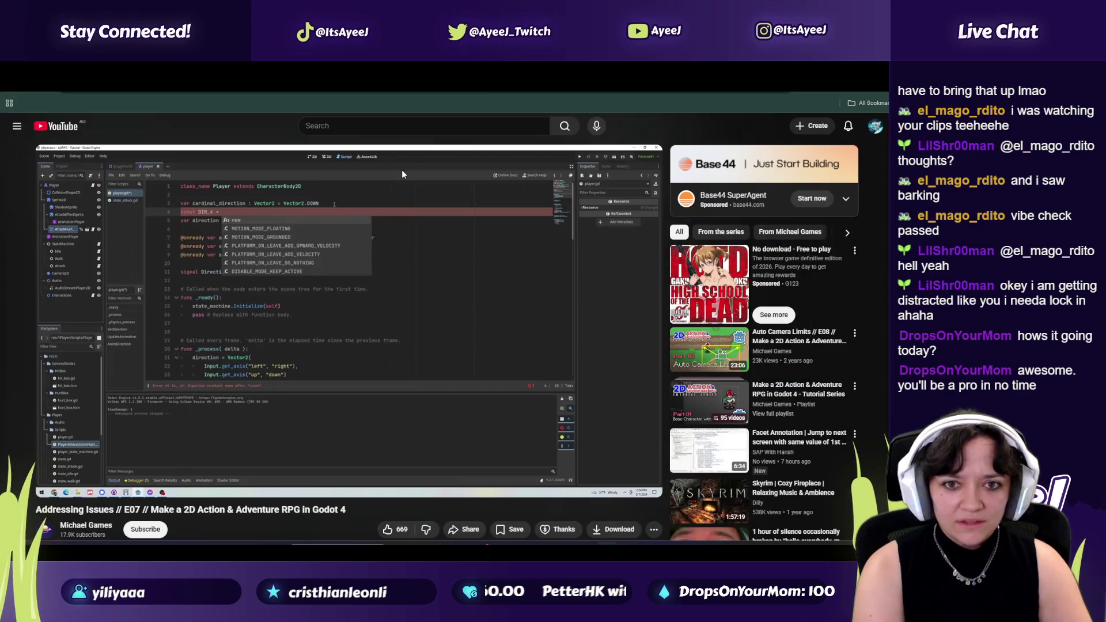
{"action": "key", "text": "alt+Tab"}
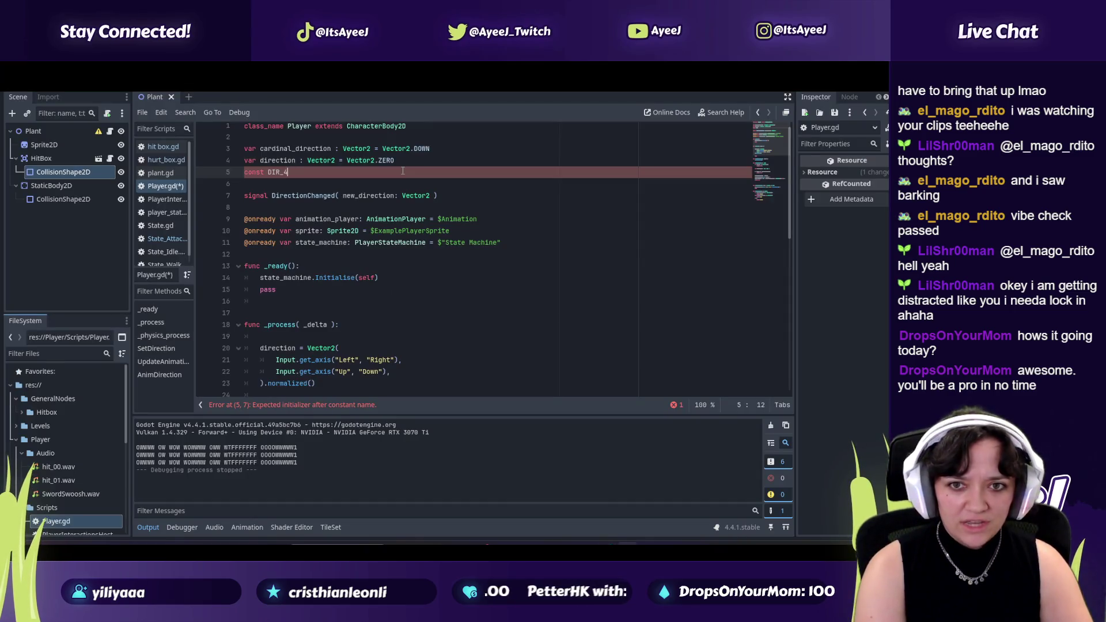
{"action": "key", "text": "alt+Tab"}
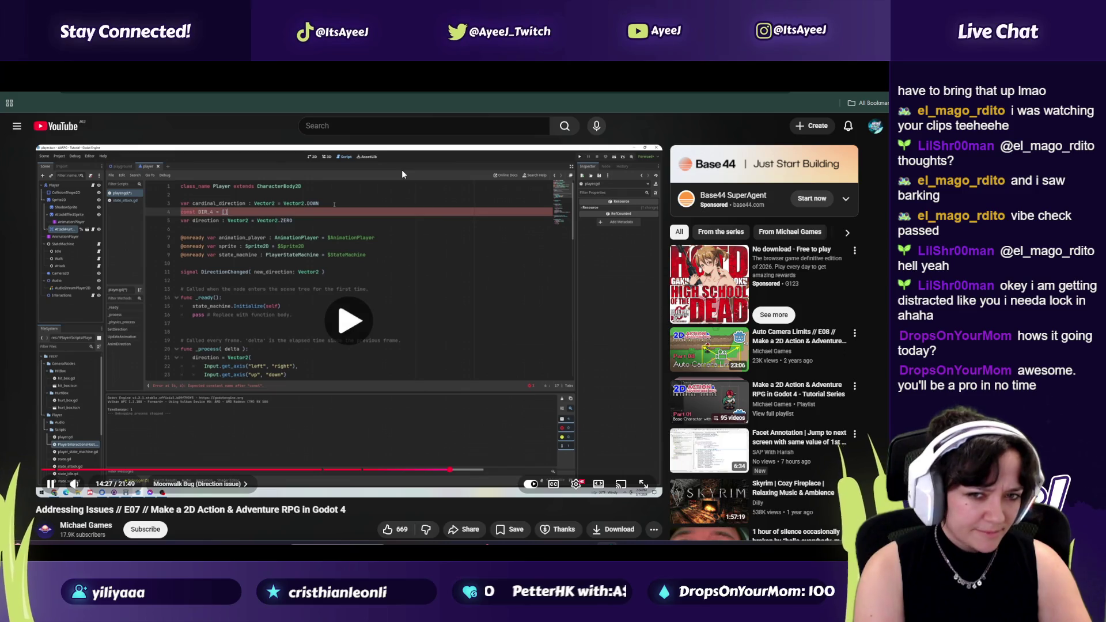
{"action": "key", "text": "alt+Tab"}
{"action": "type", "text": "="}
{"action": "key", "text": "Escape"}
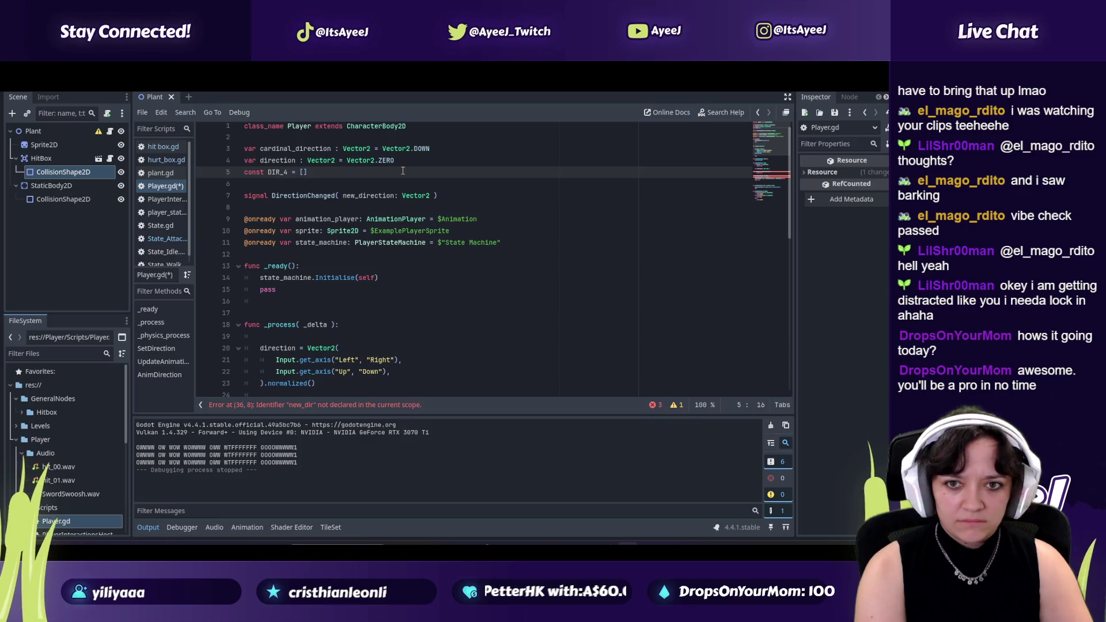
Step: Start the DIR_4 array with Vector2.RIGHT
{"action": "key", "text": "alt+Tab"}
{"action": "key", "text": "alt+Tab"}
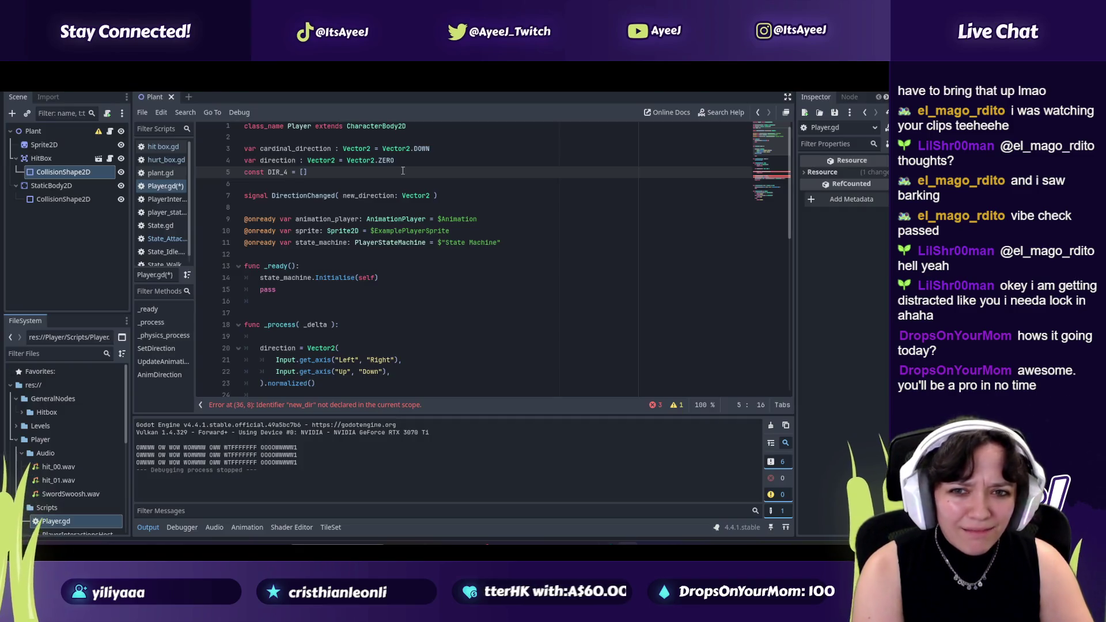
{"action": "type", "text": "Vecot"}
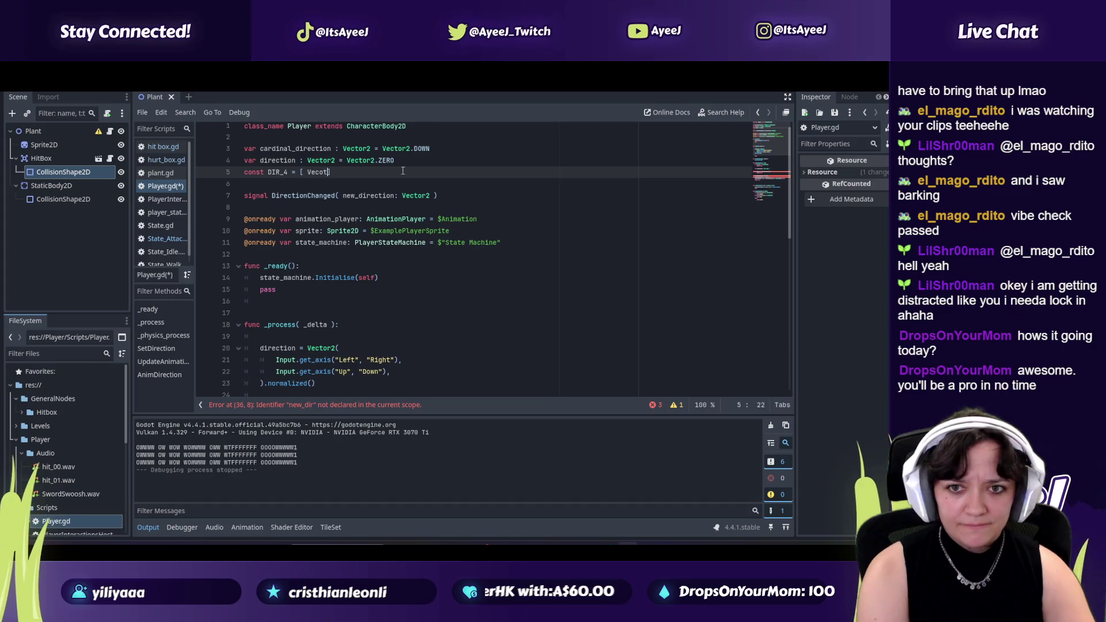
{"action": "key", "text": "alt+Tab"}
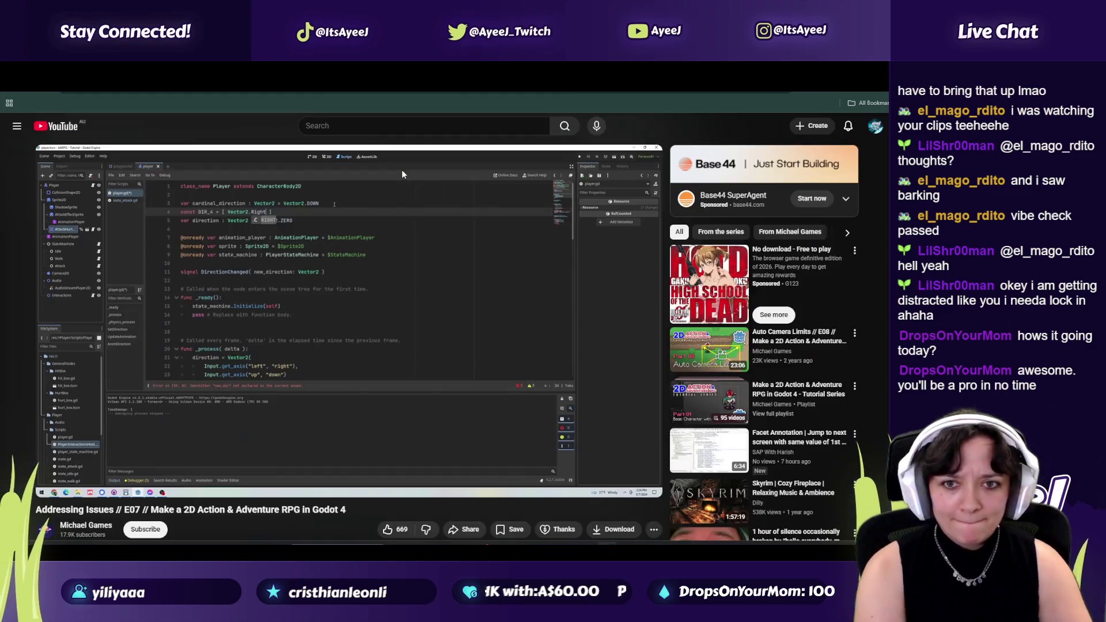
{"action": "key", "text": "alt+Tab"}
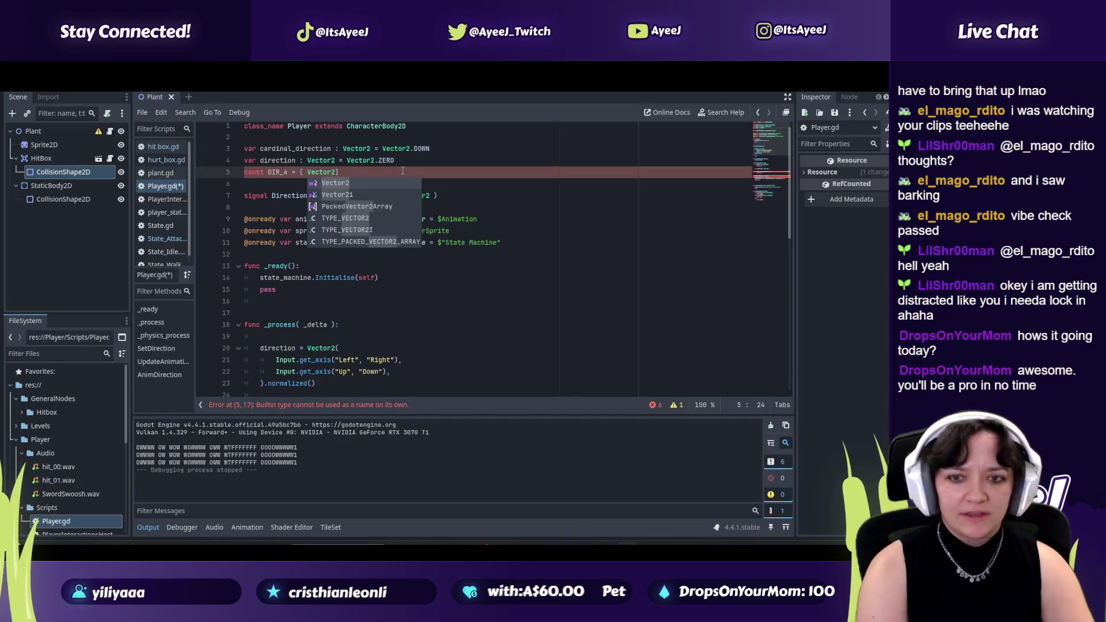
{"action": "type", "text": ".RIGHT"}
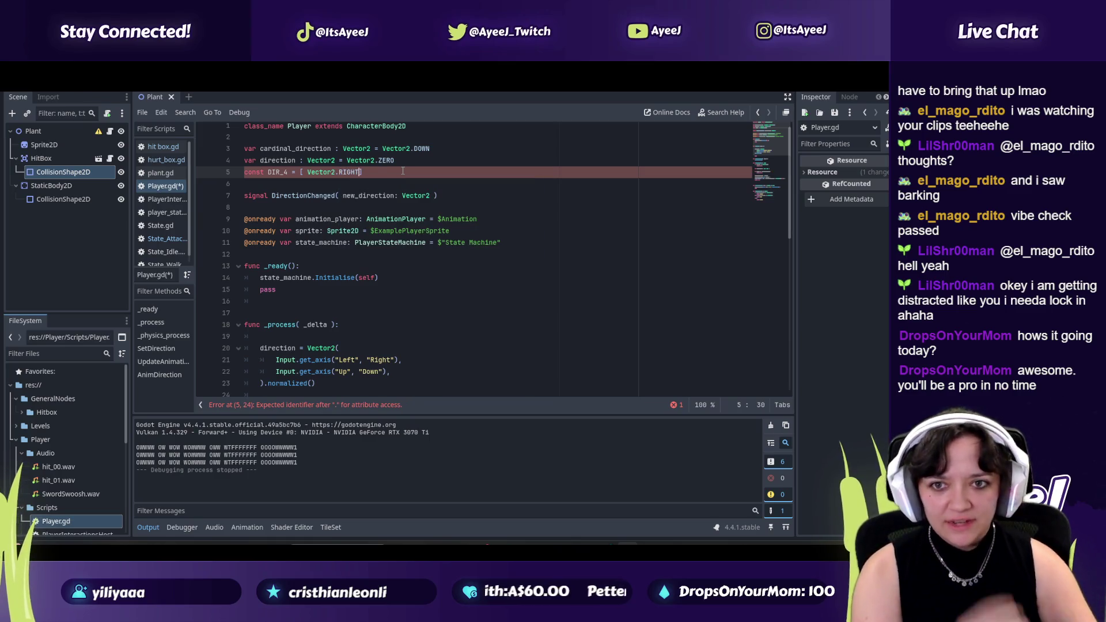
{"action": "key", "text": "alt+Tab"}
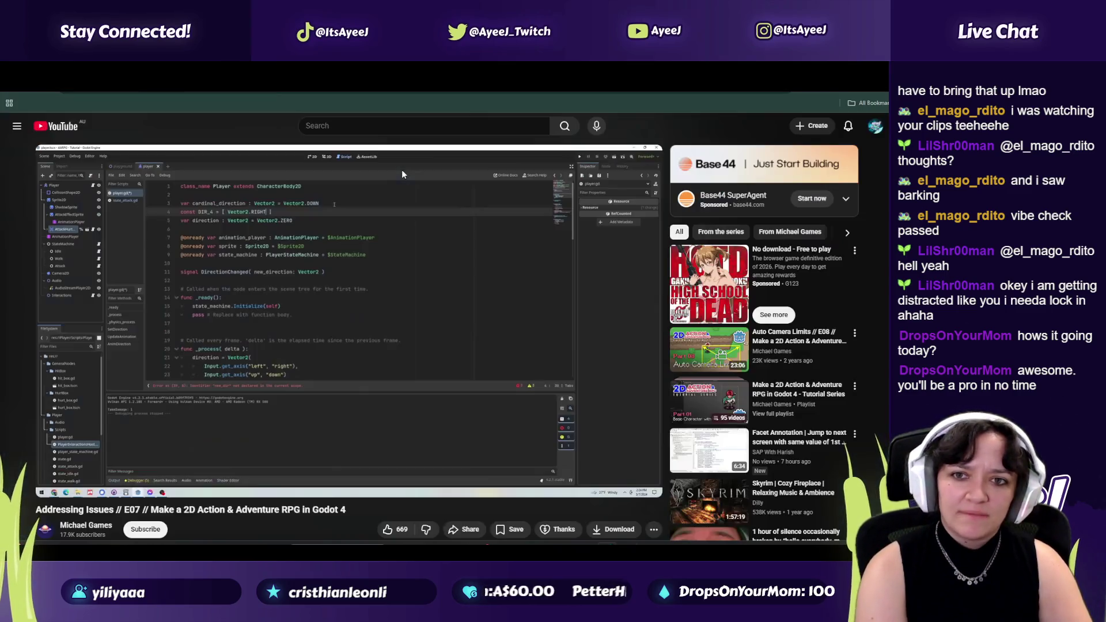
{"action": "key", "text": "space"}
Step: Add Vector2.DOWN, Vector2.LEFT and Vector2.UP to complete the DIR_4 array
{"action": "key", "text": "alt+Tab"}
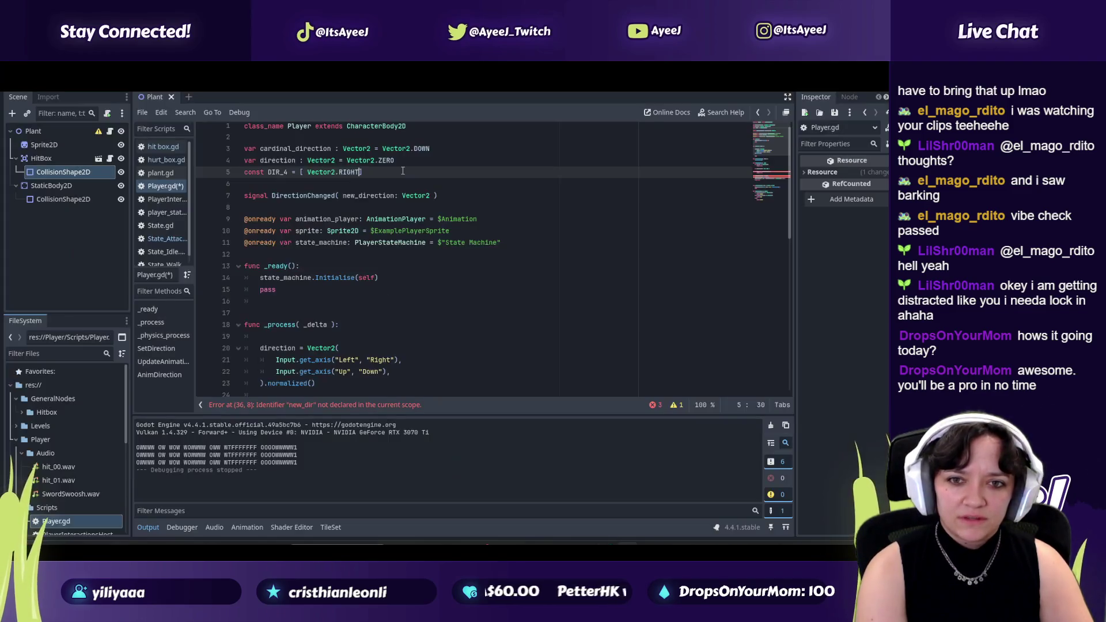
{"action": "type", "text": ", Vec"}
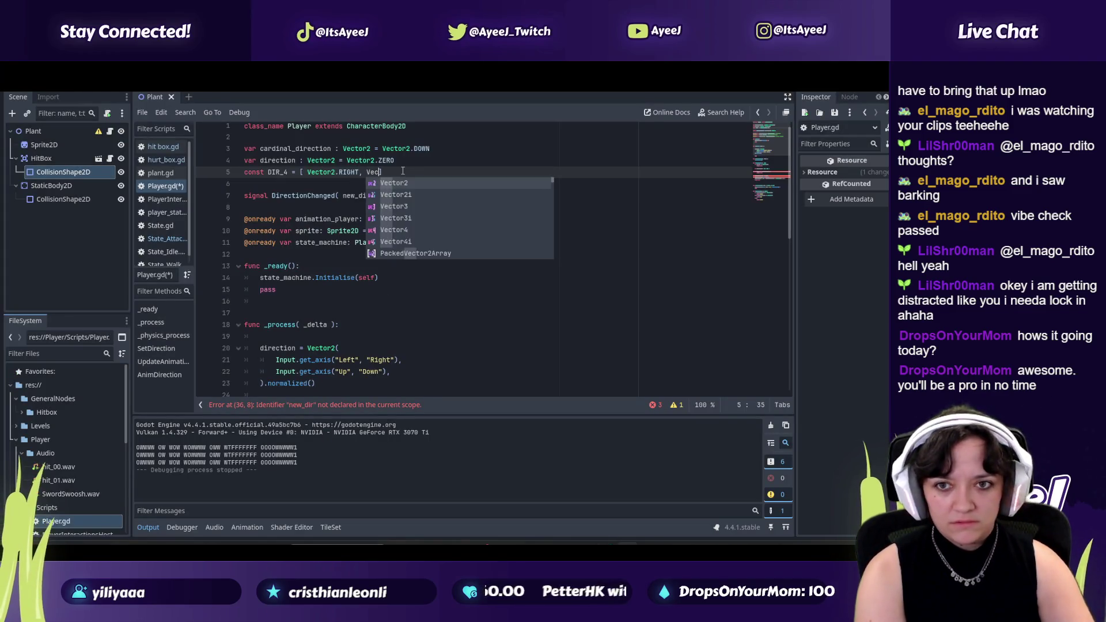
{"action": "type", "text": "tor2.DO"}
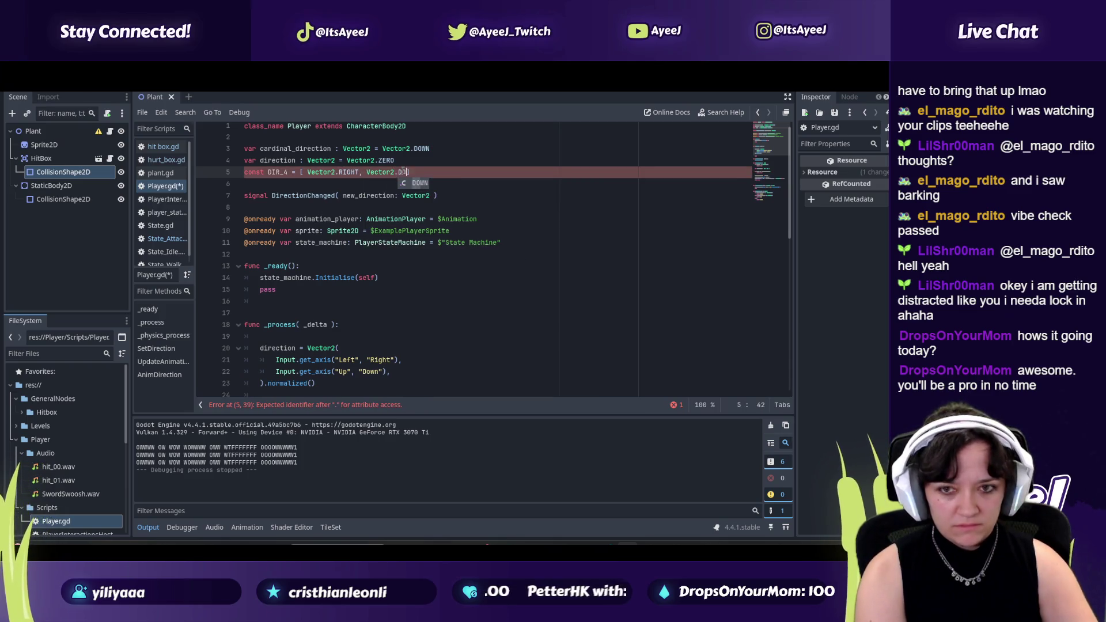
{"action": "type", "text": "WN, V"}
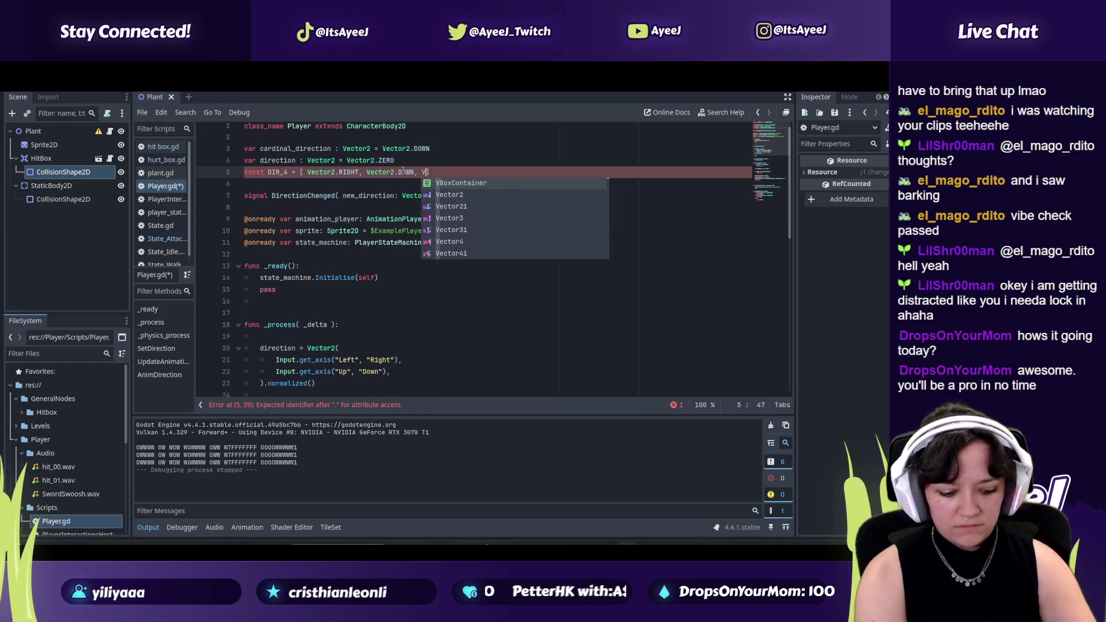
{"action": "type", "text": "ector2."}
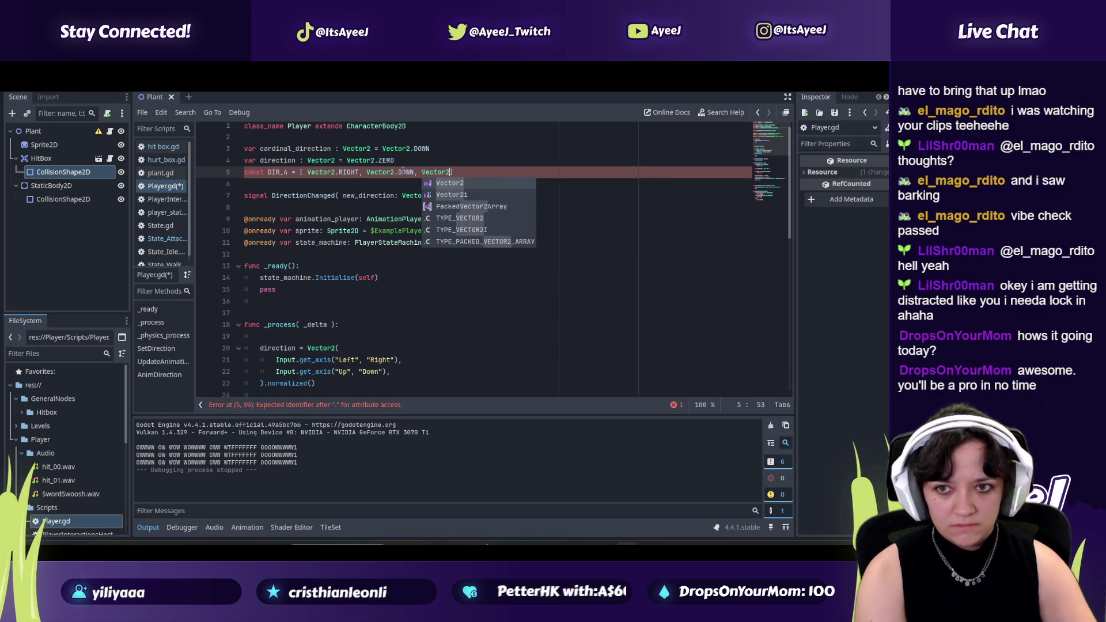
{"action": "type", "text": "LEFT, "}
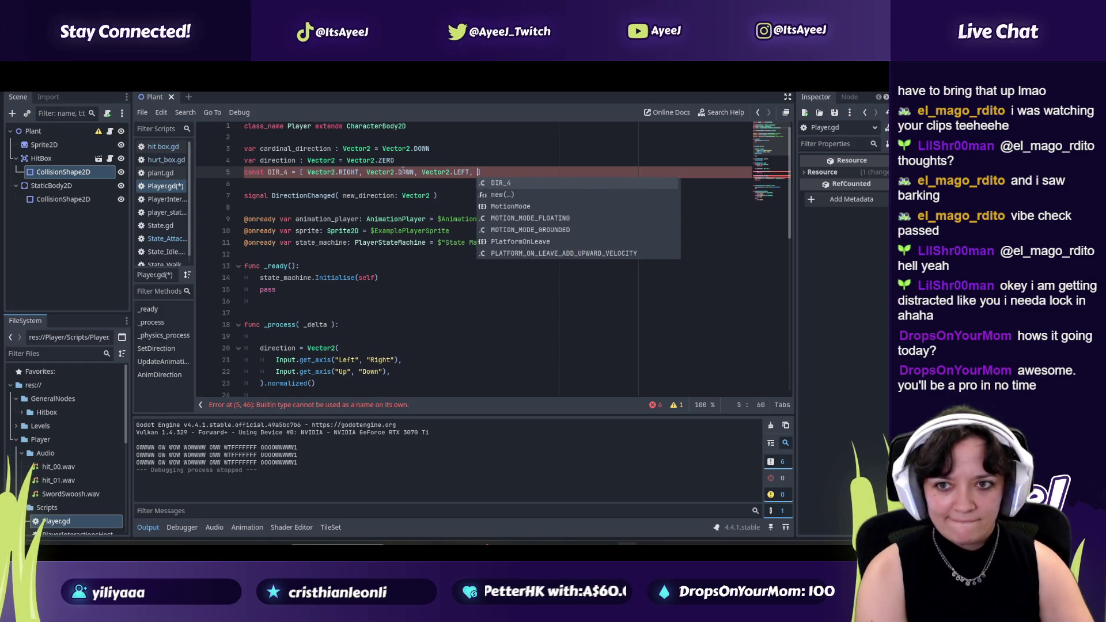
{"action": "type", "text": "Vector2,"}
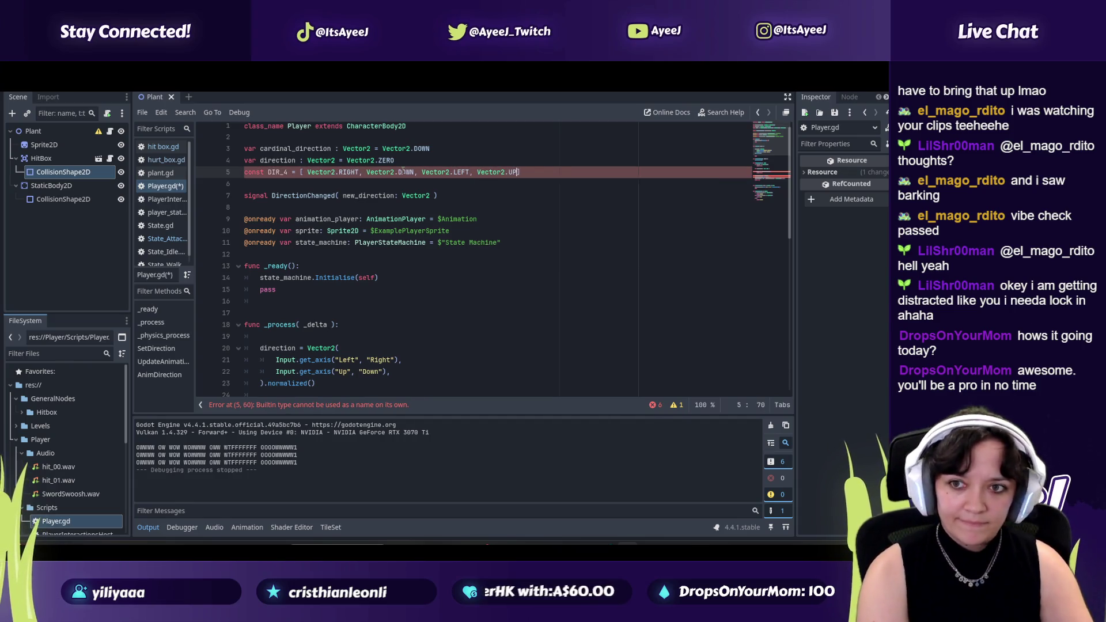
{"action": "key", "text": "alt+Tab"}
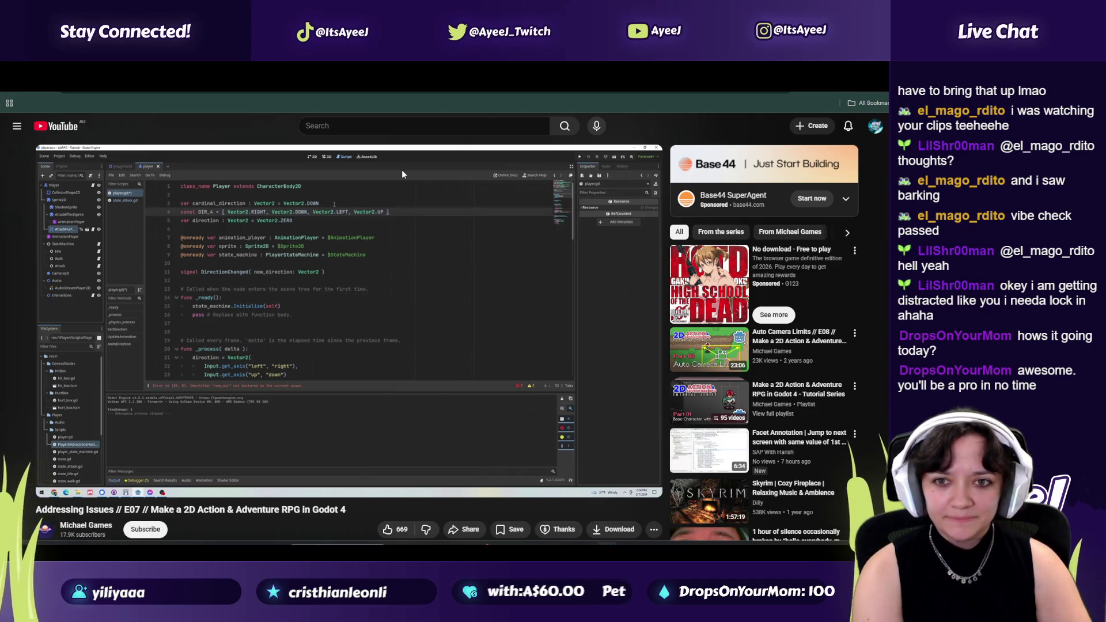
{"action": "key", "text": "alt+Tab"}
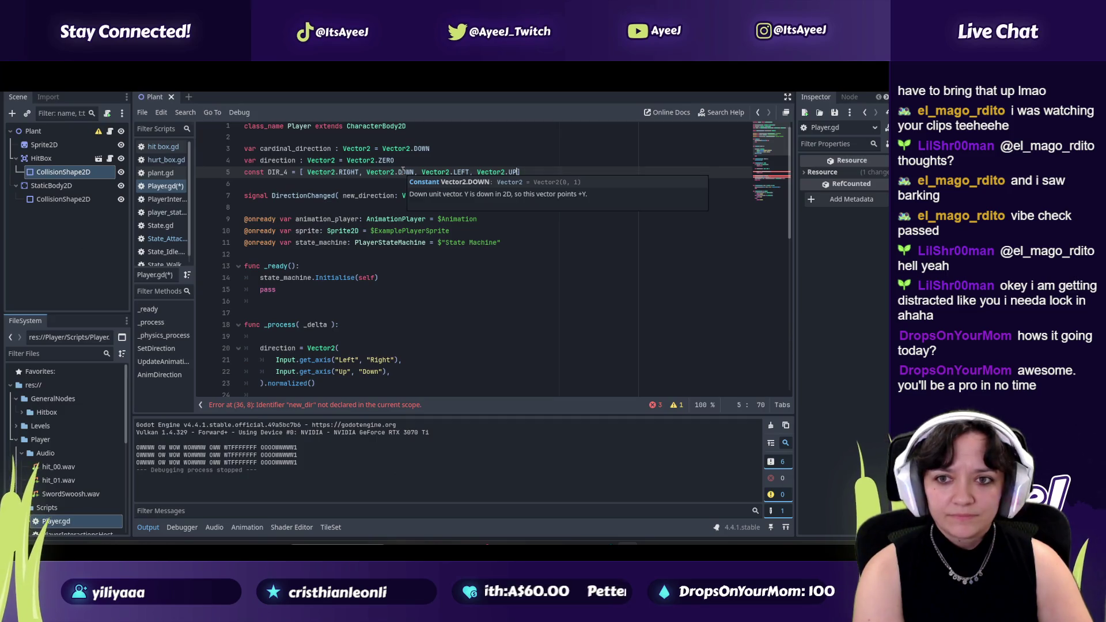
{"action": "key", "text": "alt+Tab"}
{"action": "key", "text": "alt+Tab"}
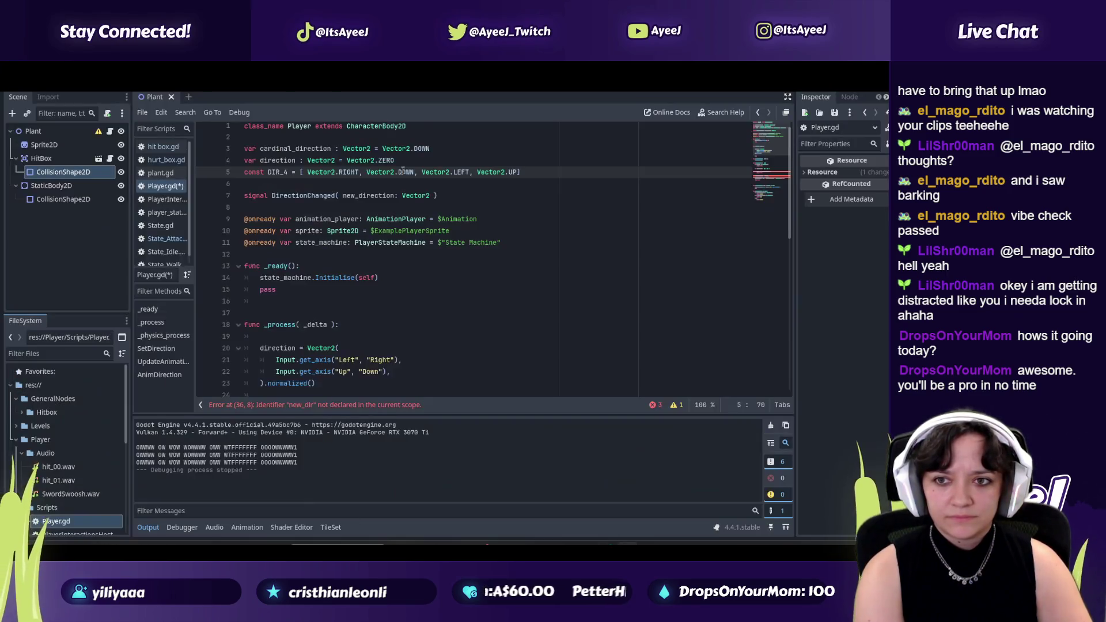
{"action": "left_click", "coordinate": [536, 175]}
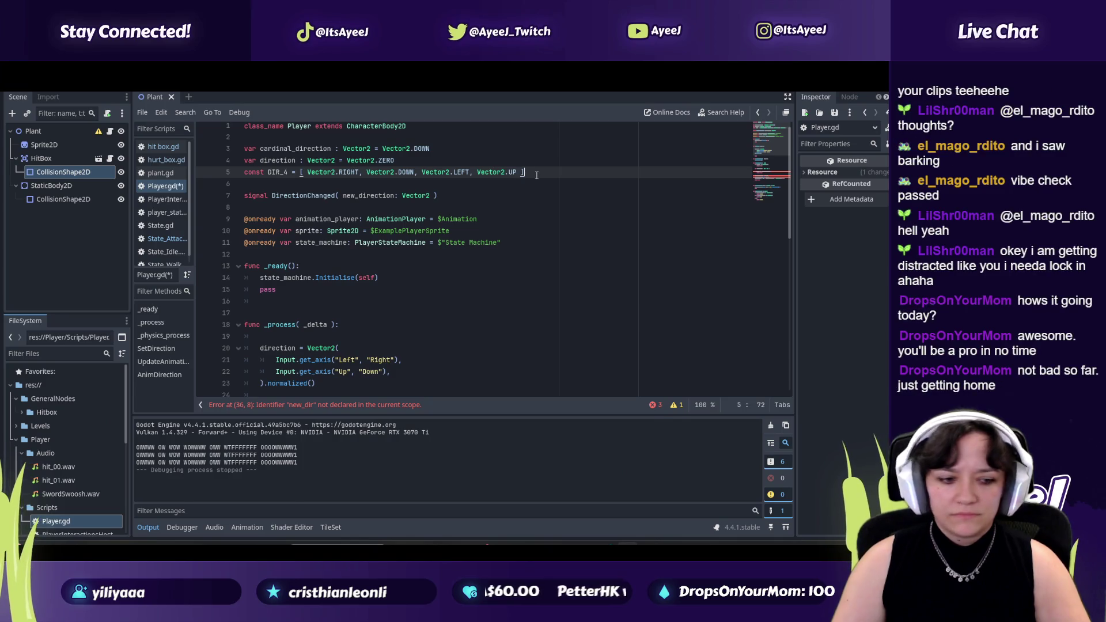
{"action": "key", "text": "alt+Tab"}
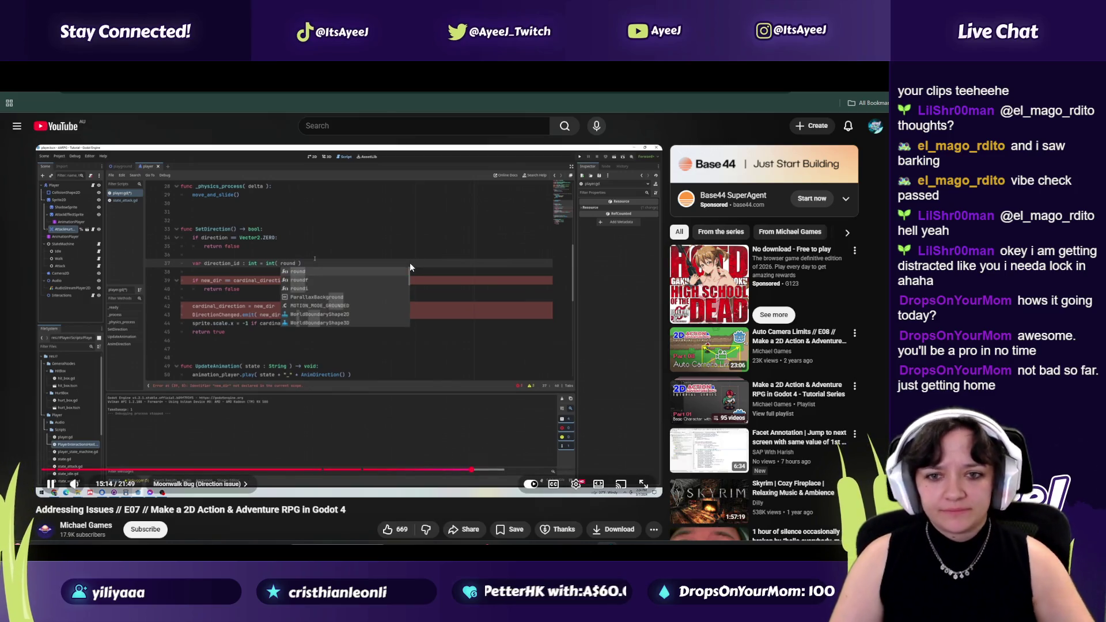
{"action": "left_click", "coordinate": [410, 265]}
{"action": "key", "text": "alt+Tab"}
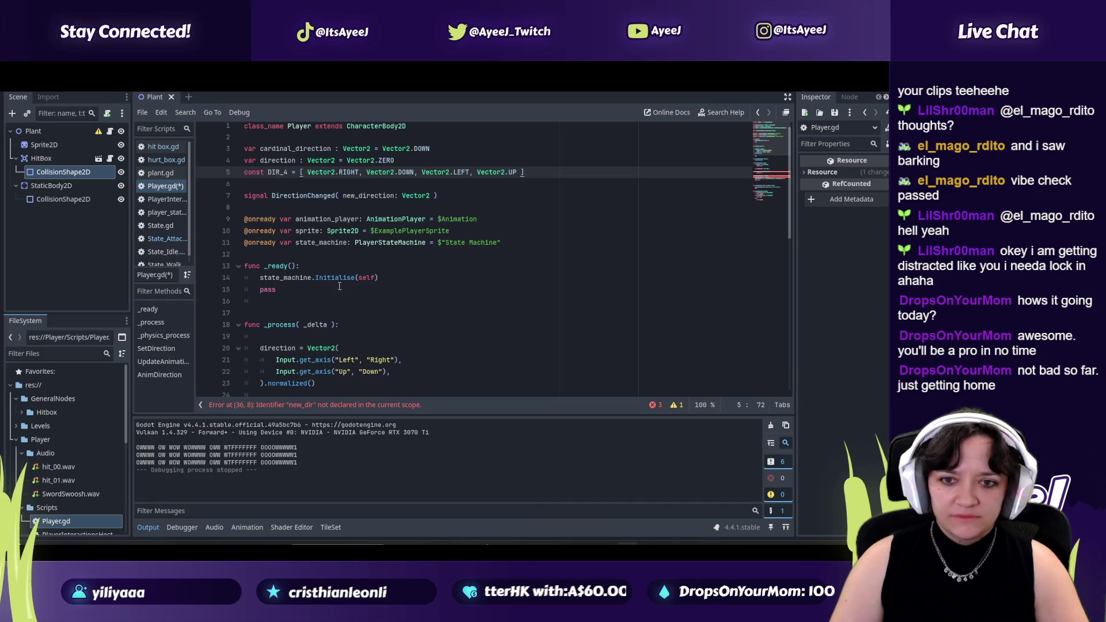
Step: Start typing round inside int( ) on line 34's direction_id declaration, with the tutorial paused
{"action": "scroll", "coordinate": [338, 295], "scroll_direction": "down", "scroll_amount": 5}
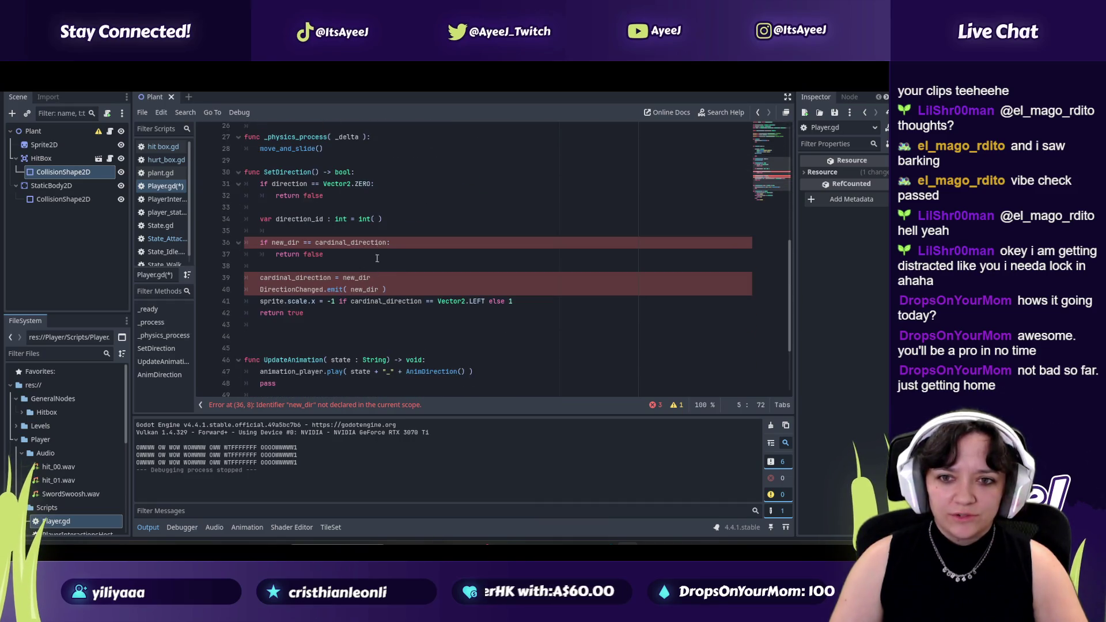
{"action": "left_click", "coordinate": [380, 217]}
{"action": "key", "text": "alt+Tab"}
{"action": "key", "text": "alt+Tab"}
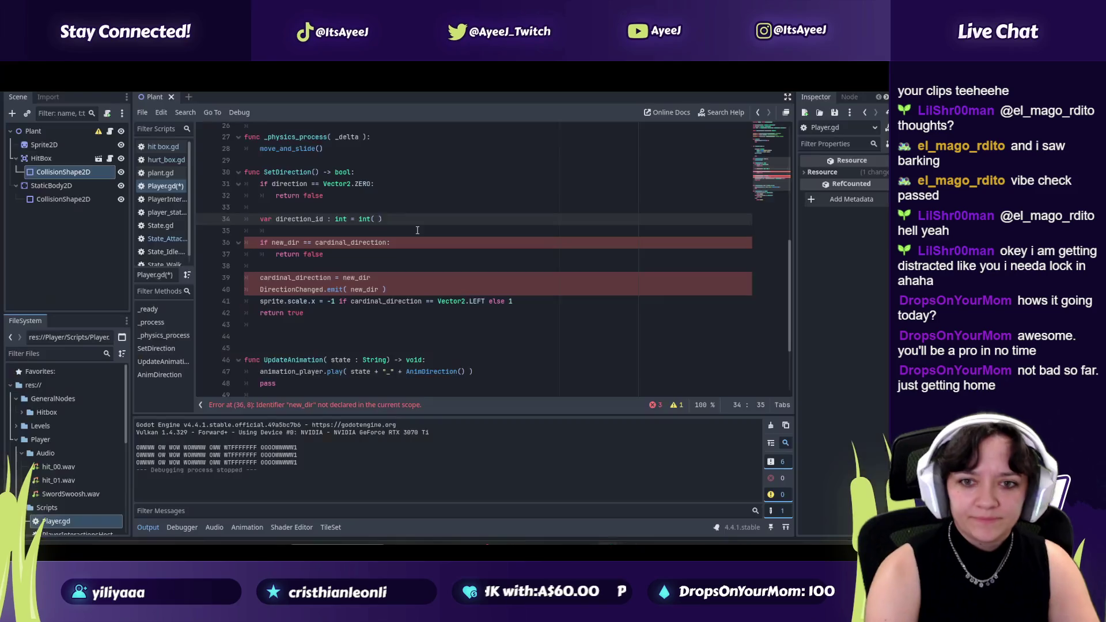
{"action": "type", "text": "round"}
{"action": "key", "text": "alt+Tab"}
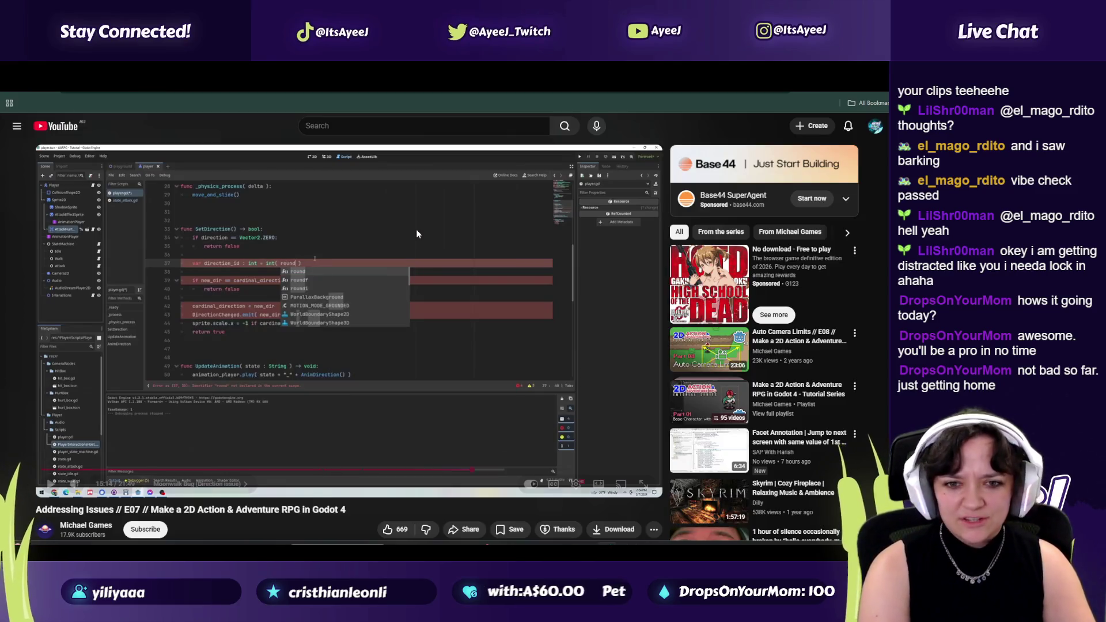
{"action": "key", "text": "alt+Tab"}
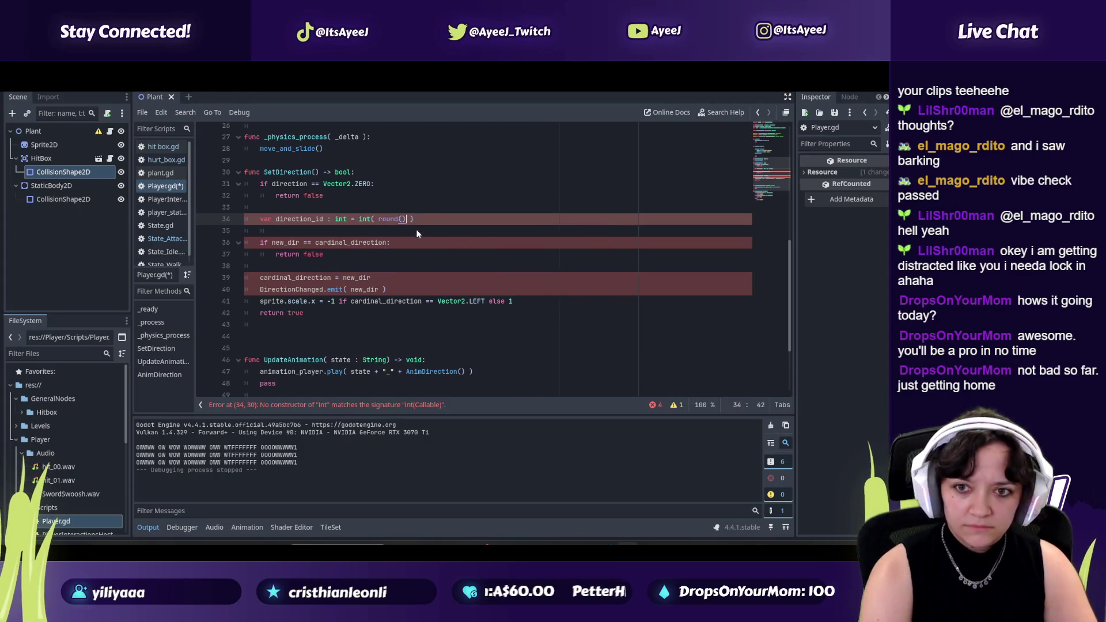
{"action": "key", "text": "alt+Tab"}
{"action": "left_click", "coordinate": [392, 245]}
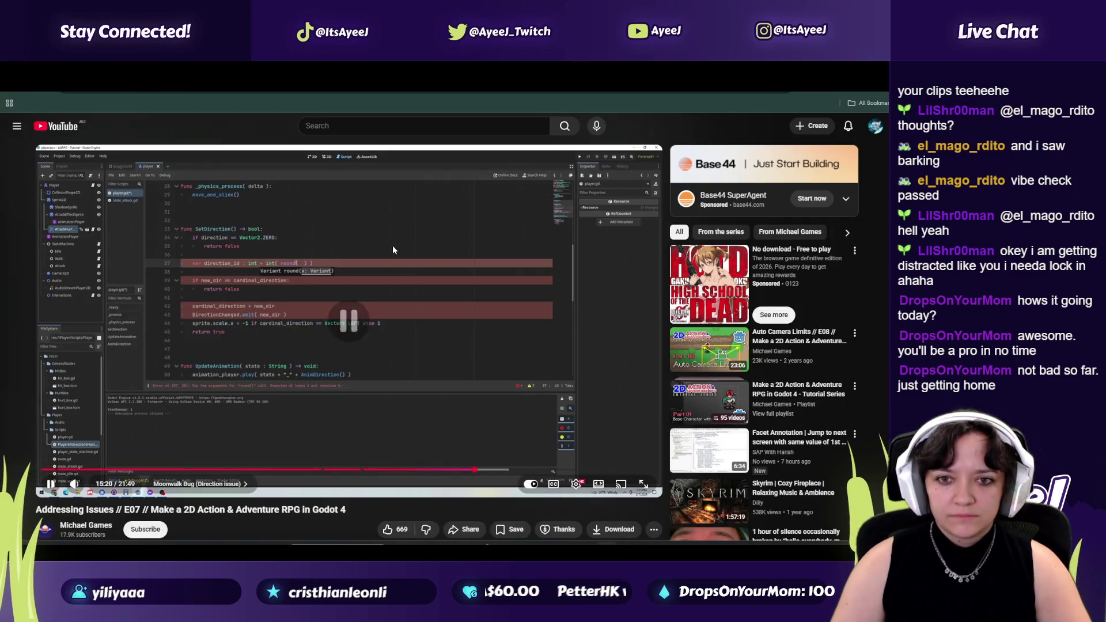
Step: Compare the round() call on line 34 against the tutorial and prepare its inner grouping
{"action": "key", "text": "alt+Tab"}
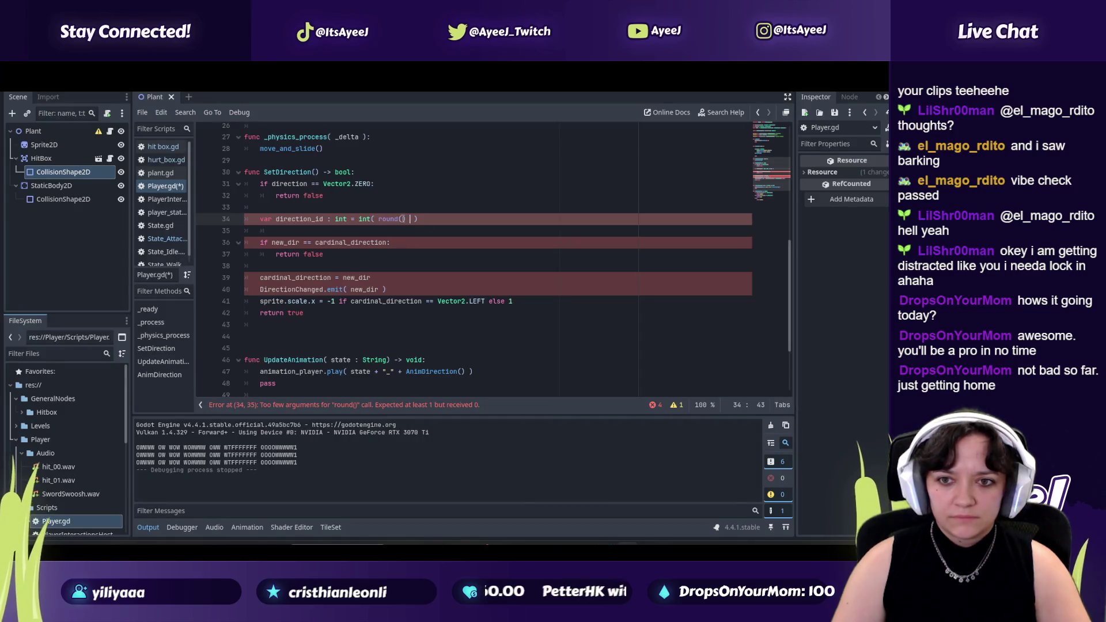
{"action": "key", "text": "Down"}
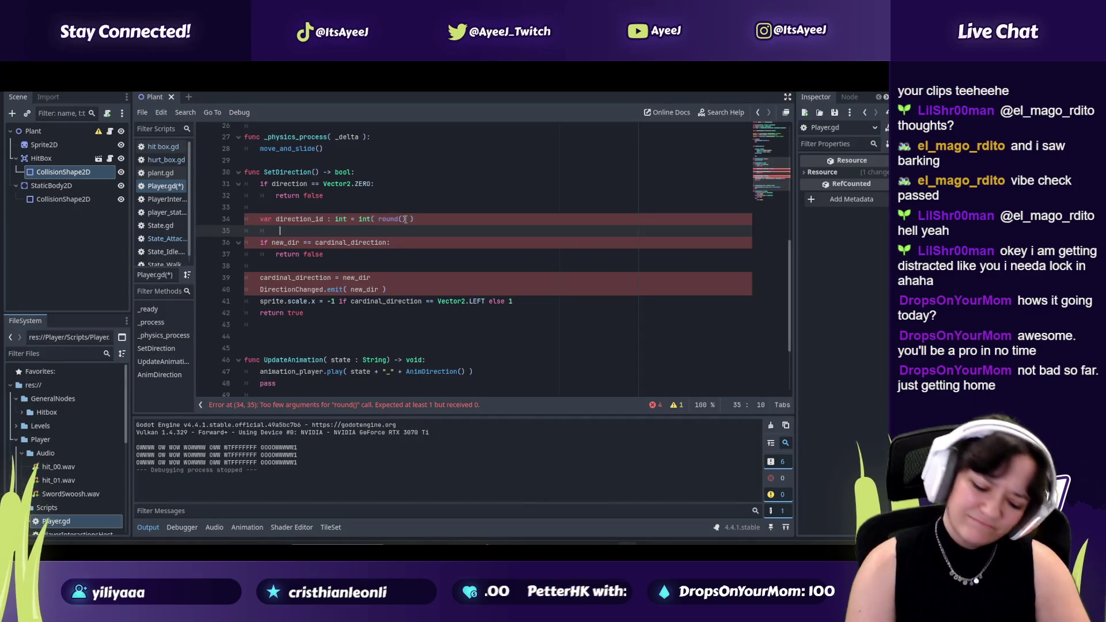
{"action": "key", "text": "Up"}
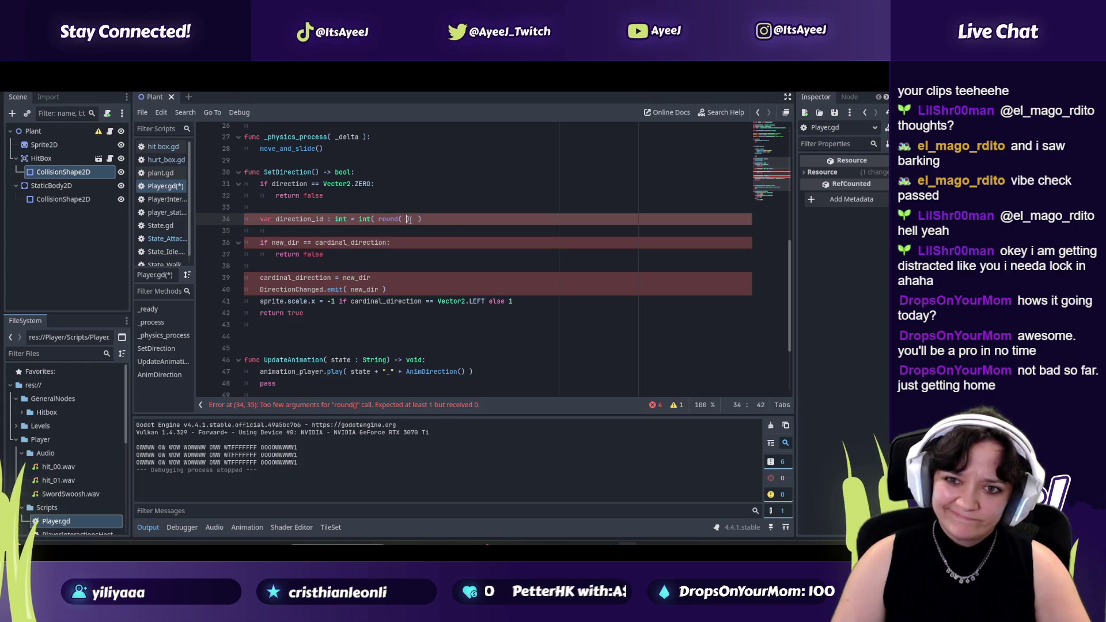
{"action": "key", "text": "alt+Tab"}
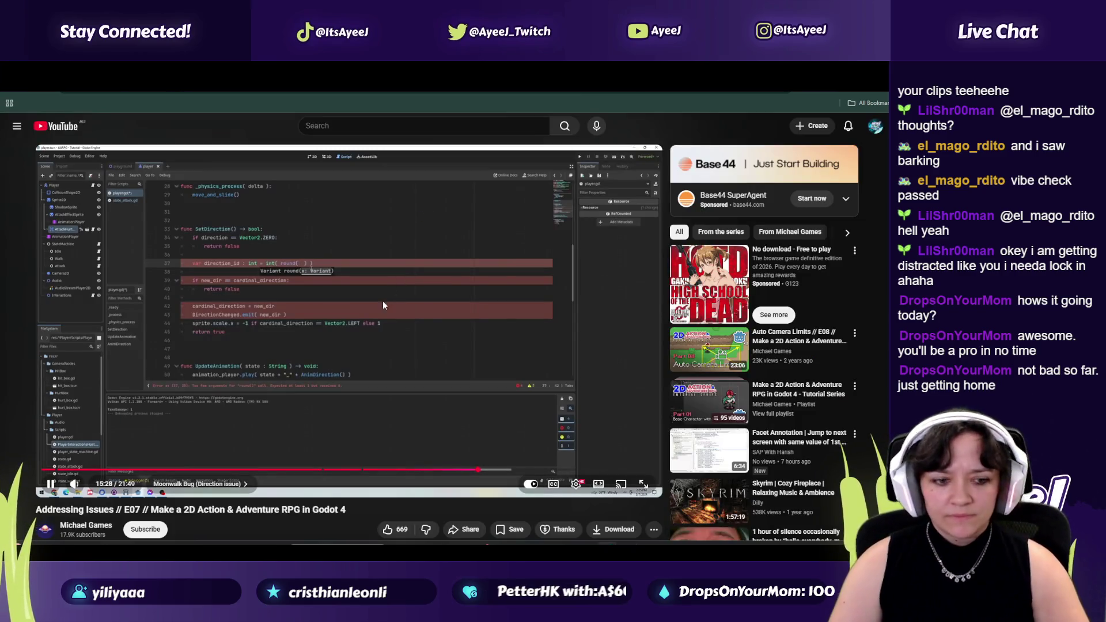
{"action": "left_click", "coordinate": [352, 317]}
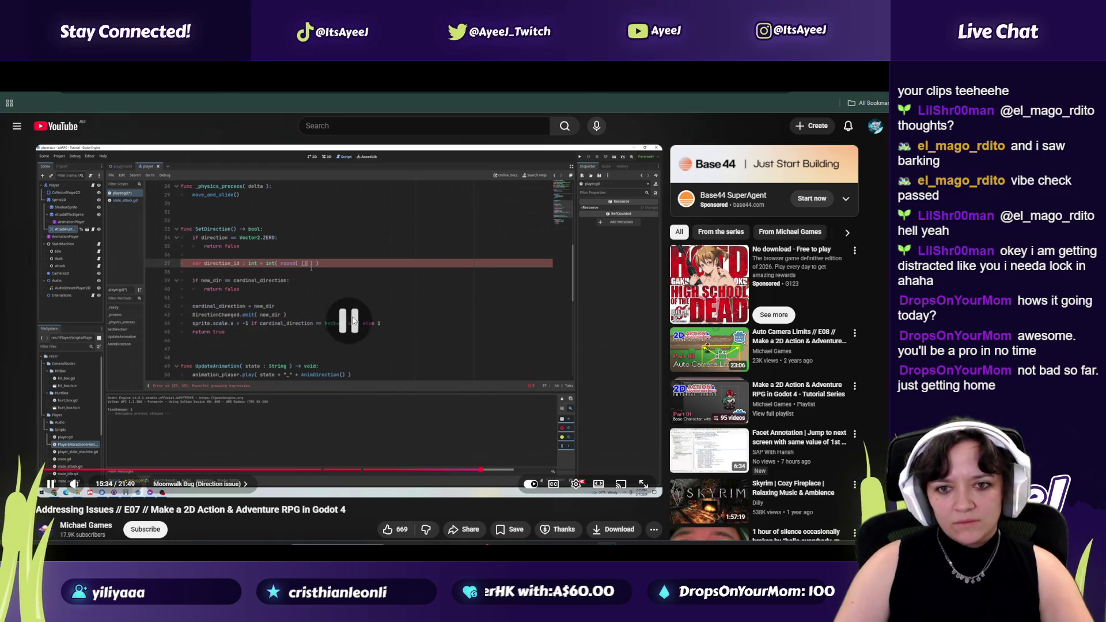
{"action": "key", "text": "alt+Tab"}
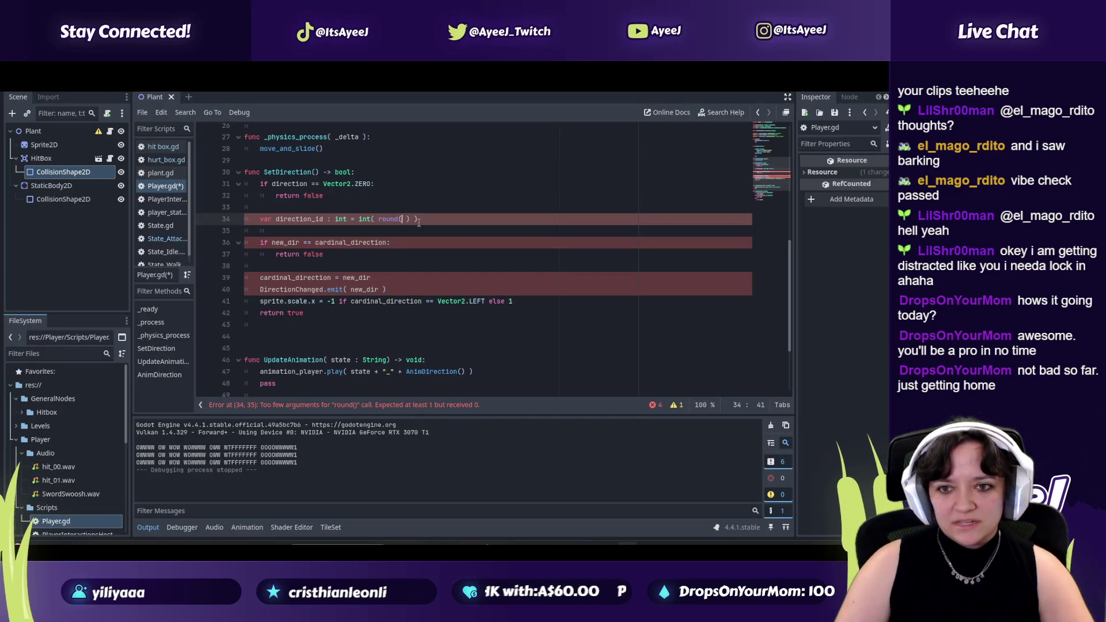
{"action": "key", "text": "alt+Tab"}
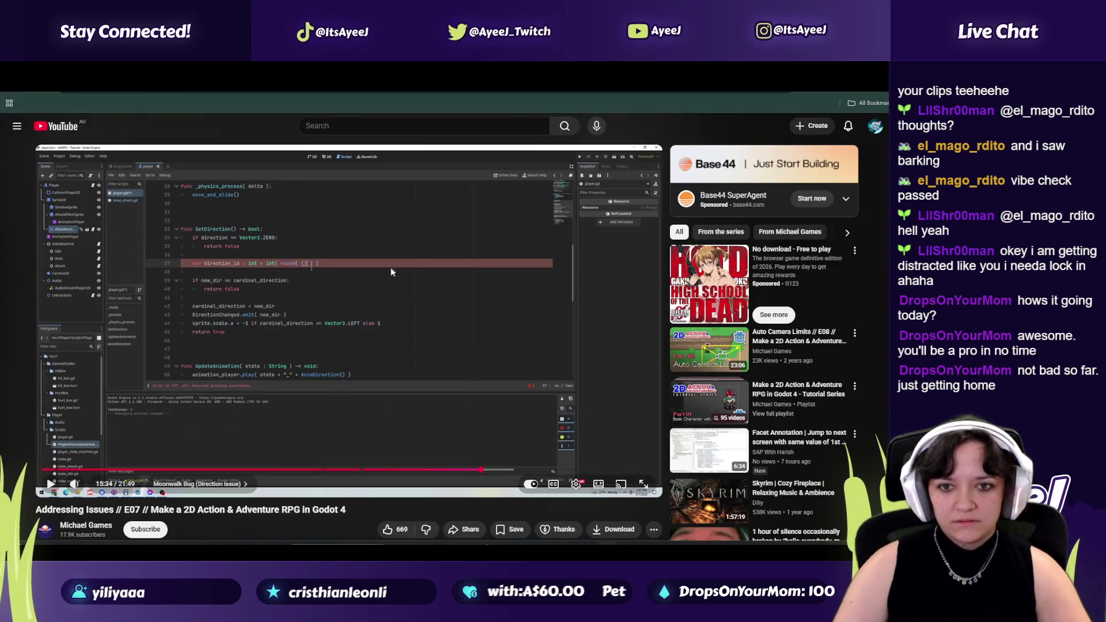
{"action": "left_click", "coordinate": [347, 344]}
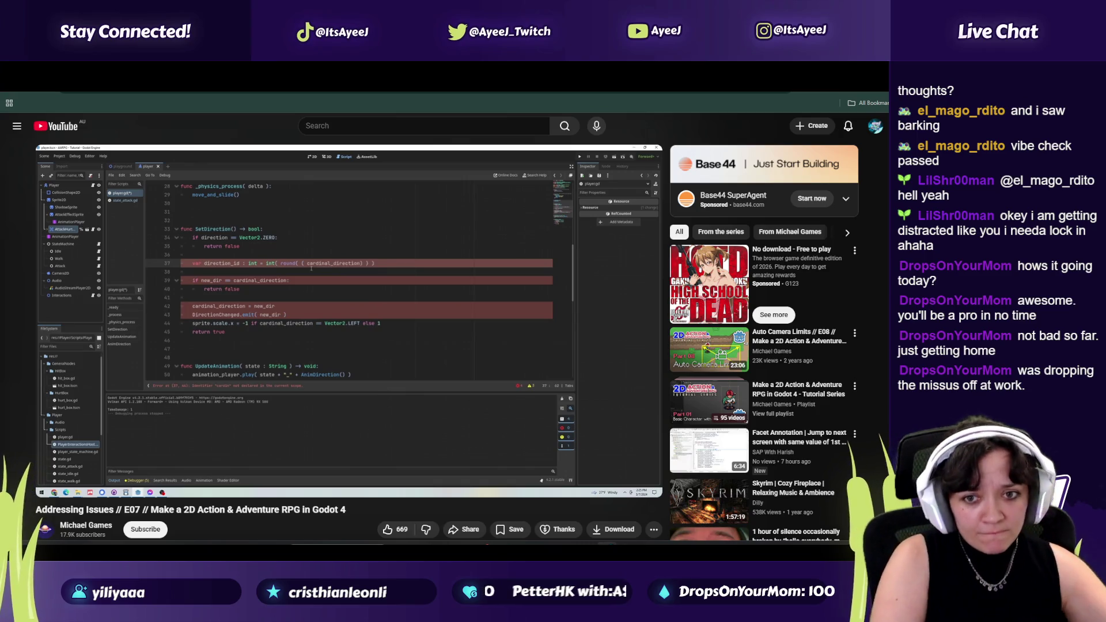
{"action": "left_click", "coordinate": [334, 347]}
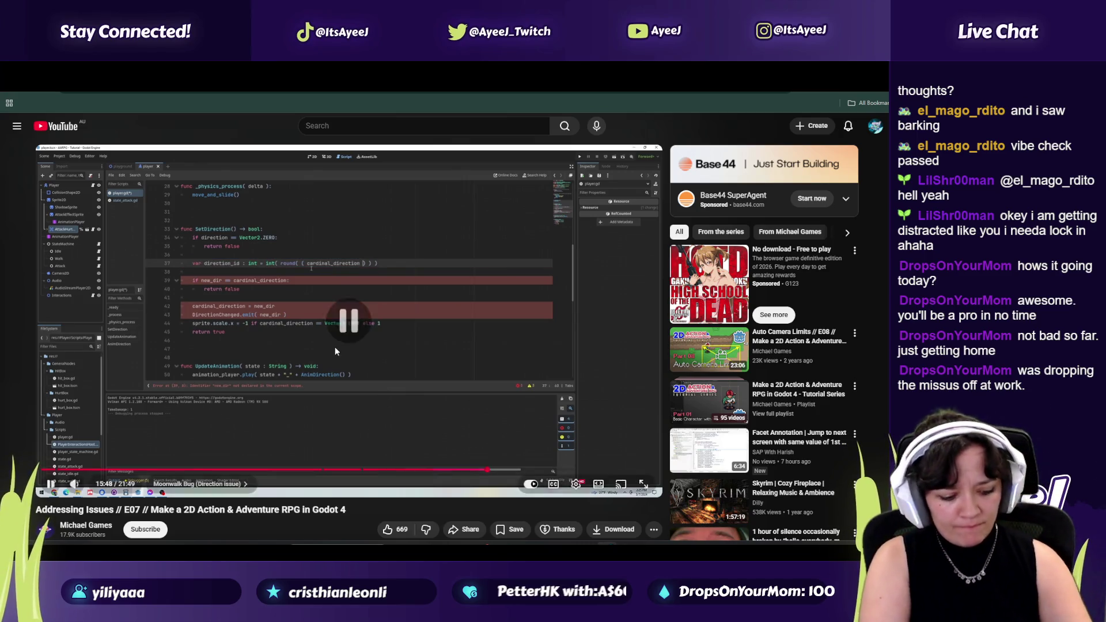
{"action": "key", "text": "alt+Tab"}
{"action": "key", "text": "BackSpace"}
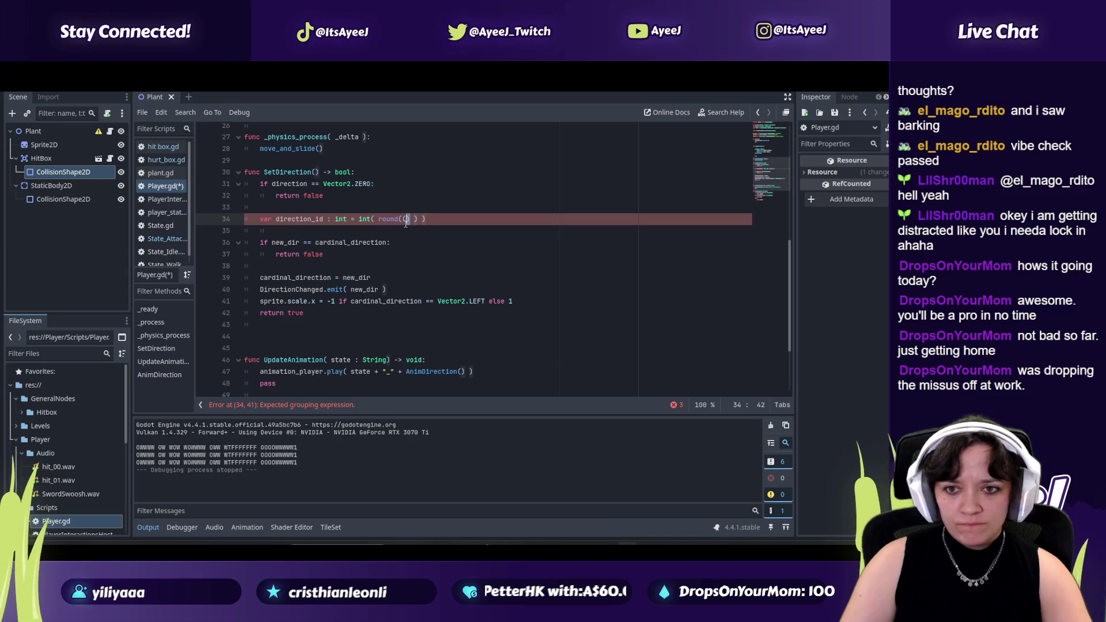
Step: Put ( cardinal_direction ).angle() inside round() on line 34, following the tutorial
{"action": "type", "text": "( c"}
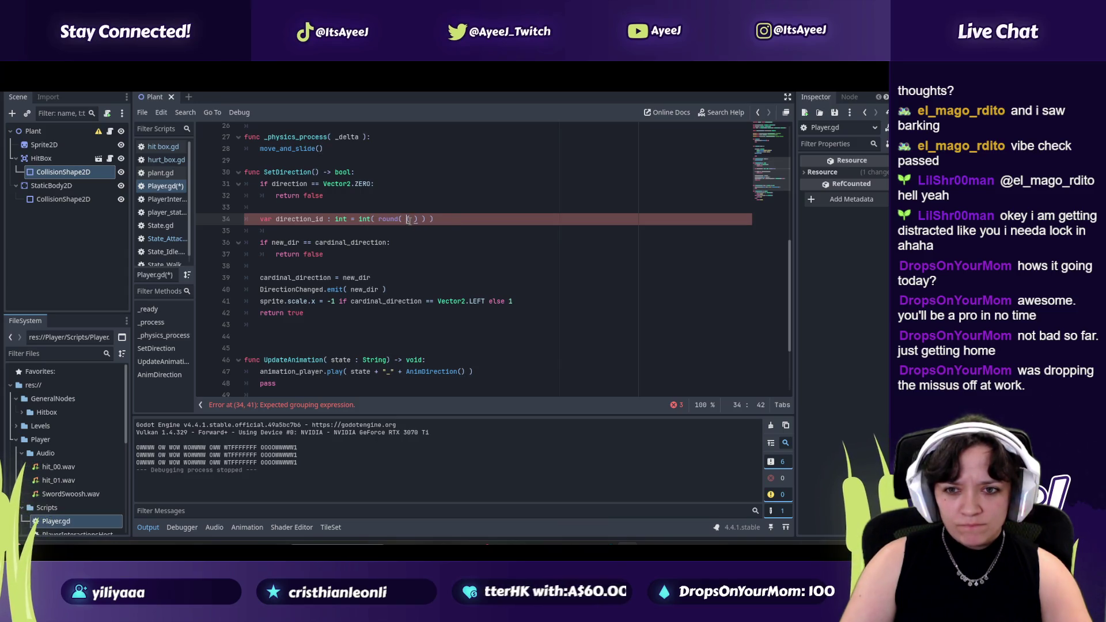
{"action": "type", "text": "ard"}
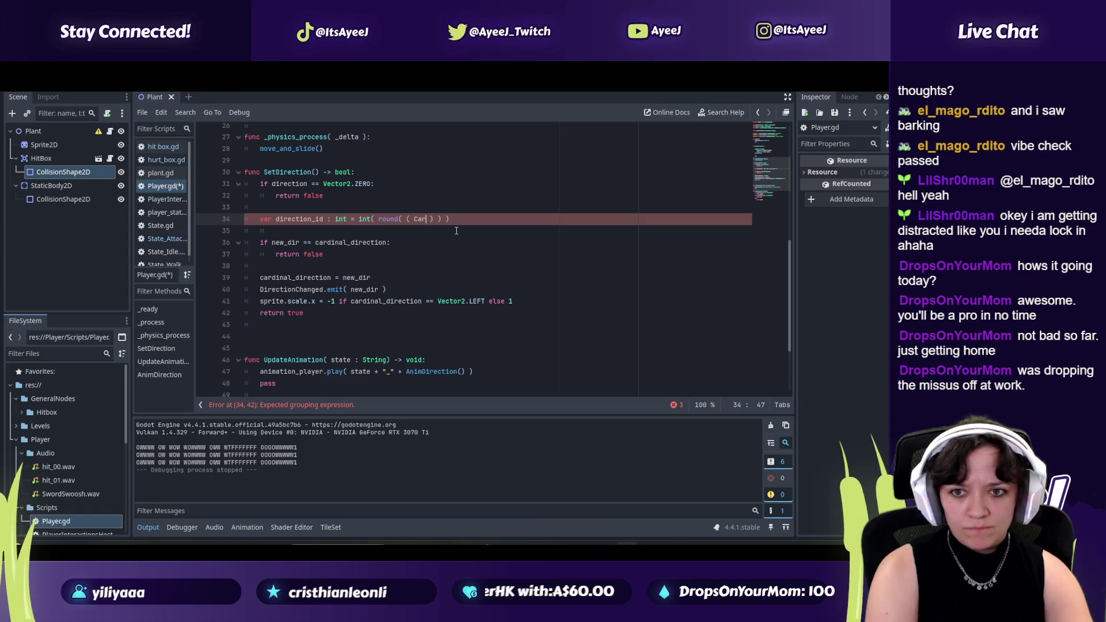
{"action": "key", "text": "Return"}
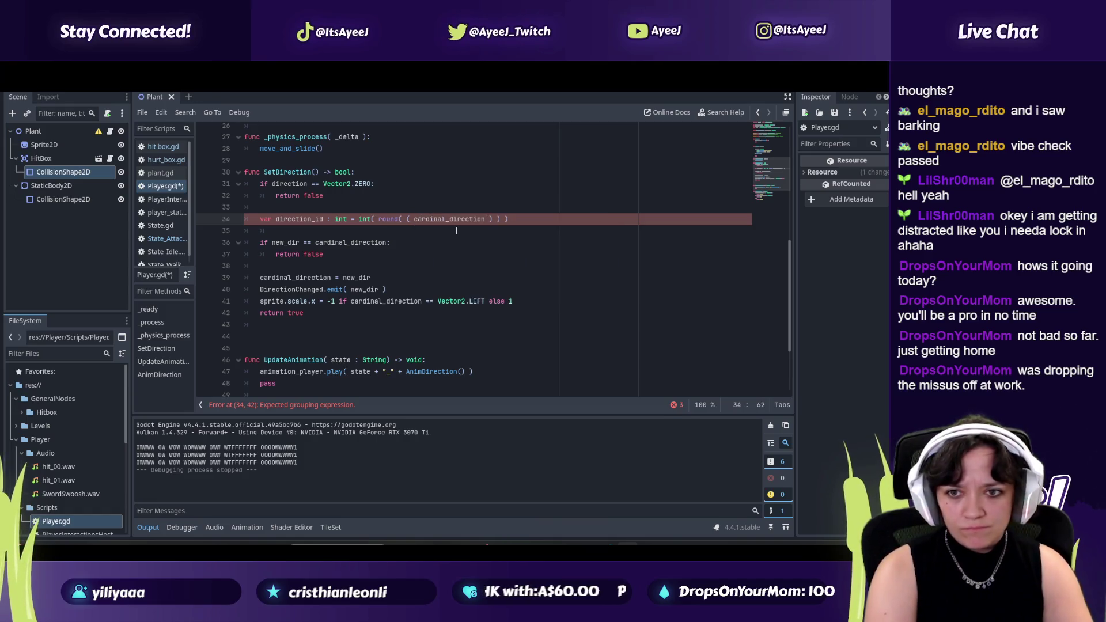
{"action": "key", "text": "alt+Tab"}
{"action": "left_click", "coordinate": [455, 230]}
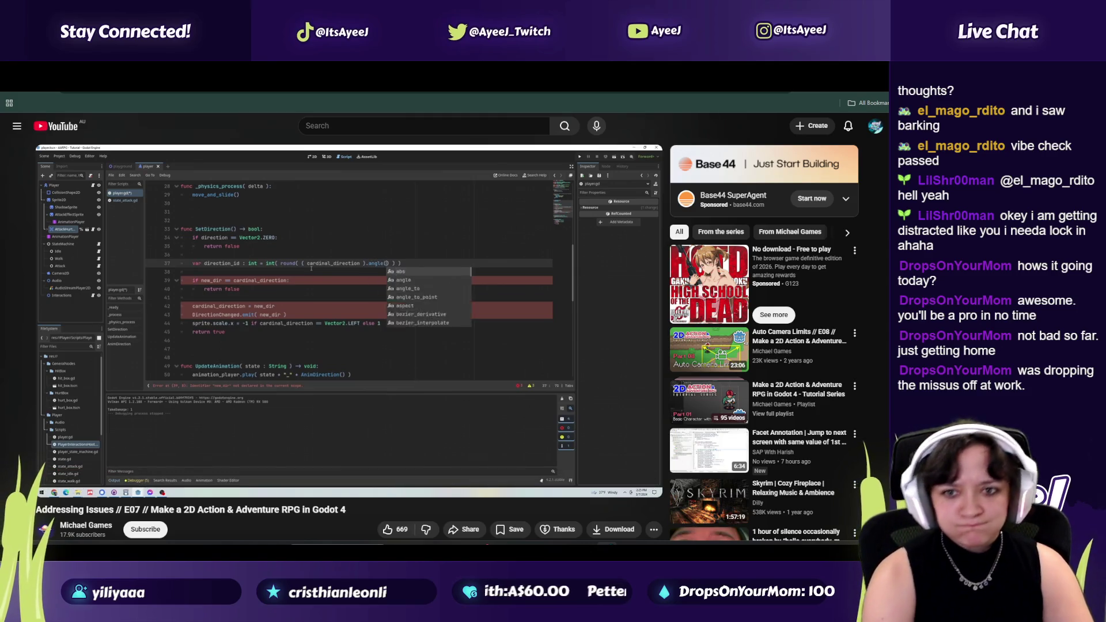
{"action": "key", "text": "alt+Tab"}
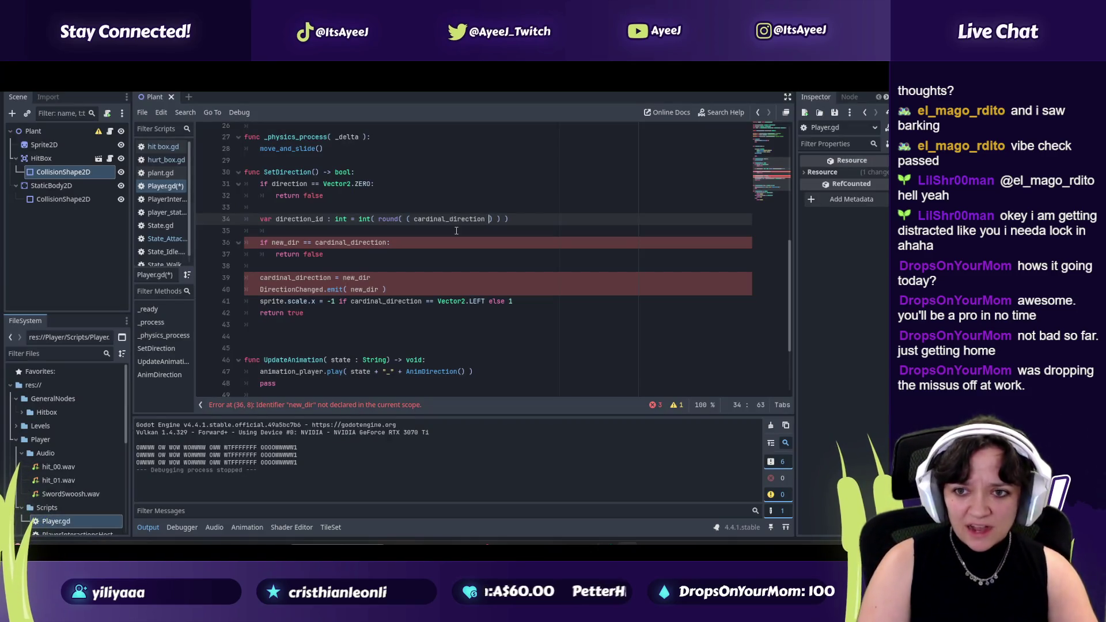
{"action": "type", "text": ")"}
{"action": "key", "text": "alt+Tab"}
{"action": "left_click", "coordinate": [454, 229]}
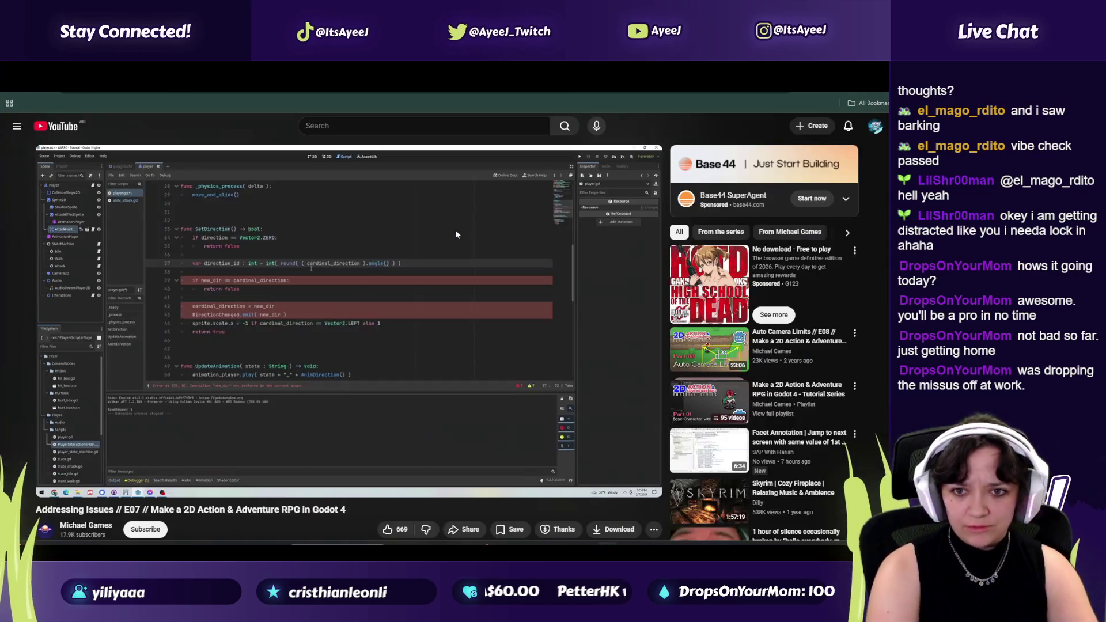
{"action": "key", "text": "alt+Tab"}
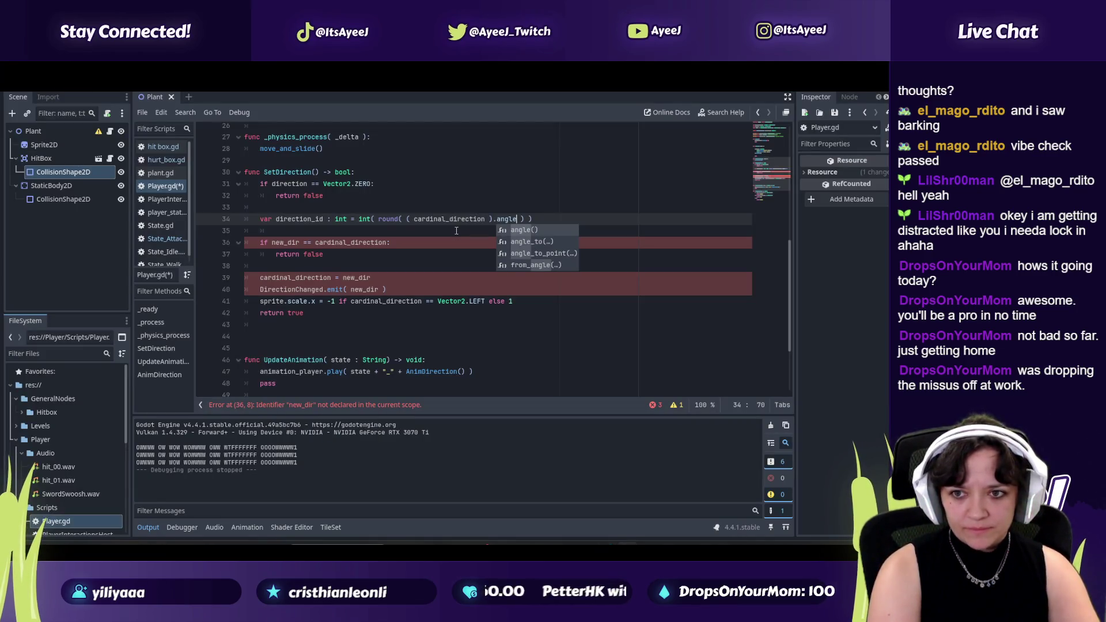
{"action": "key", "text": "alt+Tab"}
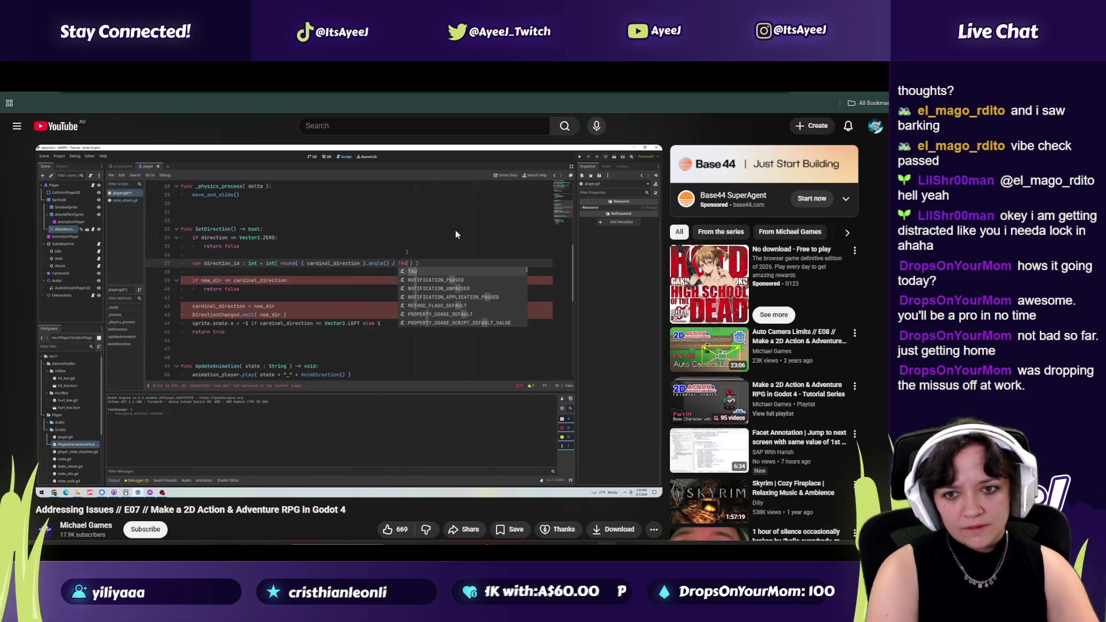
{"action": "left_click", "coordinate": [455, 233]}
{"action": "left_click", "coordinate": [456, 231]}
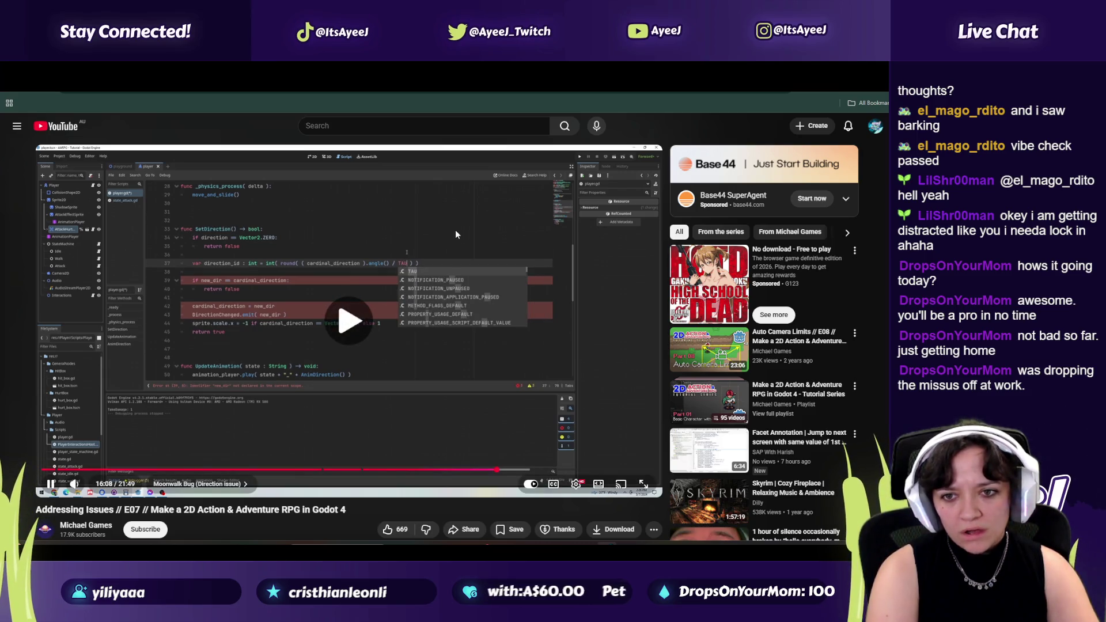
{"action": "key", "text": "alt+Tab"}
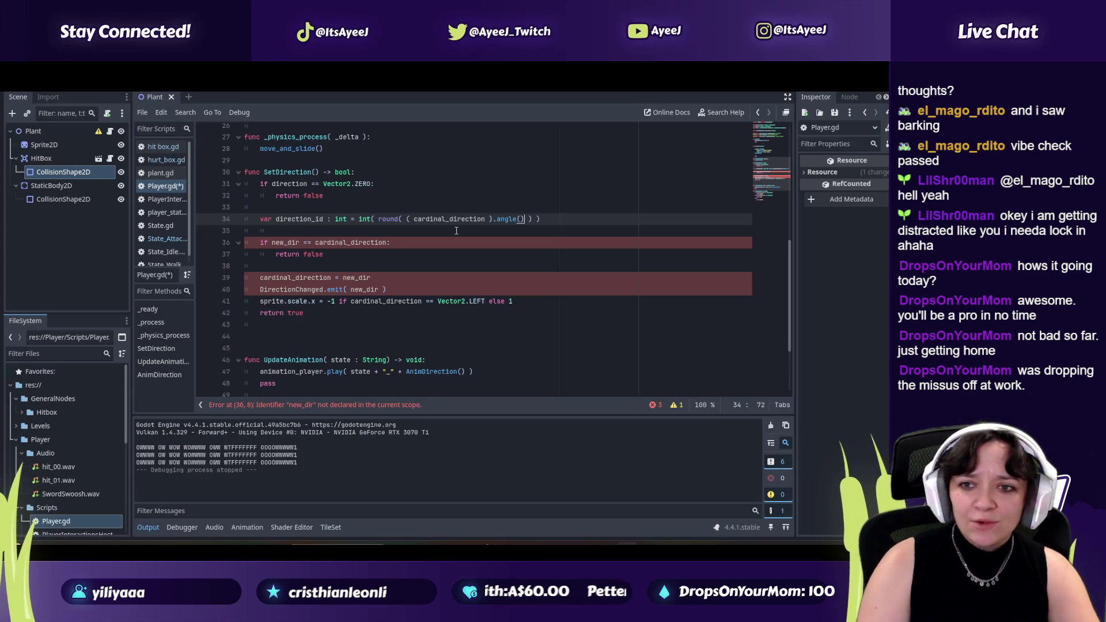
Step: Divide the angle by TAU and multiply it by DIR_4
{"action": "type", "text": "/TAU"}
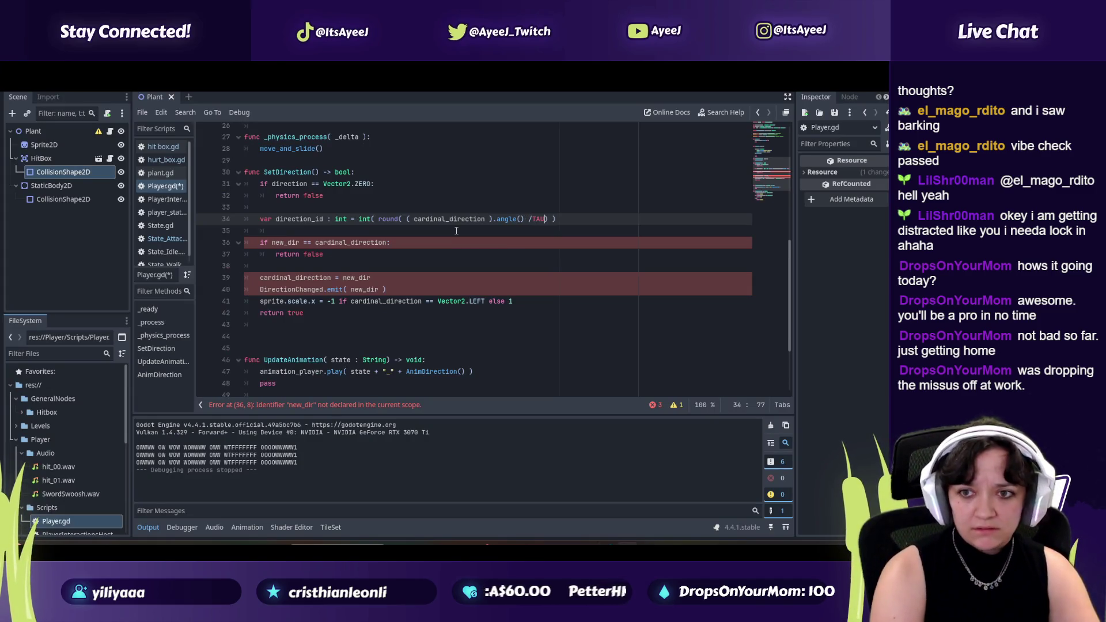
{"action": "key", "text": "alt+Tab"}
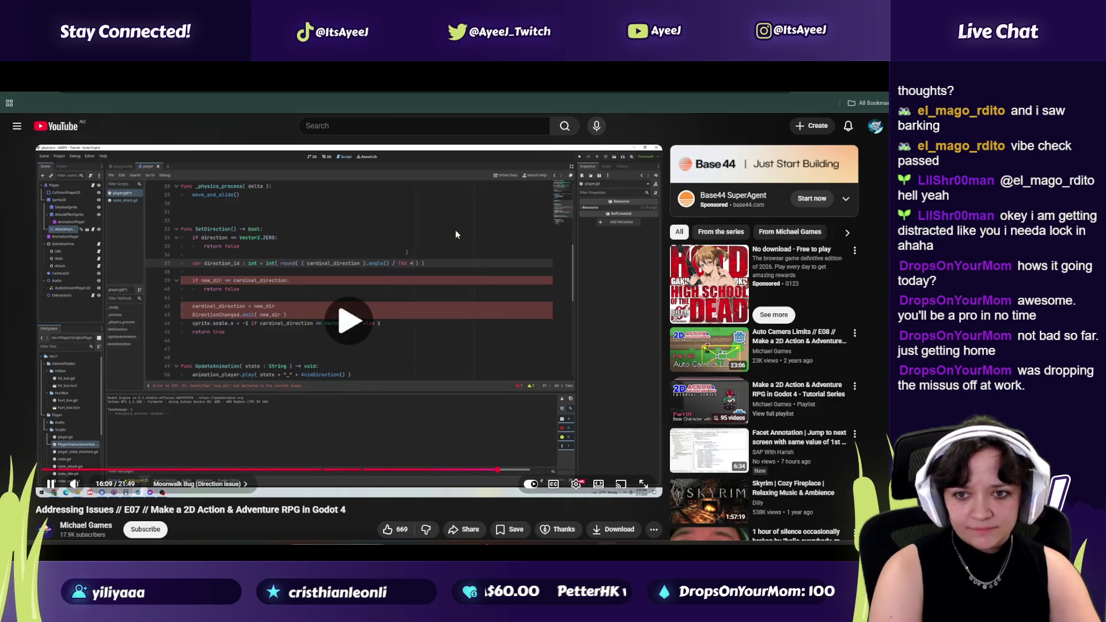
{"action": "key", "text": "alt+Tab"}
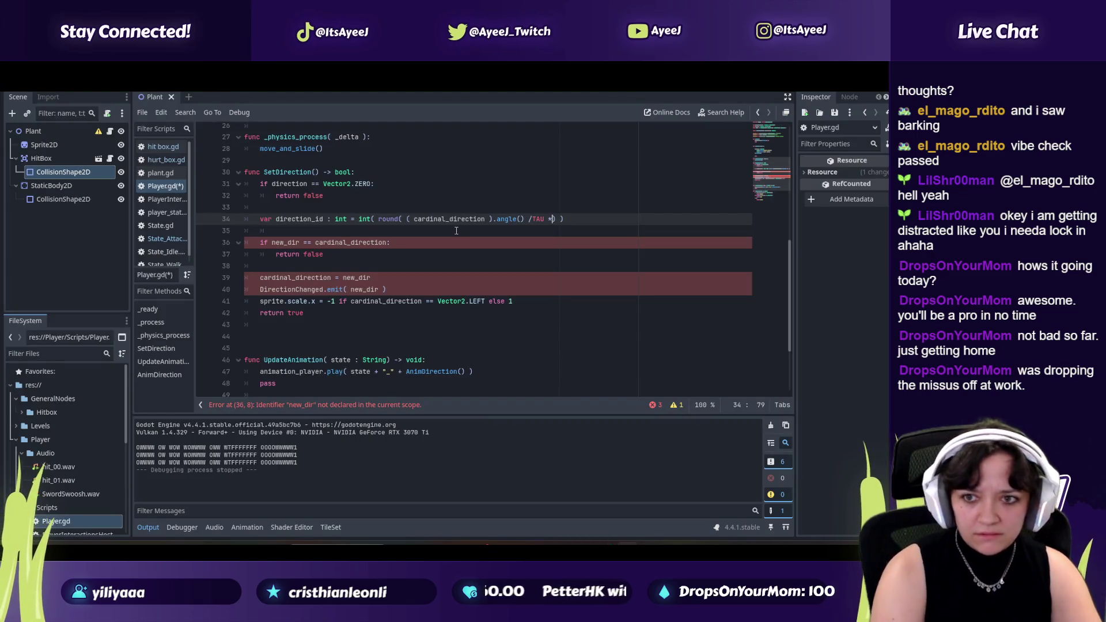
{"action": "type", "text": "* size"}
{"action": "key", "text": "alt+Tab"}
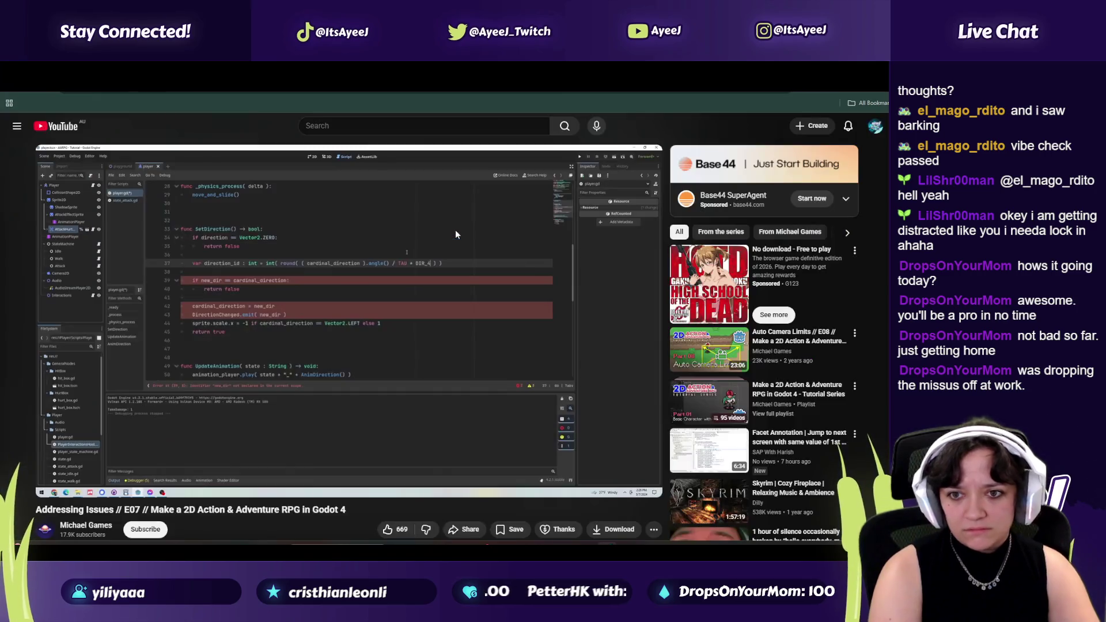
{"action": "key", "text": "alt+Tab"}
{"action": "key", "text": "BackSpace"}
{"action": "key", "text": "BackSpace"}
{"action": "key", "text": "BackSpace"}
{"action": "type", "text": "DIR"}
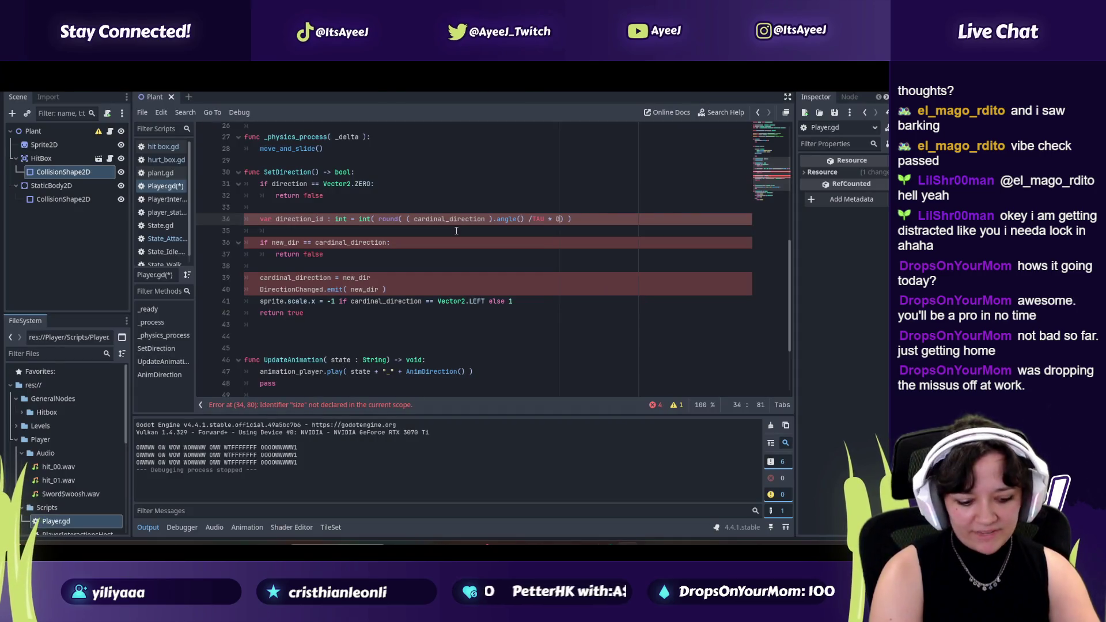
{"action": "key", "text": "alt+Tab"}
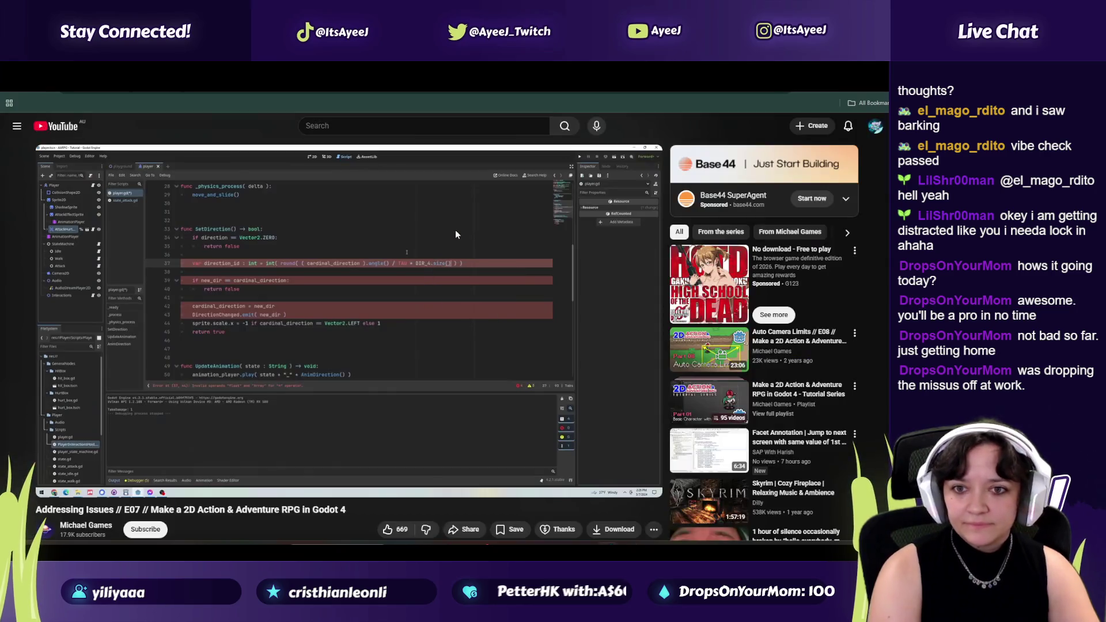
{"action": "key", "text": "alt+Tab"}
{"action": "key", "text": "Return"}
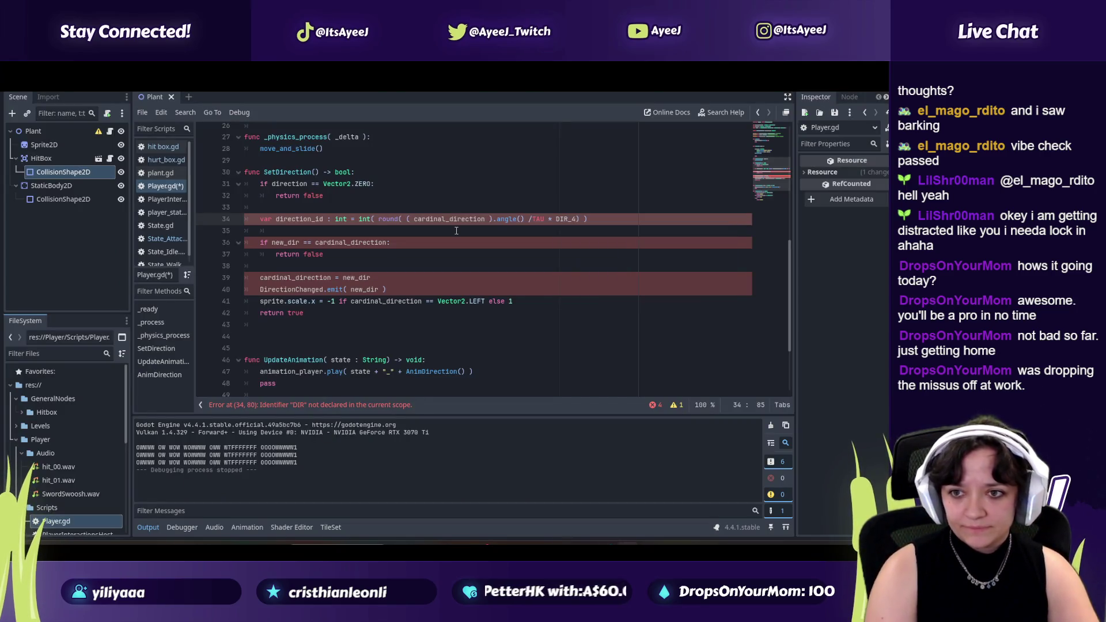
{"action": "key", "text": "alt+Tab"}
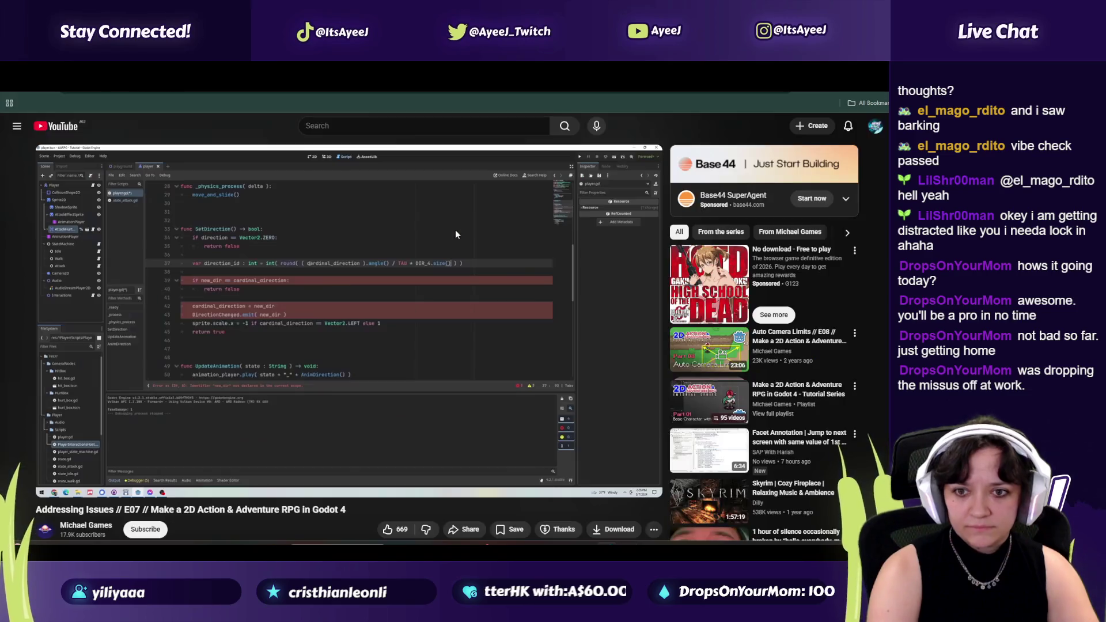
{"action": "key", "text": "alt+Tab"}
Step: Append .size() to DIR_4 and check the finished line against the tutorial
{"action": "type", "text": ".siz"}
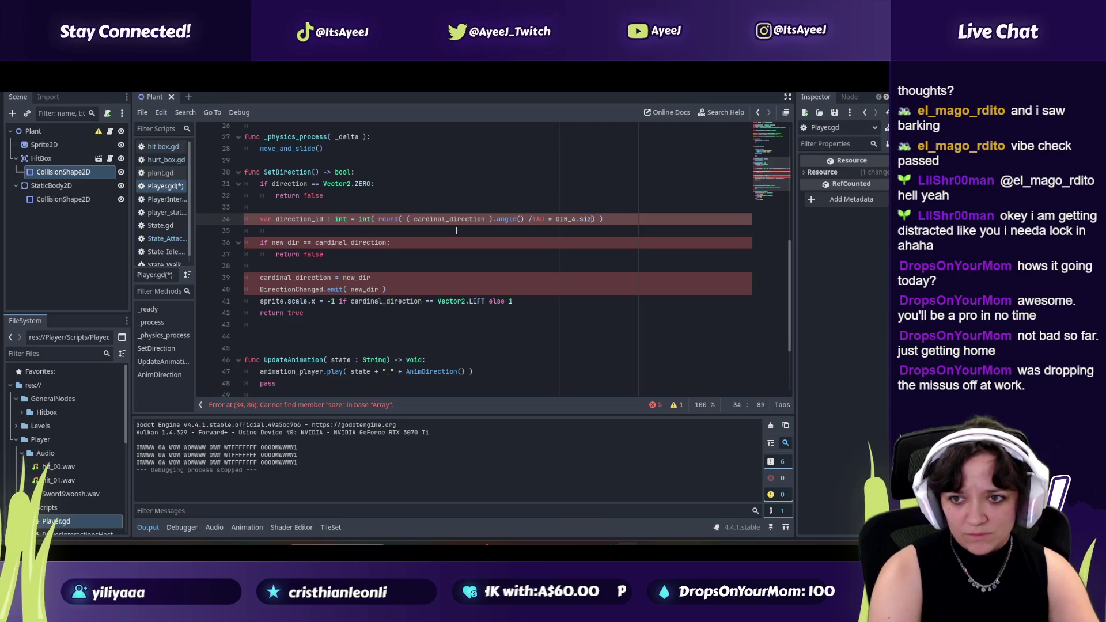
{"action": "type", "text": "e"}
{"action": "key", "text": "alt+Tab"}
{"action": "key", "text": "alt+Tab"}
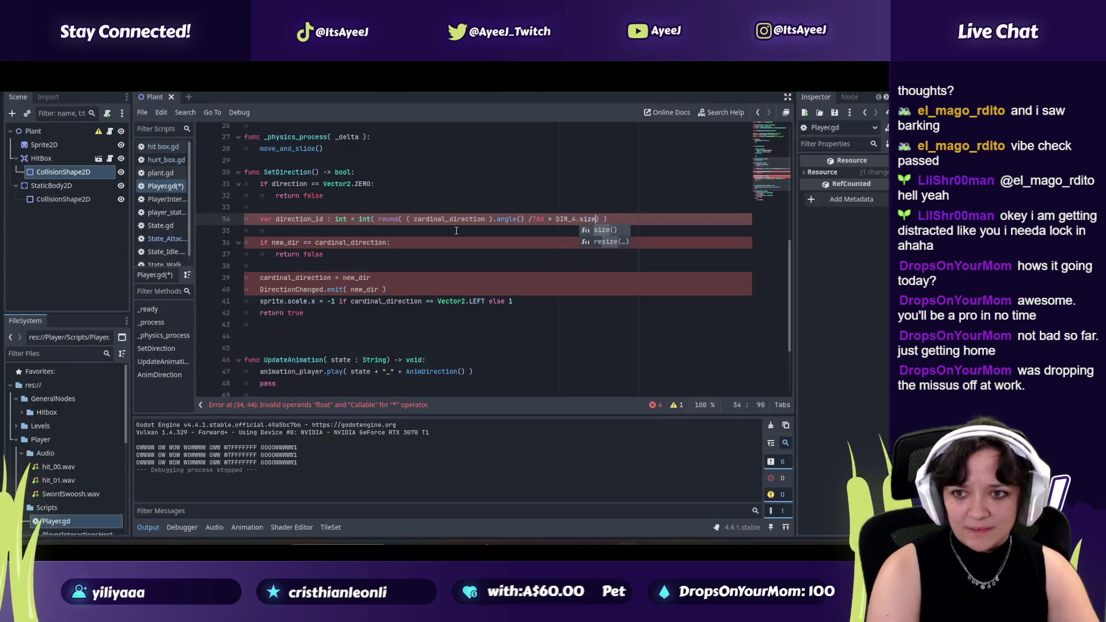
{"action": "key", "text": "alt+Tab"}
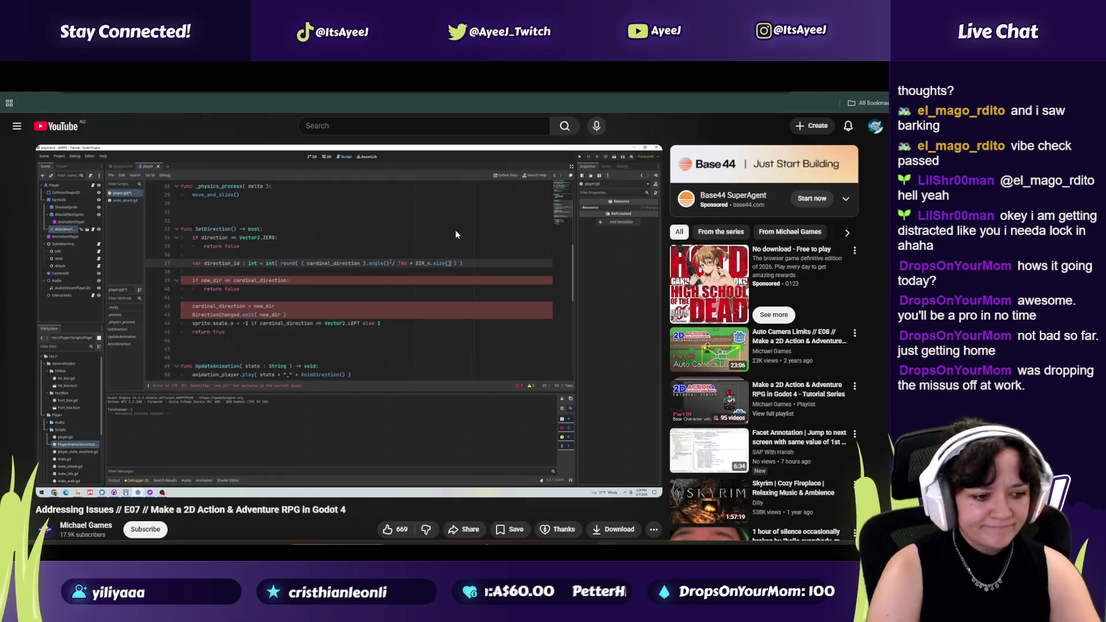
{"action": "key", "text": "alt+Tab"}
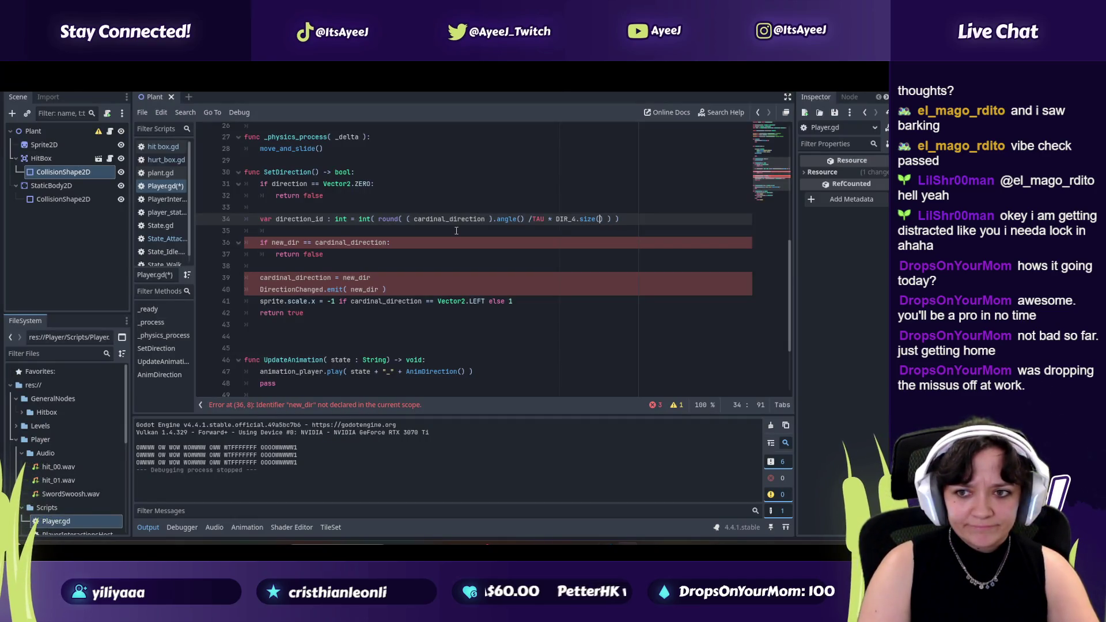
{"action": "key", "text": "alt+Tab"}
{"action": "mouse_move", "coordinate": [390, 317]}
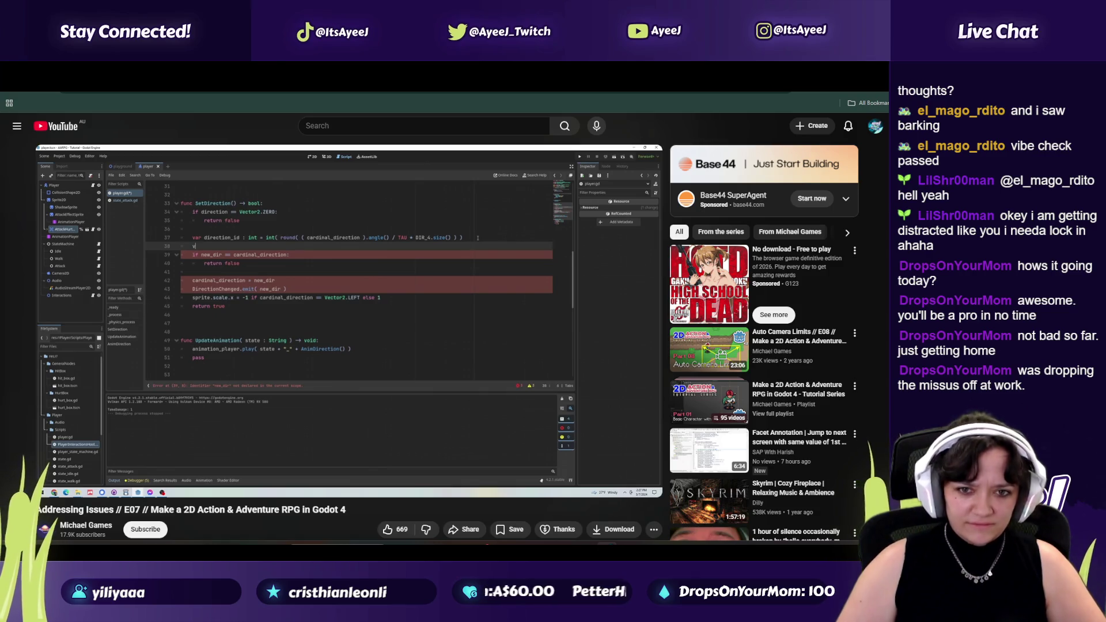
{"action": "key", "text": "alt+Tab"}
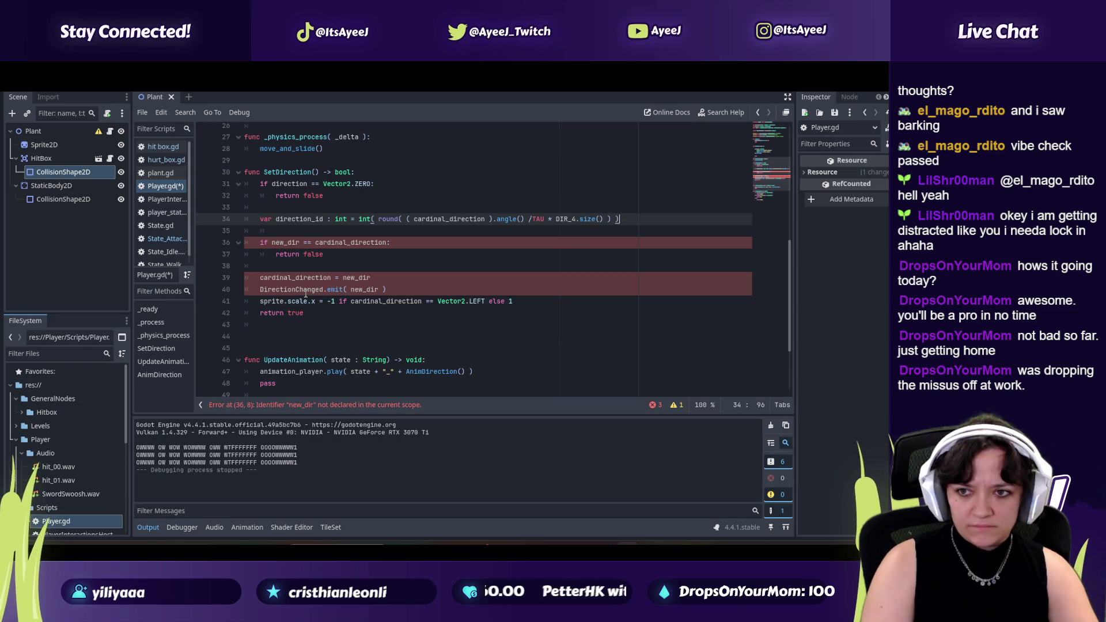
{"action": "key", "text": "Return"}
Step: Begin declaring var new_dir = DIR_4 beneath the direction_id line
{"action": "type", "text": "ar"}
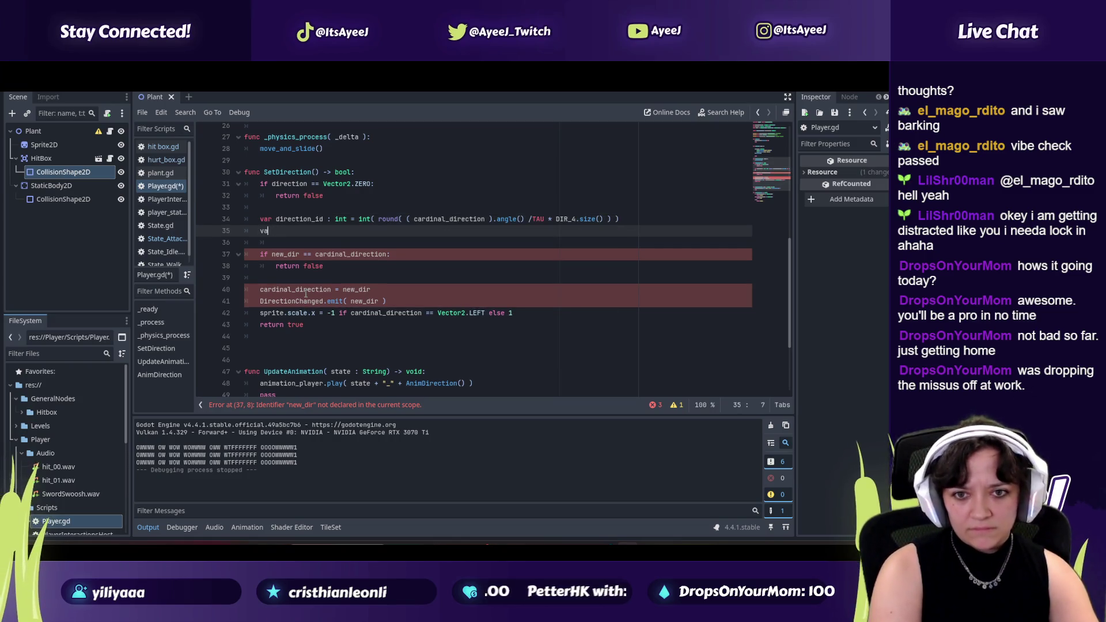
{"action": "key", "text": "alt+Tab"}
{"action": "key", "text": "alt+Tab"}
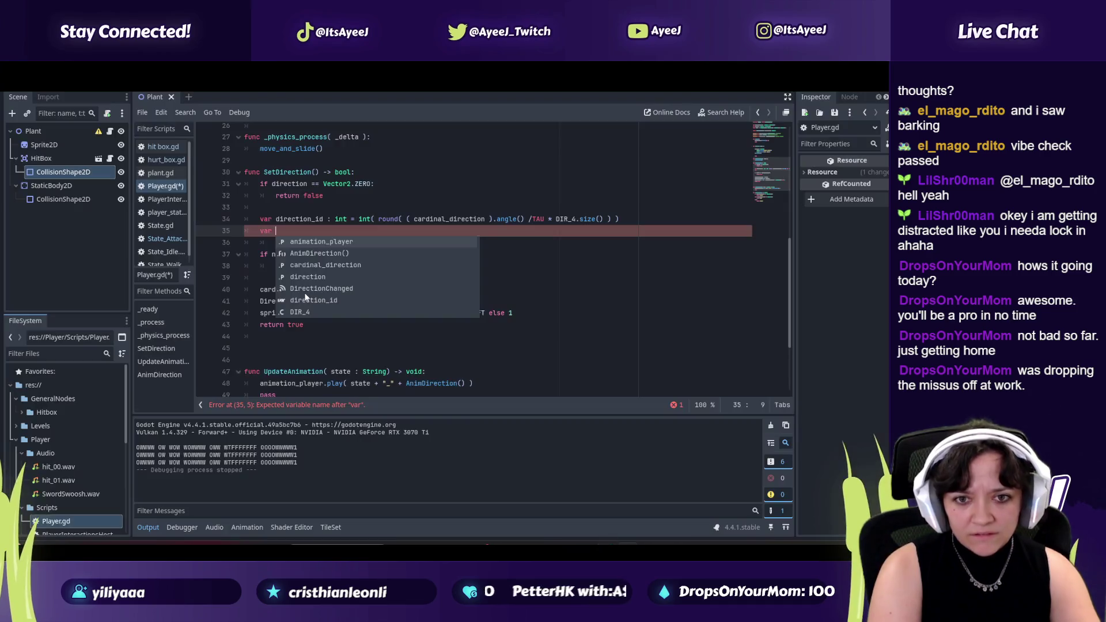
{"action": "type", "text": "new_dir ="}
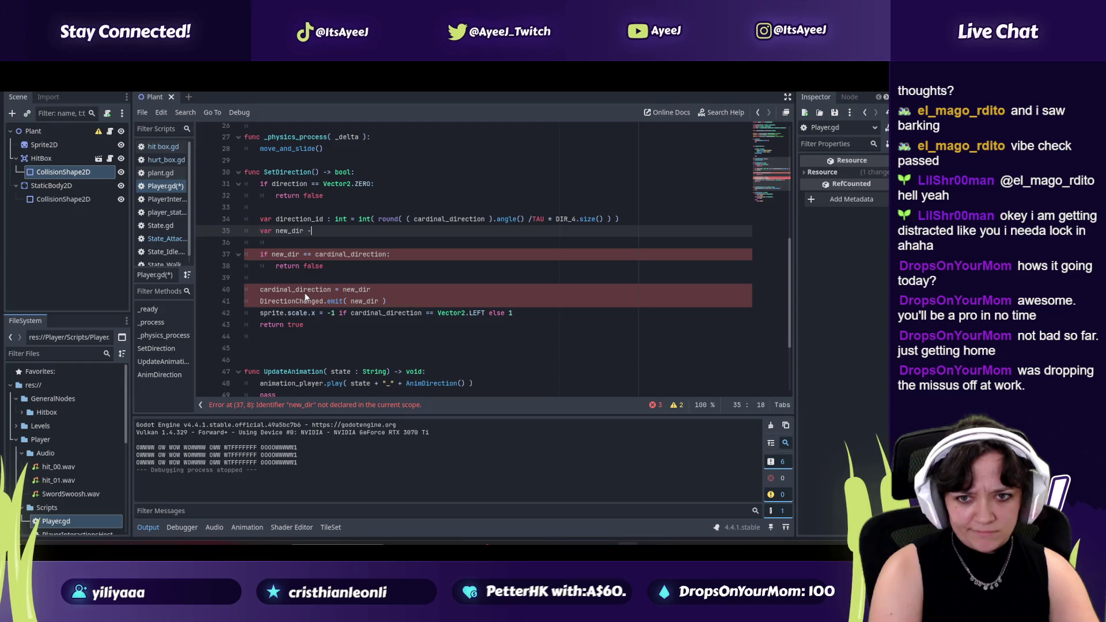
{"action": "key", "text": "alt+Tab"}
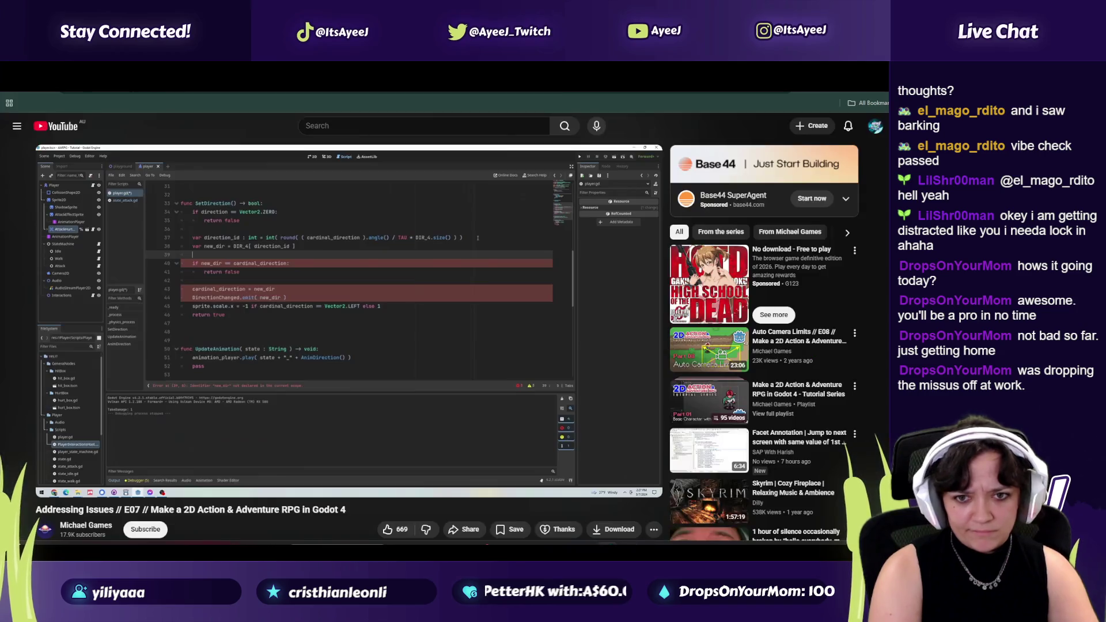
{"action": "key", "text": "alt+Tab"}
{"action": "type", "text": "-"}
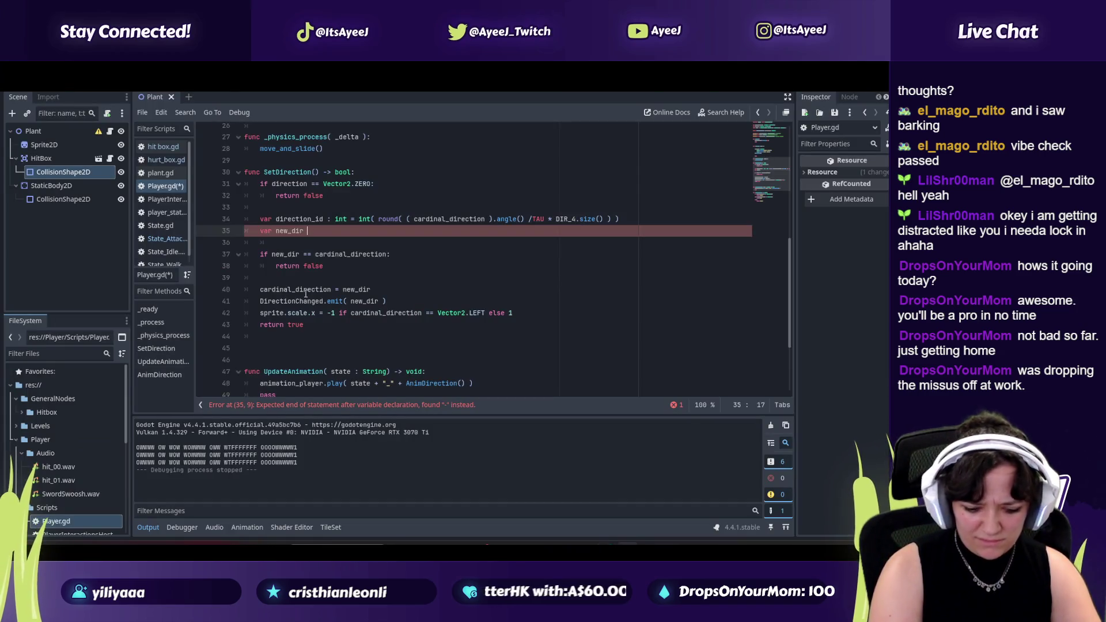
{"action": "type", "text": "DI"}
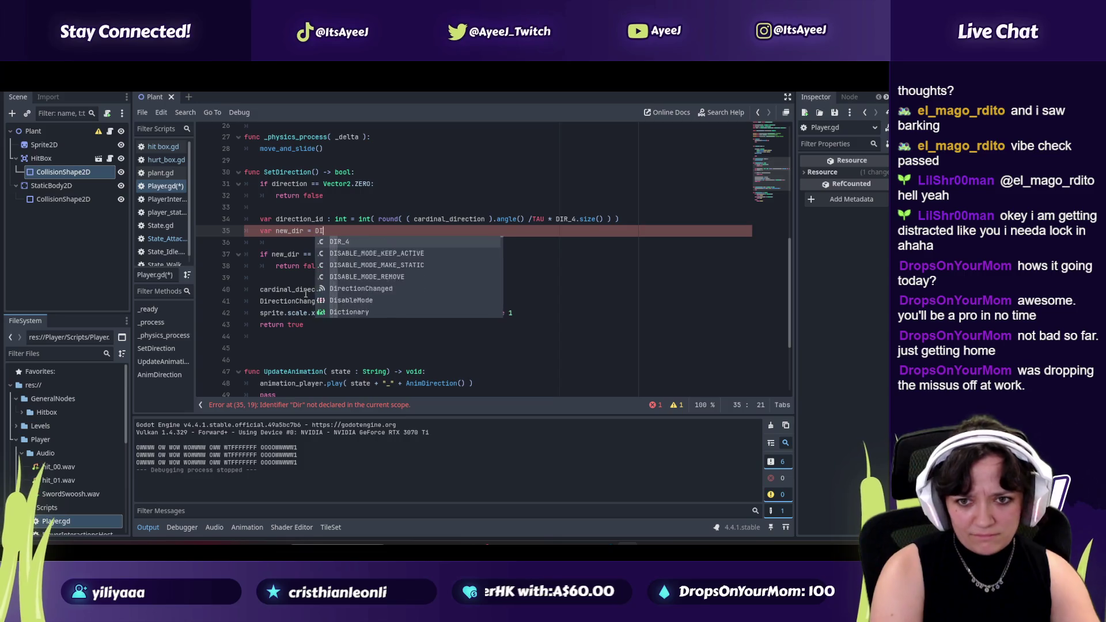
{"action": "type", "text": "R32_4"}
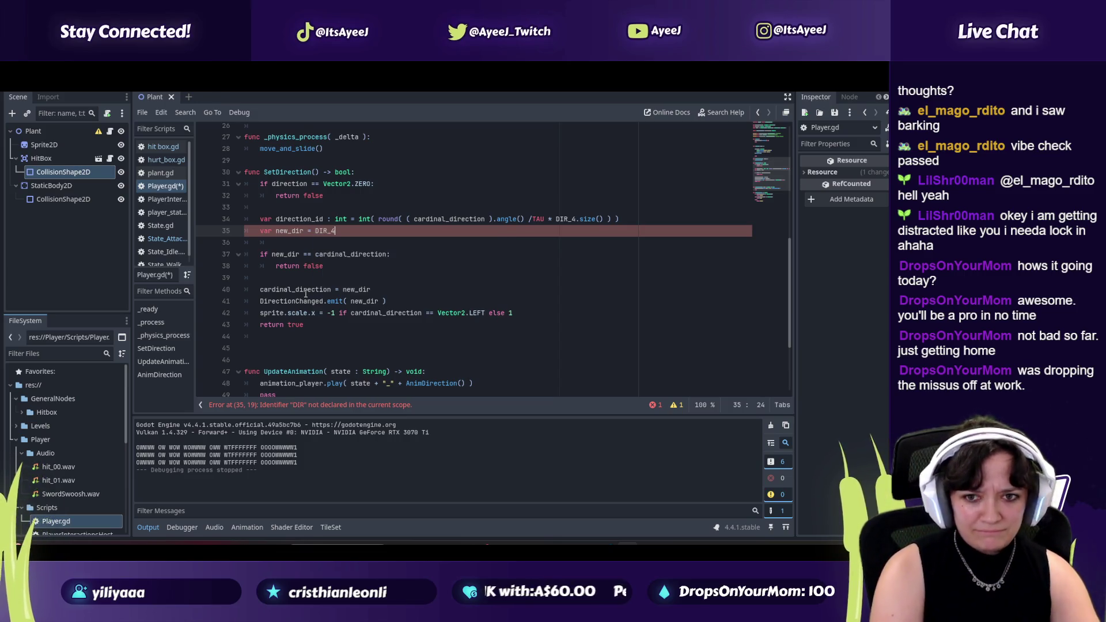
{"action": "key", "text": "alt+Tab"}
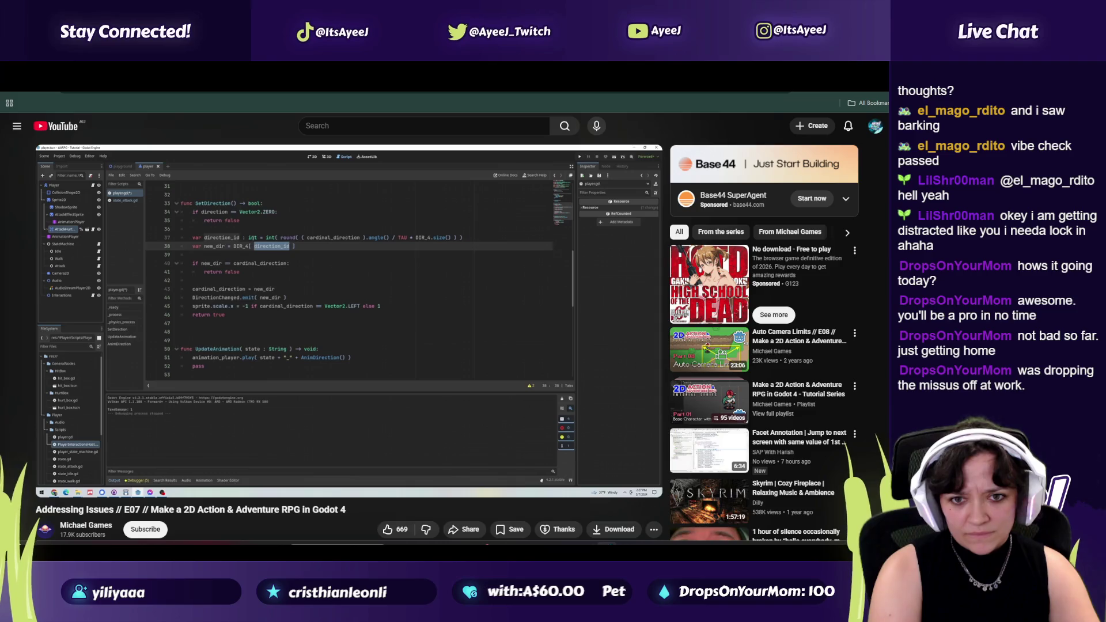
{"action": "key", "text": "alt+Tab"}
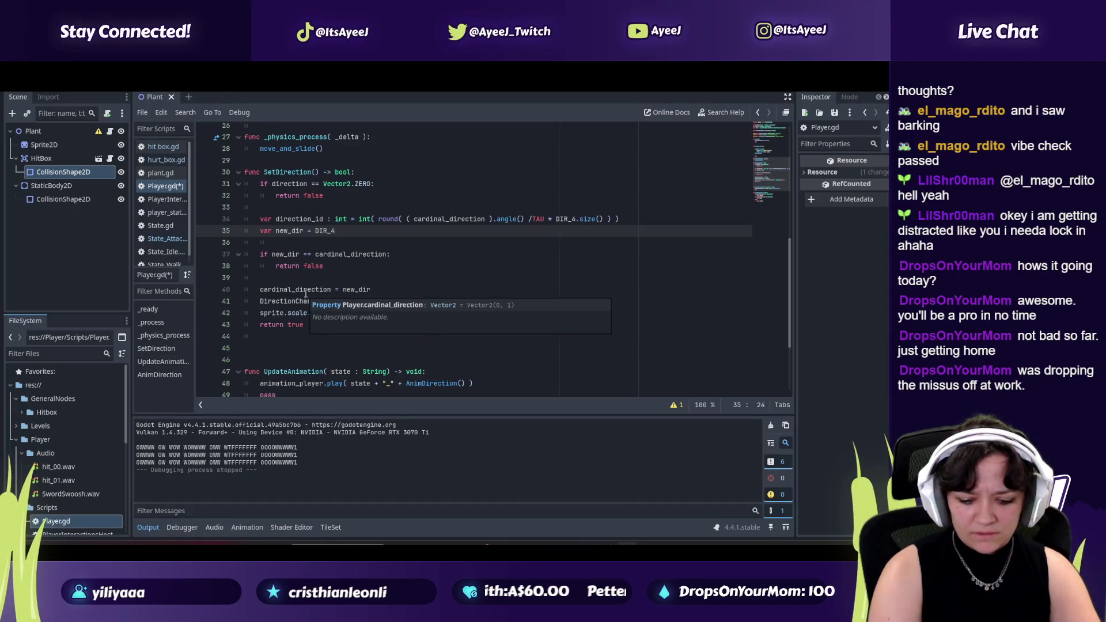
Step: Index DIR_4 with [ direction_id ] and compare the new line with the tutorial
{"action": "type", "text": "["}
{"action": "key", "text": "alt+Tab"}
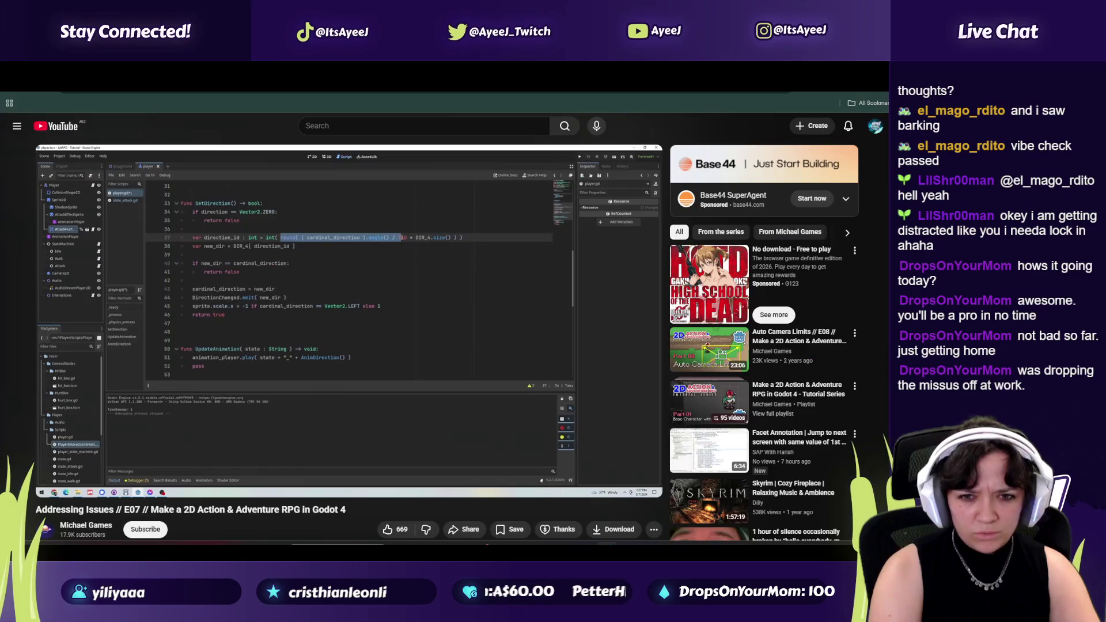
{"action": "key", "text": "alt+Tab"}
{"action": "key", "text": "alt+Tab"}
{"action": "key", "text": "alt+Tab"}
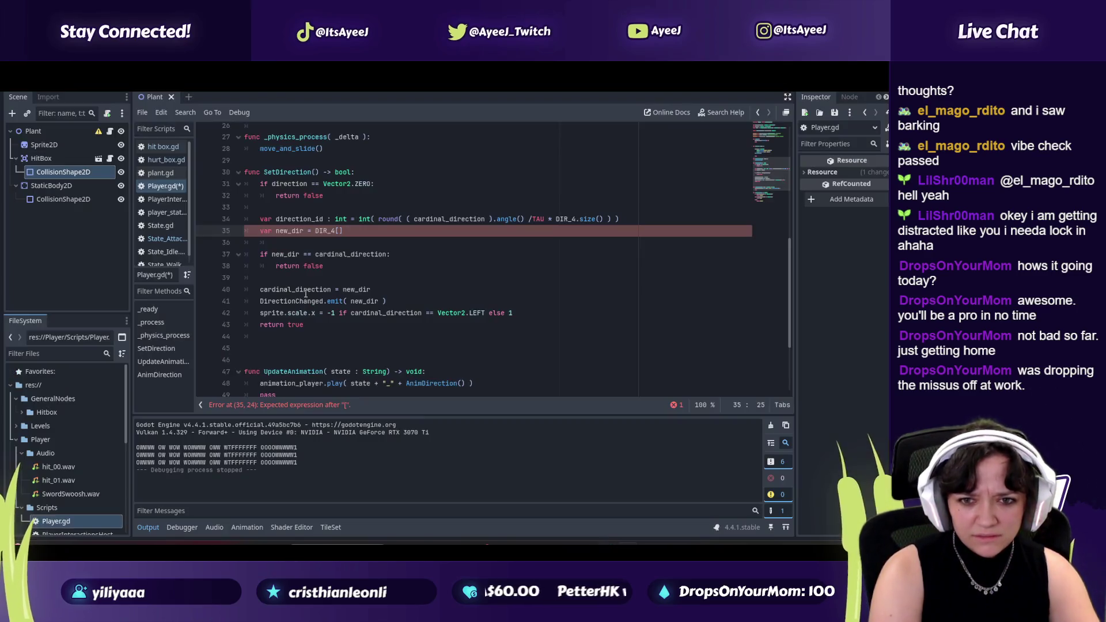
{"action": "type", "text": "direction_id"}
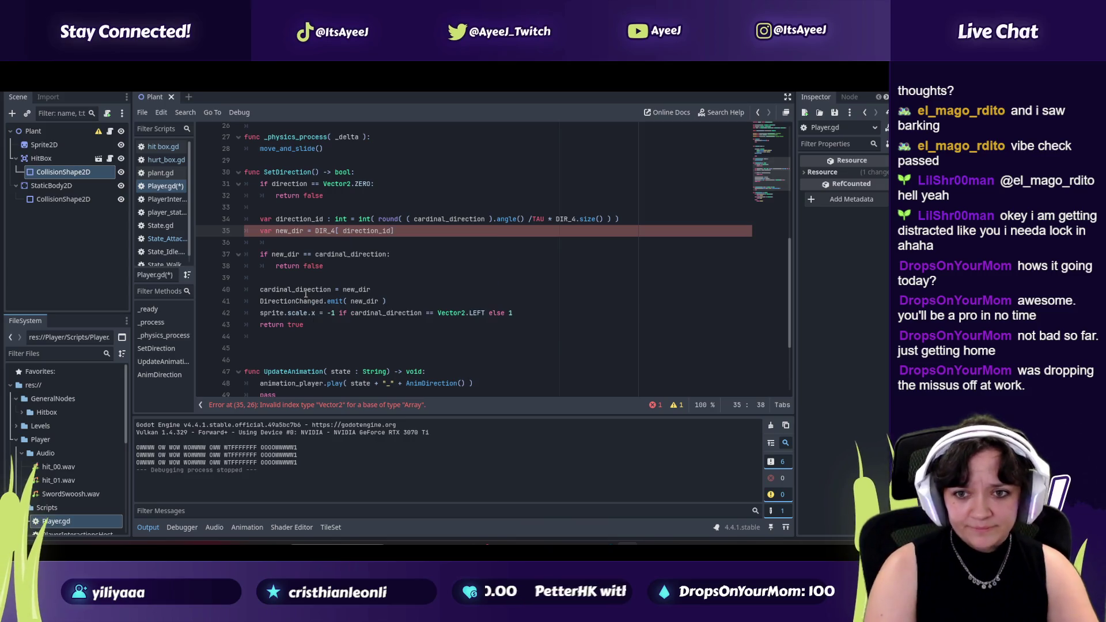
{"action": "key", "text": "alt+Tab"}
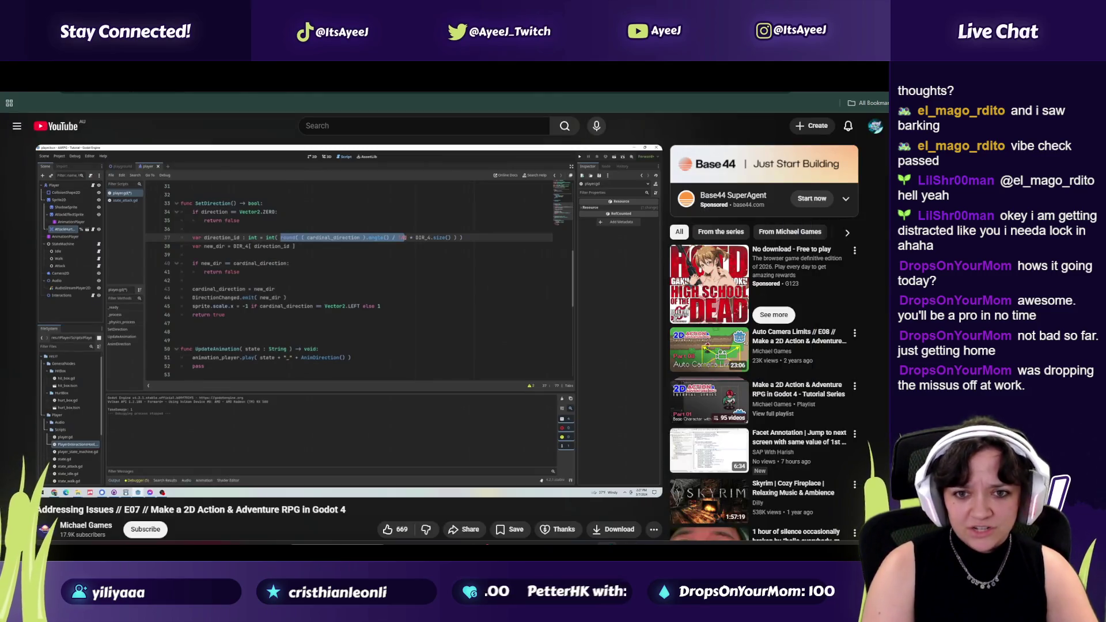
{"action": "key", "text": "alt+Tab"}
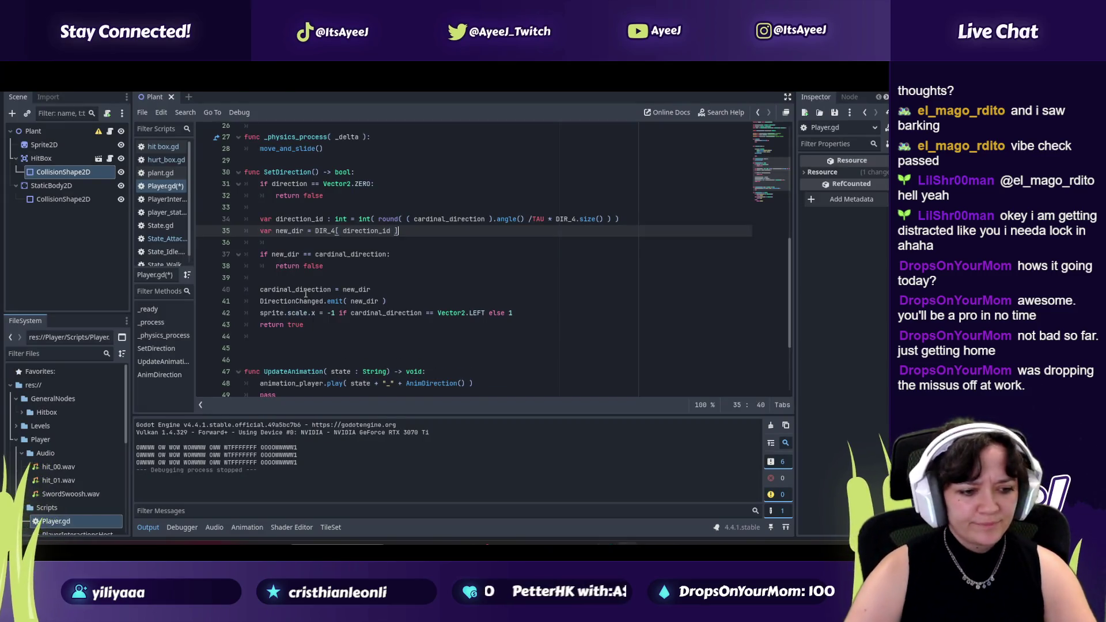
{"action": "key", "text": "Down"}
{"action": "key", "text": "alt+Tab"}
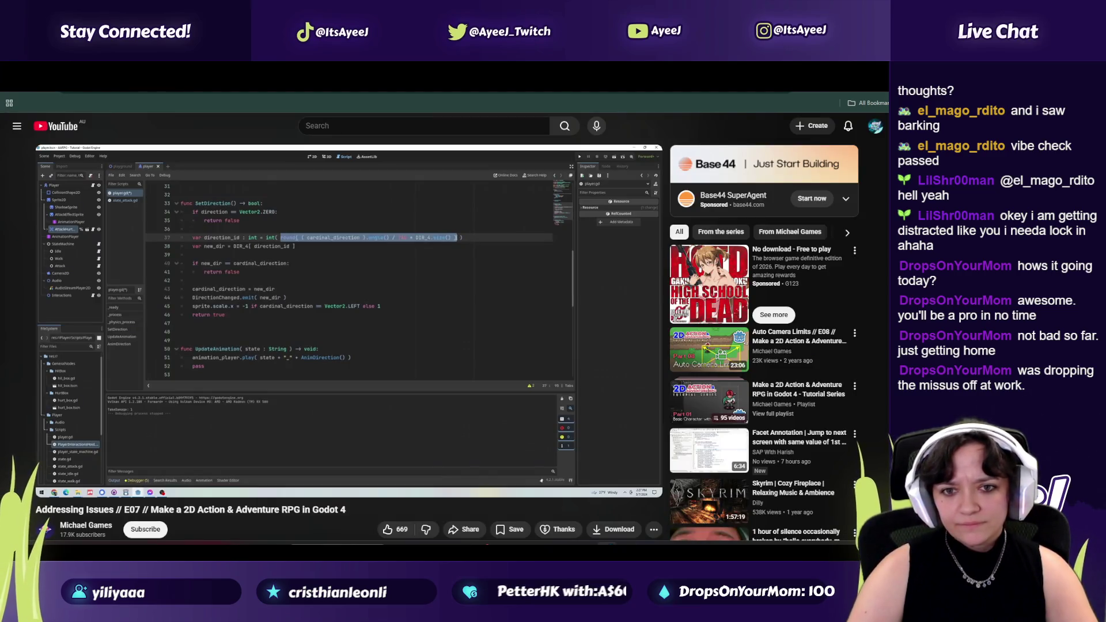
{"action": "key", "text": "alt+Tab"}
{"action": "key", "text": "alt+Tab"}
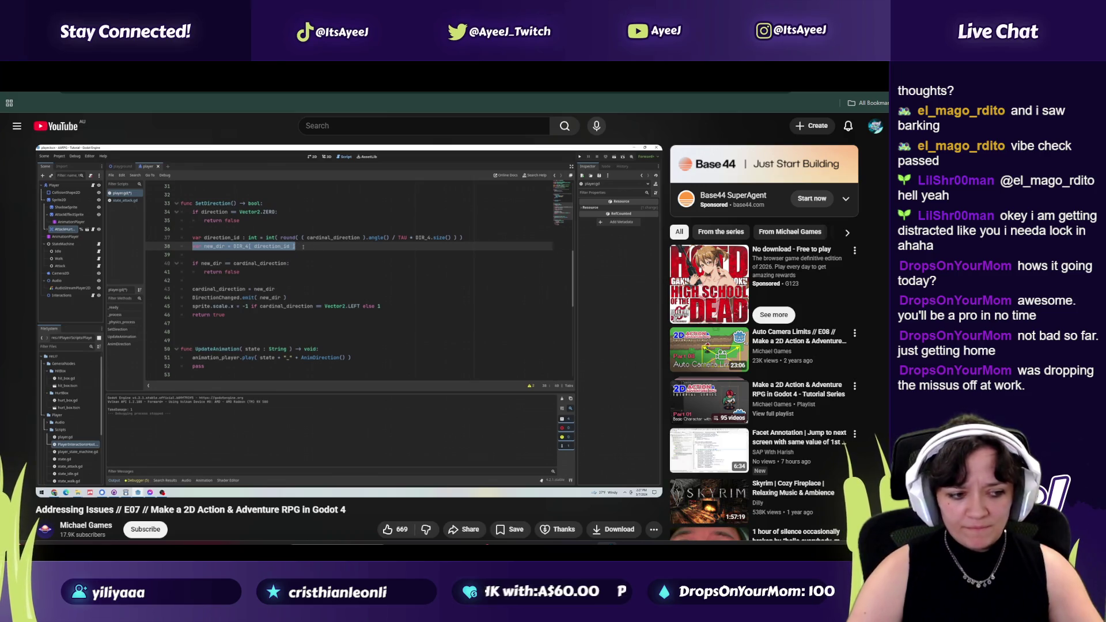
{"action": "key", "text": "alt+Tab"}
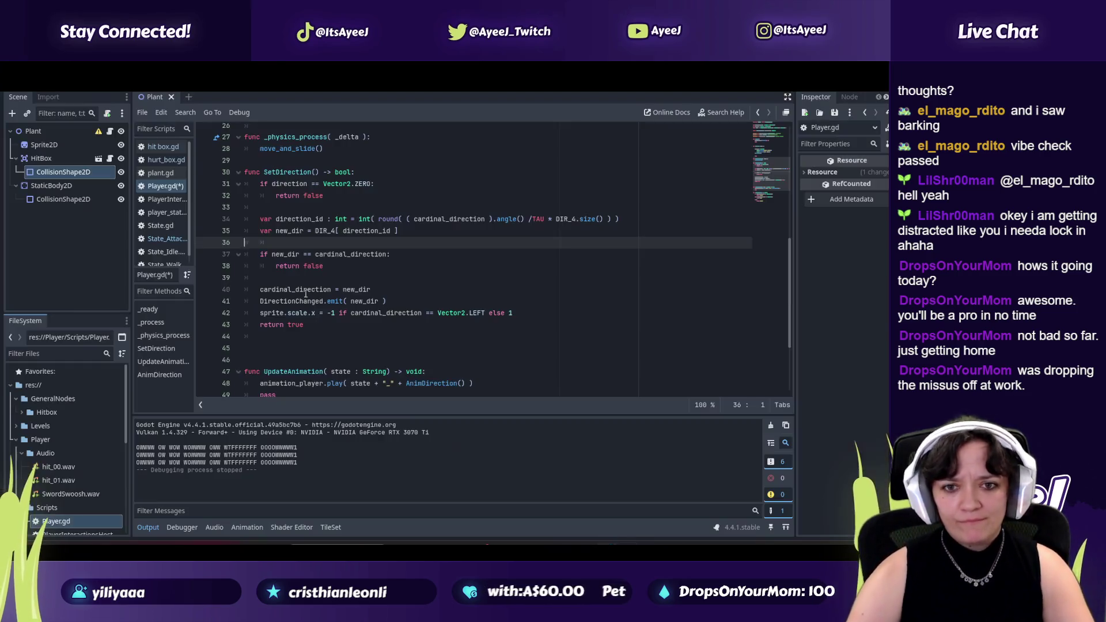
{"action": "scroll", "coordinate": [306, 292], "scroll_direction": "down", "scroll_amount": 4}
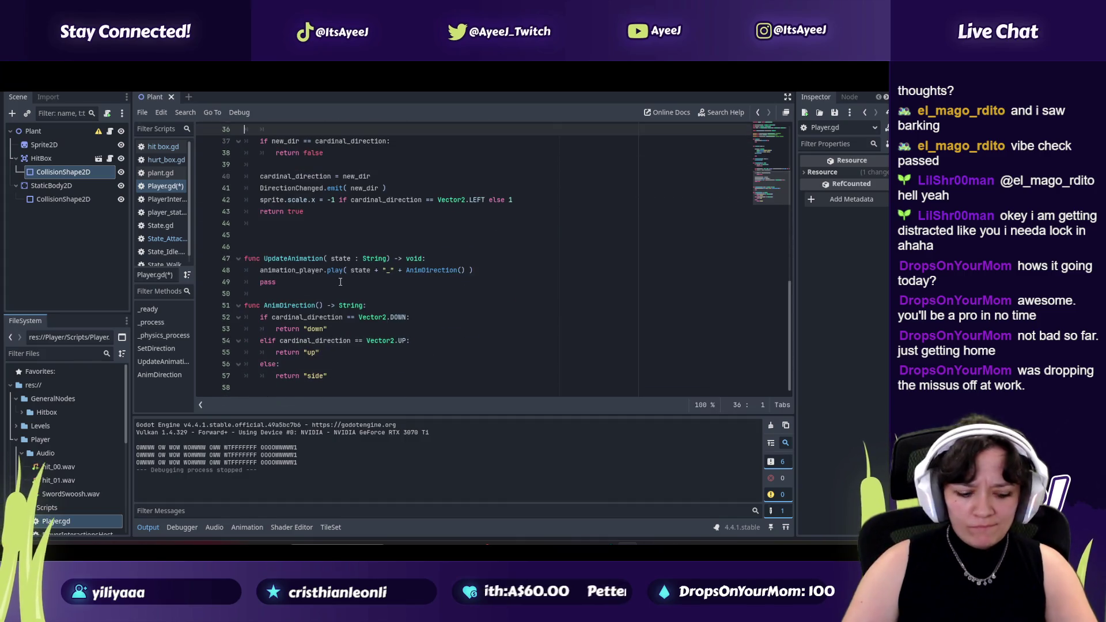
{"action": "key", "text": "ctrl+s"}
{"action": "scroll", "coordinate": [339, 281], "scroll_direction": "up", "scroll_amount": 5}
{"action": "key", "text": "alt+Tab"}
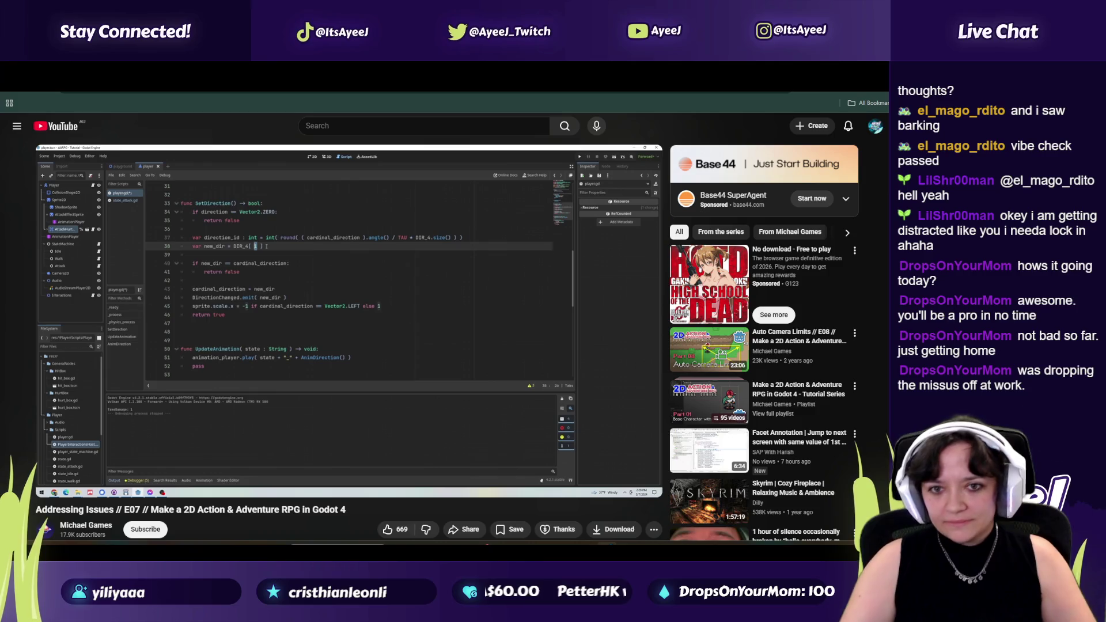
{"action": "left_click", "coordinate": [257, 324]}
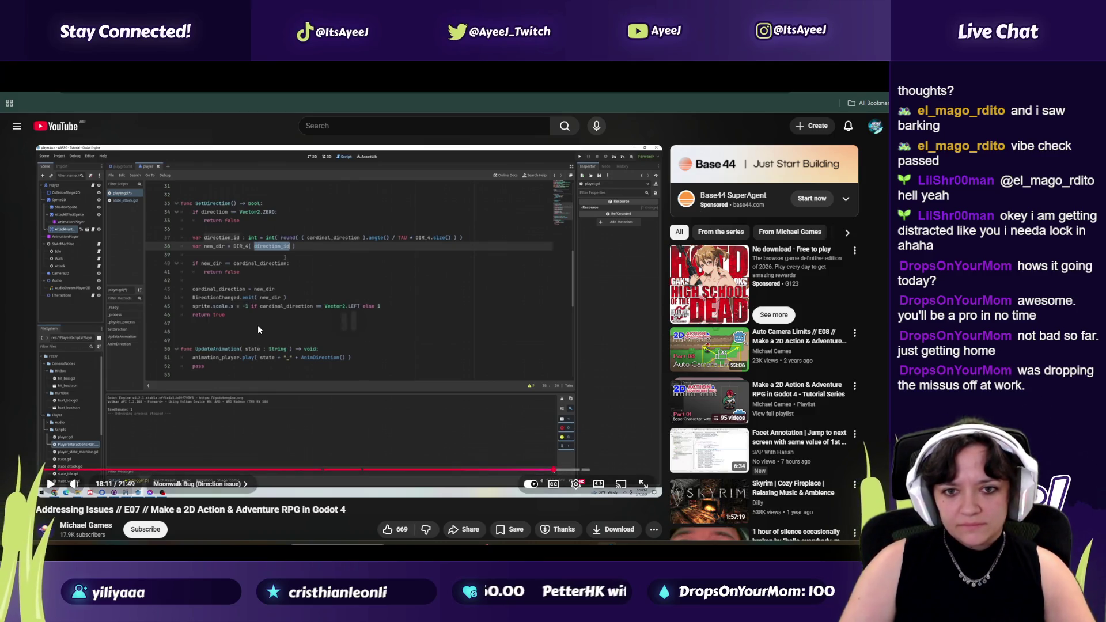
{"action": "key", "text": "alt+Tab"}
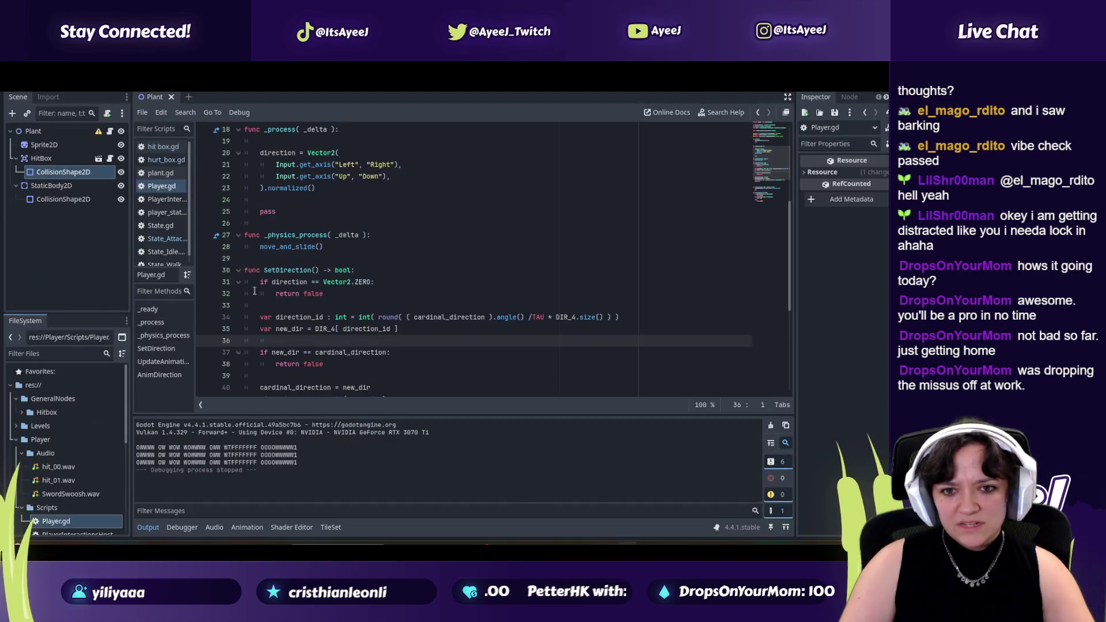
{"action": "scroll", "coordinate": [285, 296], "scroll_direction": "down", "scroll_amount": 1}
{"action": "double_click", "coordinate": [363, 295]}
{"action": "key", "text": "alt+Tab"}
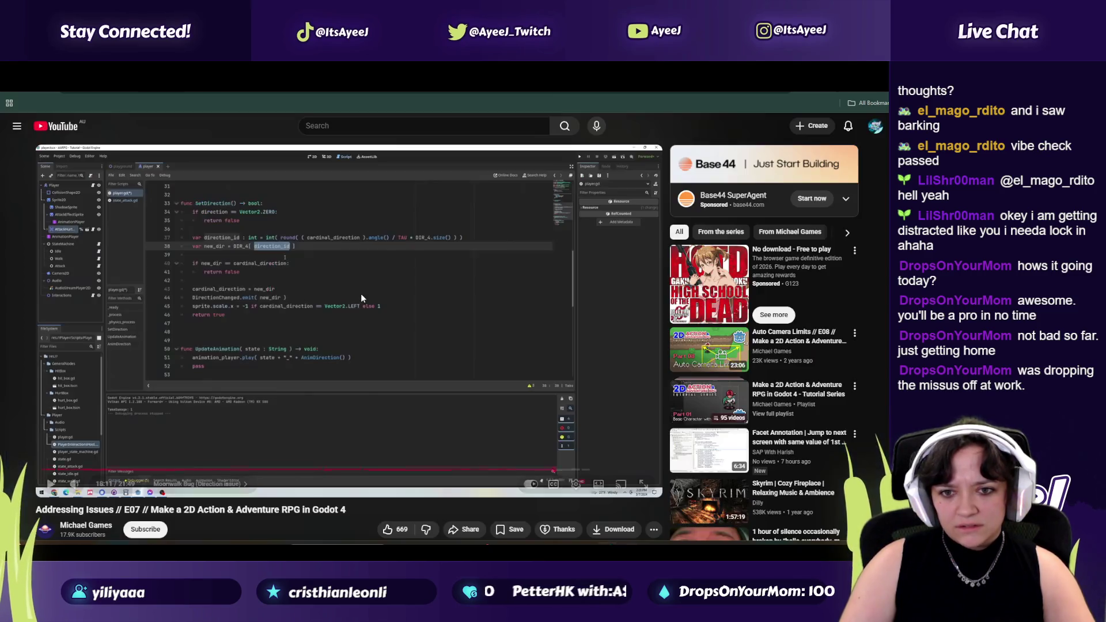
{"action": "left_click", "coordinate": [361, 292]}
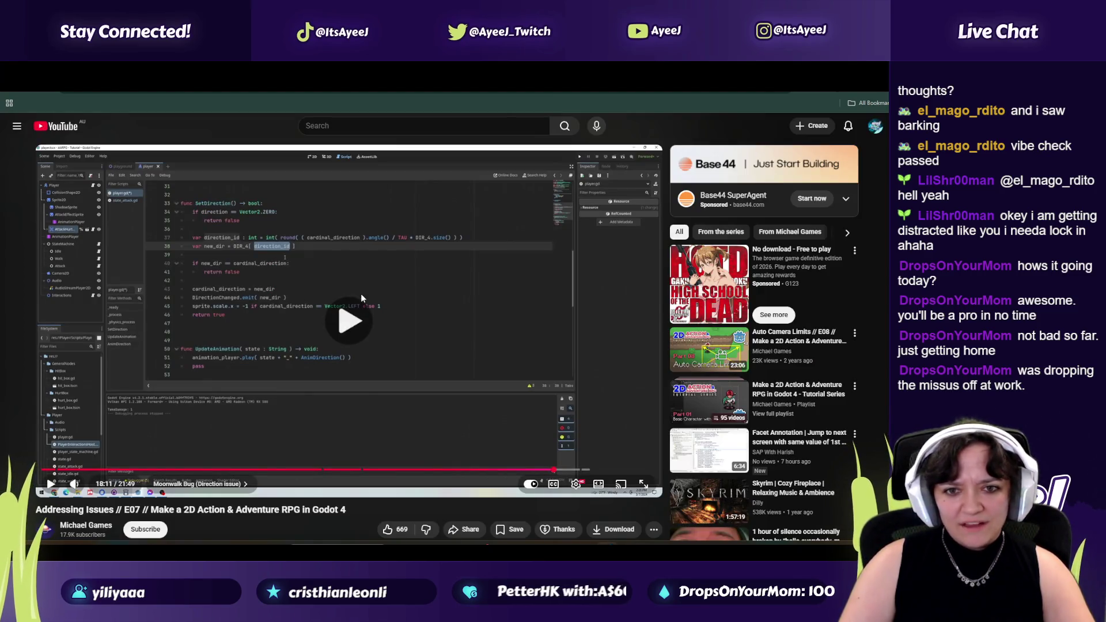
{"action": "left_click", "coordinate": [267, 258]}
{"action": "key", "text": "alt+Tab"}
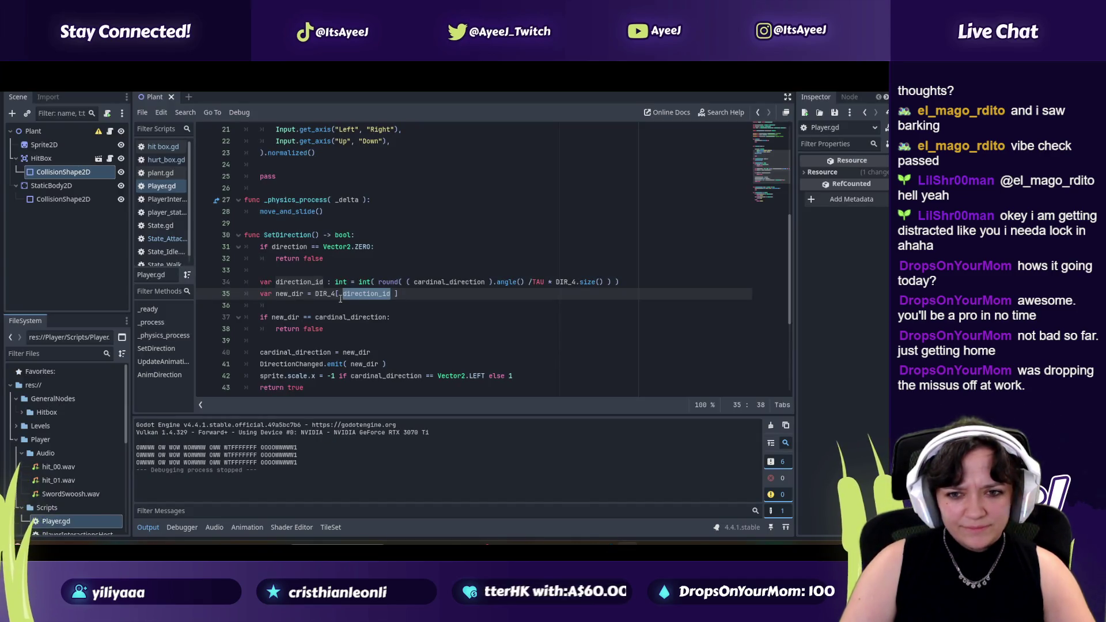
{"action": "key", "text": "alt+Tab"}
{"action": "left_click", "coordinate": [336, 296]}
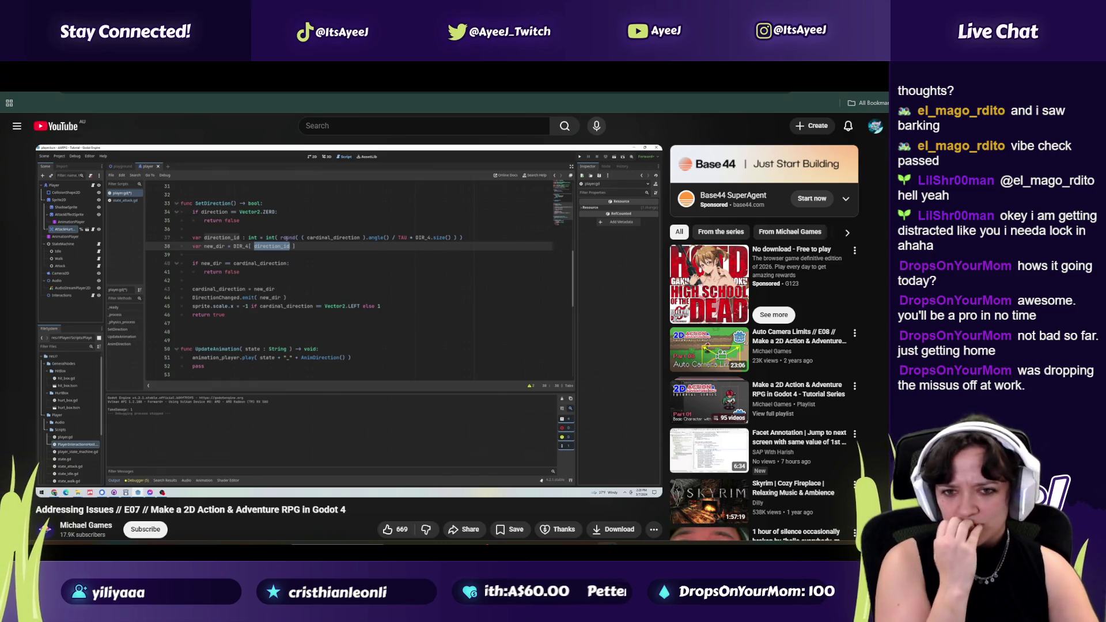
{"action": "key", "text": "alt+Tab"}
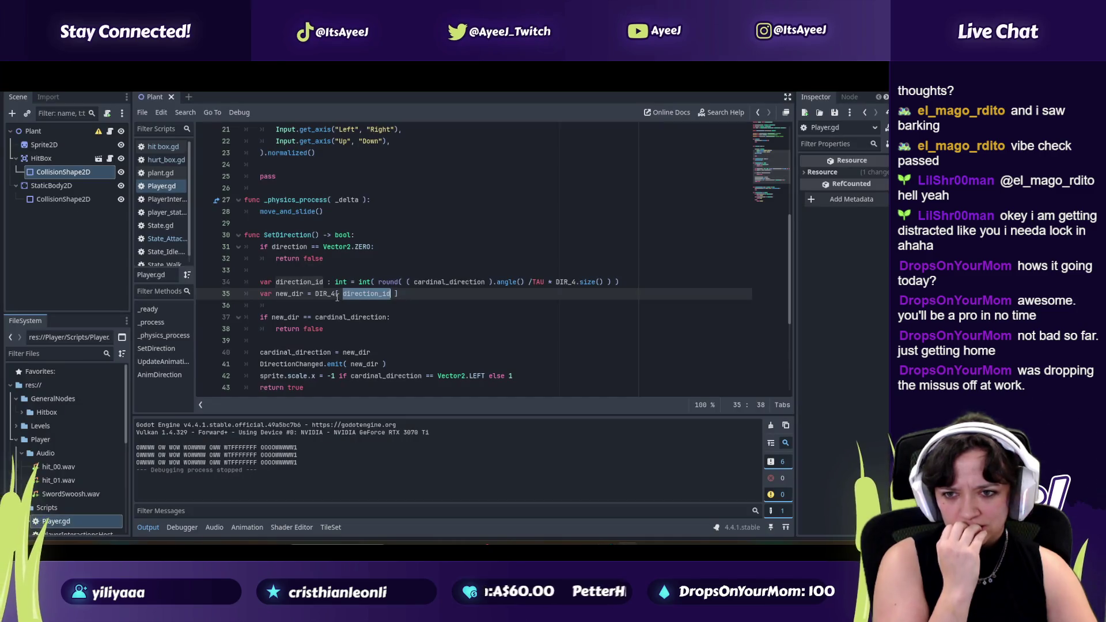
{"action": "key", "text": "alt+Tab"}
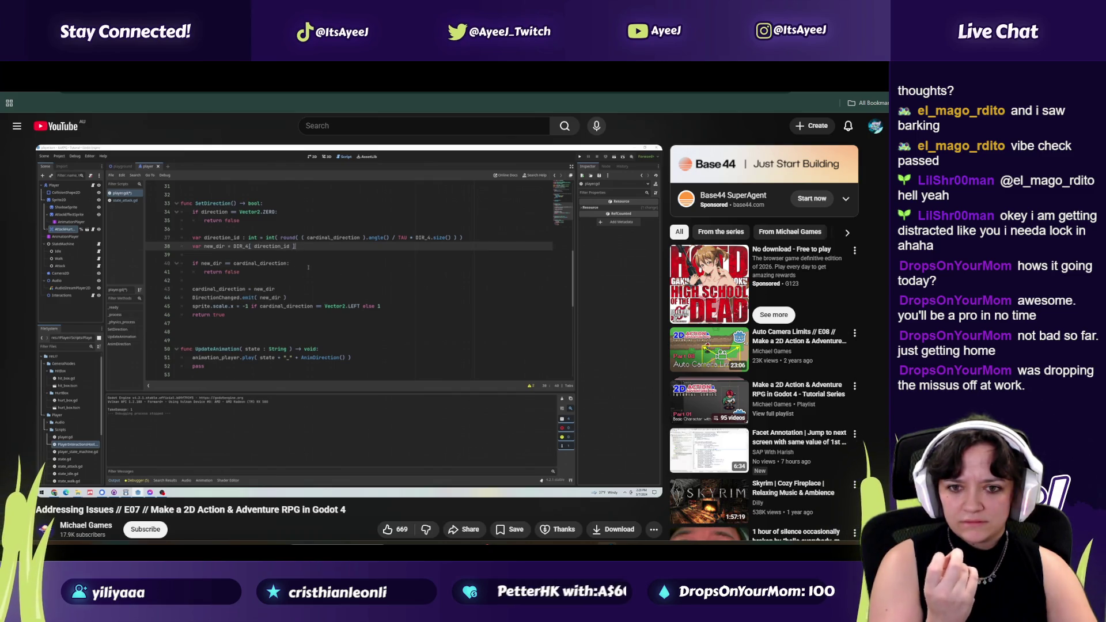
{"action": "left_click", "coordinate": [382, 295]}
{"action": "key", "text": "alt+Tab"}
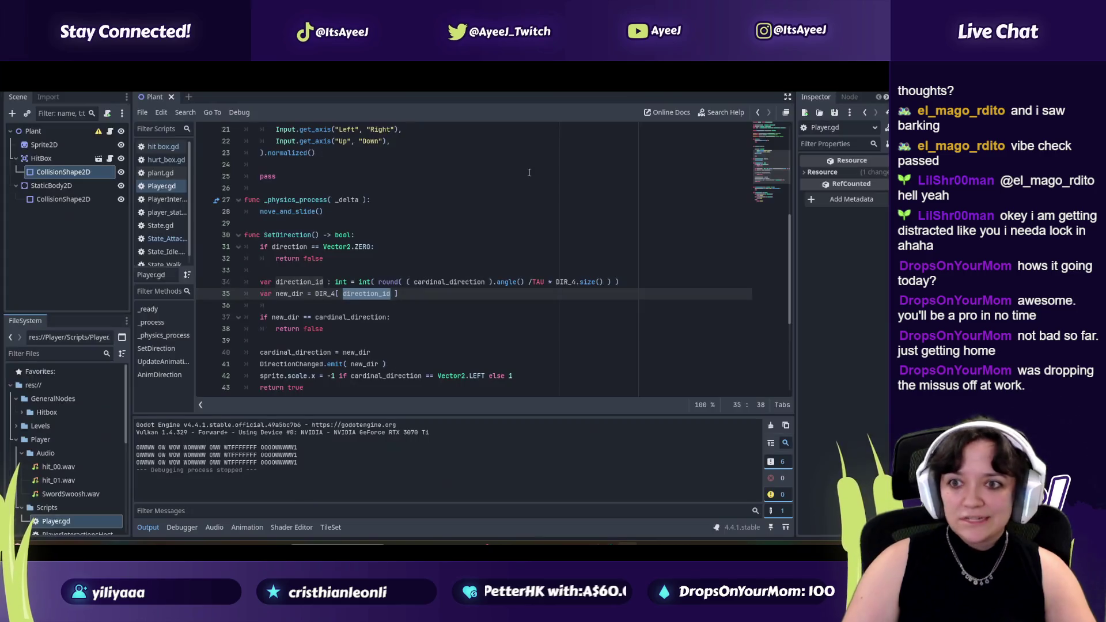
{"action": "key", "text": "F5"}
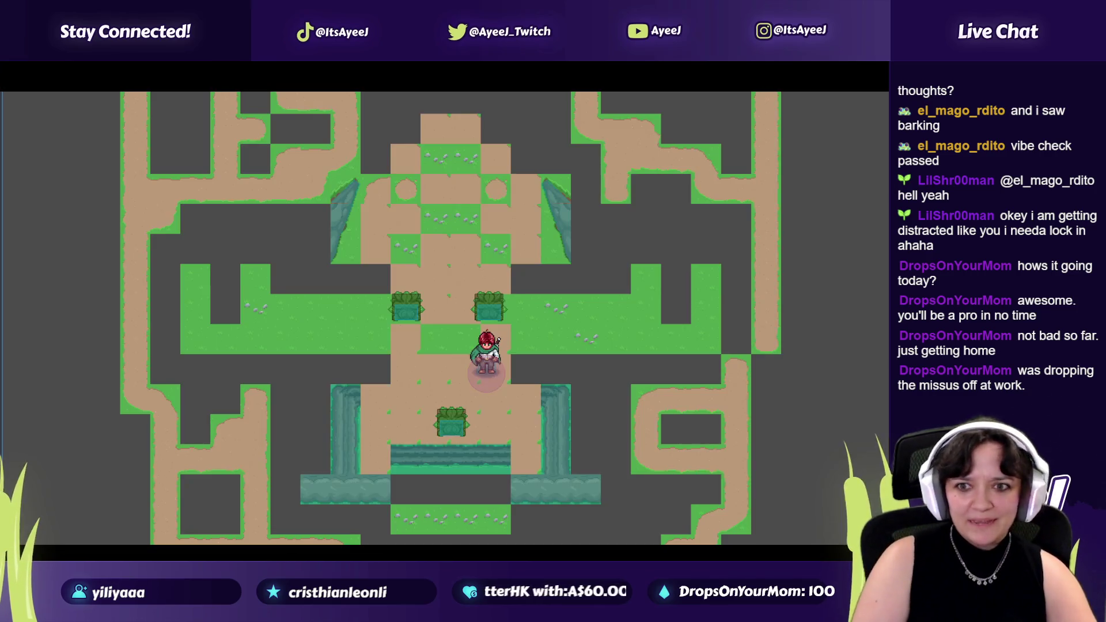
{"action": "key", "text": "Left"}
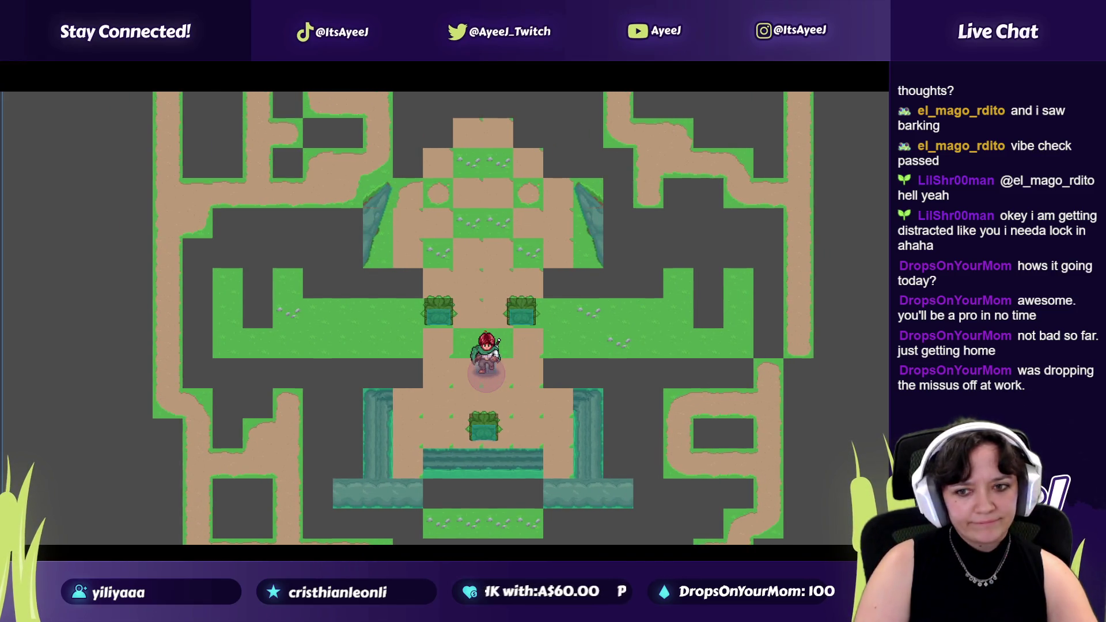
{"action": "key", "text": "F8"}
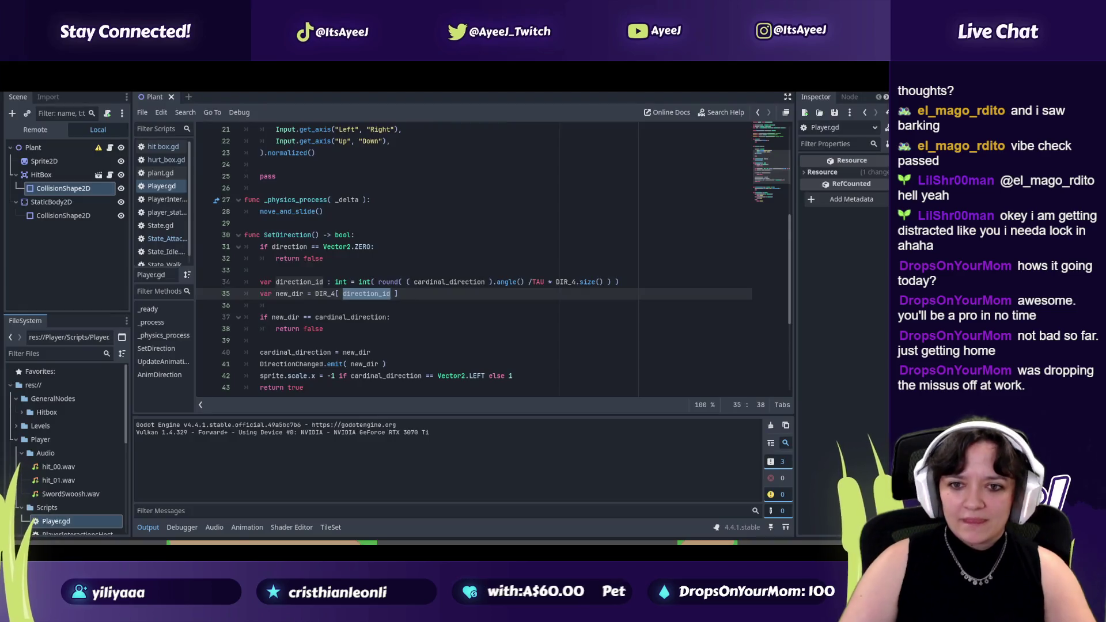
{"action": "key", "text": "alt+Tab"}
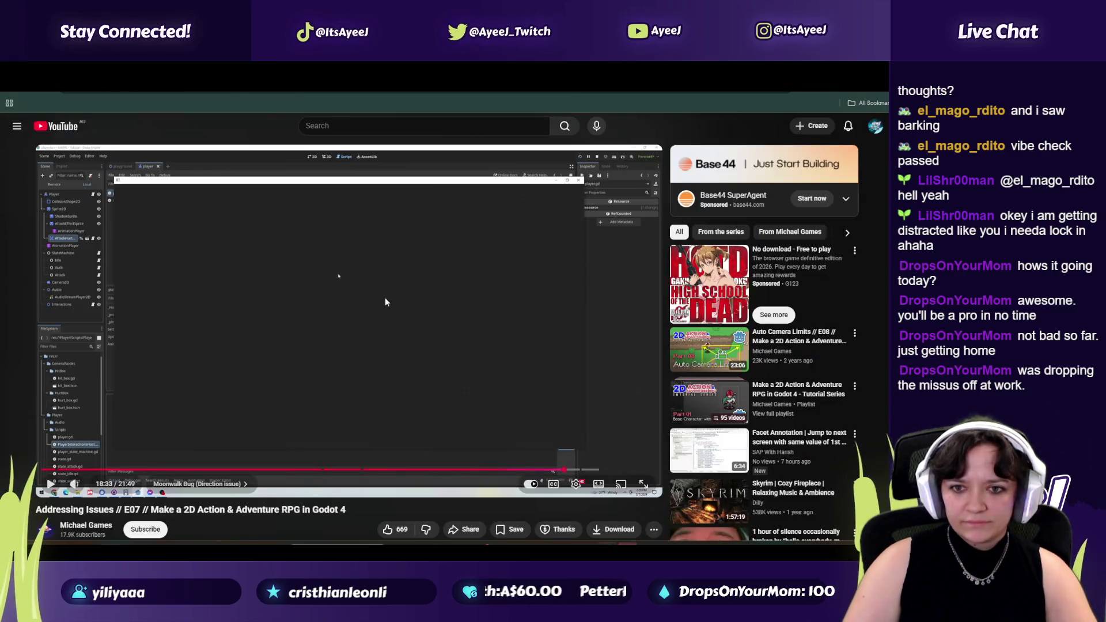
{"action": "left_click", "coordinate": [387, 302]}
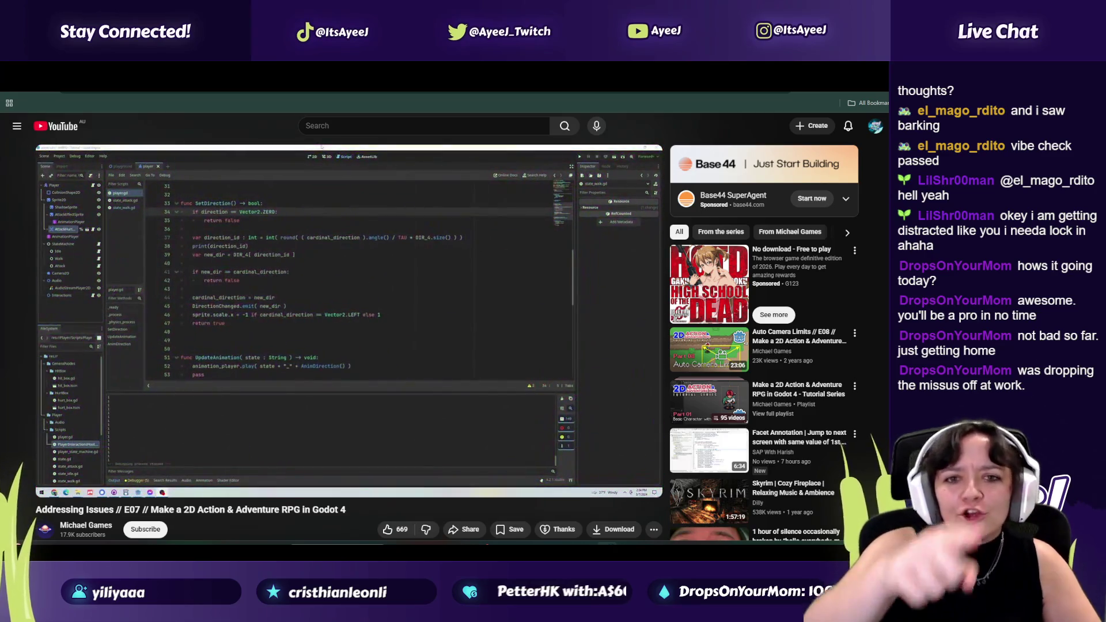
{"action": "mouse_move", "coordinate": [372, 270]}
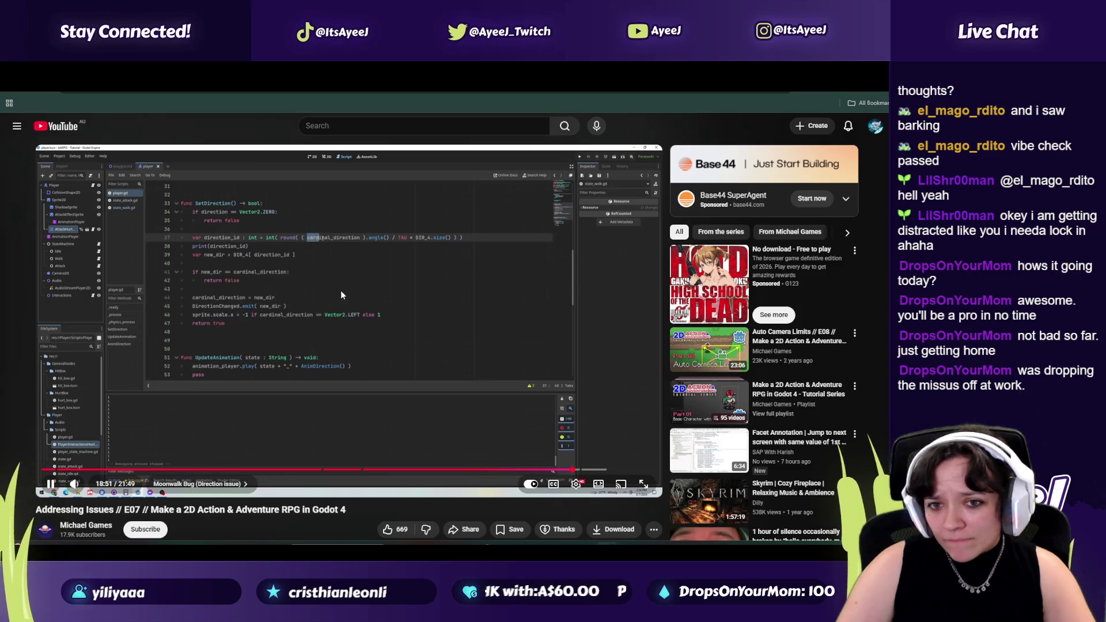
{"action": "key", "text": "alt+Tab"}
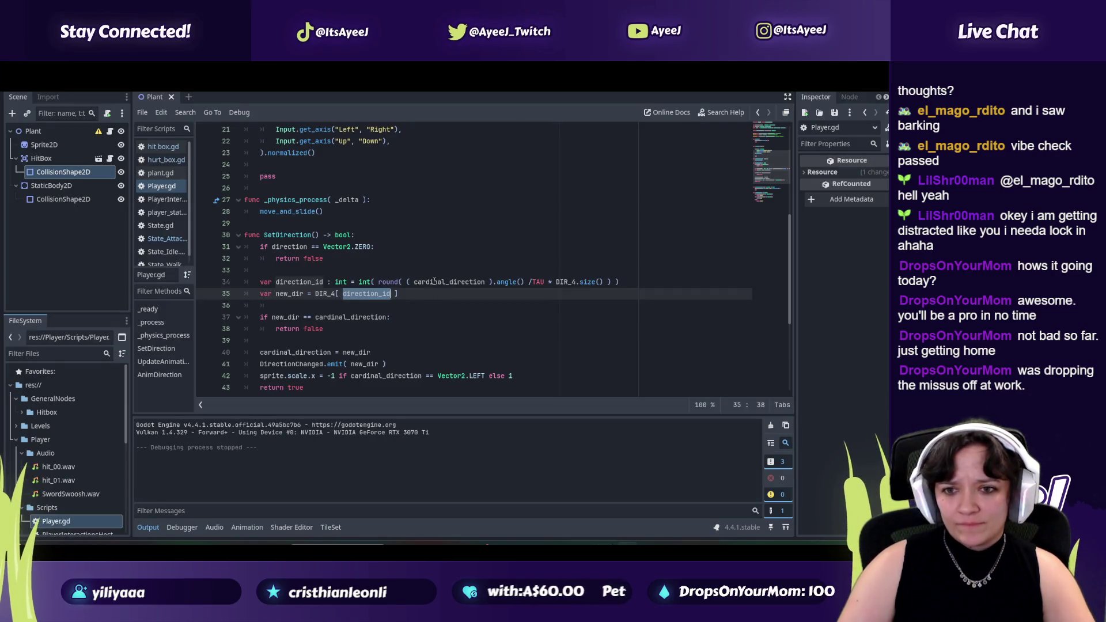
{"action": "triple_click", "coordinate": [431, 281]}
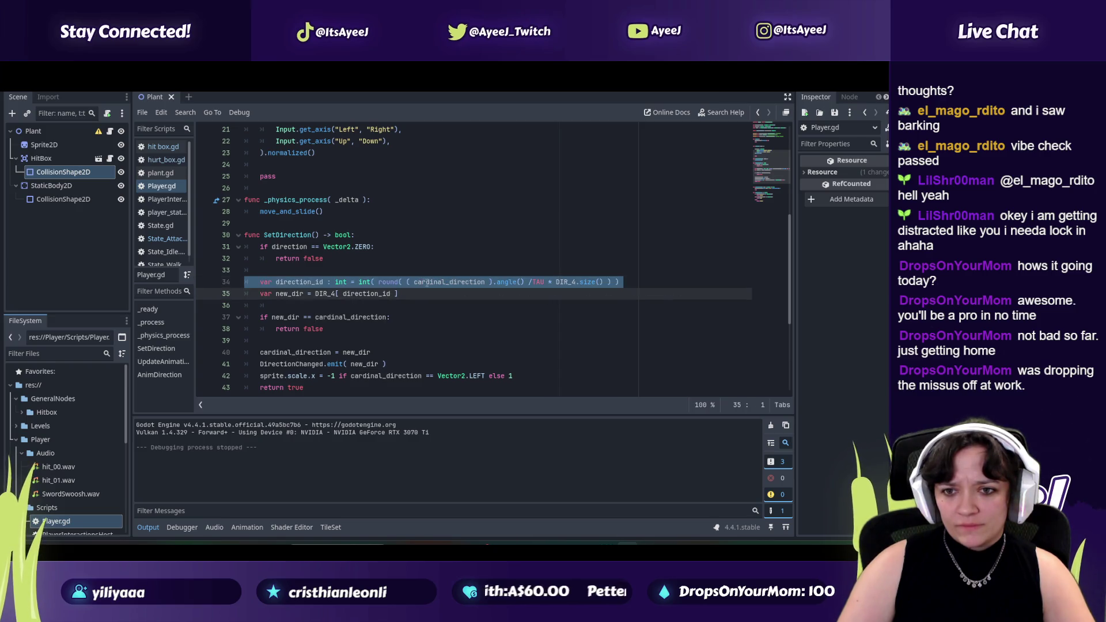
Step: Replace cardinal_direction with direction in line 34's angle() expression, checking the tutorial
{"action": "left_click_drag", "start_coordinate": [446, 281], "coordinate": [414, 282]}
{"action": "key", "text": "alt+Tab"}
{"action": "key", "text": "alt+Tab"}
{"action": "key", "text": "alt+Tab"}
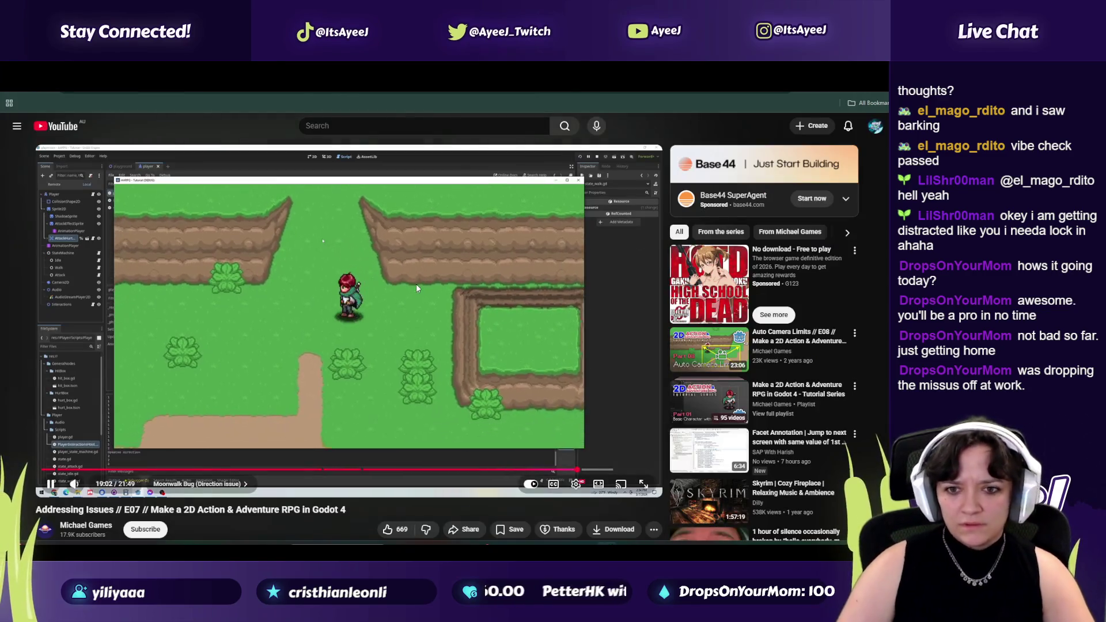
{"action": "key", "text": "alt+Tab"}
{"action": "left_click", "coordinate": [427, 282]}
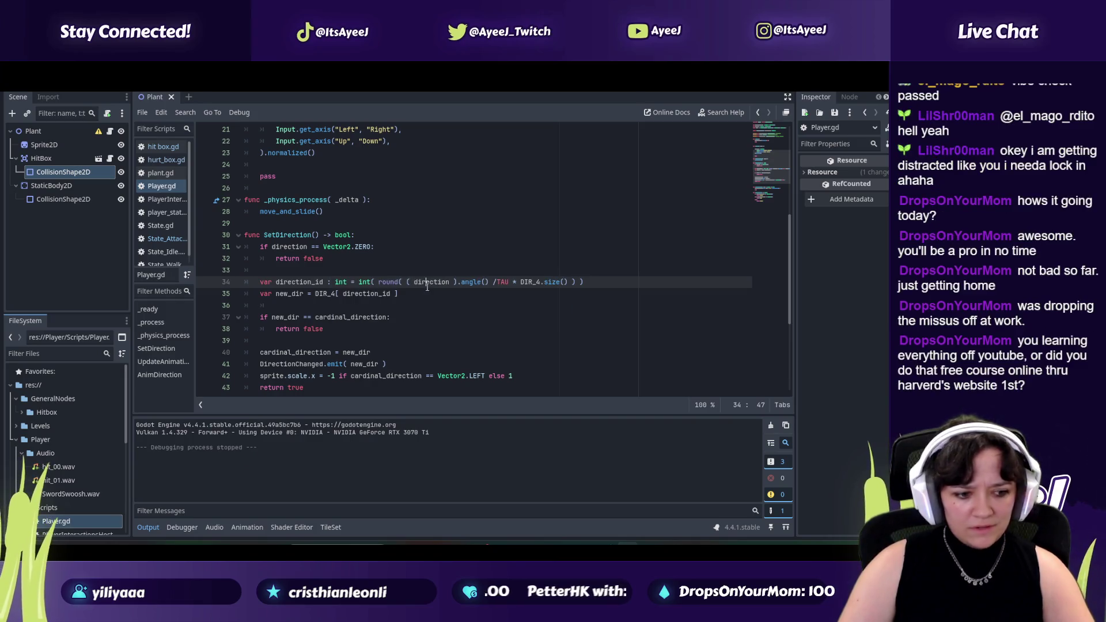
{"action": "left_click", "coordinate": [520, 328]}
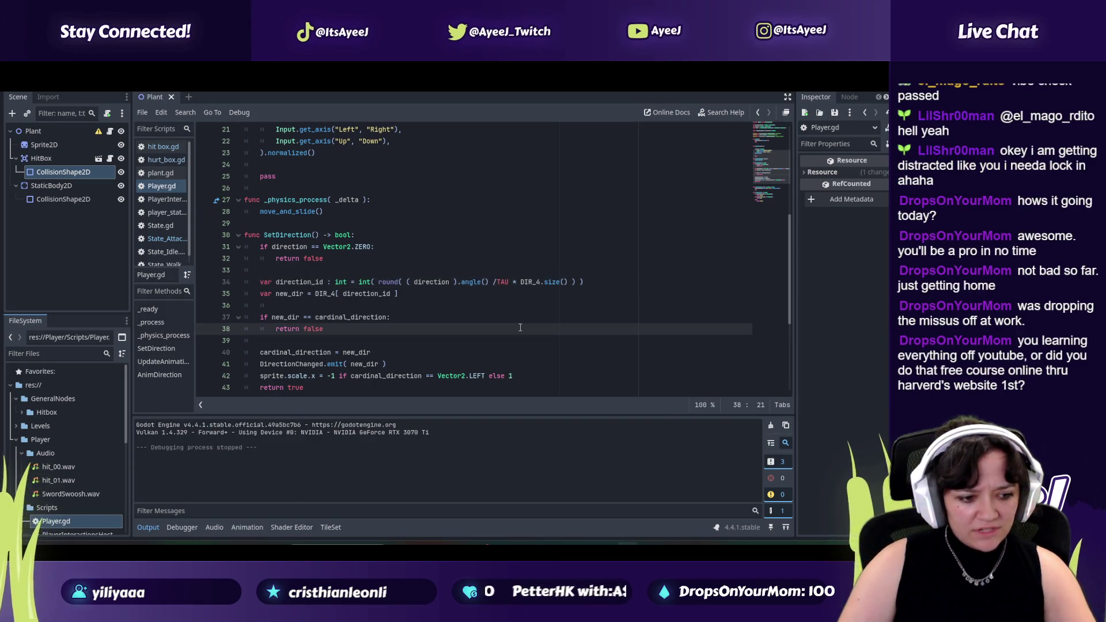
{"action": "key", "text": "alt+Tab"}
{"action": "left_click", "coordinate": [458, 321]}
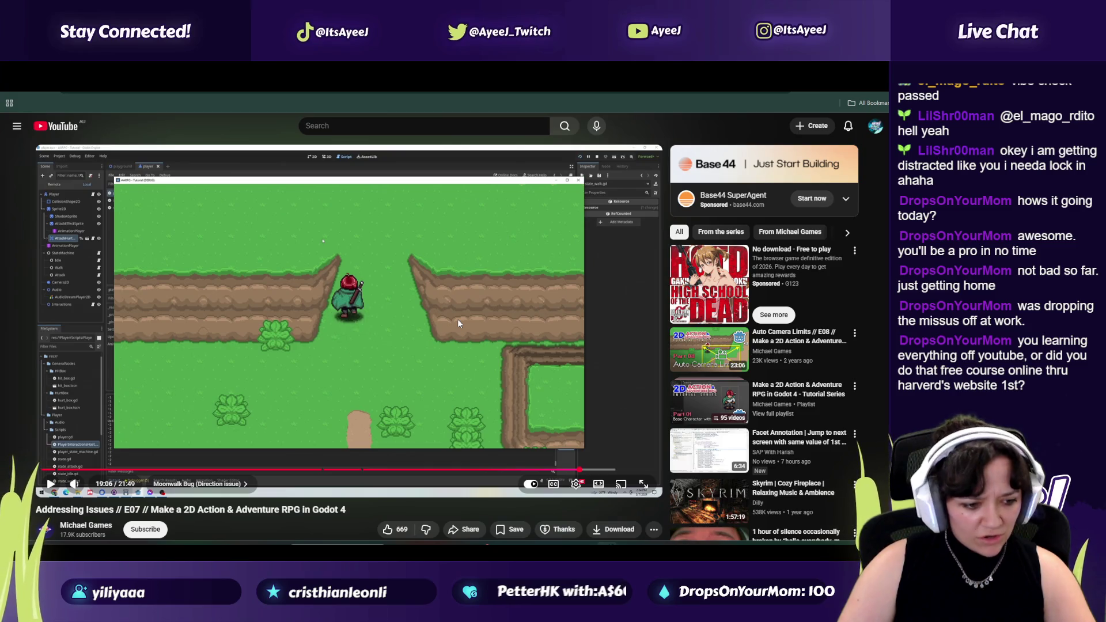
{"action": "key", "text": "alt+Tab"}
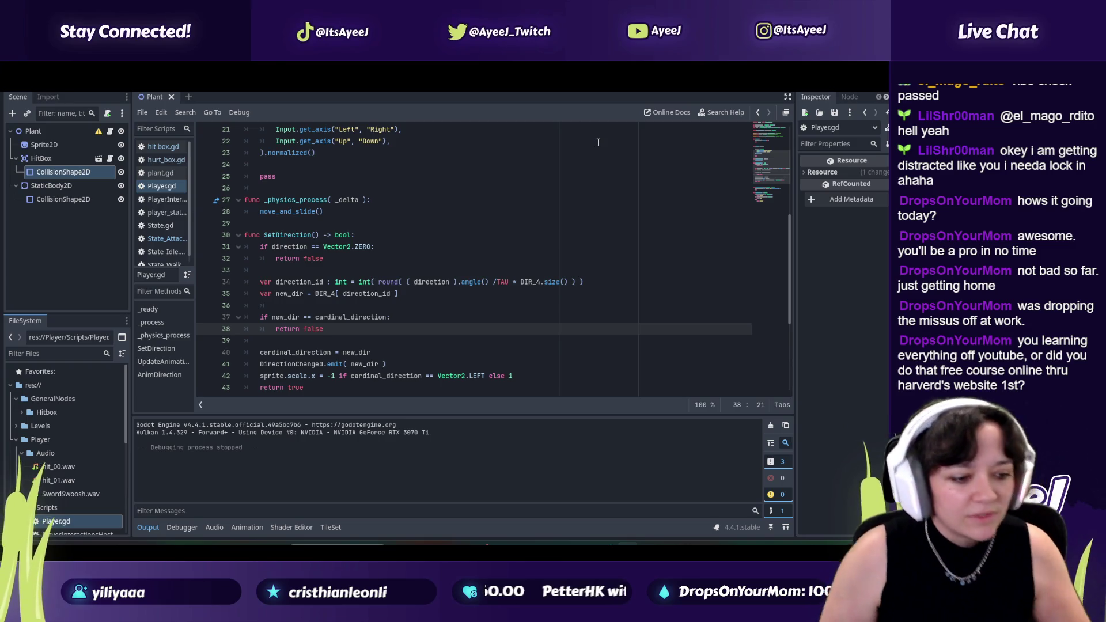
{"action": "key", "text": "alt+Tab"}
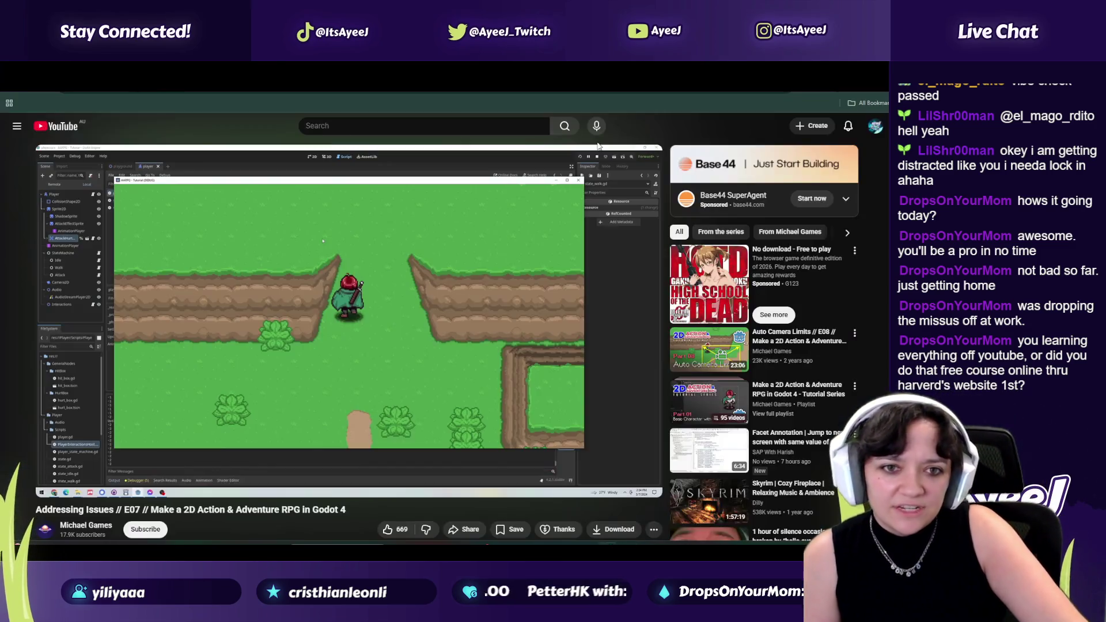
{"action": "key", "text": "alt+Tab"}
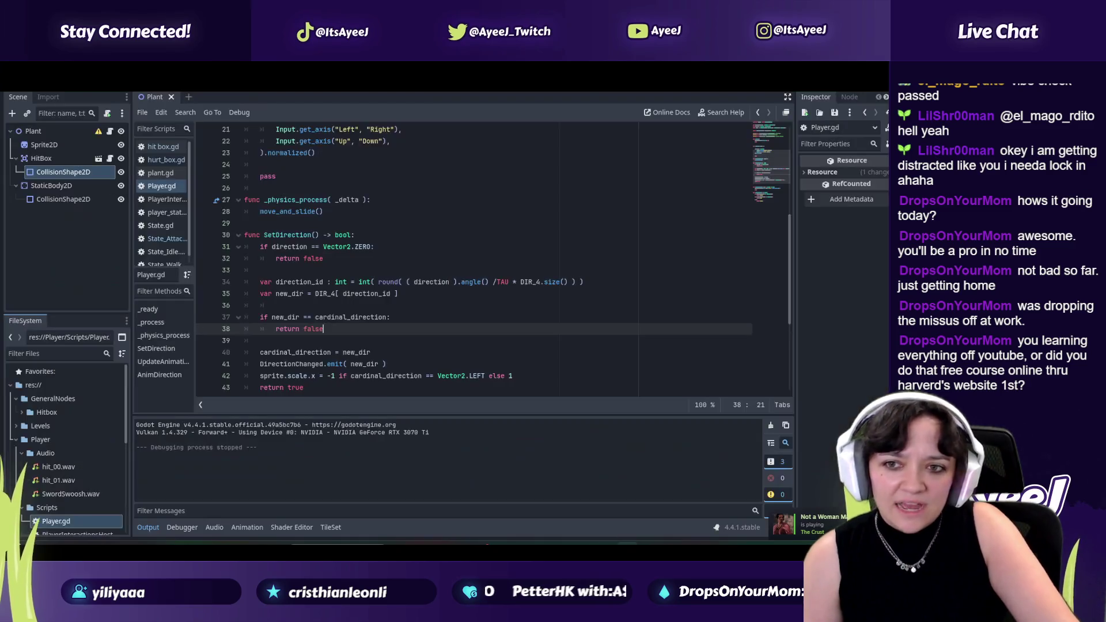
{"action": "key", "text": "F5"}
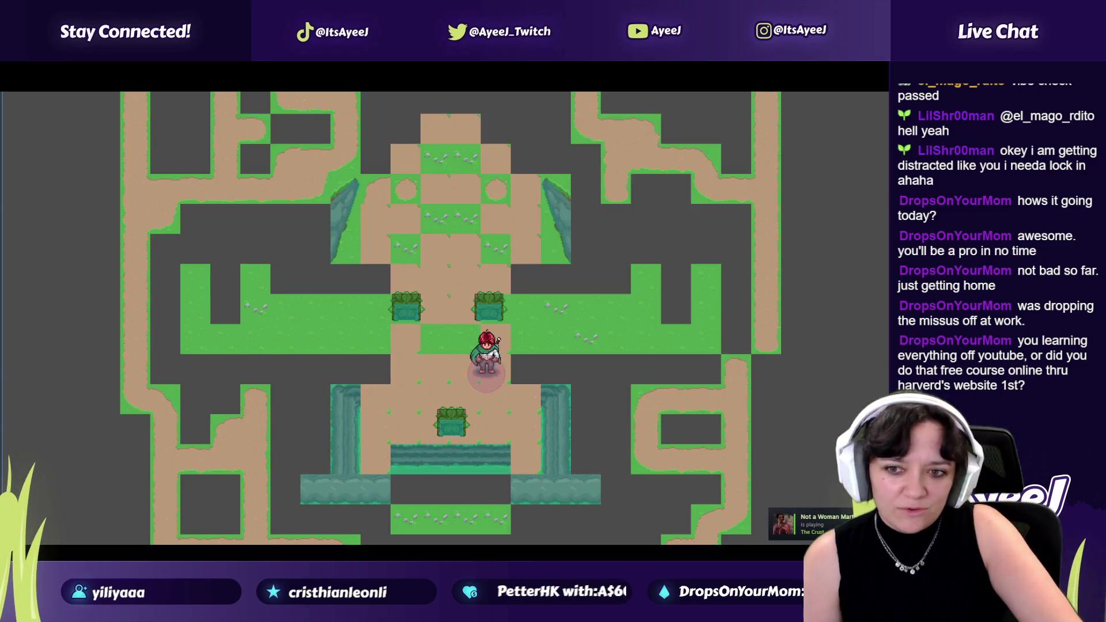
{"action": "key", "text": "Down"}
{"action": "key", "text": "Left"}
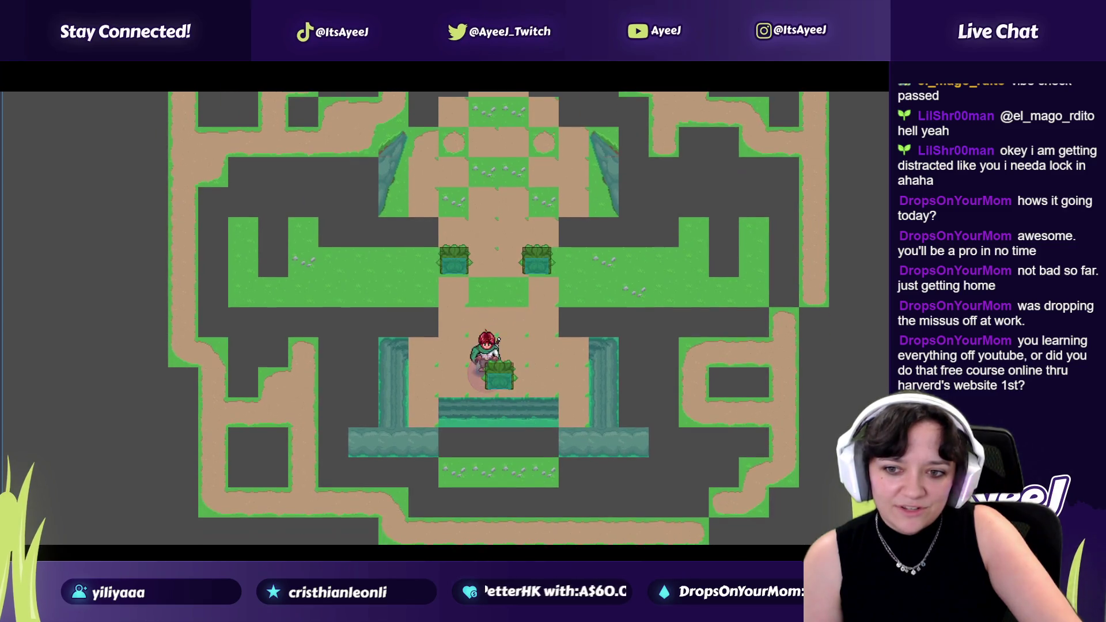
{"action": "key", "text": "Up"}
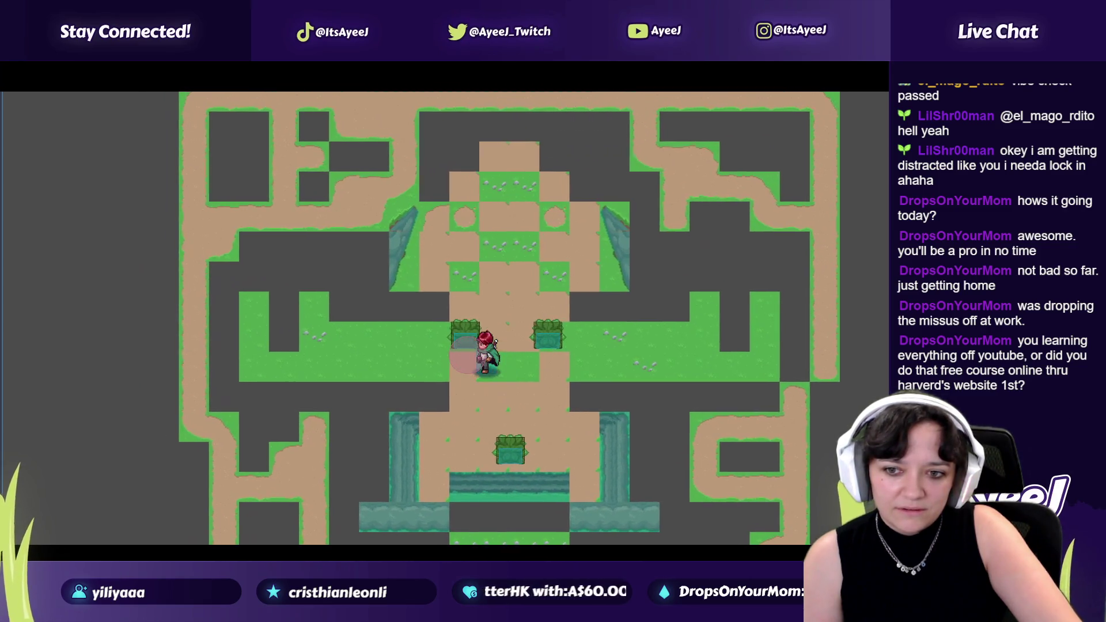
{"action": "key", "text": "Down"}
{"action": "key", "text": "Right"}
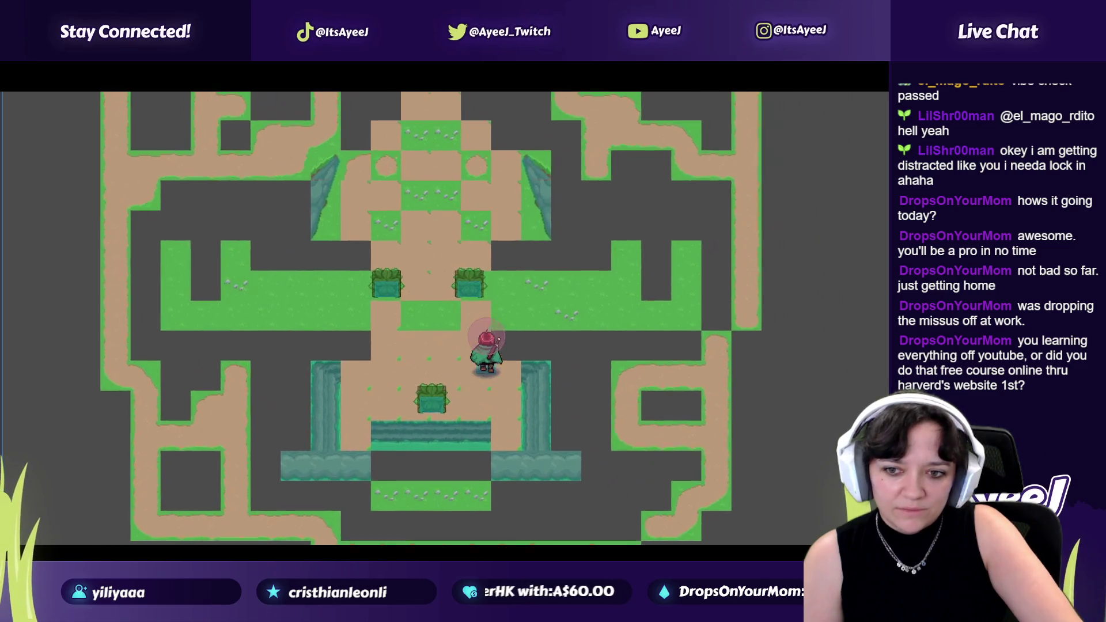
{"action": "key", "text": "Up"}
{"action": "key", "text": "Left"}
{"action": "key", "text": "Up"}
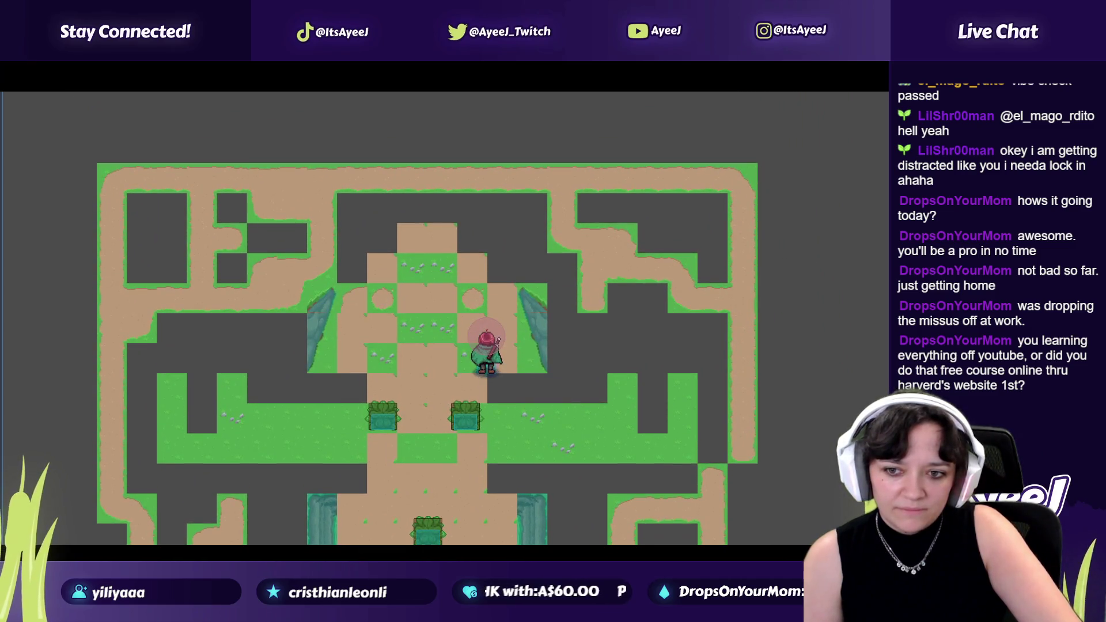
{"action": "key", "text": "Down"}
{"action": "key", "text": "Left"}
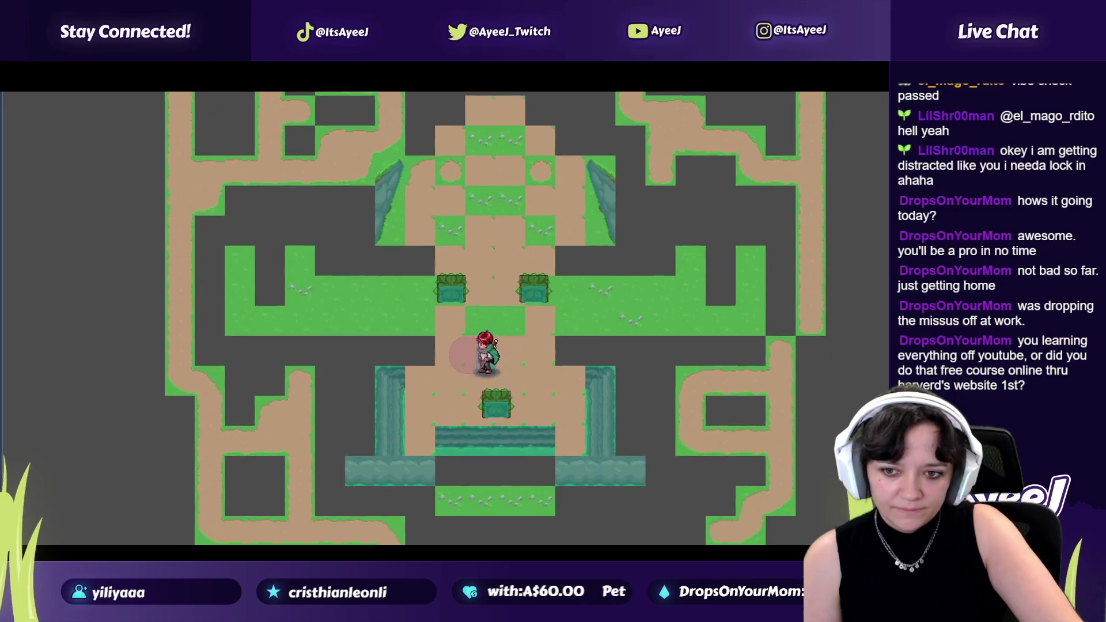
{"action": "key", "text": "Up"}
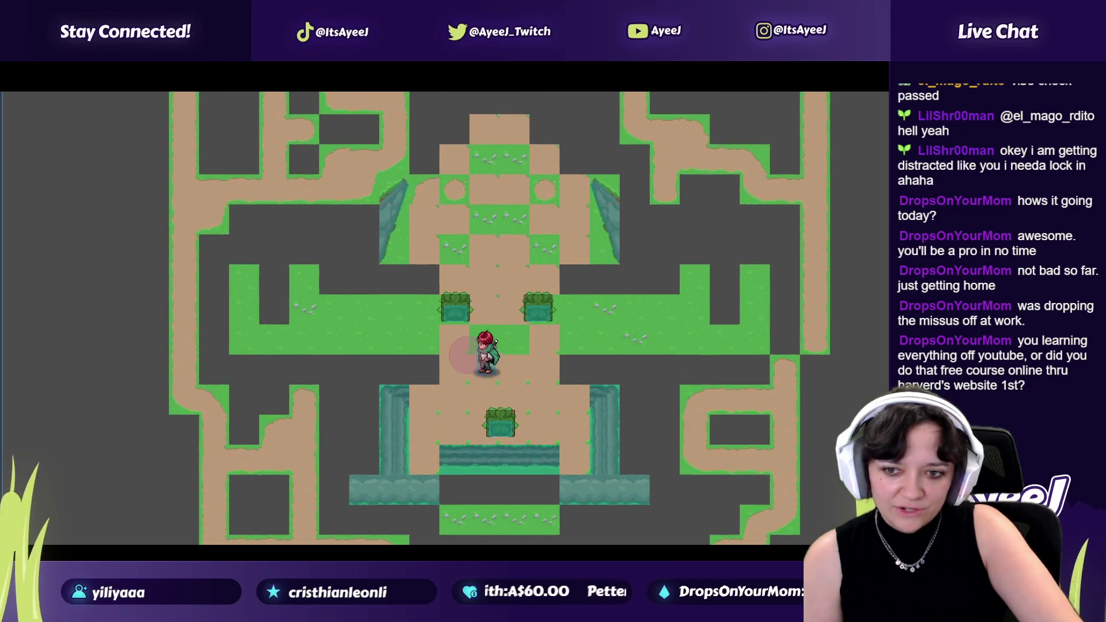
{"action": "key", "text": "Left"}
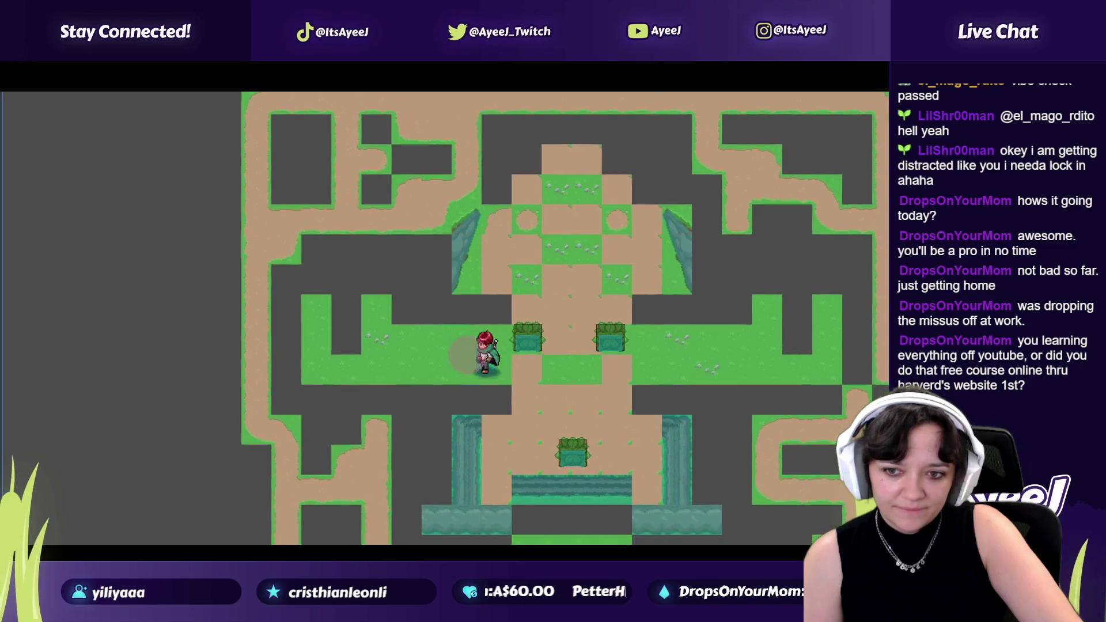
{"action": "key", "text": "Down"}
{"action": "key", "text": "alt+Tab"}
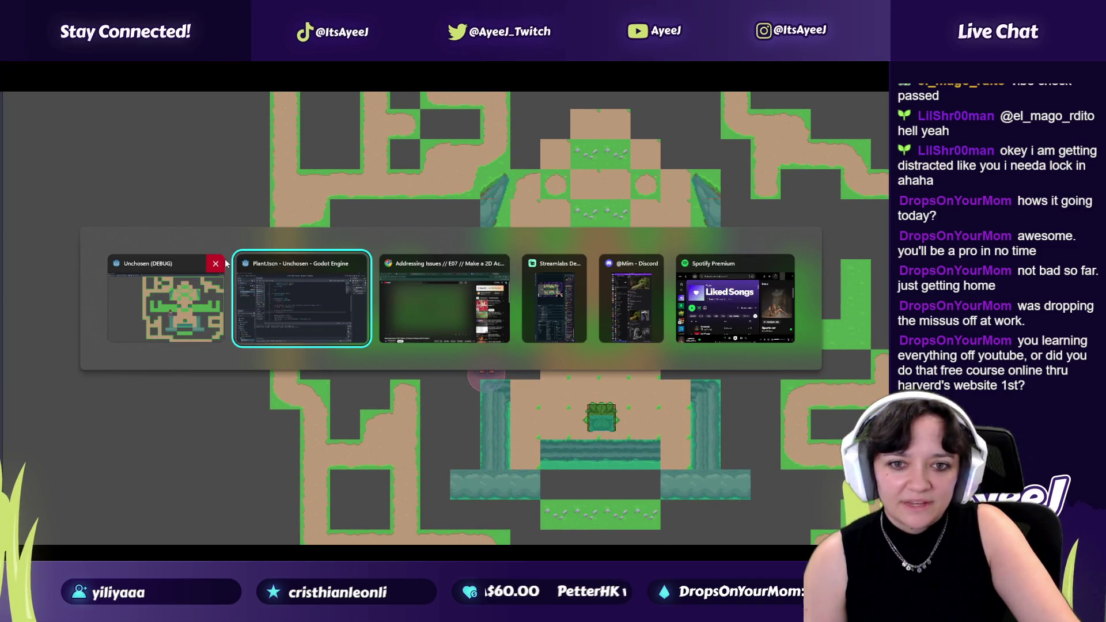
{"action": "left_click", "coordinate": [214, 263]}
{"action": "left_click", "coordinate": [351, 309]}
{"action": "left_click", "coordinate": [340, 305]}
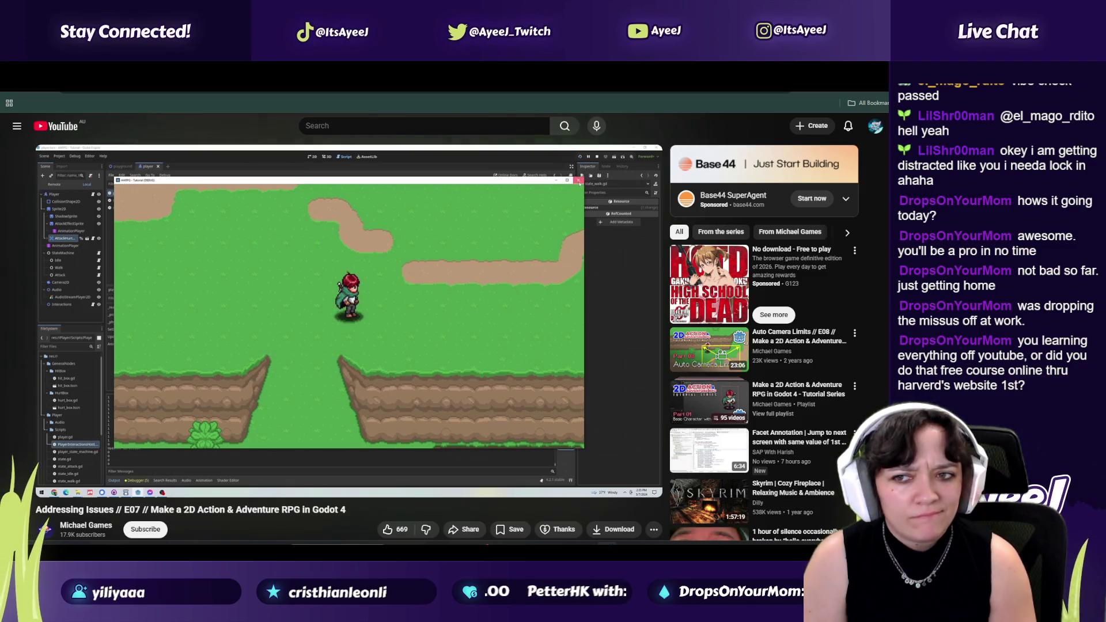
Step: Pause the tutorial on its SetDirection code, then run the Godot project with F5
{"action": "left_click", "coordinate": [454, 276]}
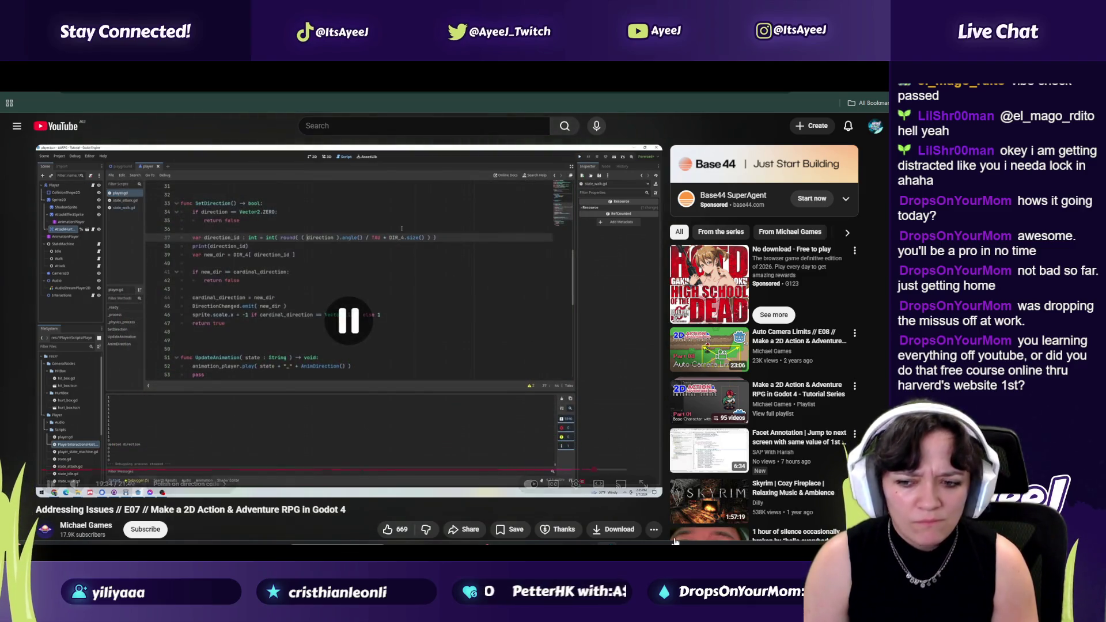
{"action": "key", "text": "alt+Tab"}
{"action": "key", "text": "F5"}
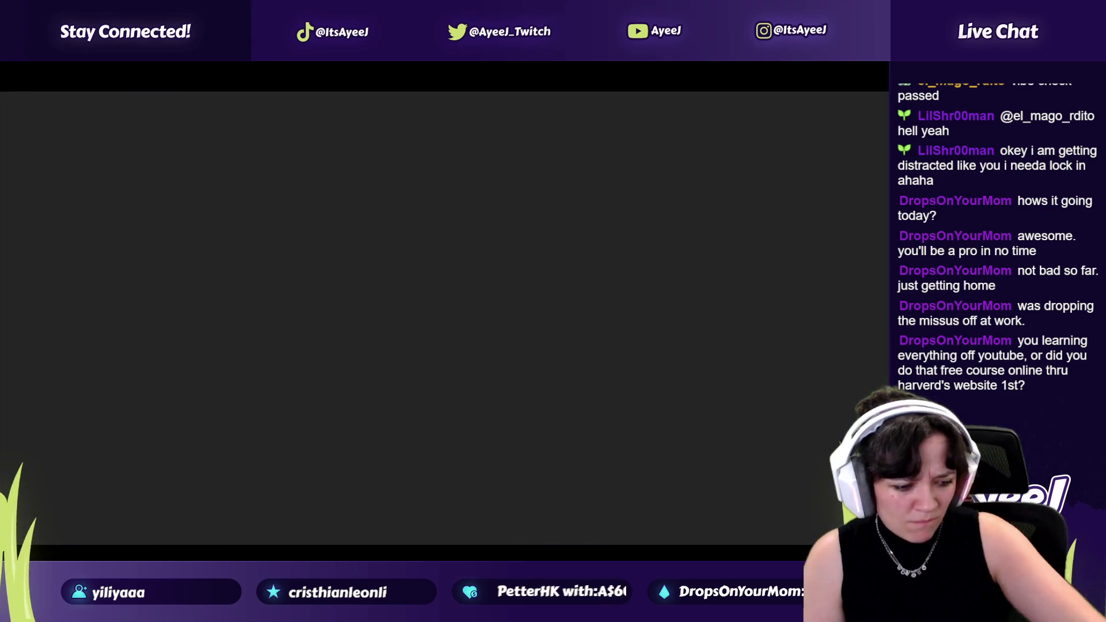
Step: Walk the character right, left, up and down to check its facing, then resume the tutorial
{"action": "key", "text": "Right"}
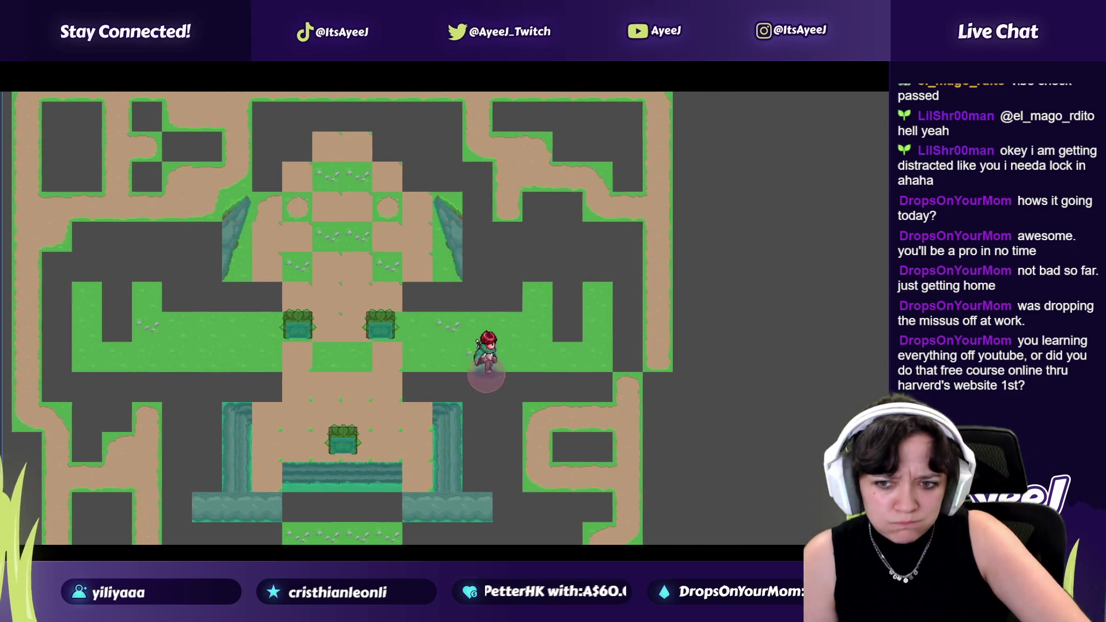
{"action": "key", "text": "Left"}
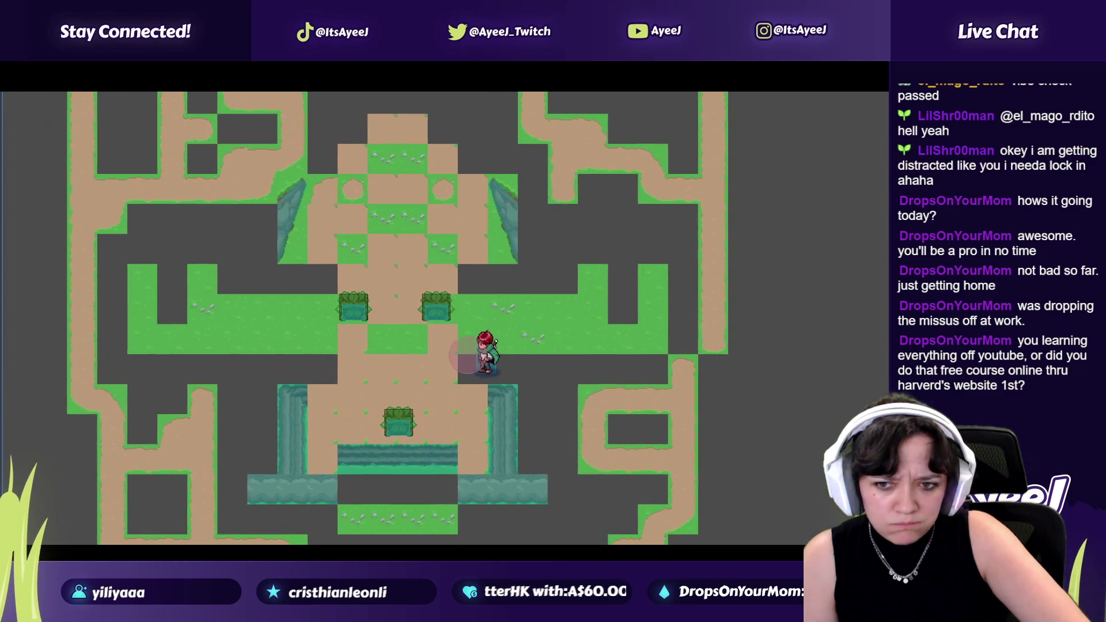
{"action": "key", "text": "Up"}
{"action": "key", "text": "Right"}
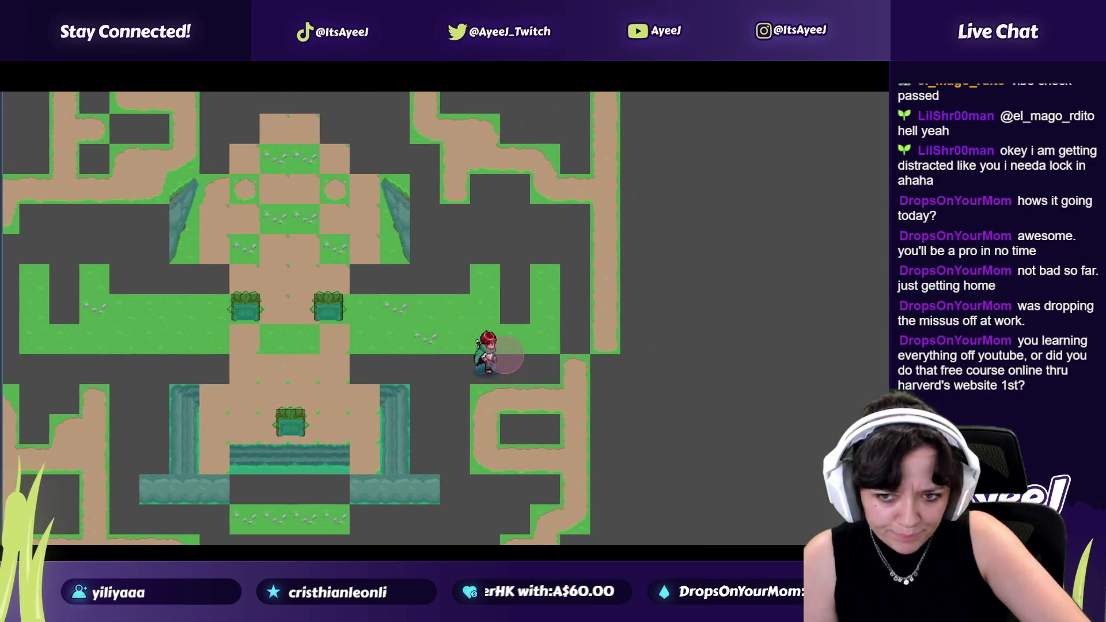
{"action": "key", "text": "Left"}
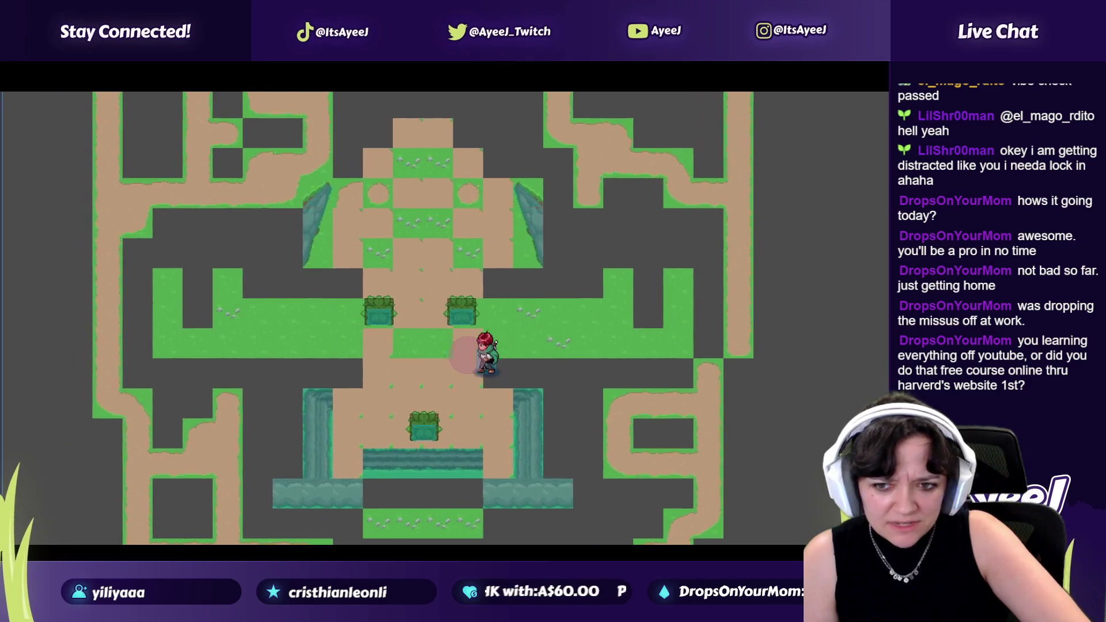
{"action": "key", "text": "Up"}
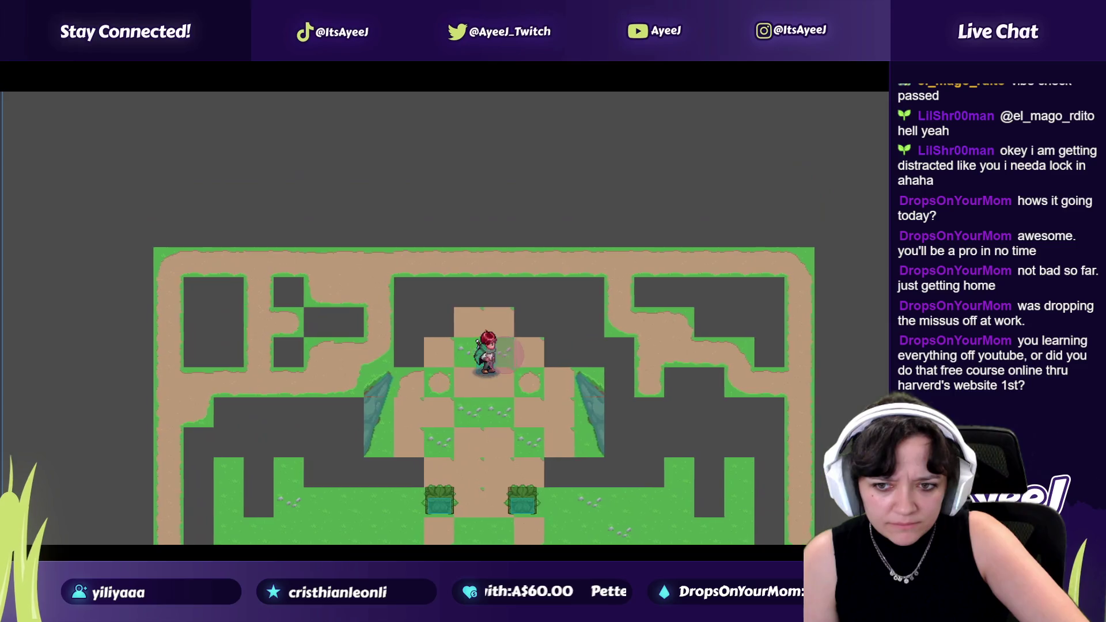
{"action": "key", "text": "Down"}
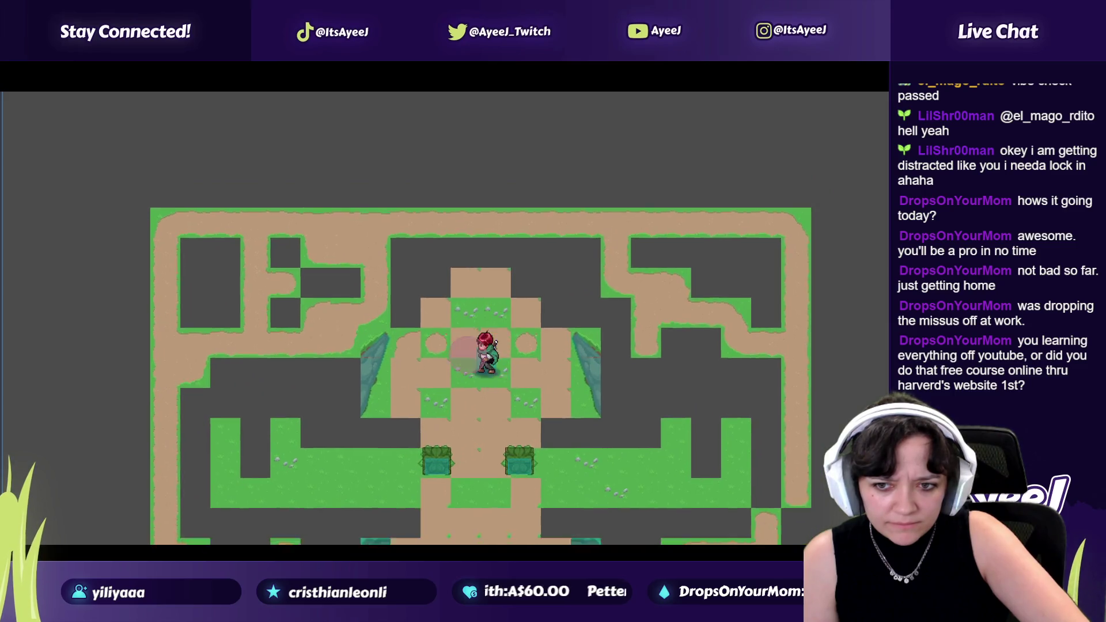
{"action": "key", "text": "alt+Tab"}
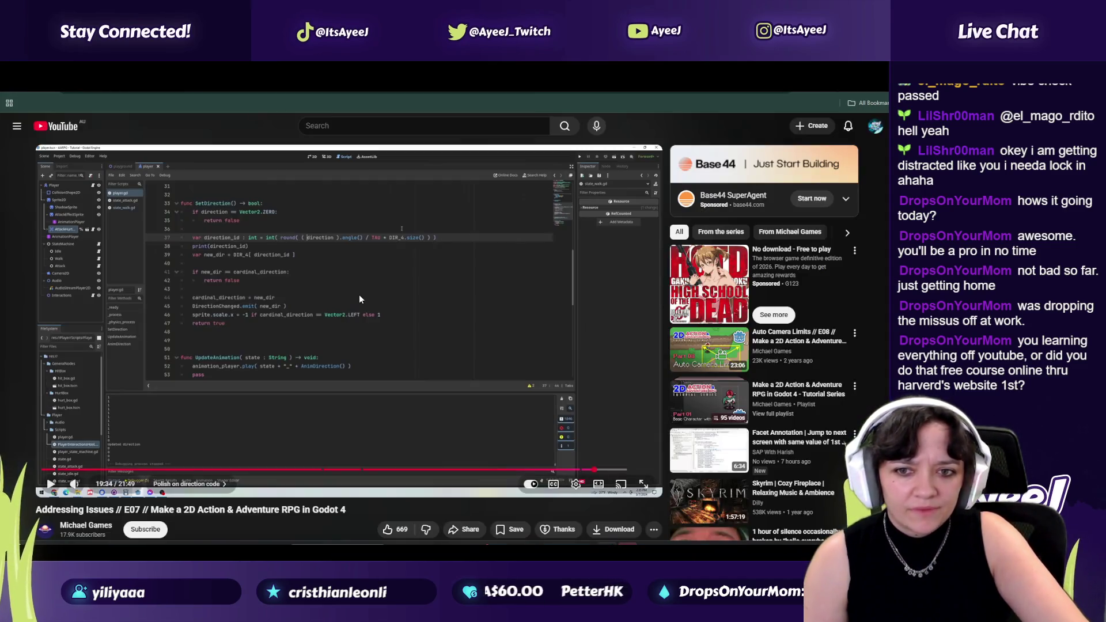
{"action": "left_click", "coordinate": [359, 297]}
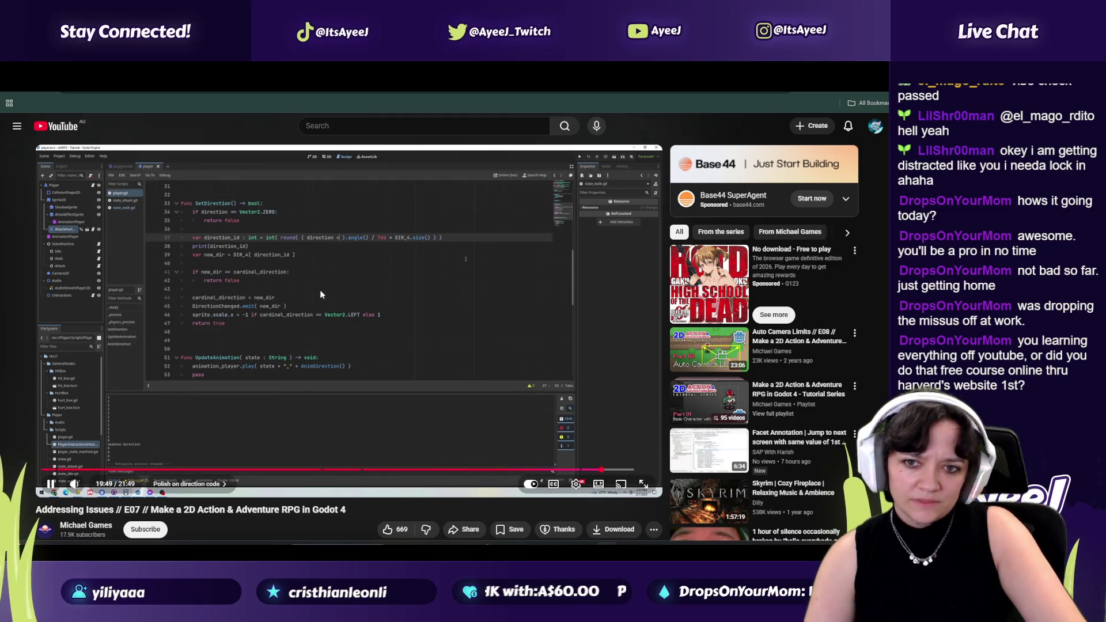
Step: Return to the Player.gd script in the Godot editor
{"action": "key", "text": "alt+Tab"}
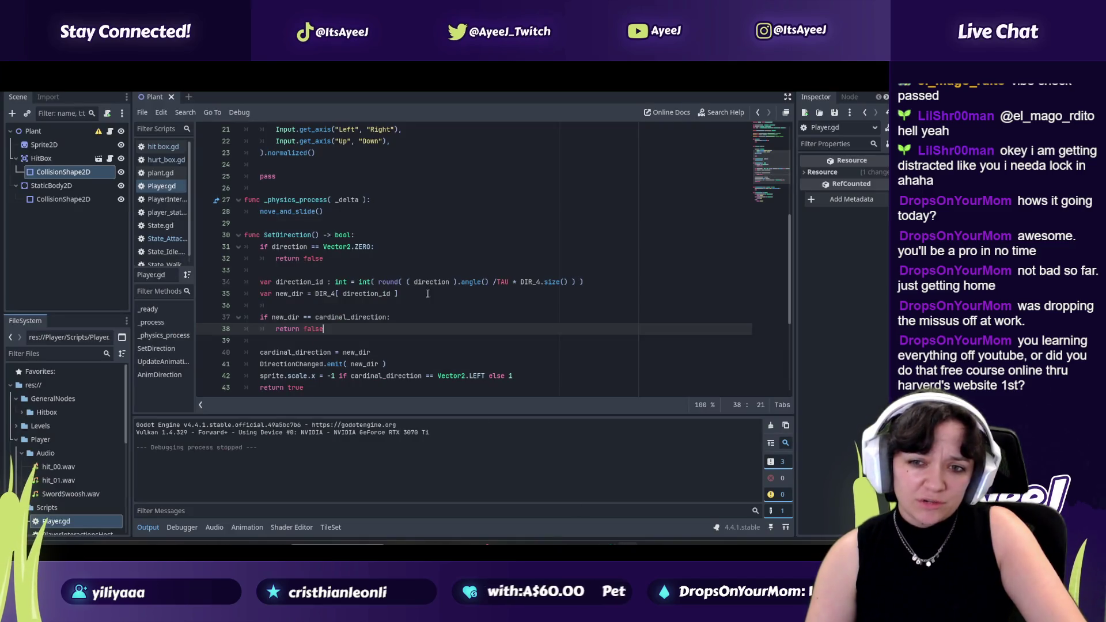
Step: Change line 34 to take the angle of ( direction + cardinal_direction * 0.1 )
{"action": "left_click", "coordinate": [450, 282]}
{"action": "type", "text": "+"}
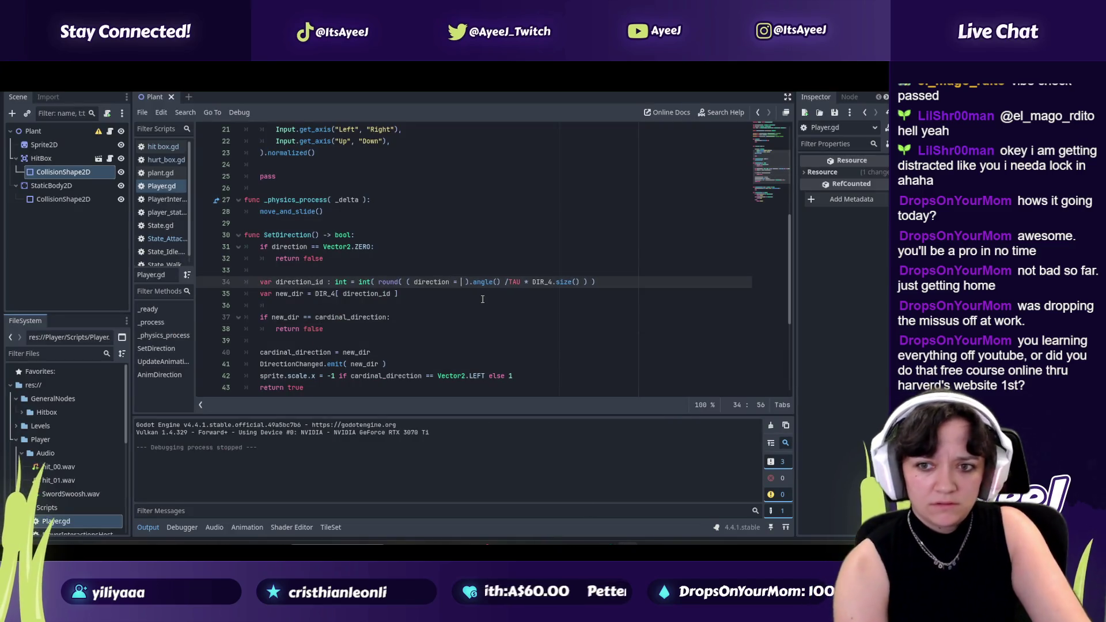
{"action": "key", "text": "alt+Tab"}
{"action": "key", "text": "alt+Tab"}
{"action": "key", "text": "BackSpace"}
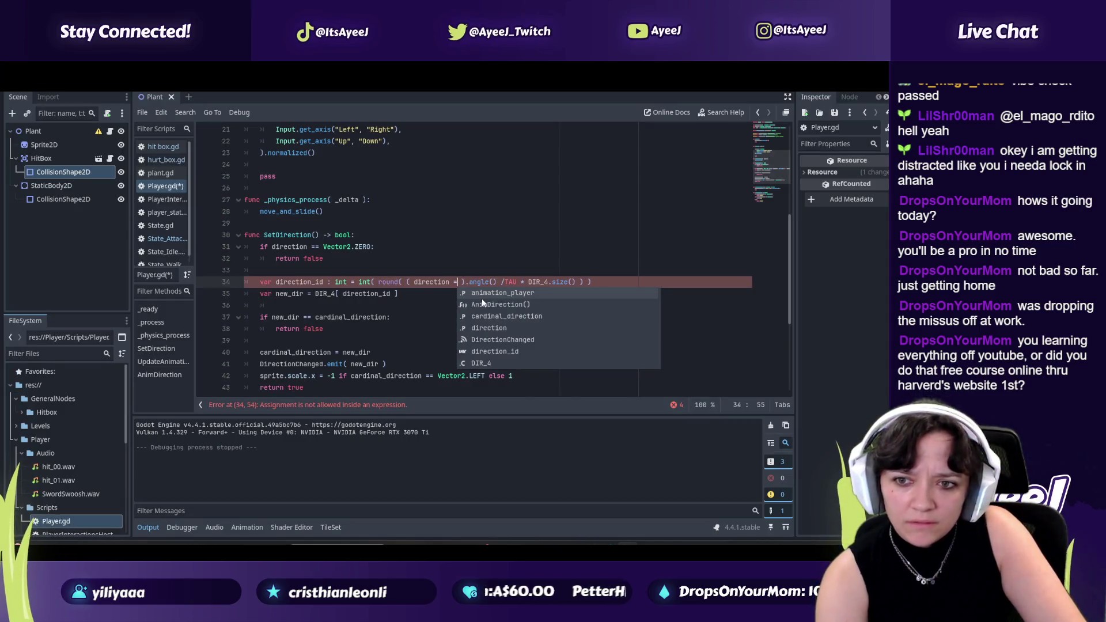
{"action": "key", "text": "BackSpace"}
{"action": "type", "text": "+ car"}
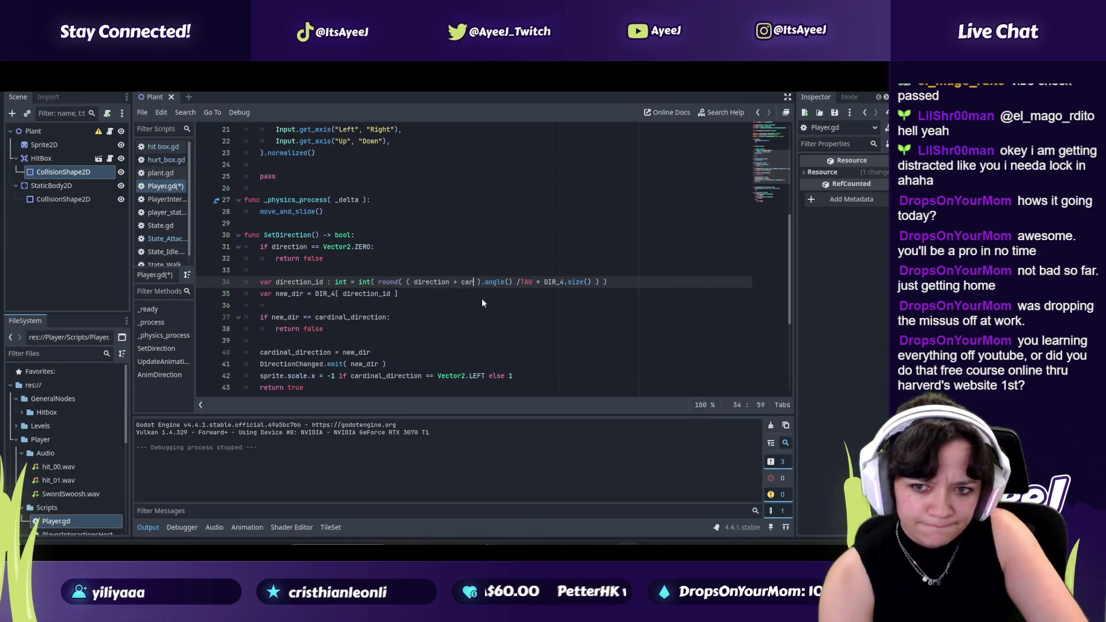
{"action": "type", "text": "dinal_"}
{"action": "key", "text": "Return"}
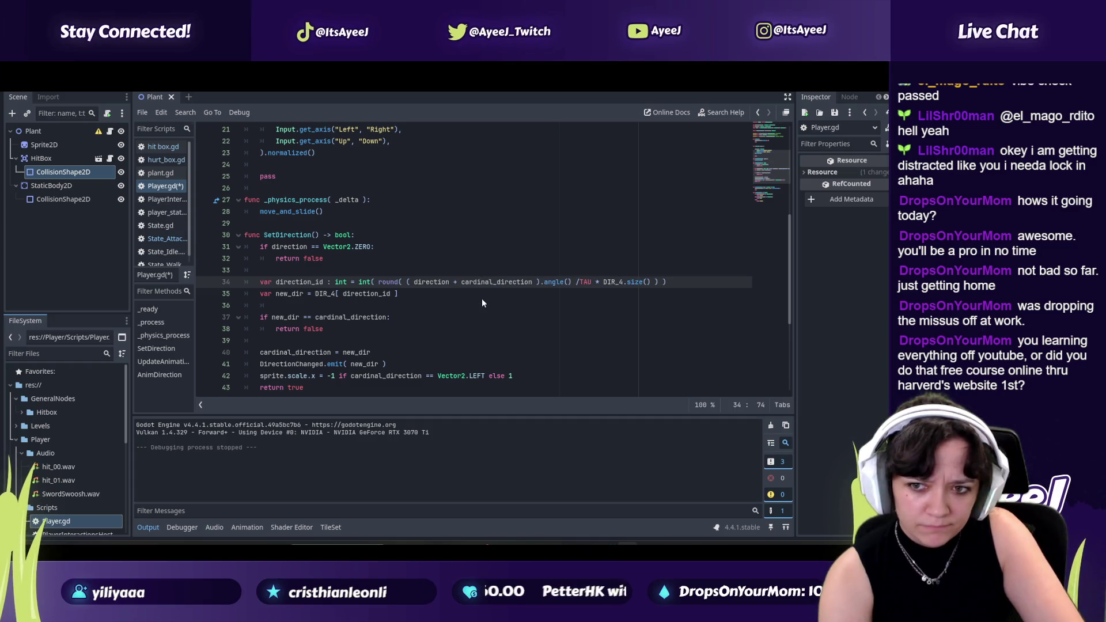
{"action": "key", "text": "alt+Tab"}
{"action": "key", "text": "alt+Tab"}
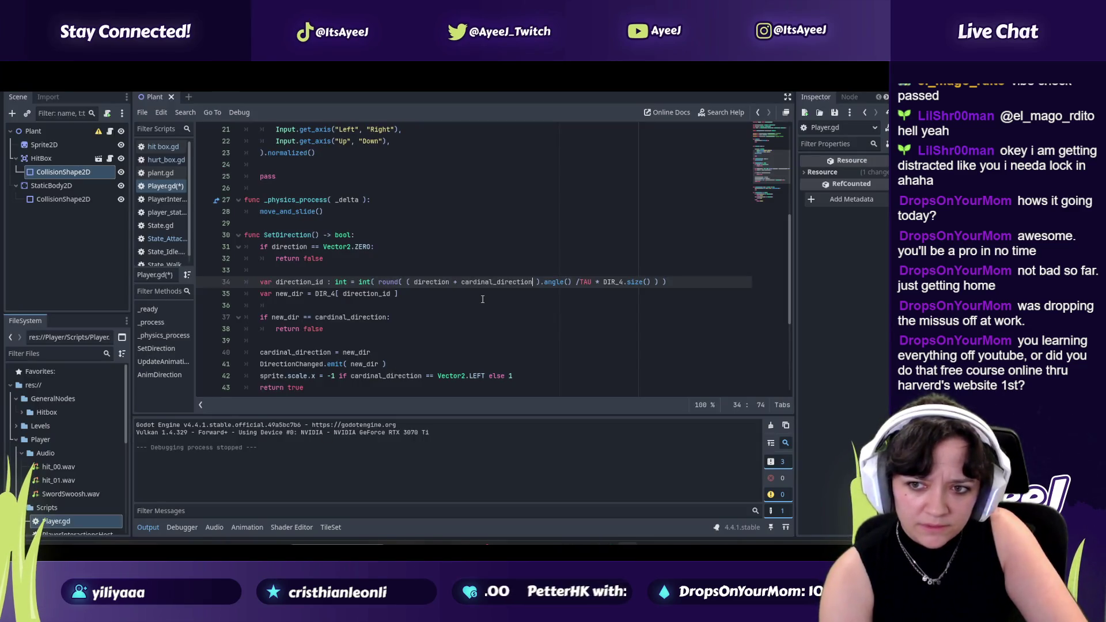
{"action": "type", "text": "* 0.1"}
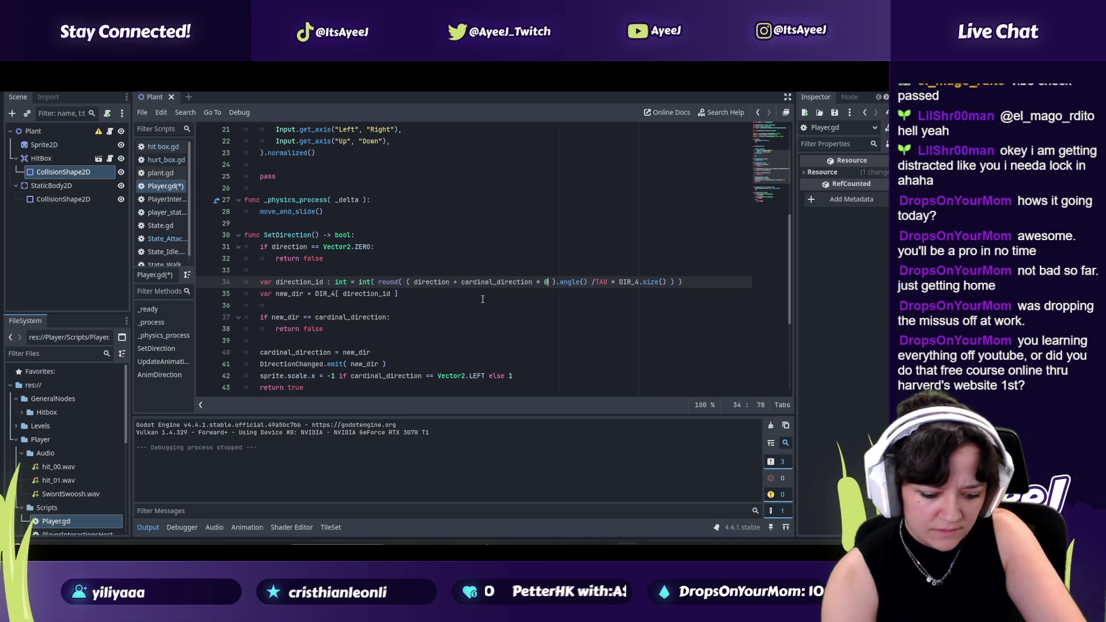
{"action": "key", "text": "alt+Tab"}
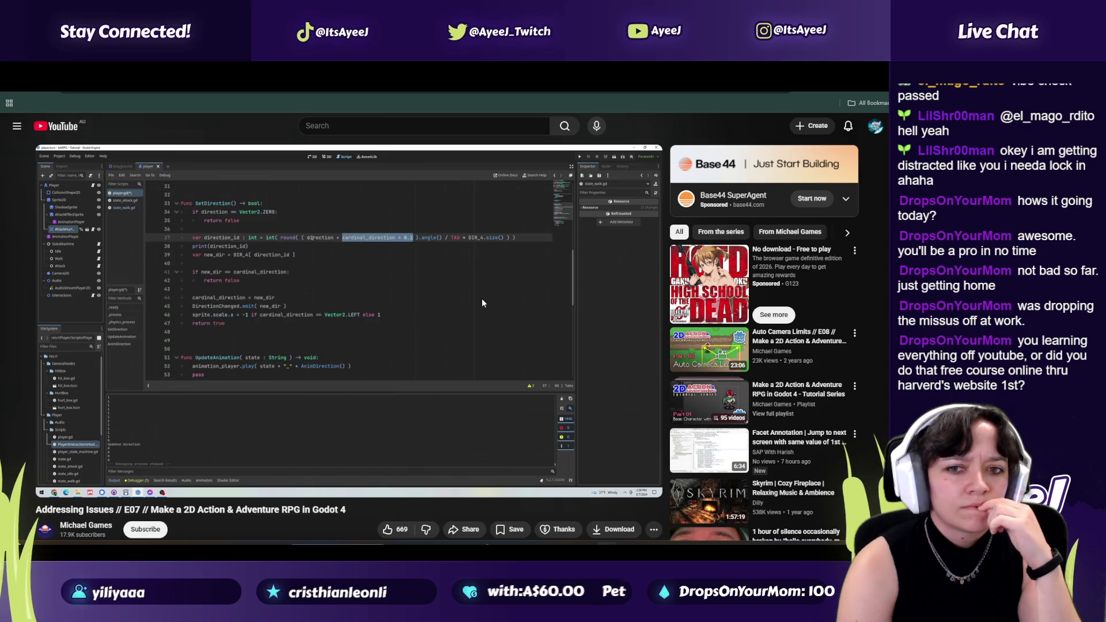
{"action": "key", "text": "alt+Tab"}
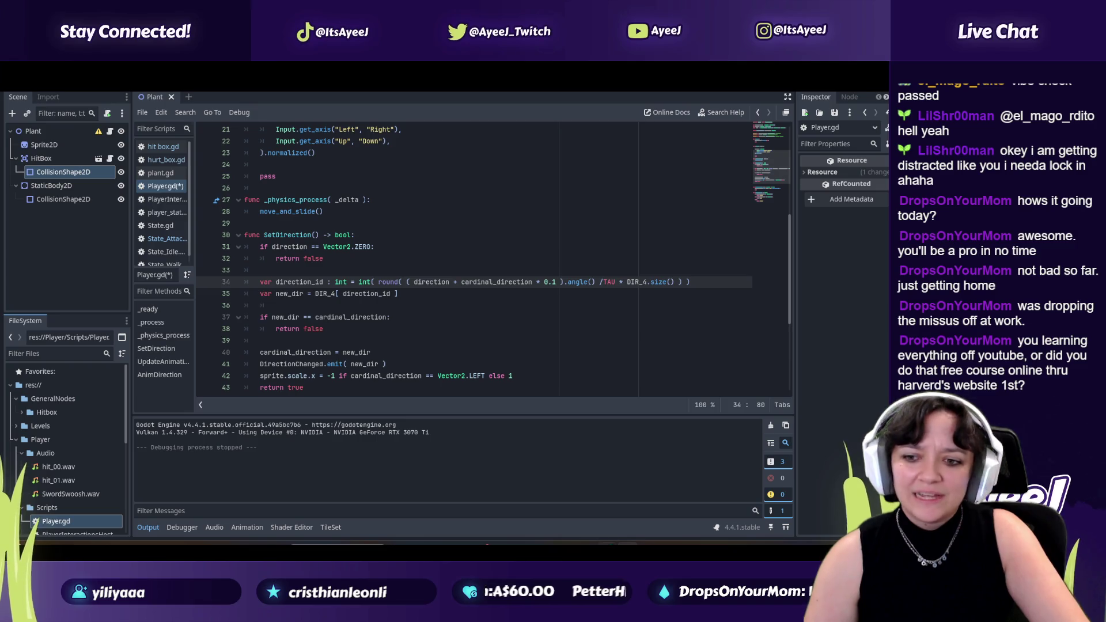
{"action": "key", "text": "alt+Tab"}
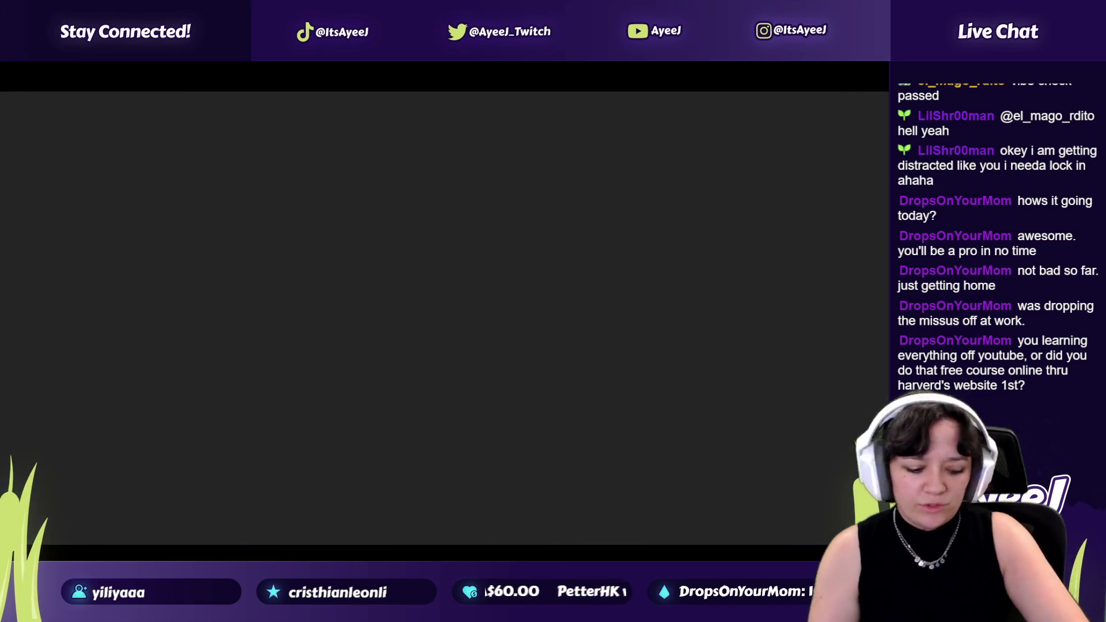
Step: Walk the character up, right and left to confirm the sprite faces its movement
{"action": "key", "text": "Up"}
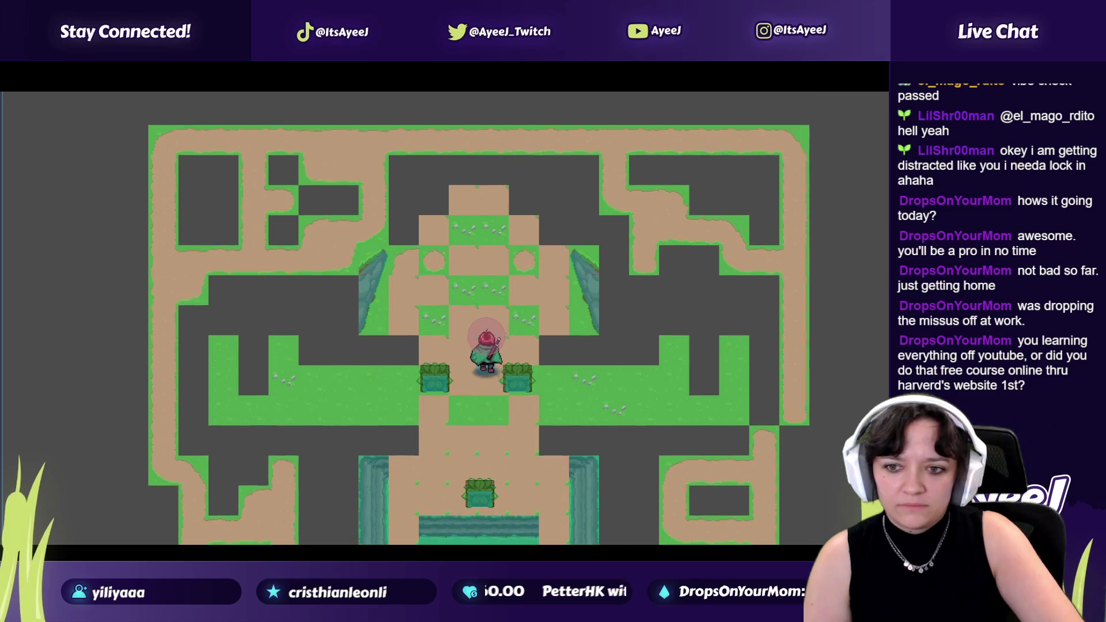
{"action": "key", "text": "Right"}
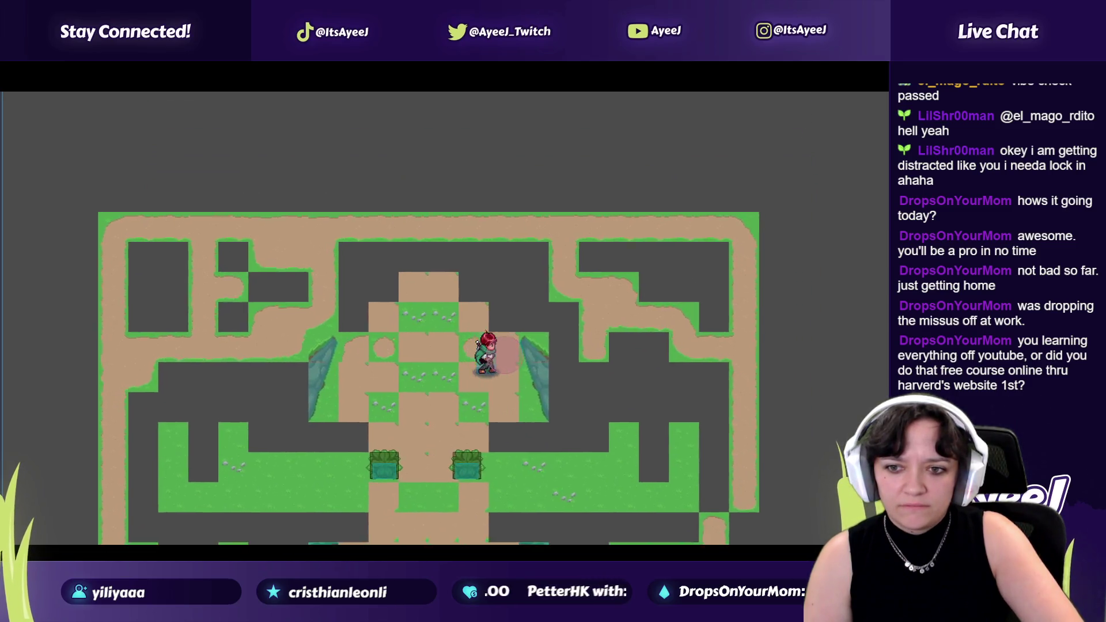
{"action": "key", "text": "Left"}
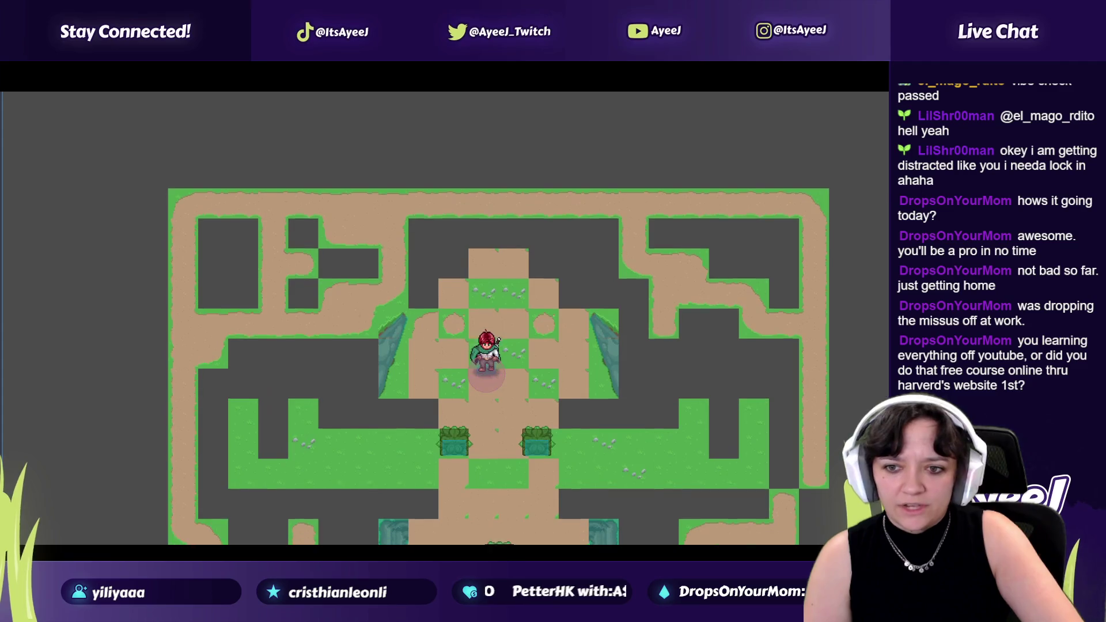